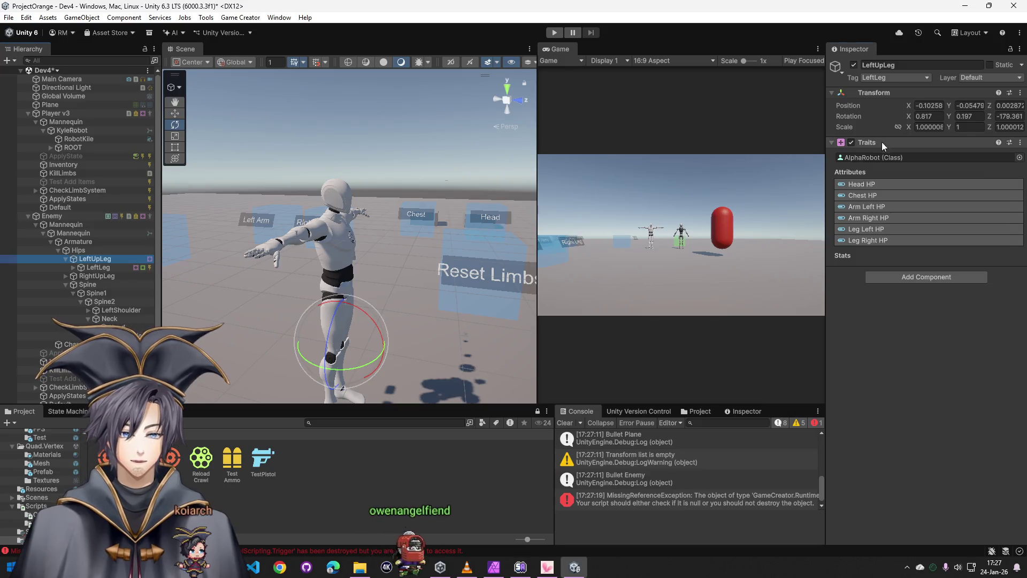
Remove the Traits component from the enemy's LeftUpLeg and select the Enemy object
right_click(882, 142)
left_click(932, 188)
left_click(151, 215)
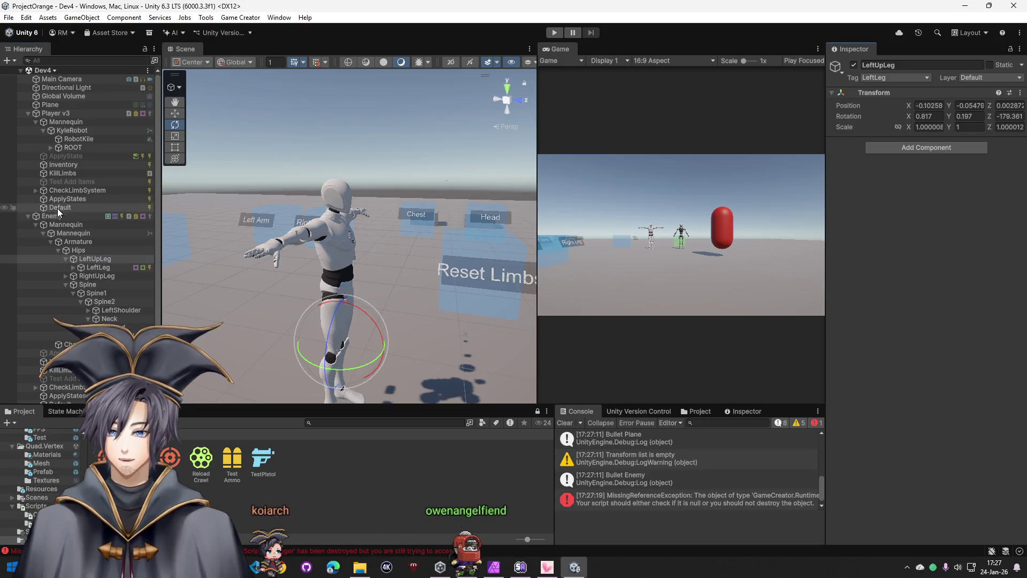
Hide the scene gizmo overlays, resize the views and clear the console log
left_click(527, 64)
left_click_drag(536, 65, 603, 73)
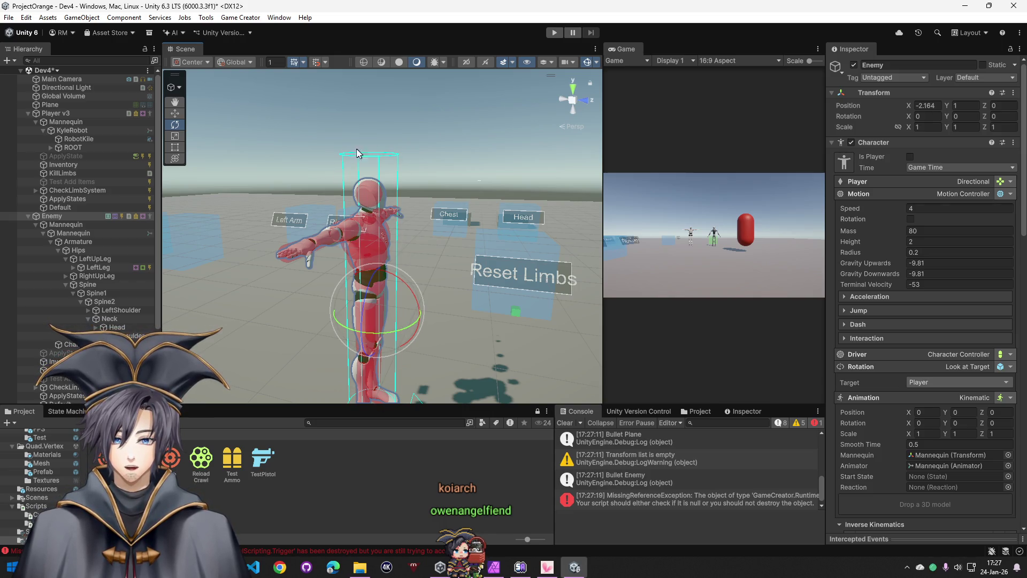
left_click(592, 64)
left_click_drag(604, 139, 530, 138)
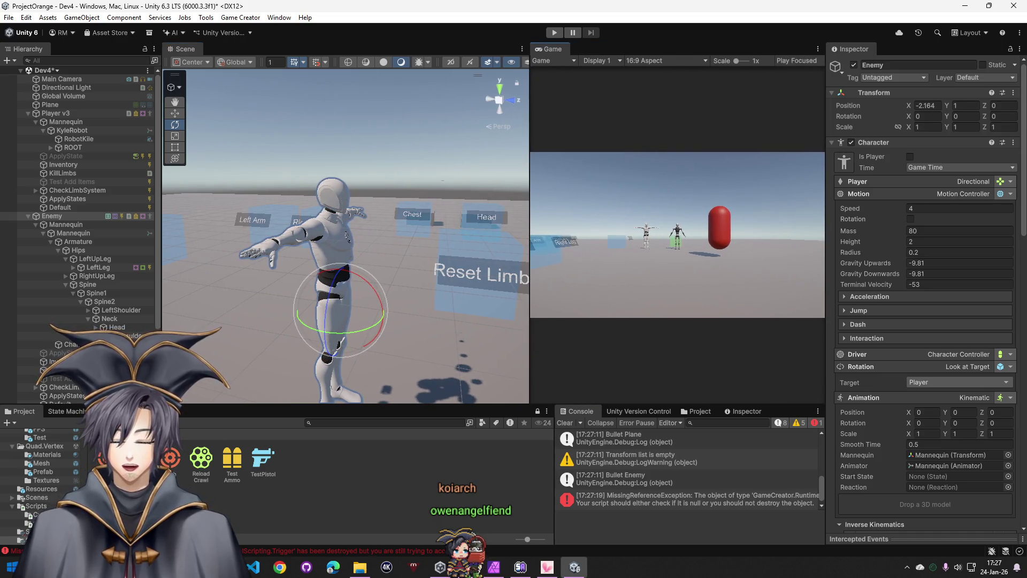
left_click(569, 422)
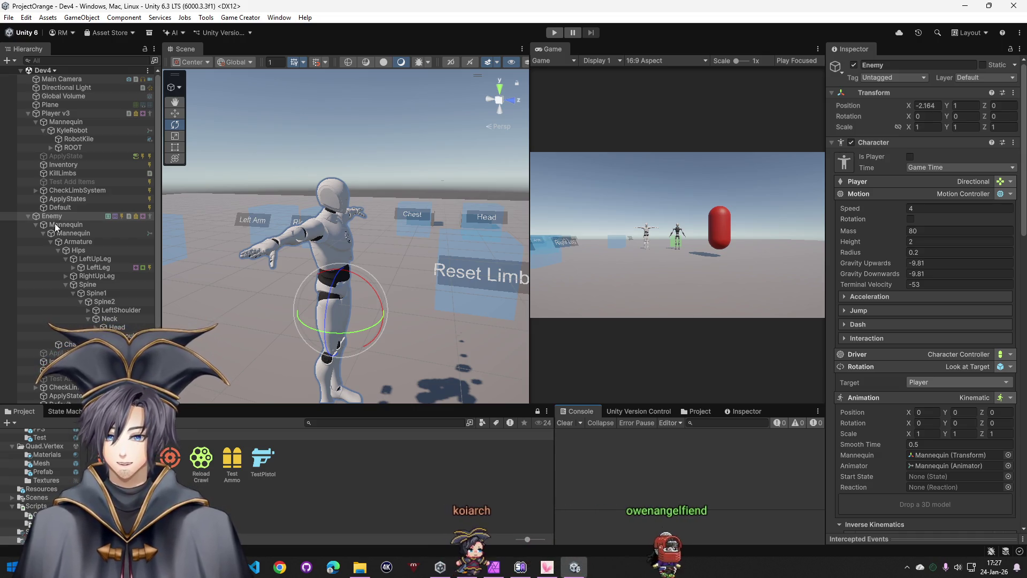
Start the play test, select the enemy's LeftLeg and shoot repeatedly at the enemy's legs
key("ctrl+p")
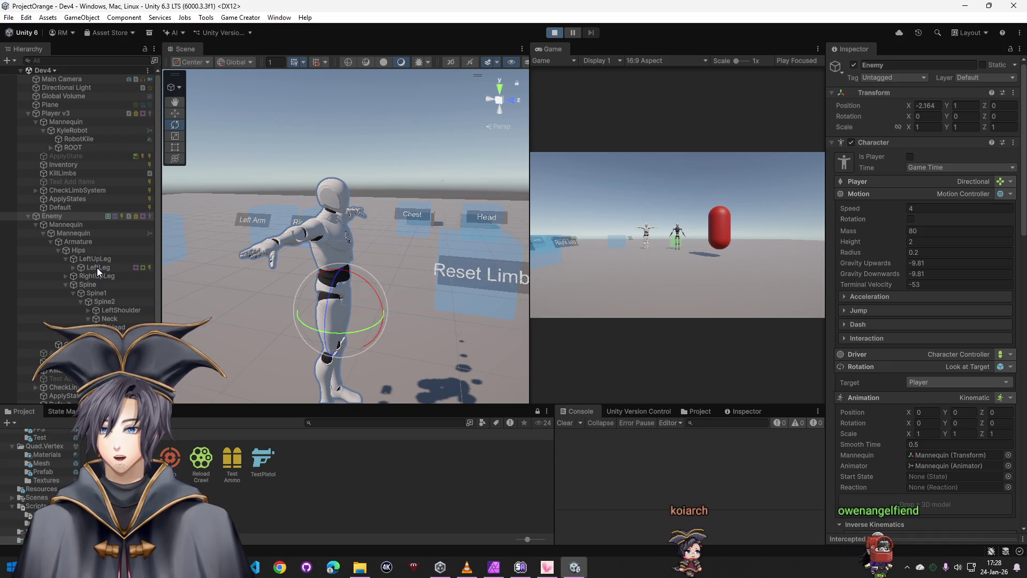
left_click(97, 267)
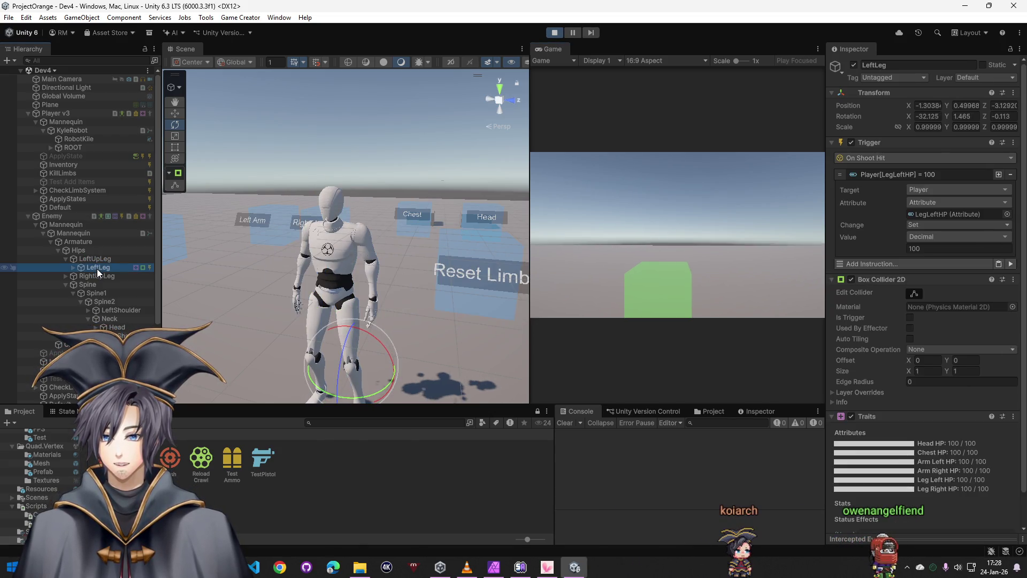
left_click(612, 225)
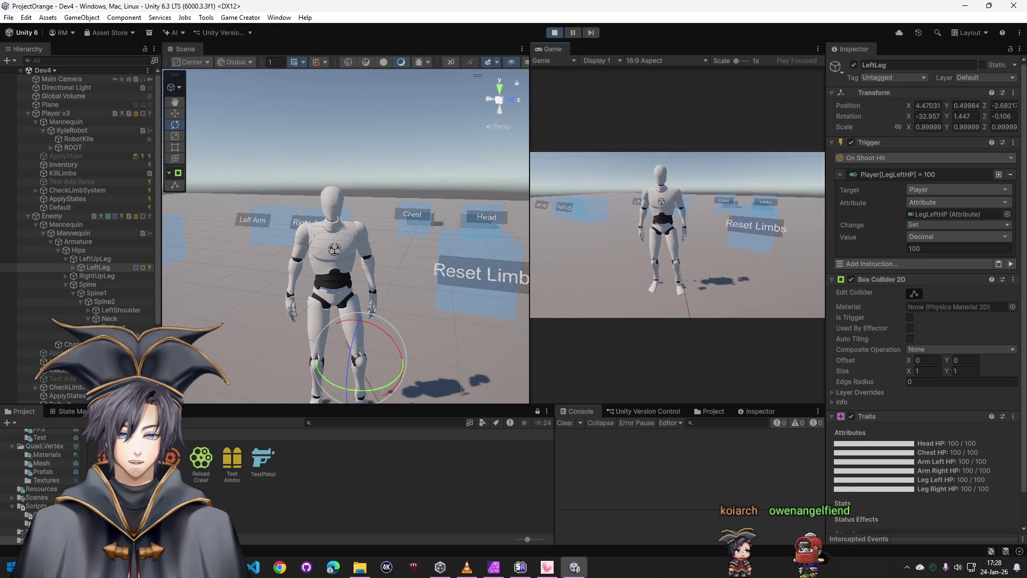
left_click(677, 234)
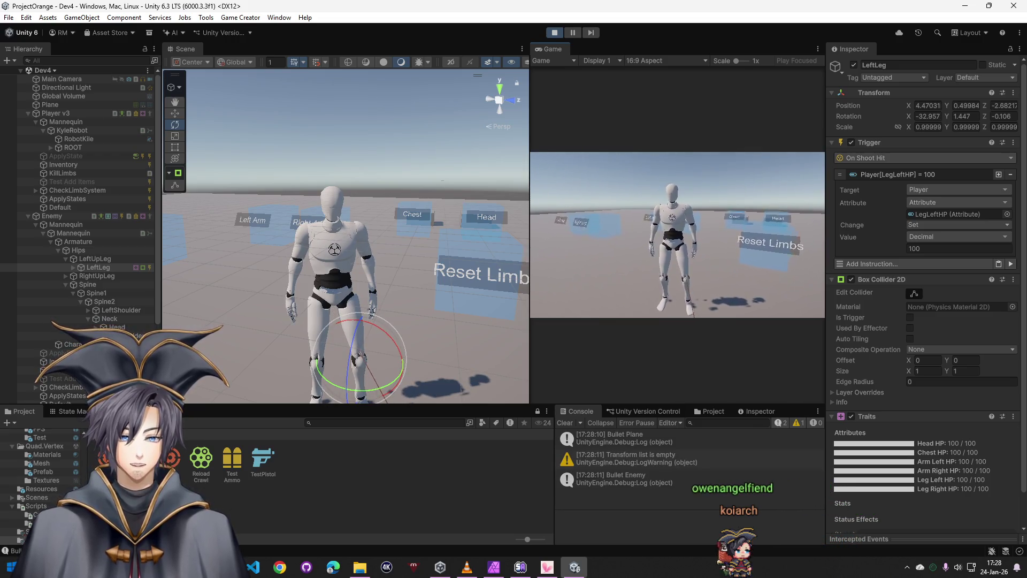
left_click(678, 234)
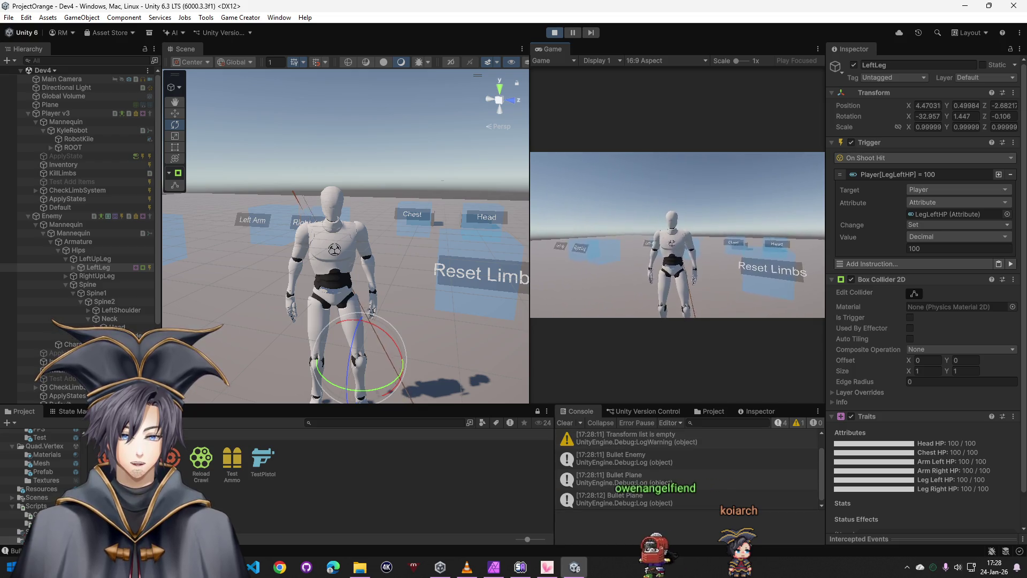
left_click(677, 234)
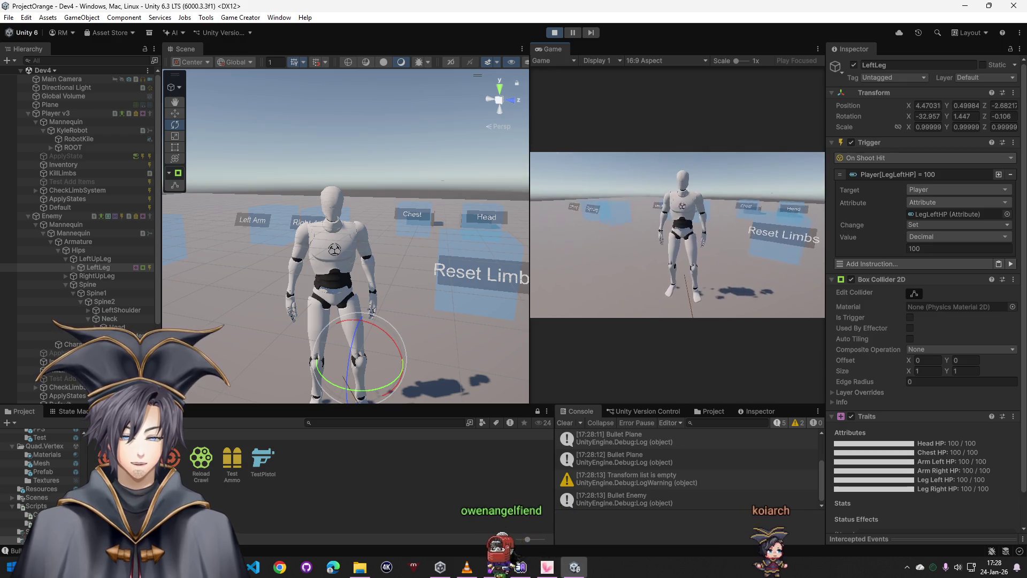
left_click(677, 235)
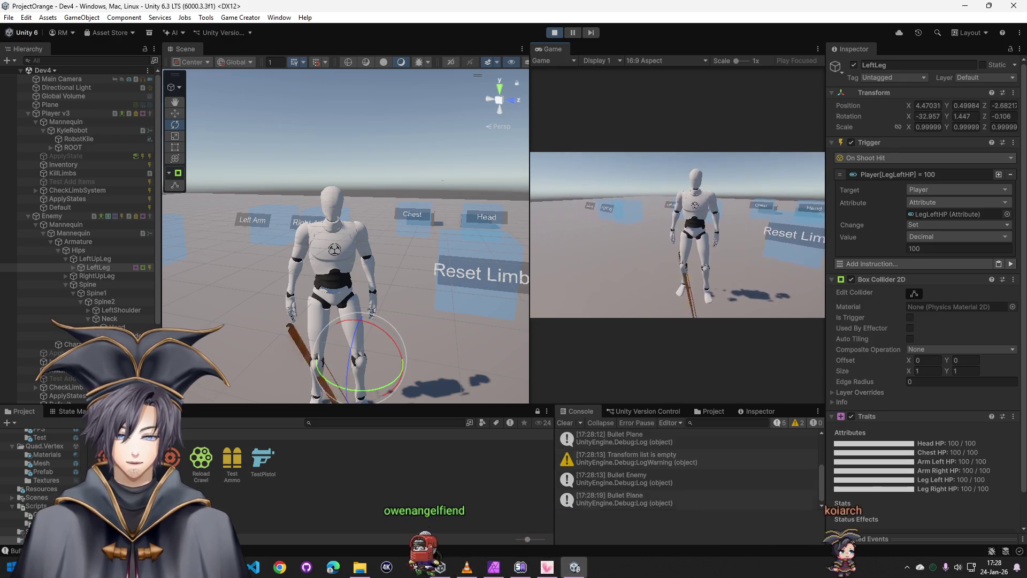
left_click(678, 234)
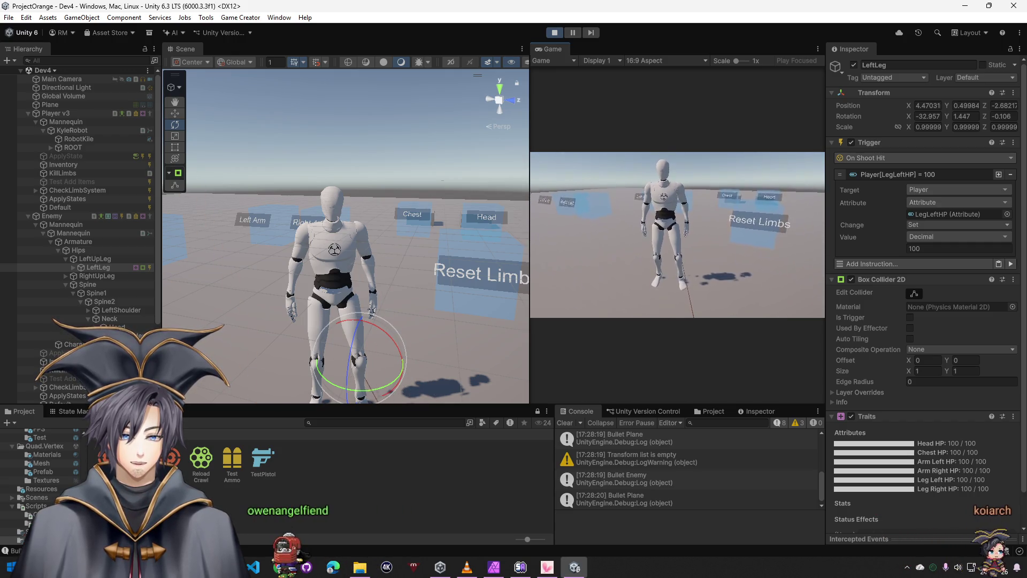
left_click(677, 235)
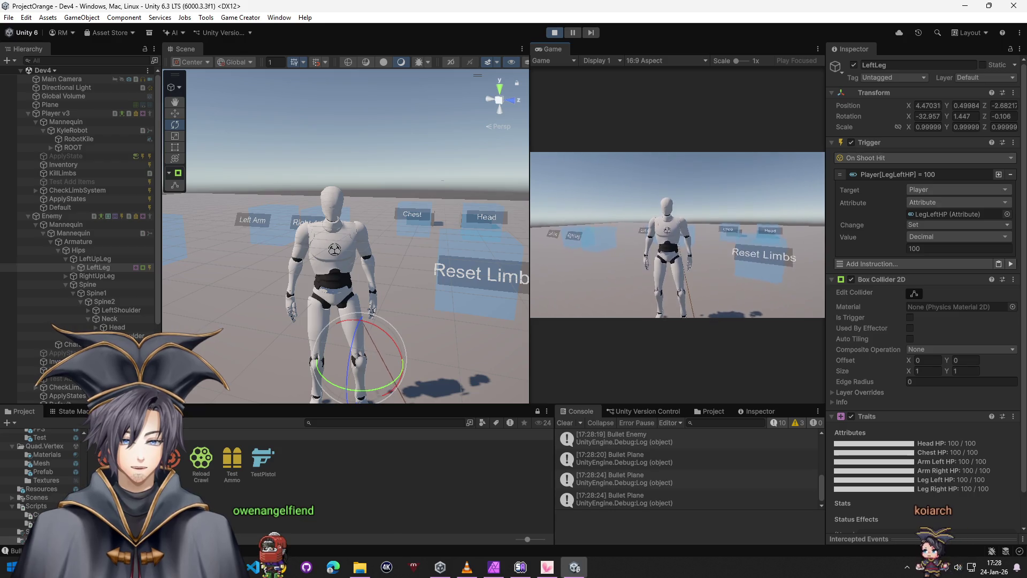
left_click(677, 235)
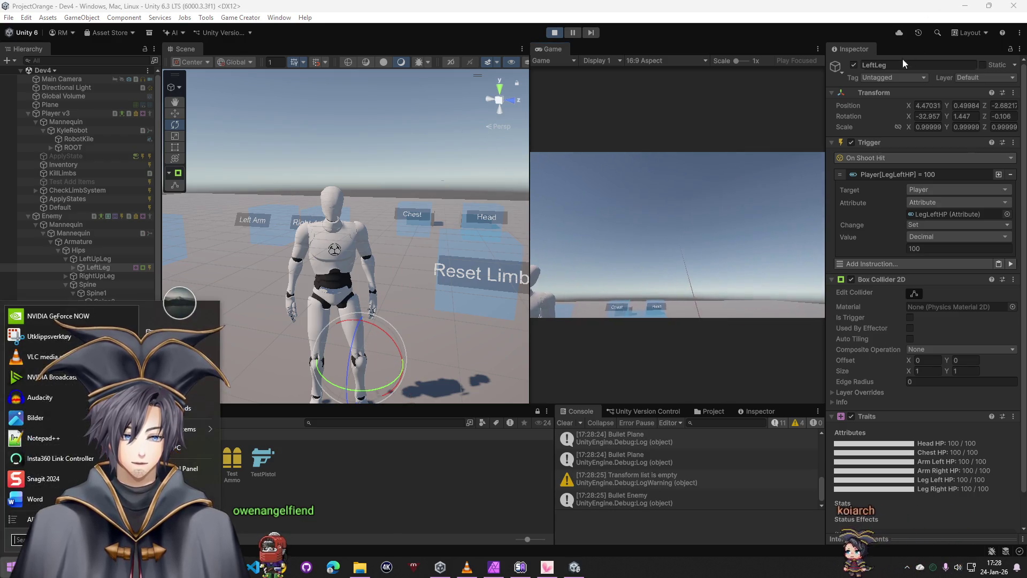
Tag LeftLeg as LeftLeg during play and keep shooting at the enemy
left_click(893, 77)
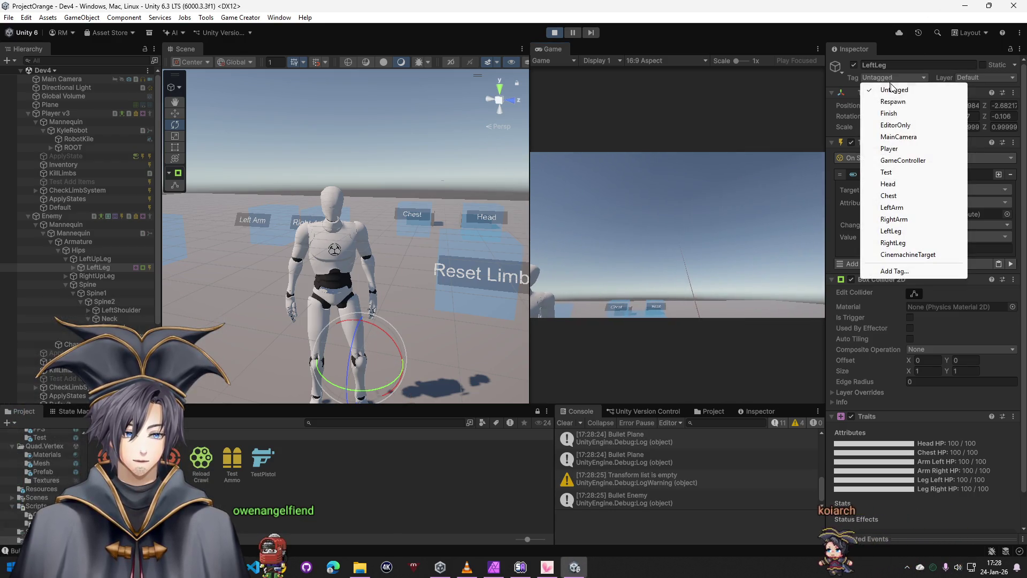
left_click(892, 231)
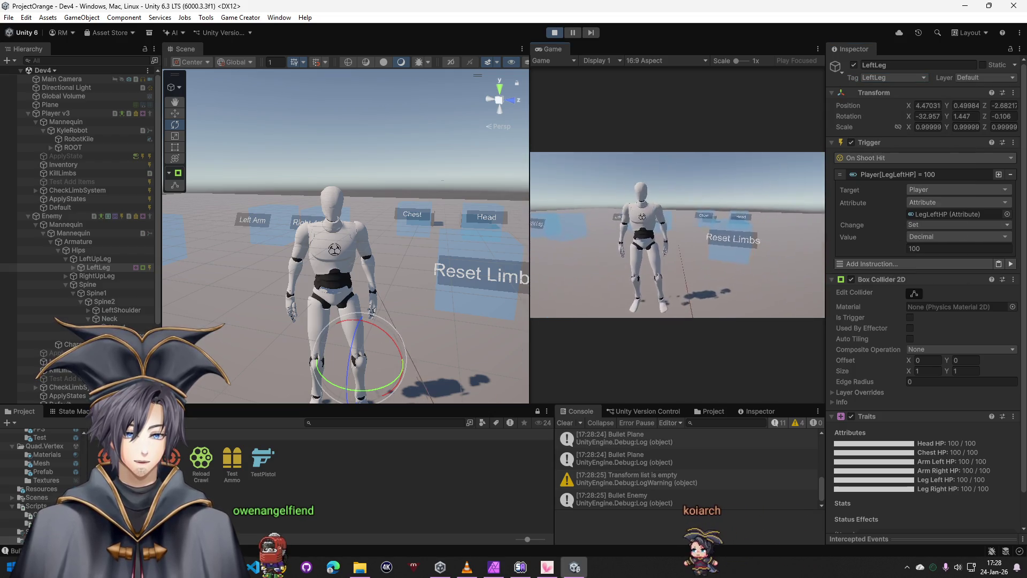
left_click(678, 235)
left_click(678, 235)
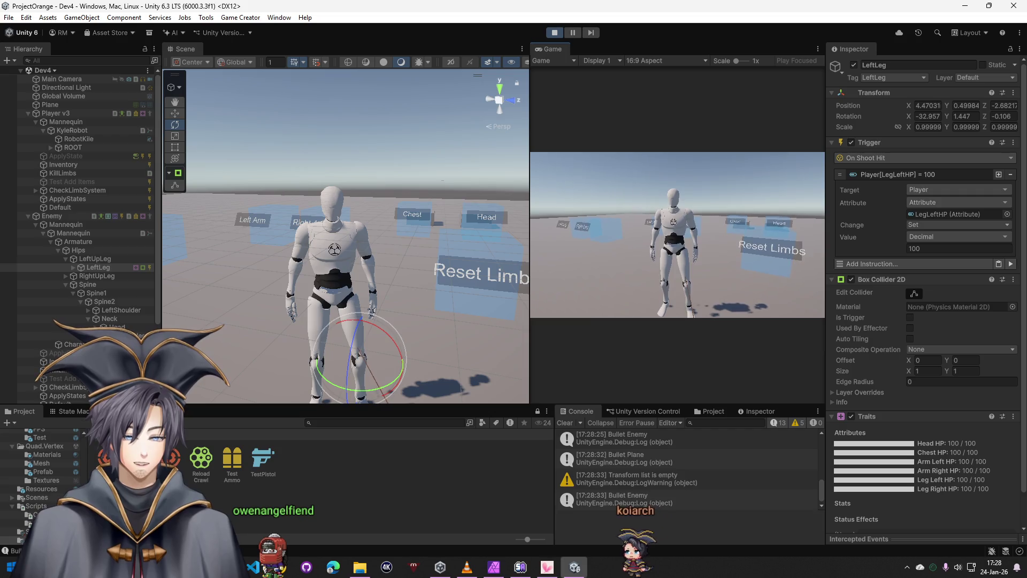
left_click(677, 235)
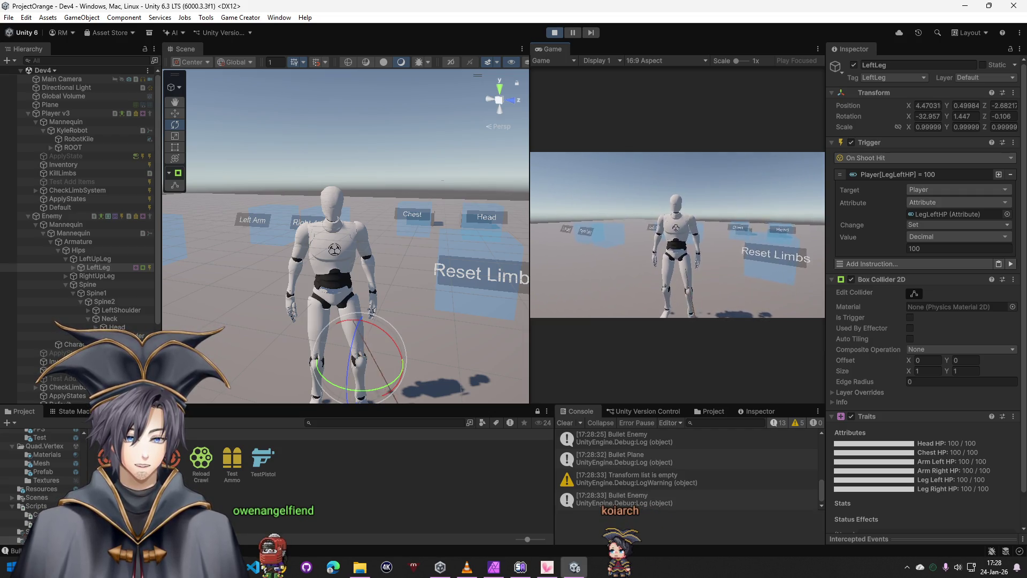
left_click(677, 234)
left_click(678, 235)
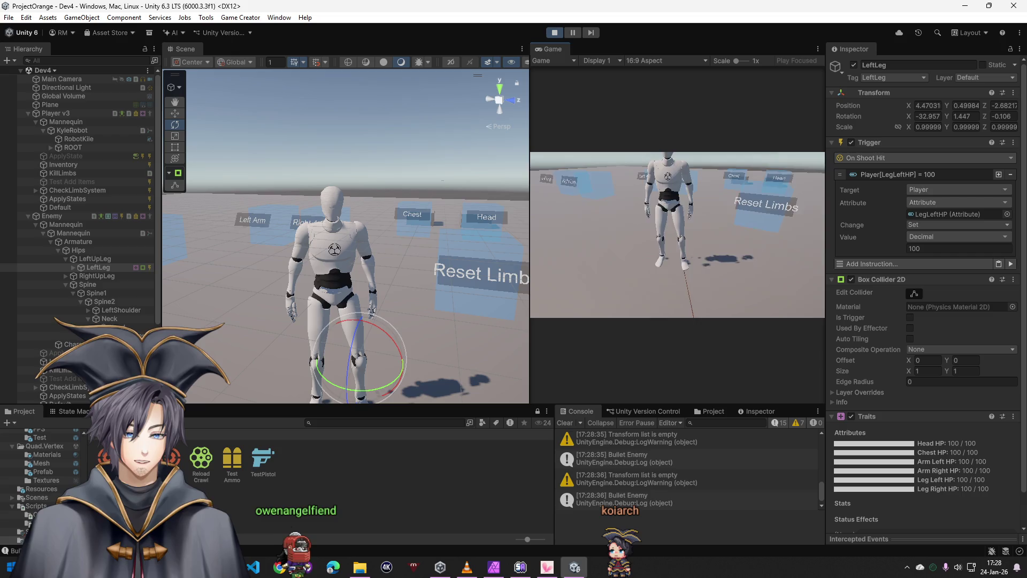
left_click(678, 235)
Free the mouse from the running game and stop the play test
key("super")
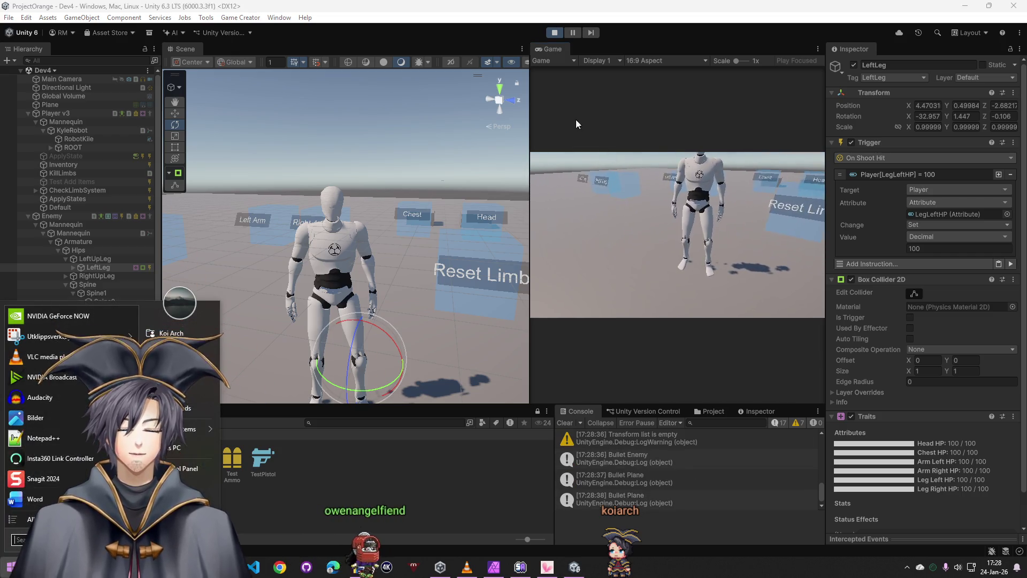
left_click(917, 292)
left_click(554, 32)
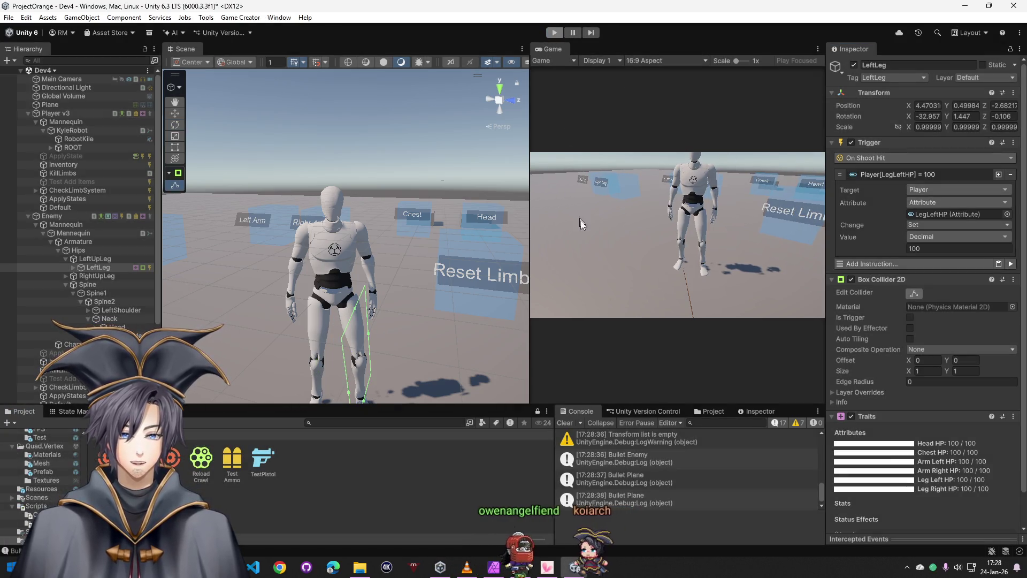
Clear the console, inspect TestPistol's On Hit LeftLeg check, then select the enemy's LeftLeg
left_click(565, 423)
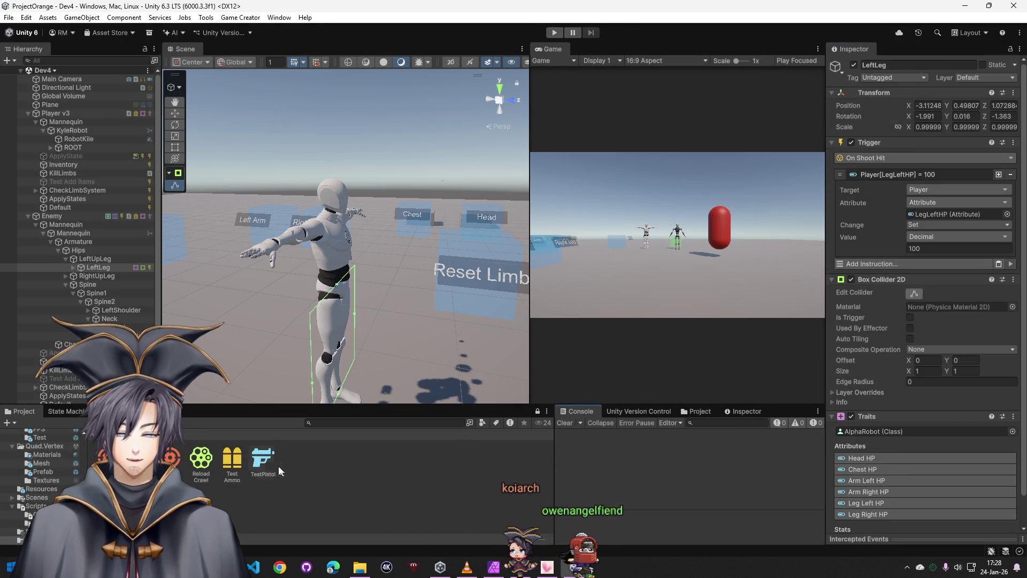
left_click(263, 462)
scroll(1025, 188, "down", 15)
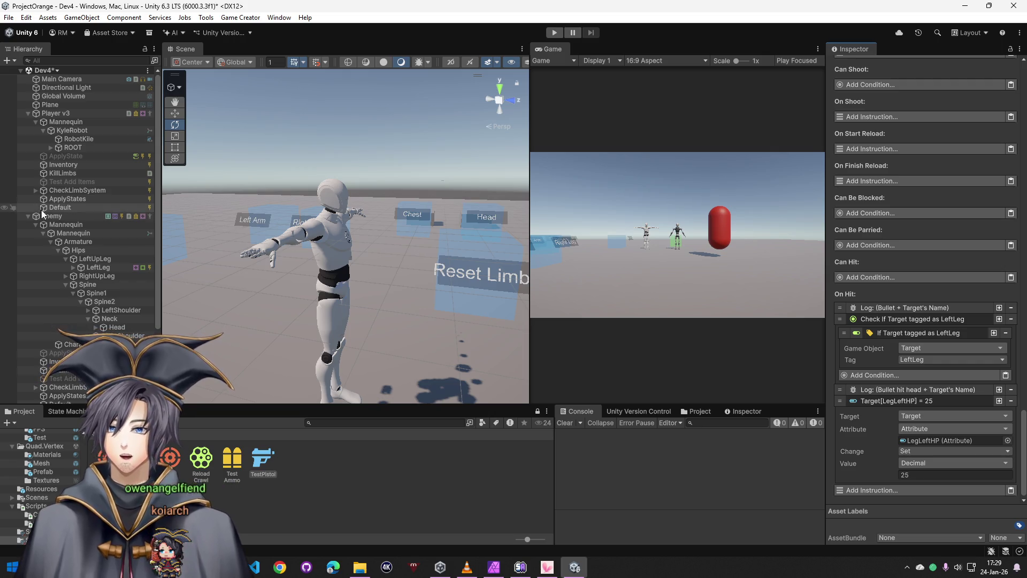
left_click(93, 269)
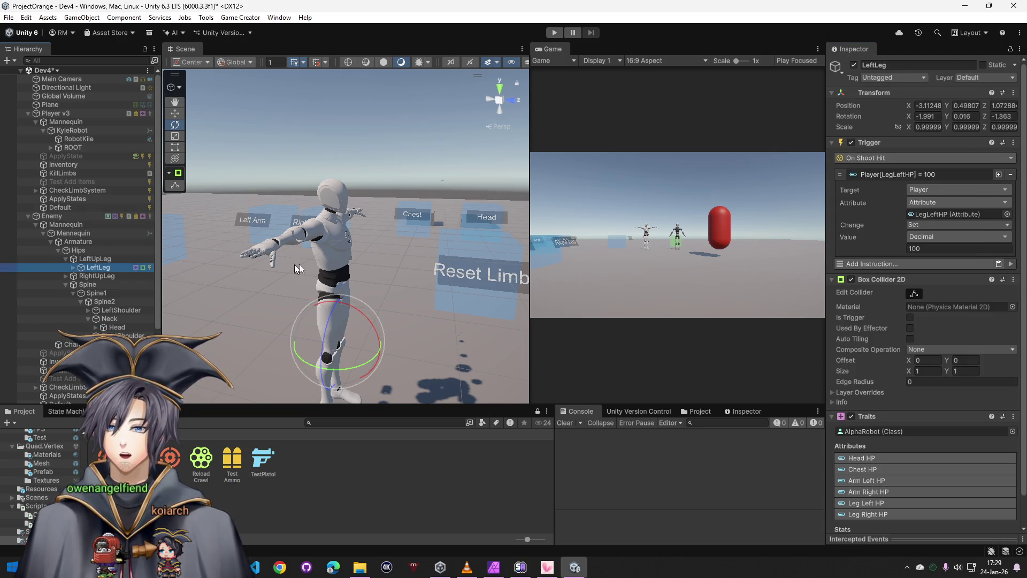
Tag the enemy's LeftLeg as LeftLeg and start the play test
left_click(879, 79)
left_click(891, 231)
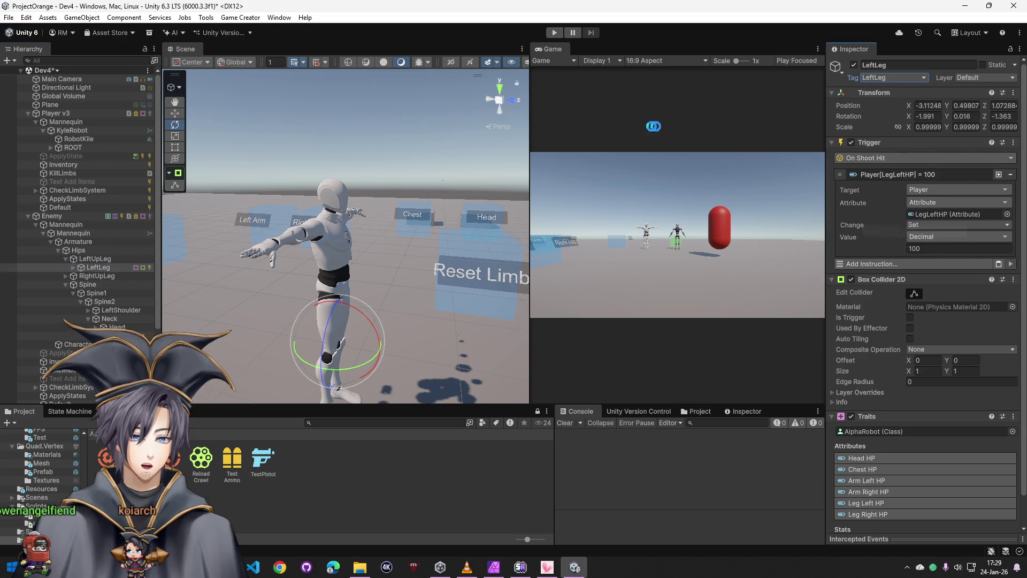
left_click(555, 33)
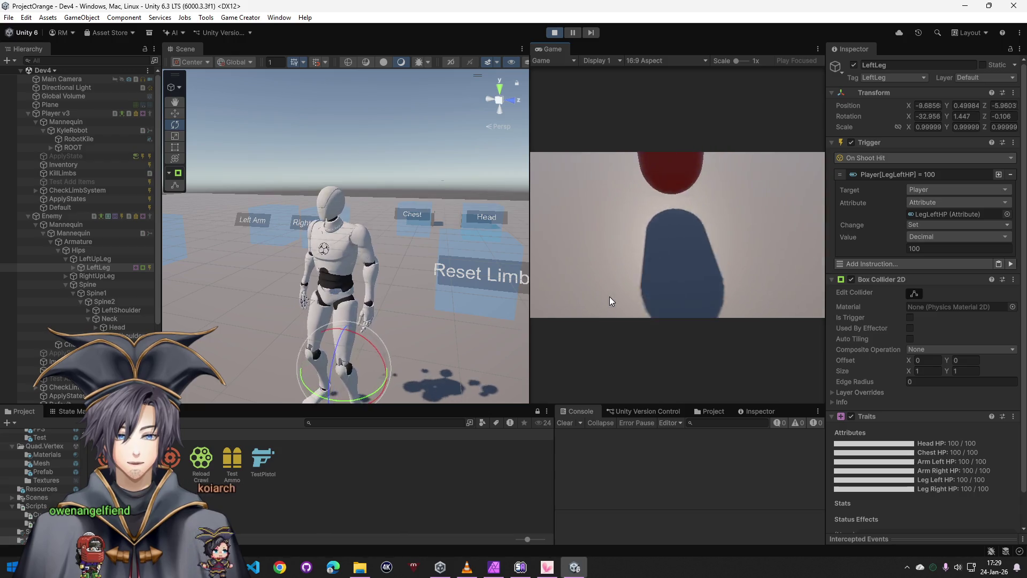
Shoot the enemy until limb pieces come off, then stop the play test
left_click(556, 292)
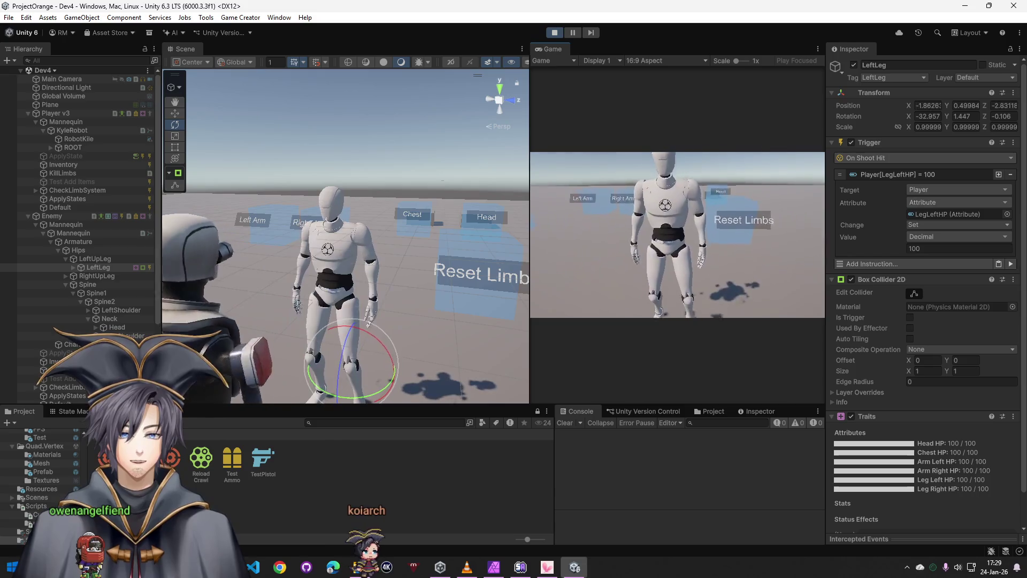
left_click(678, 235)
left_click(678, 235)
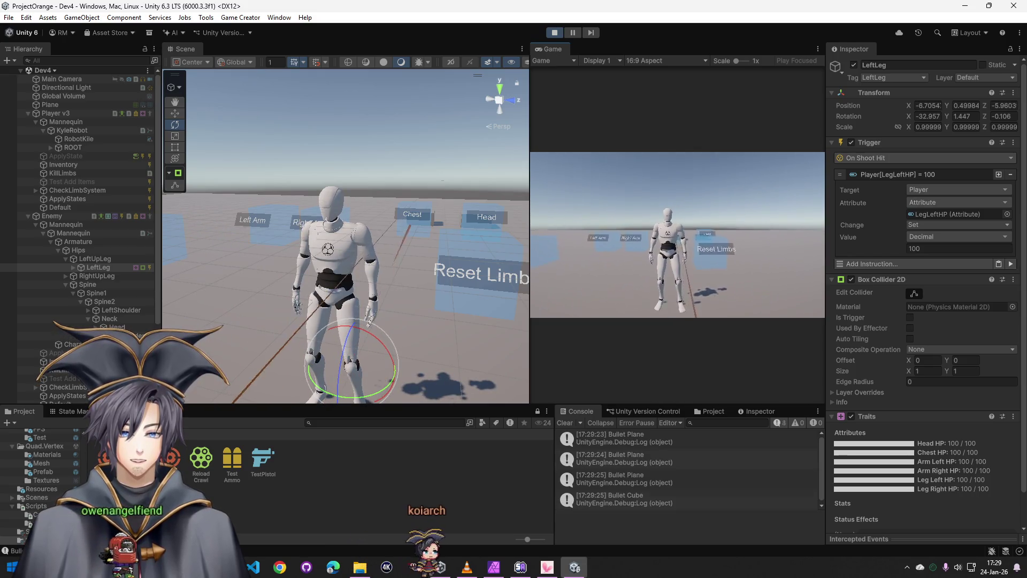
left_click(678, 235)
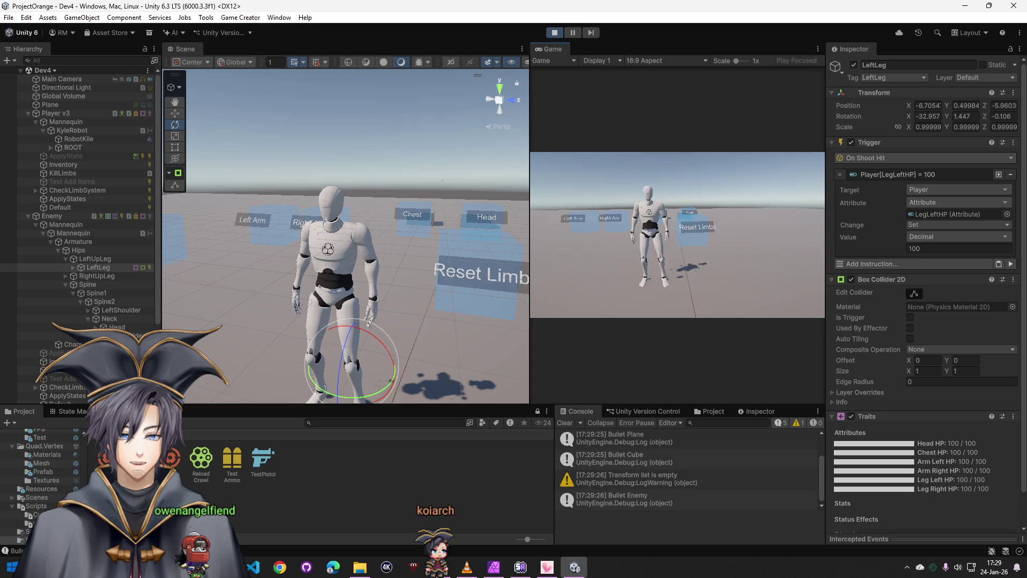
key("Escape")
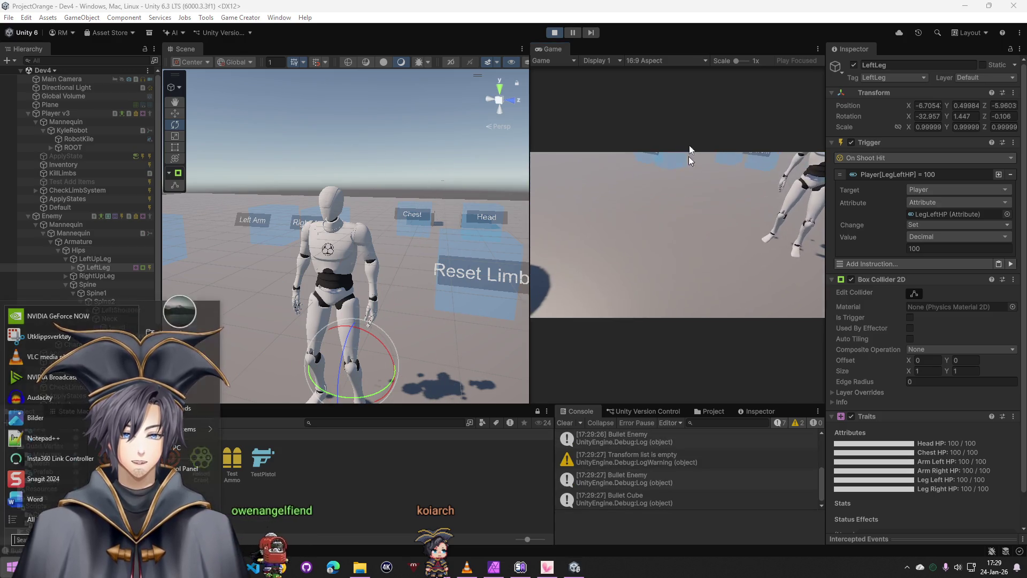
left_click(553, 32)
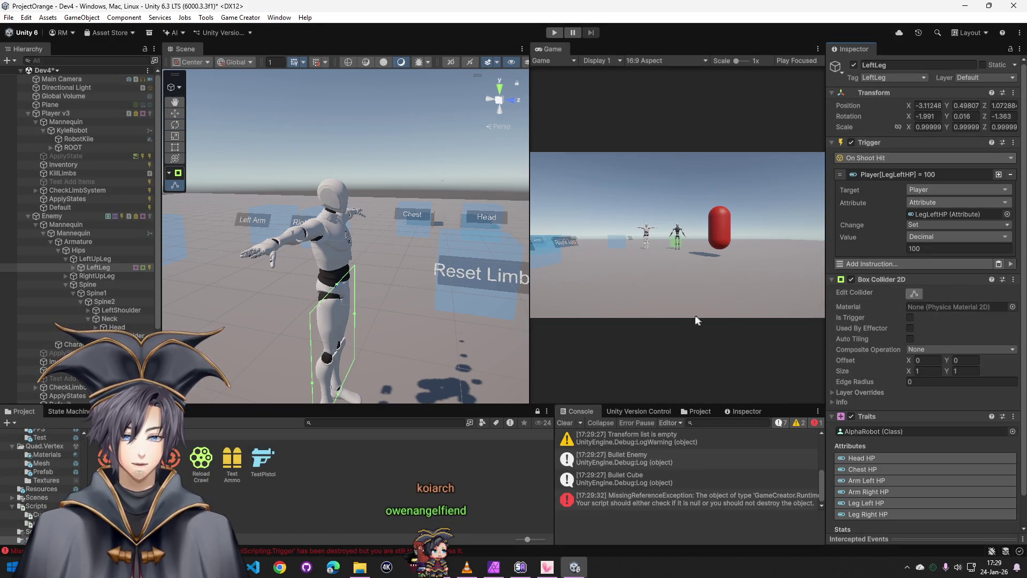
Replace LeftLeg's Box Collider 2D with a 3D Box Collider and start play mode
right_click(886, 280)
left_click(892, 325)
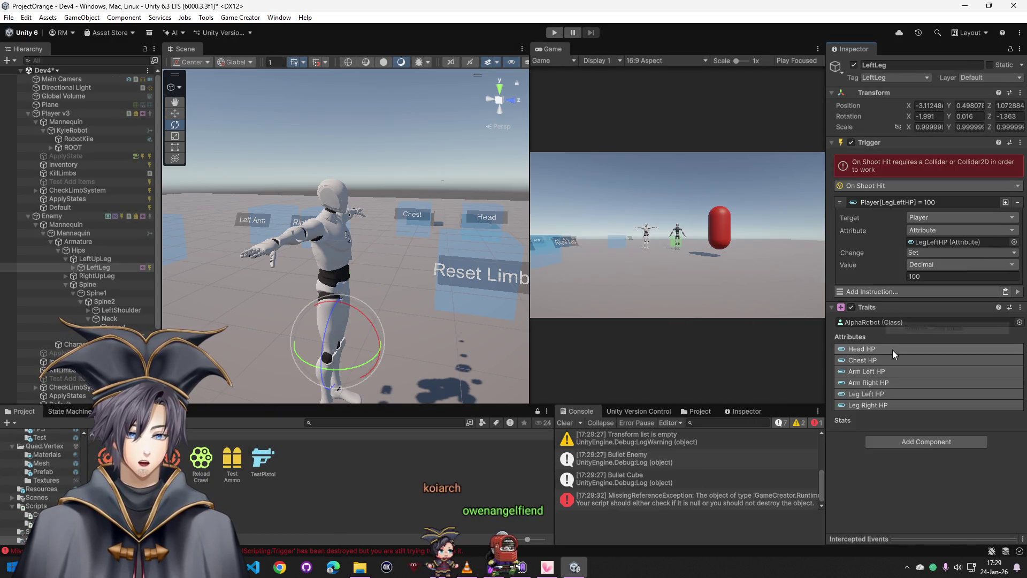
left_click(894, 446)
type("box")
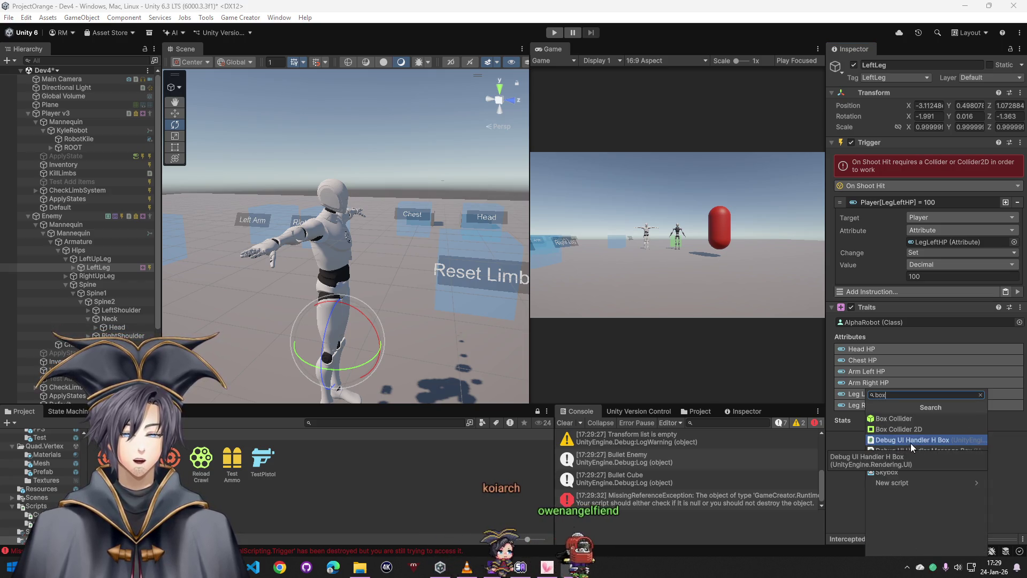
left_click(926, 422)
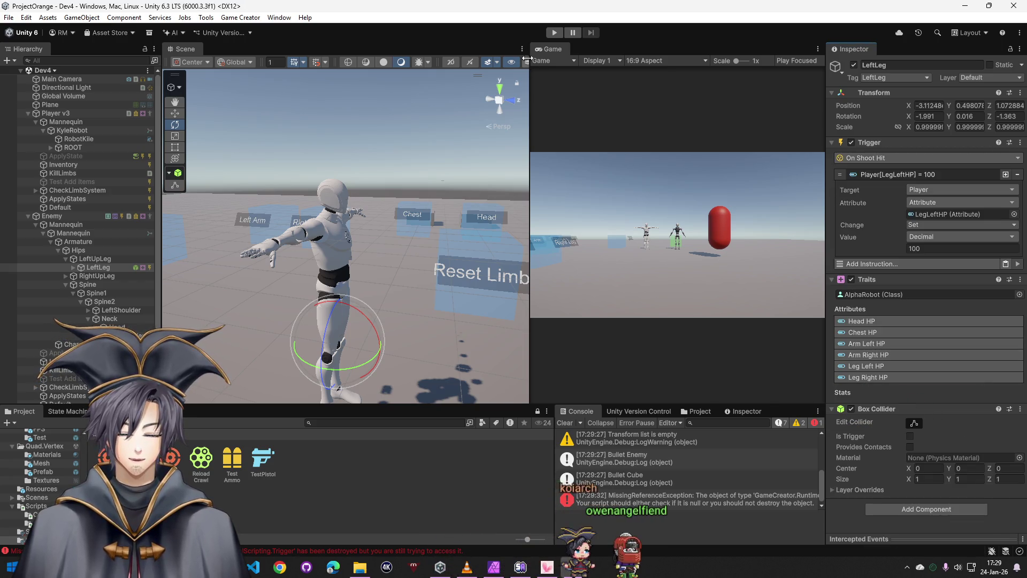
left_click(555, 35)
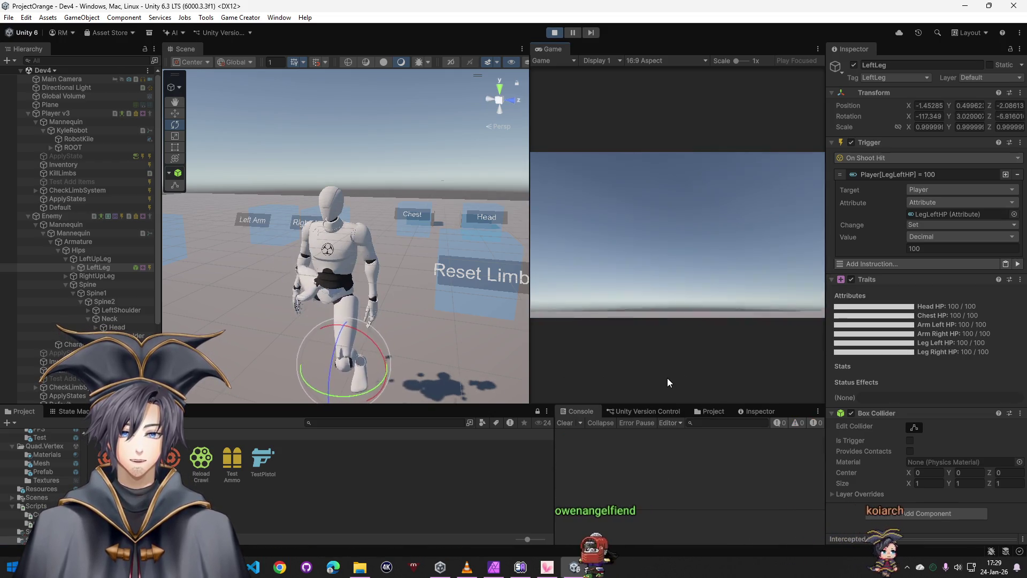
Shoot the enemy's left leg to drop Leg Left HP to 25 and inspect the collider settings
left_click(664, 395)
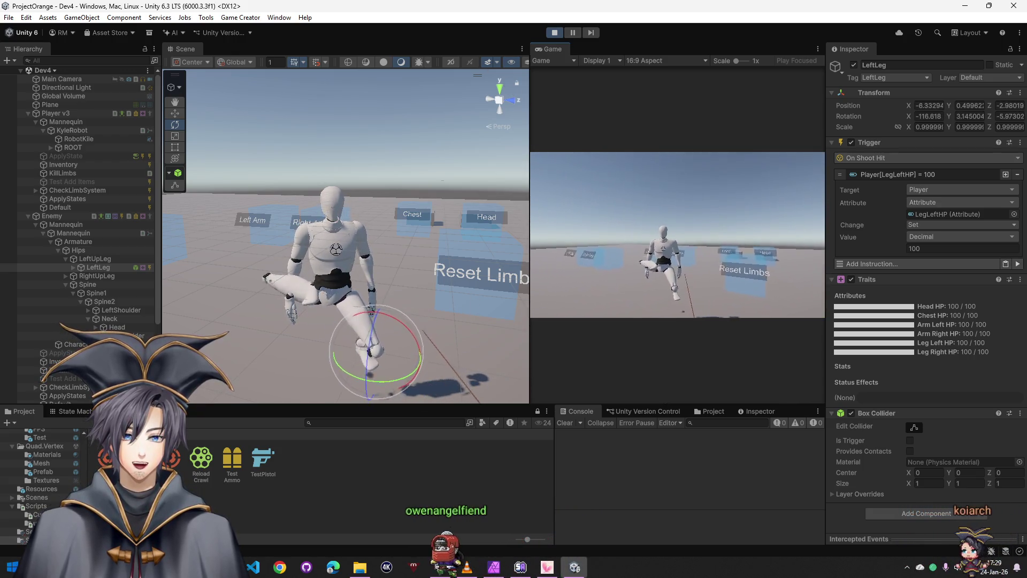
left_click(678, 235)
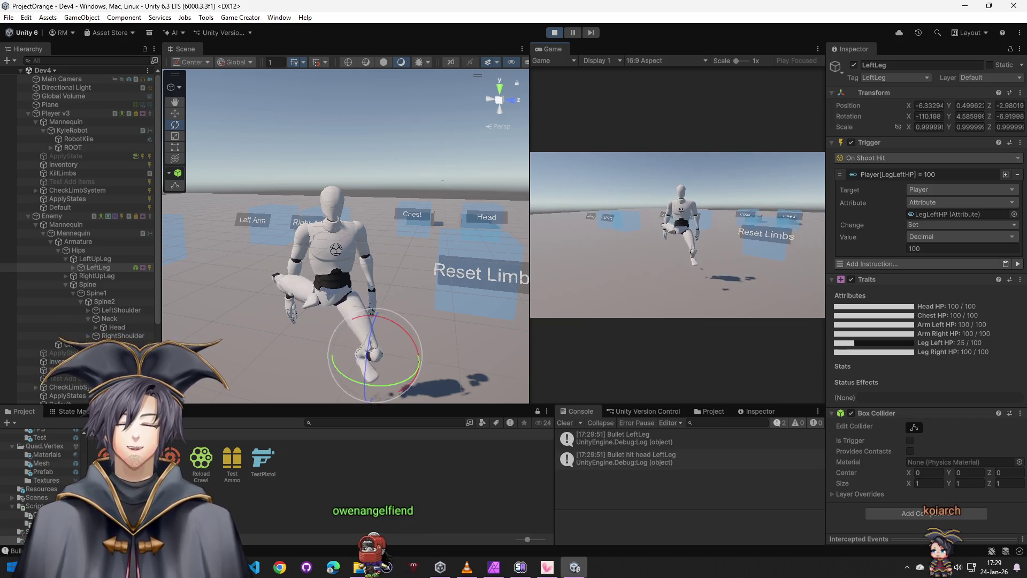
left_click(678, 235)
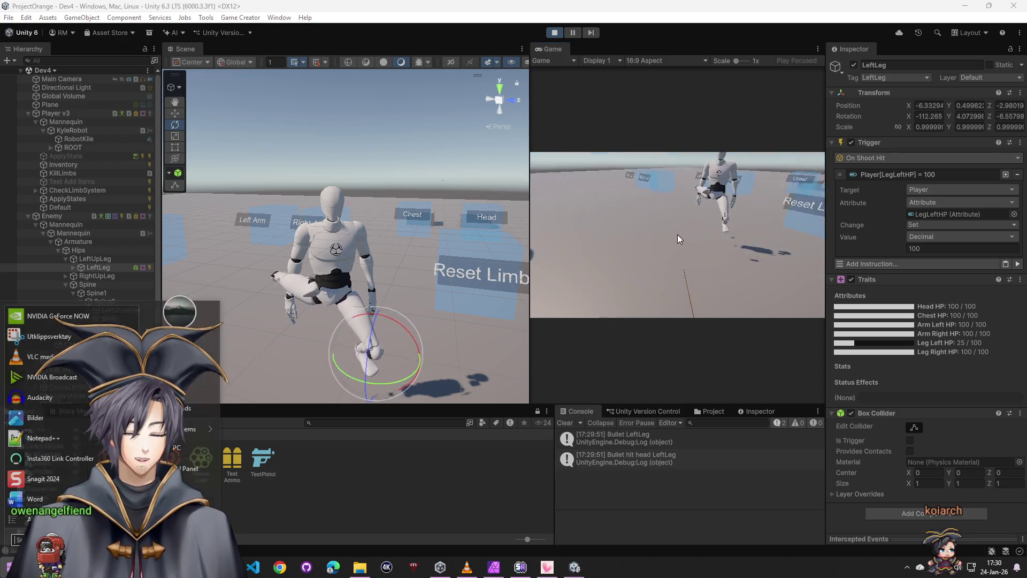
left_click(910, 450)
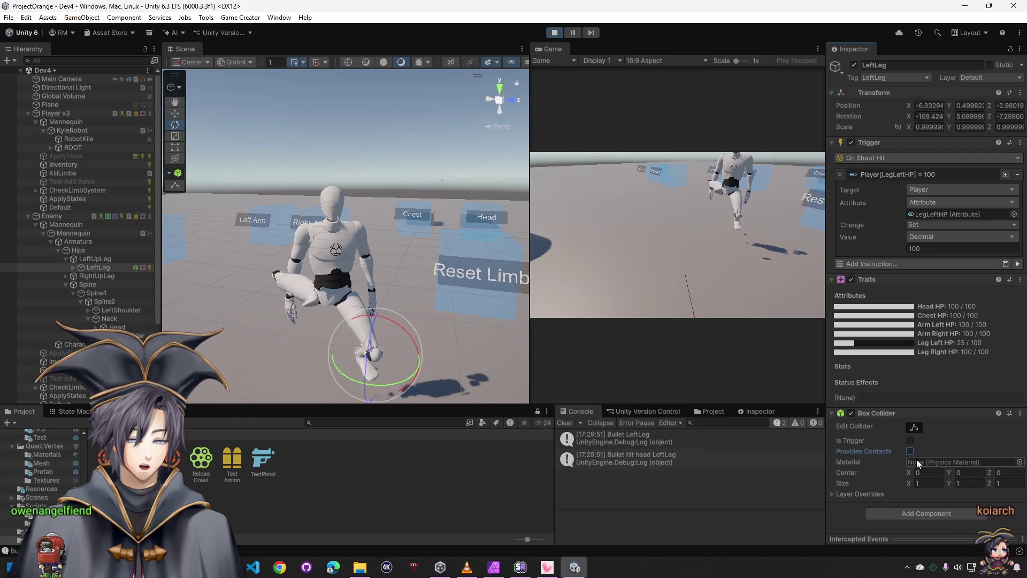
left_click(836, 494)
scroll(850, 484, "down", 2)
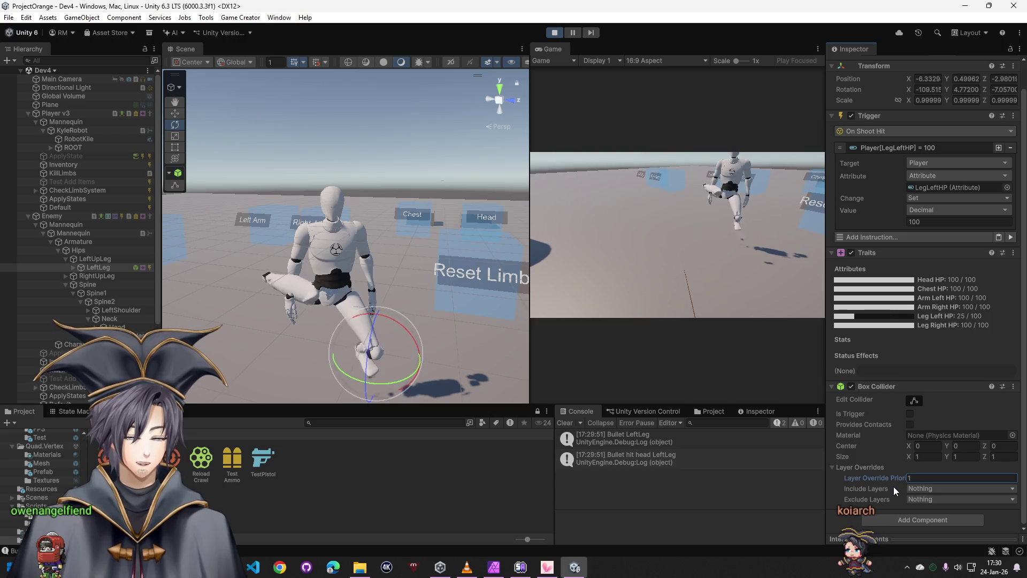
Stop play, remove the enemy's Align Feet with Ground IK layer and restart play mode
left_click(554, 34)
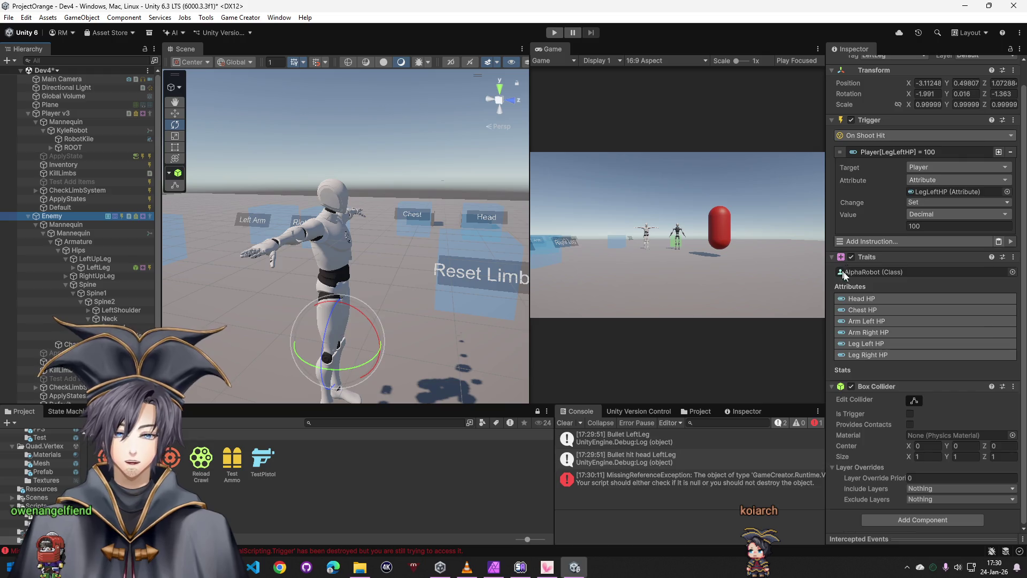
scroll(899, 353, "down", 5)
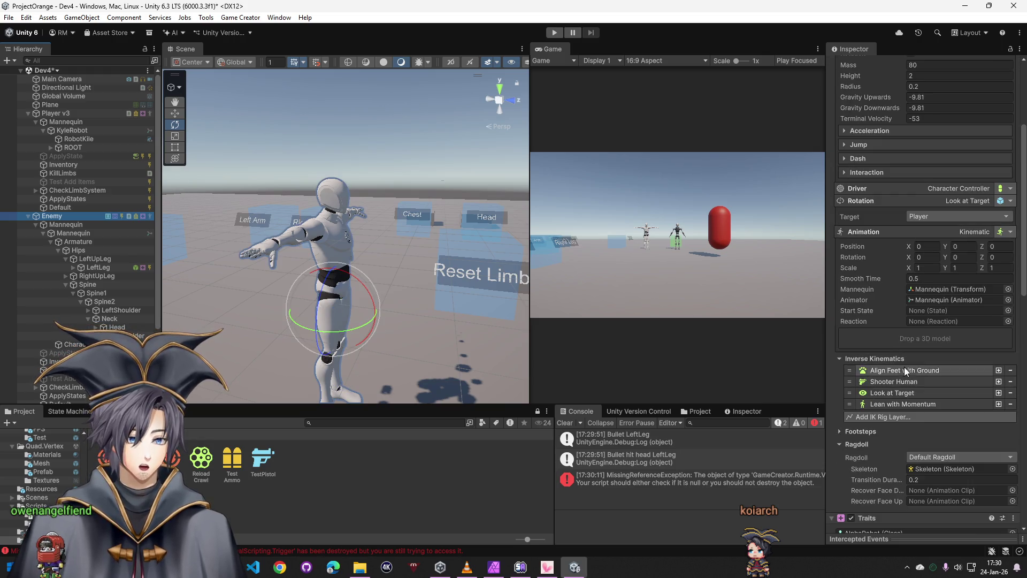
left_click(1011, 371)
left_click(554, 33)
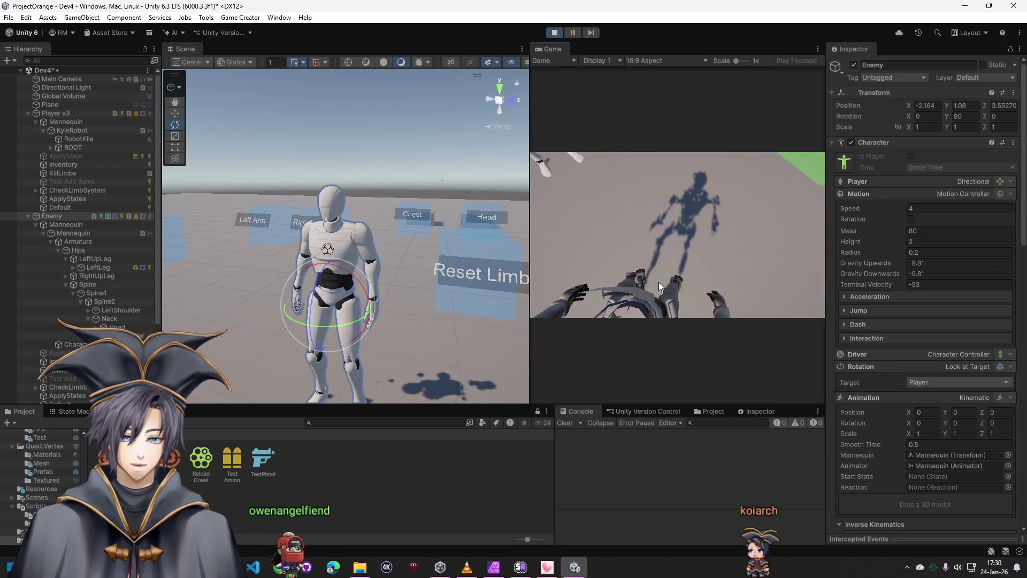
Select the Enemy during play and shift its Position X and Z values
left_click(646, 270)
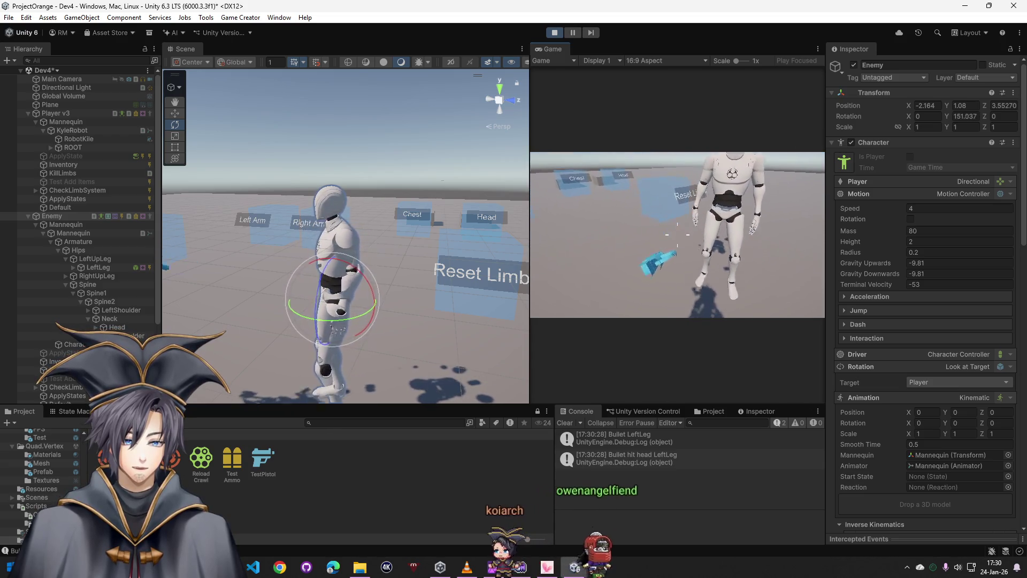
key("super")
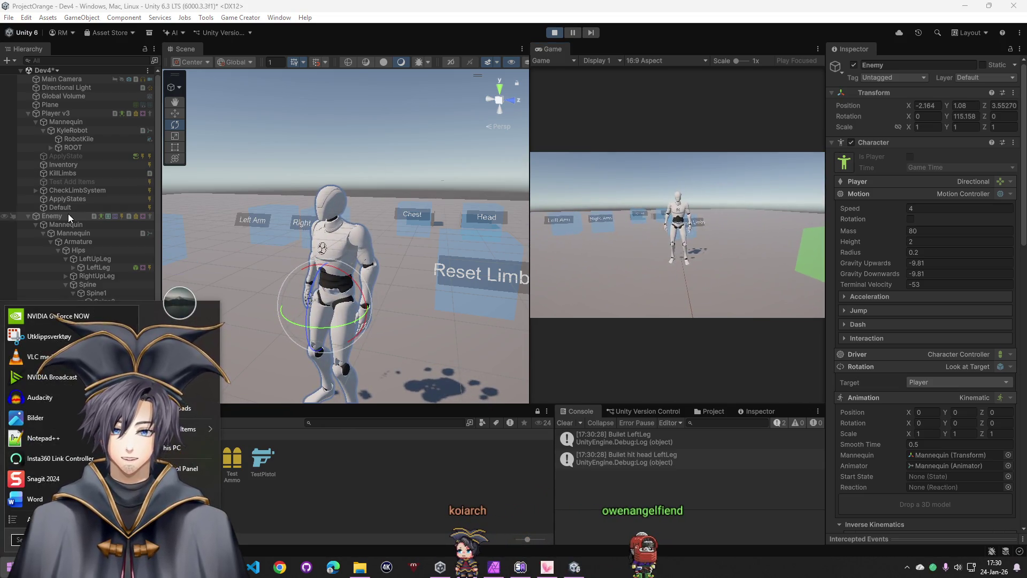
left_click(68, 215)
left_click_drag(908, 105, 911, 112)
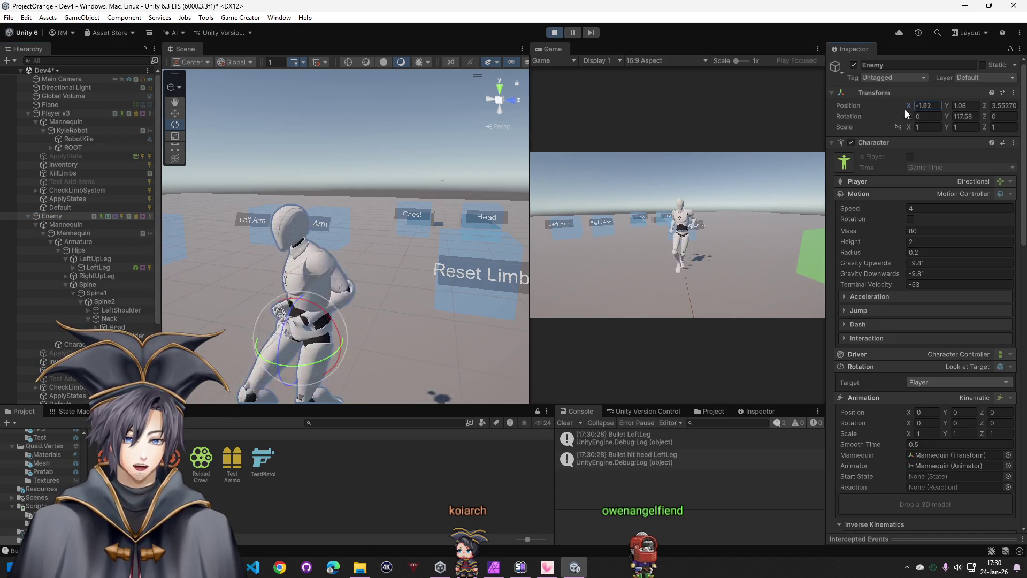
type("-2.58")
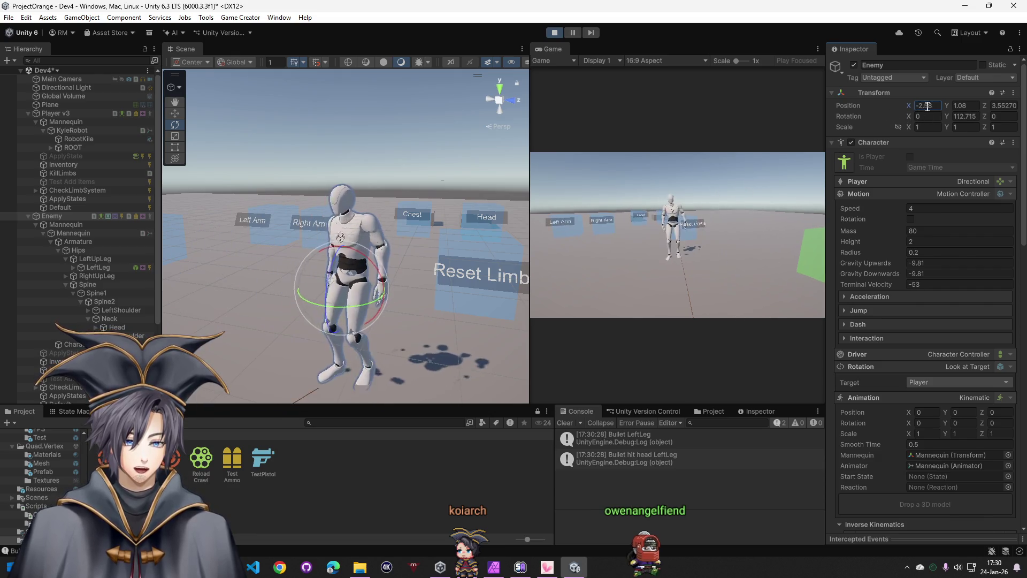
key("Tab")
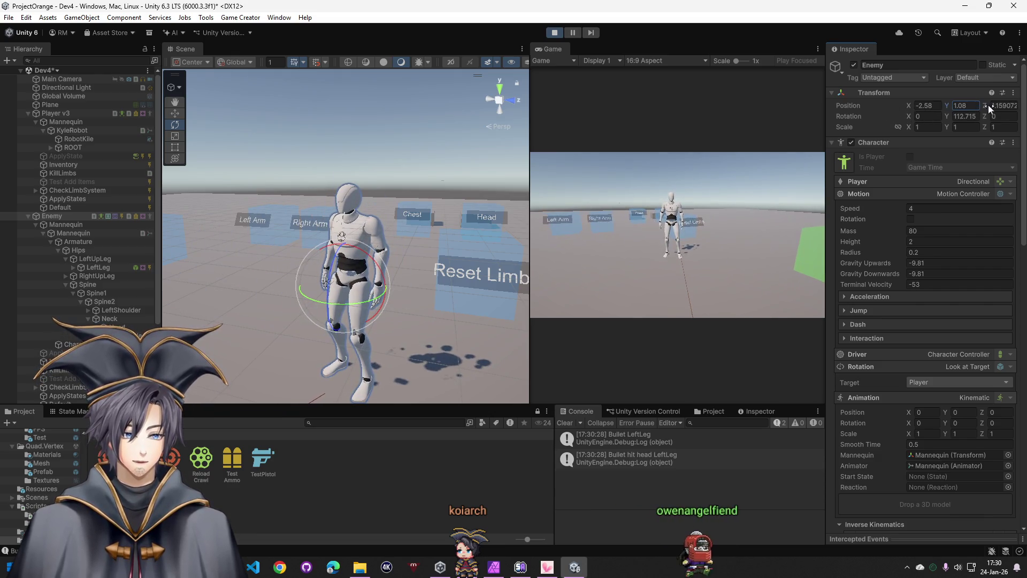
left_click_drag(988, 104, 945, 102)
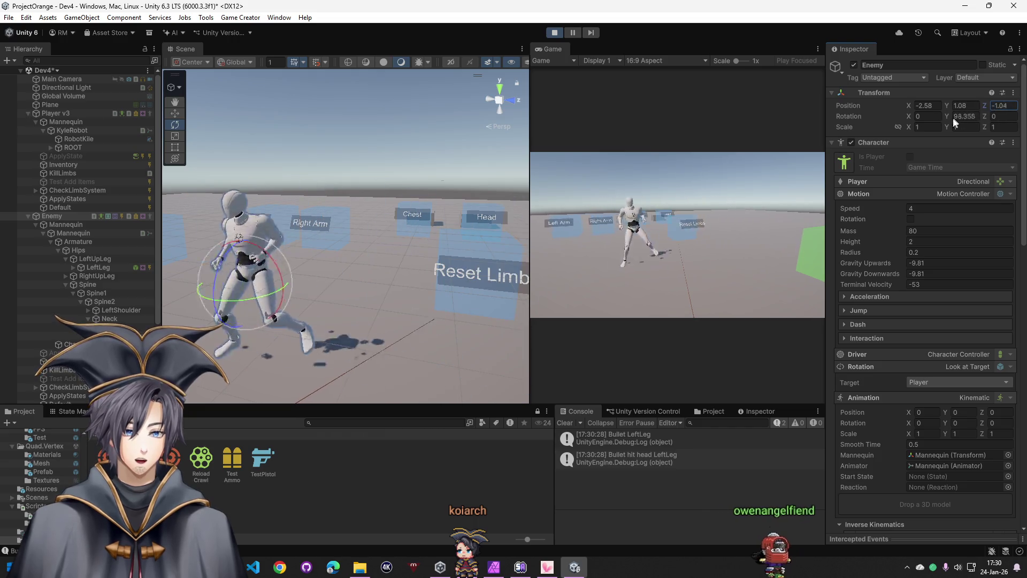
Stop play mode so the enemy resets, then start a fresh play test
left_click(554, 33)
left_click(552, 33)
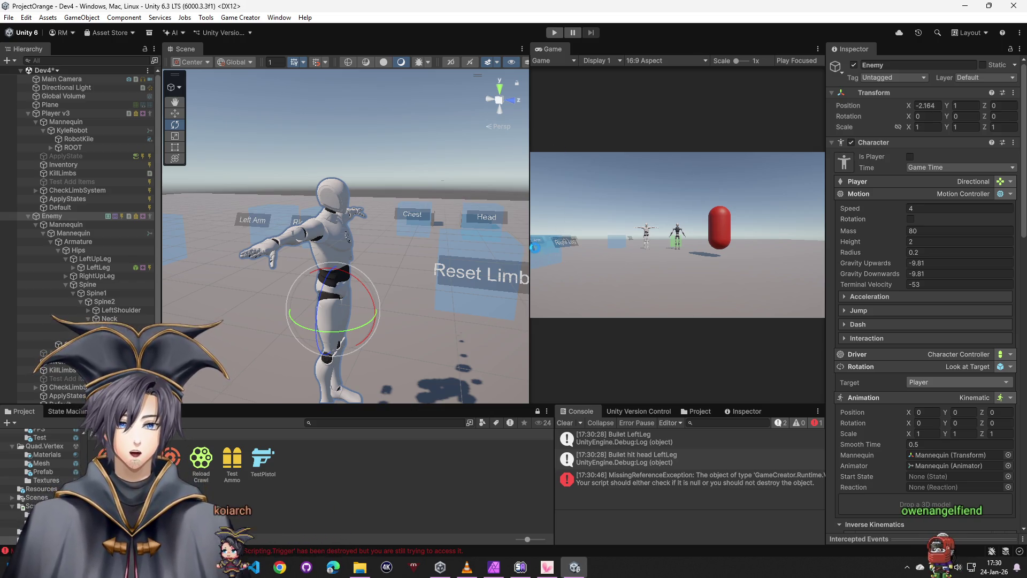
Clear the console, check Player v3's setup and delete the Enemy from the scene
left_click(570, 422)
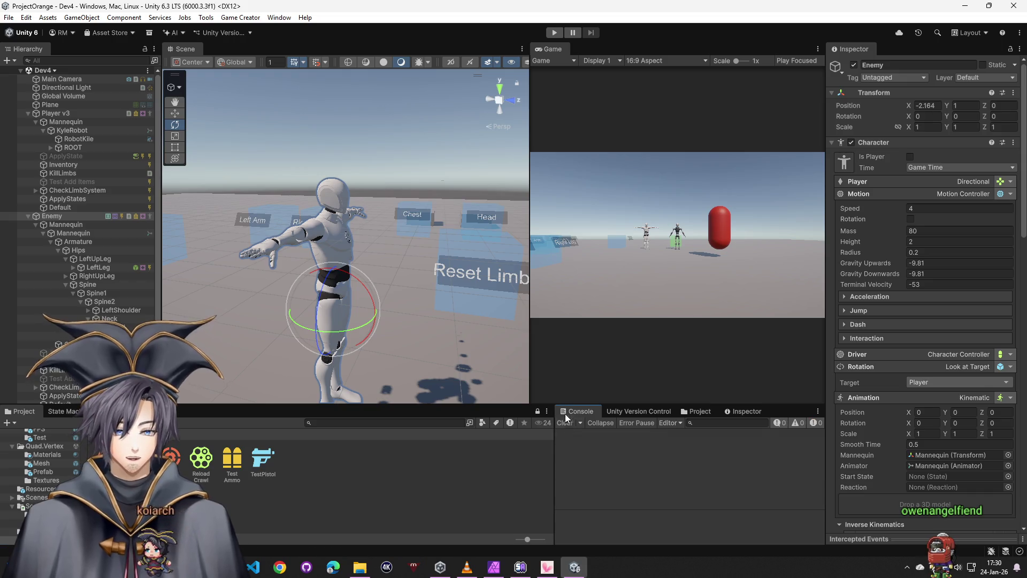
left_click(50, 104)
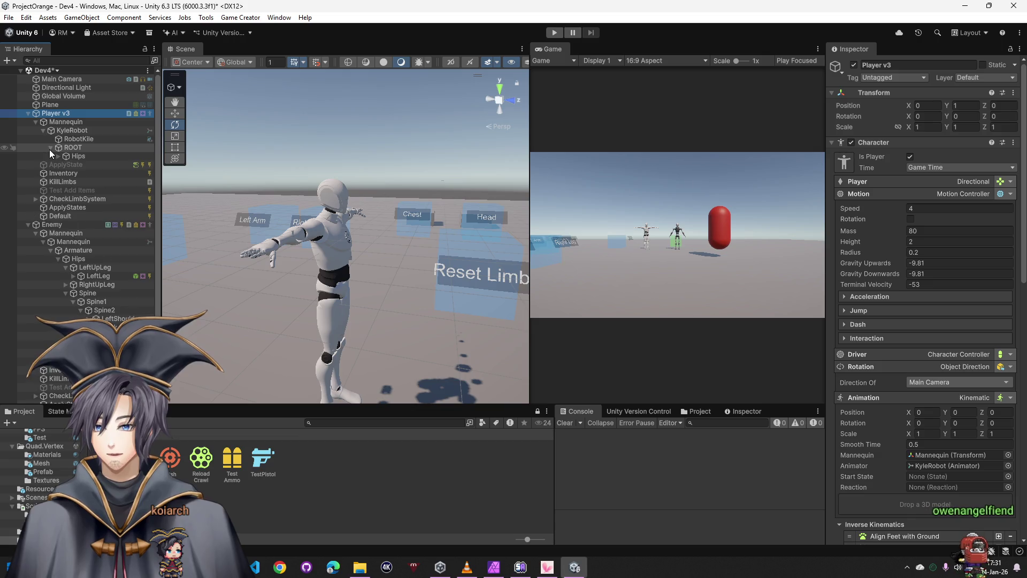
left_click(54, 218)
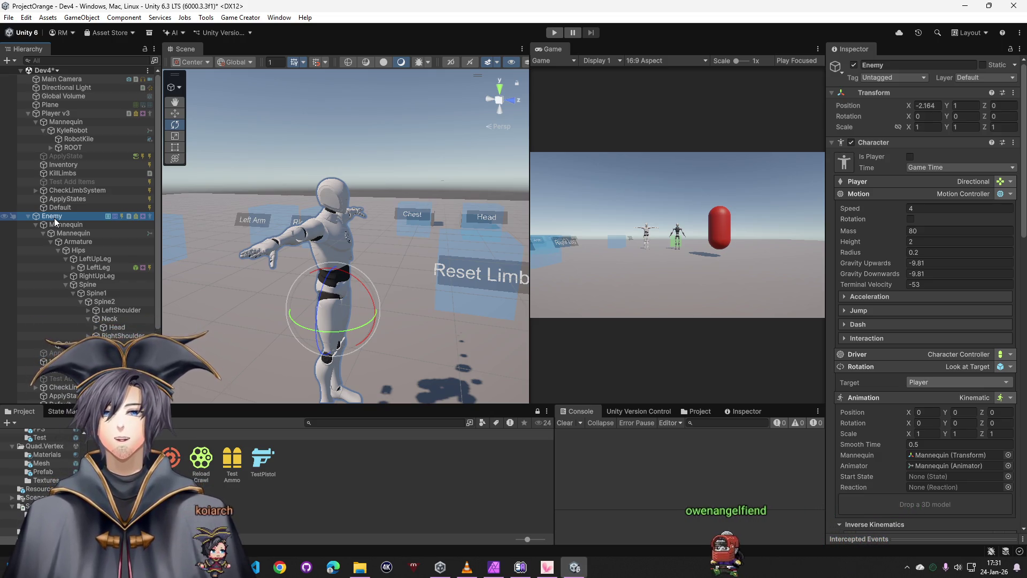
key("Delete")
Strip TestPistol's On Hit list to the hit-head log, removing the LeftLeg check and bullet log, then select Player v3
left_click(264, 459)
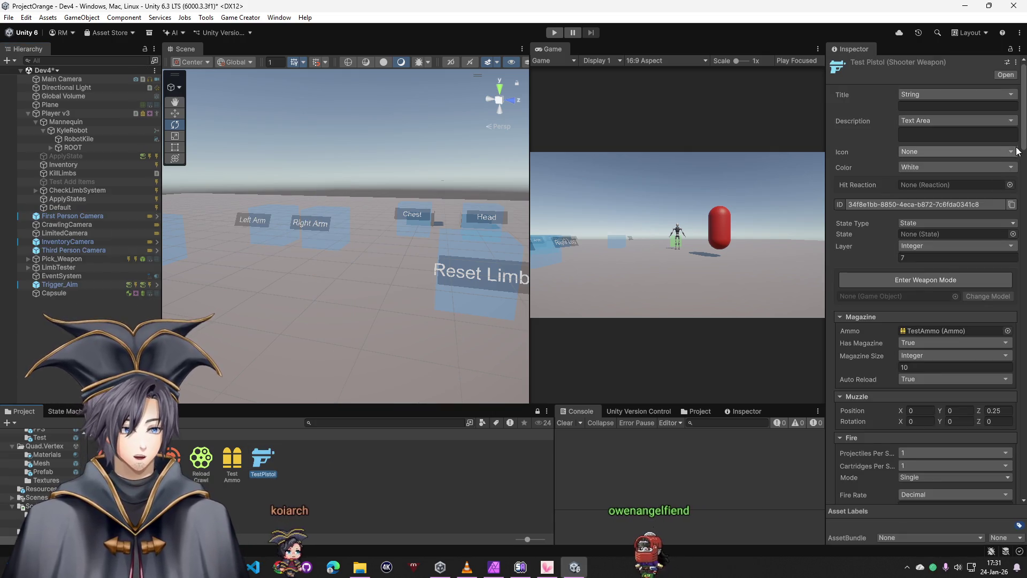
scroll(998, 462, "down", 10)
scroll(998, 456, "down", 3)
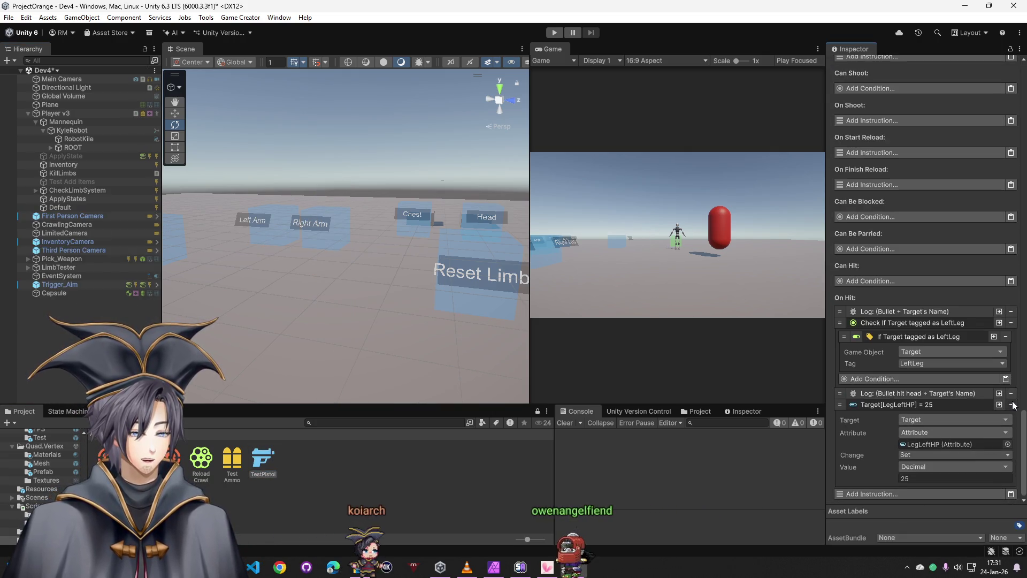
scroll(1002, 418, "down", 2)
left_click(1007, 424)
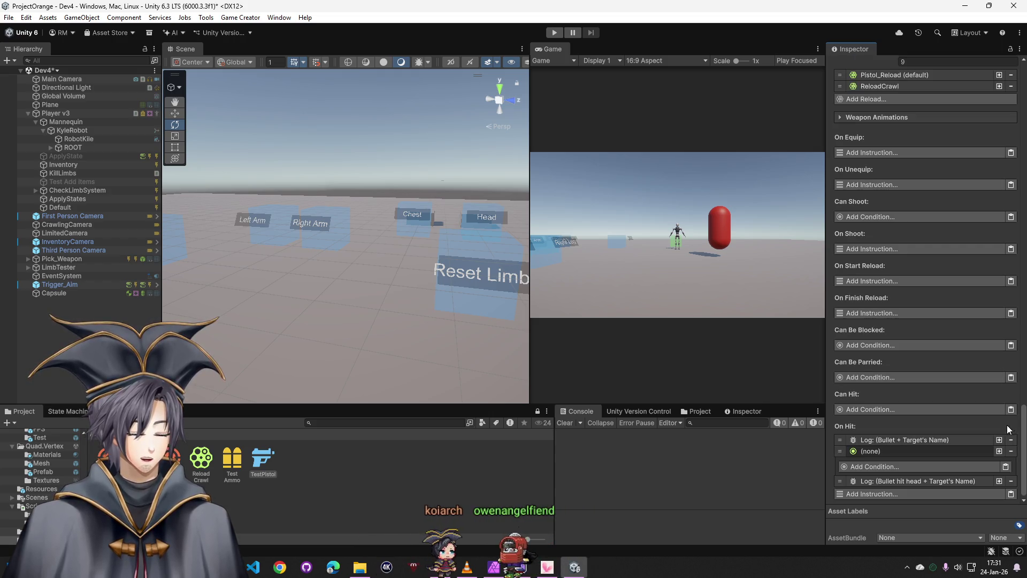
left_click(1011, 451)
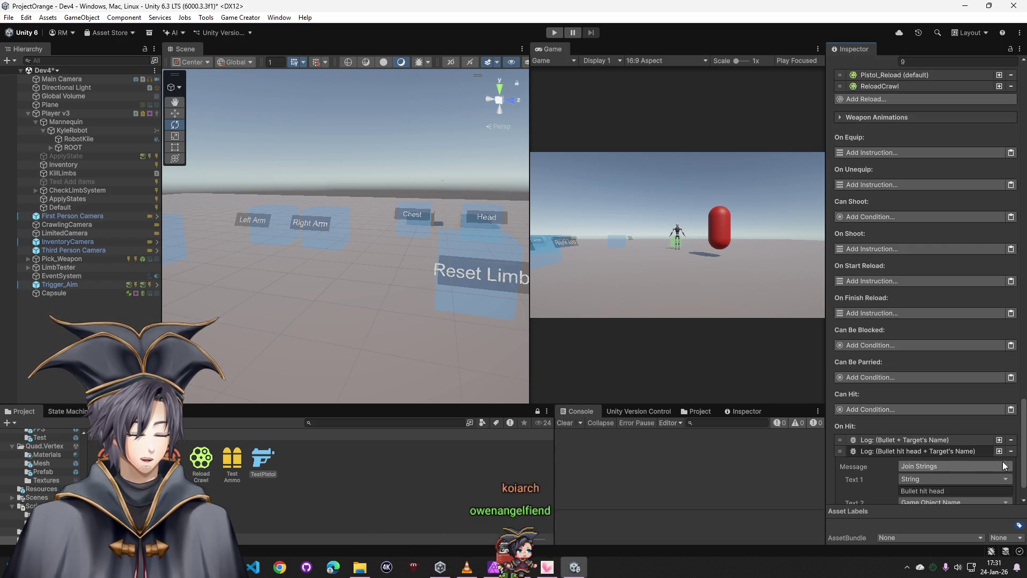
left_click(1010, 441)
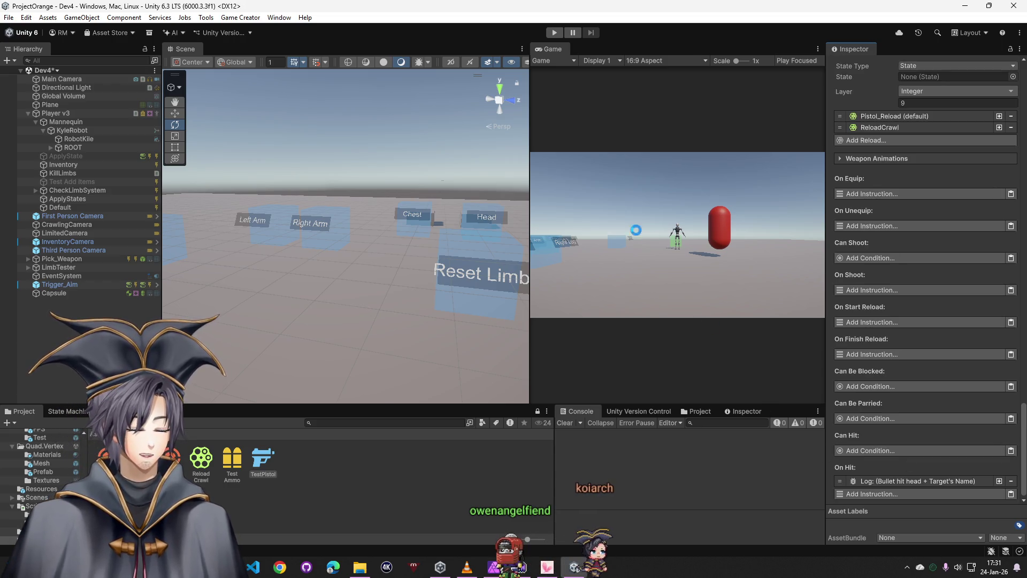
left_click(55, 114)
Duplicate Player v3, move the copy sideways along X and remove its Align Feet with Ground layer
right_click(51, 114)
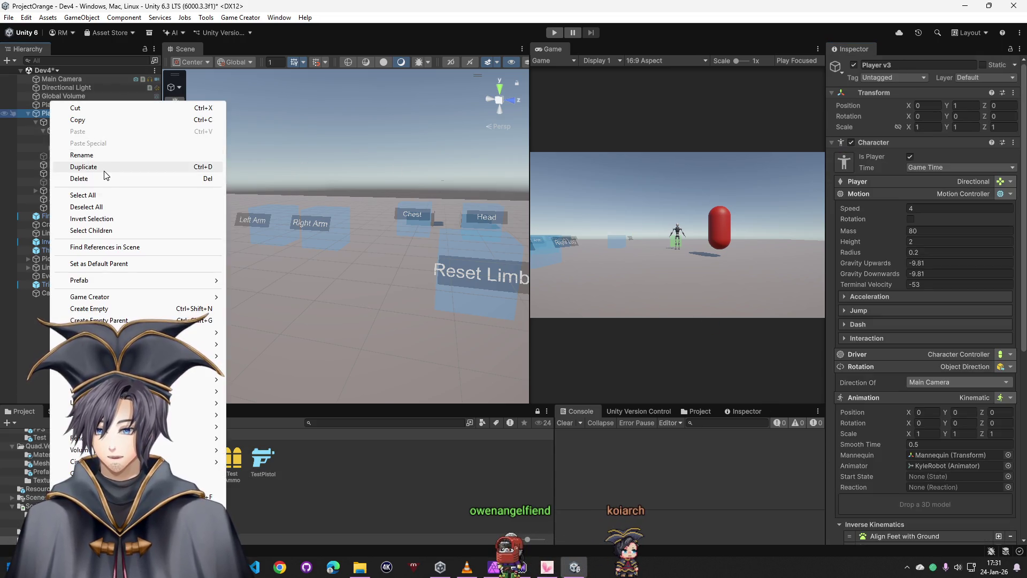
left_click(83, 166)
double_click(54, 215)
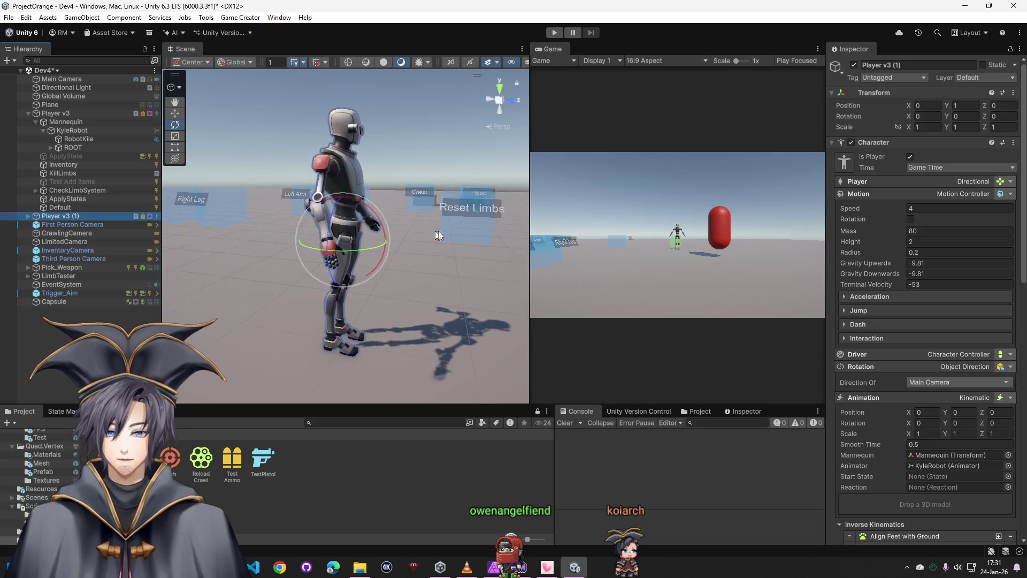
left_click_drag(438, 230, 498, 230)
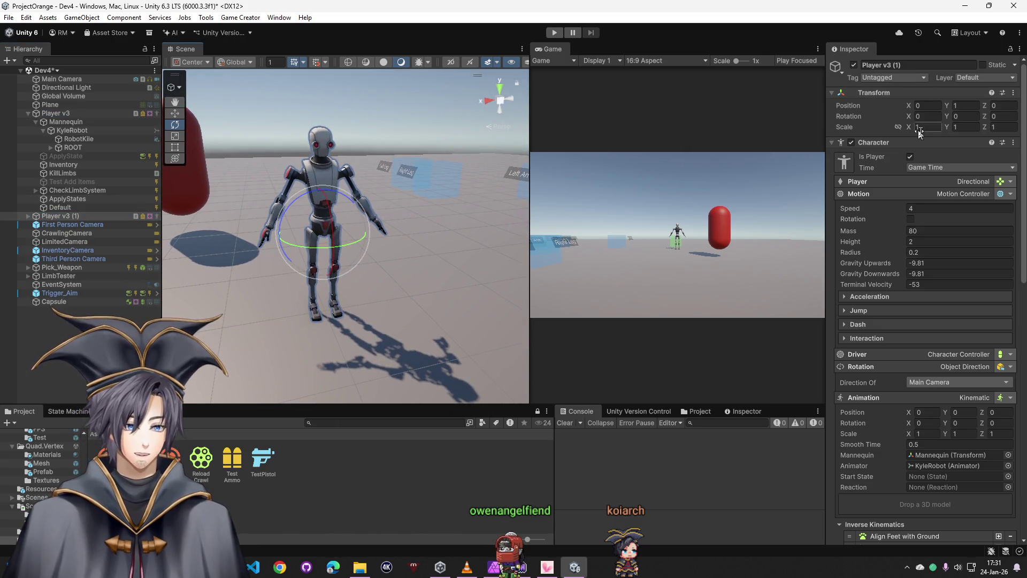
left_click_drag(910, 106, 933, 105)
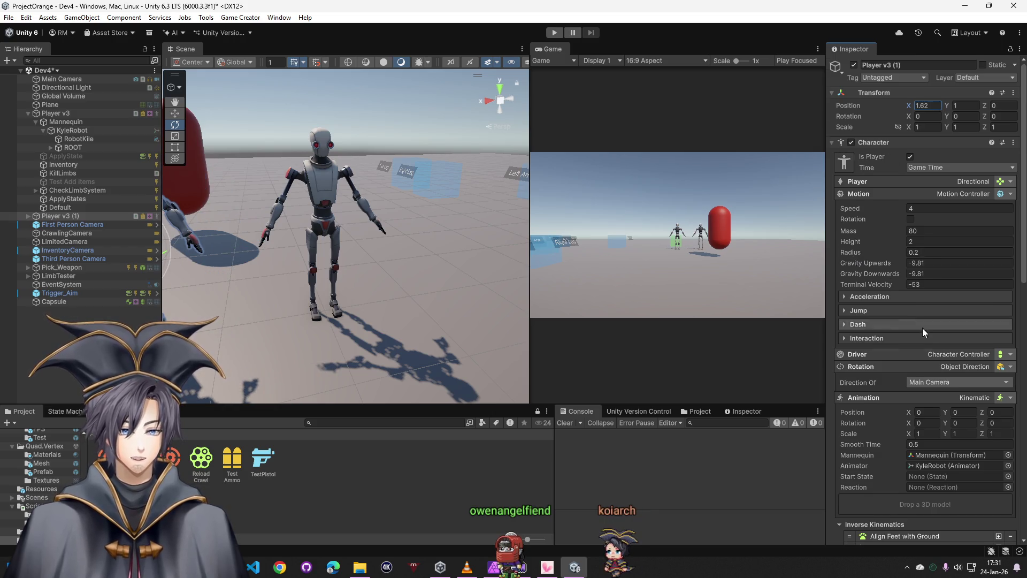
scroll(922, 327, "down", 5)
left_click(1011, 363)
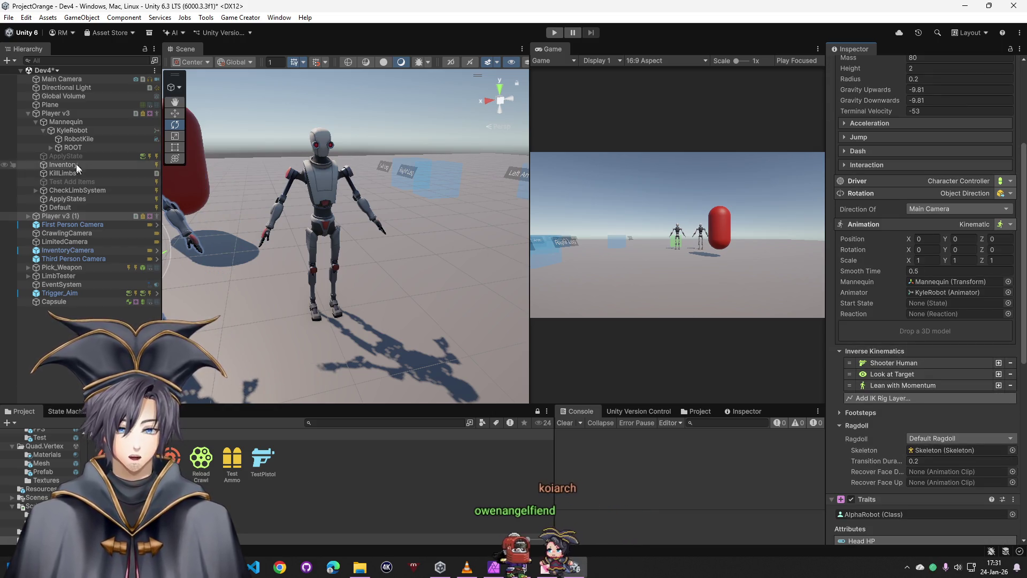
Remove Align Feet with Ground from Player v3's IK and begin renaming the duplicate to TestEnemy
left_click(69, 115)
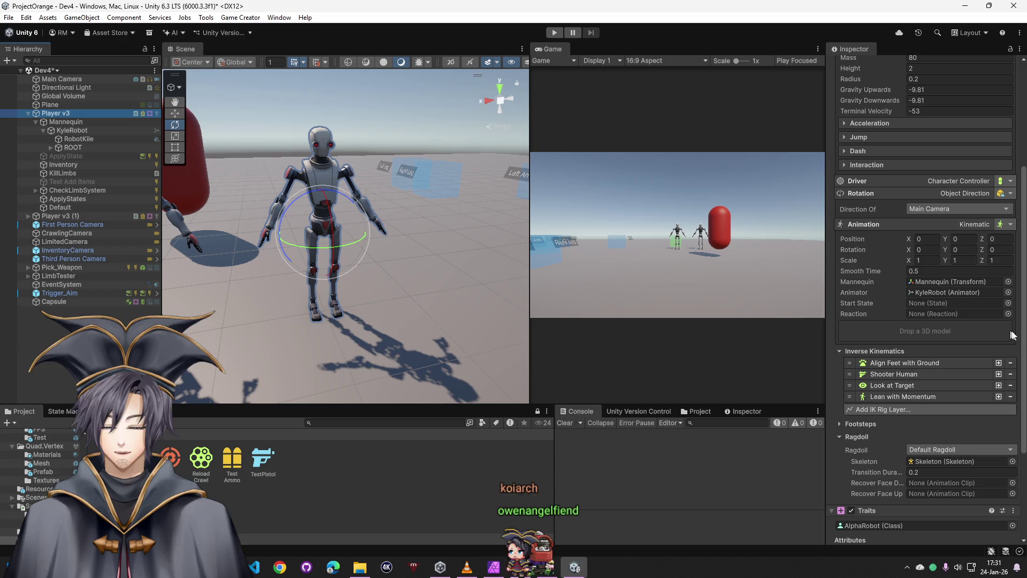
left_click(1011, 363)
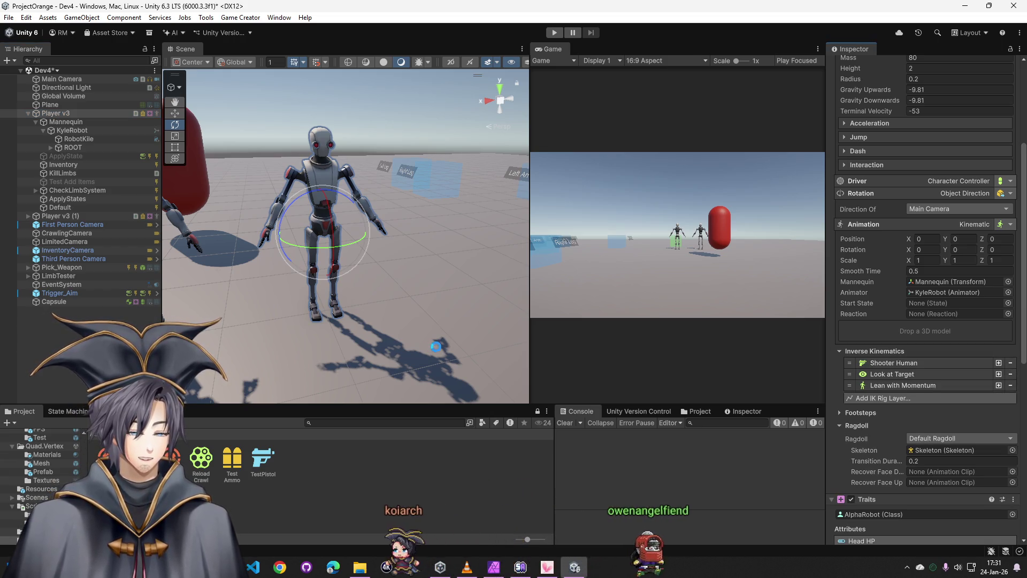
left_click(557, 78)
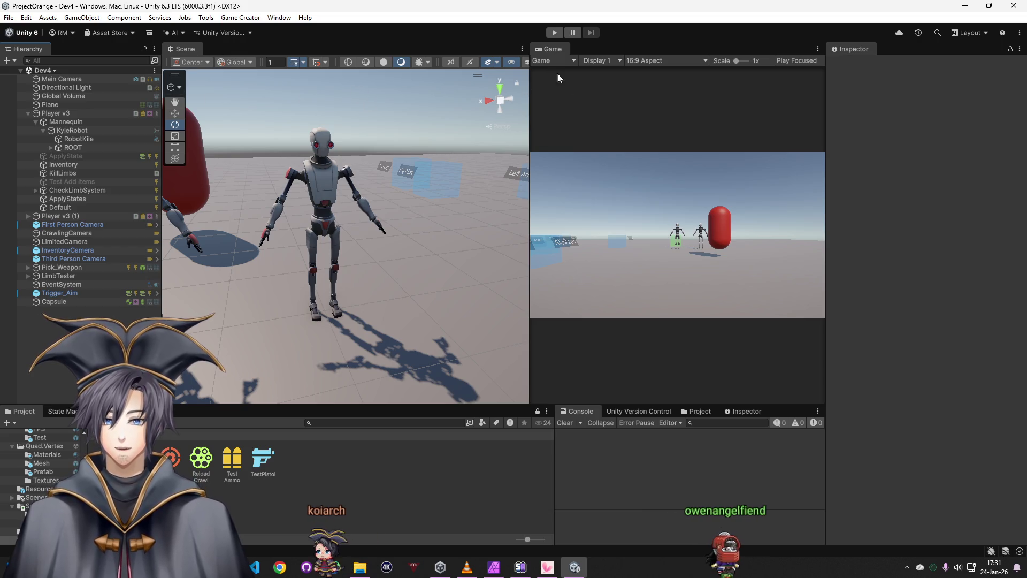
left_click_drag(434, 241, 365, 265)
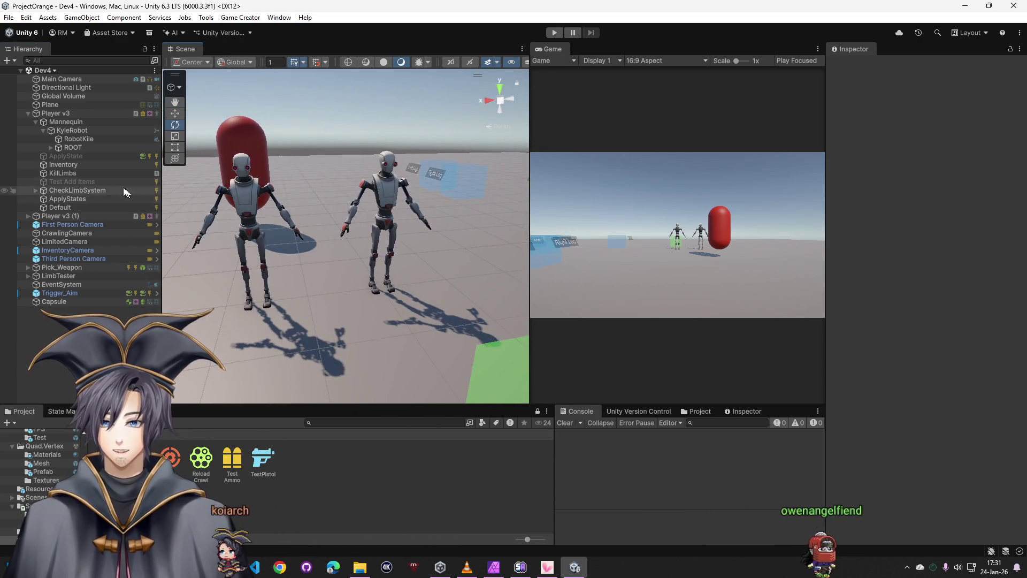
left_click(57, 218)
left_click(923, 61)
type("Tset")
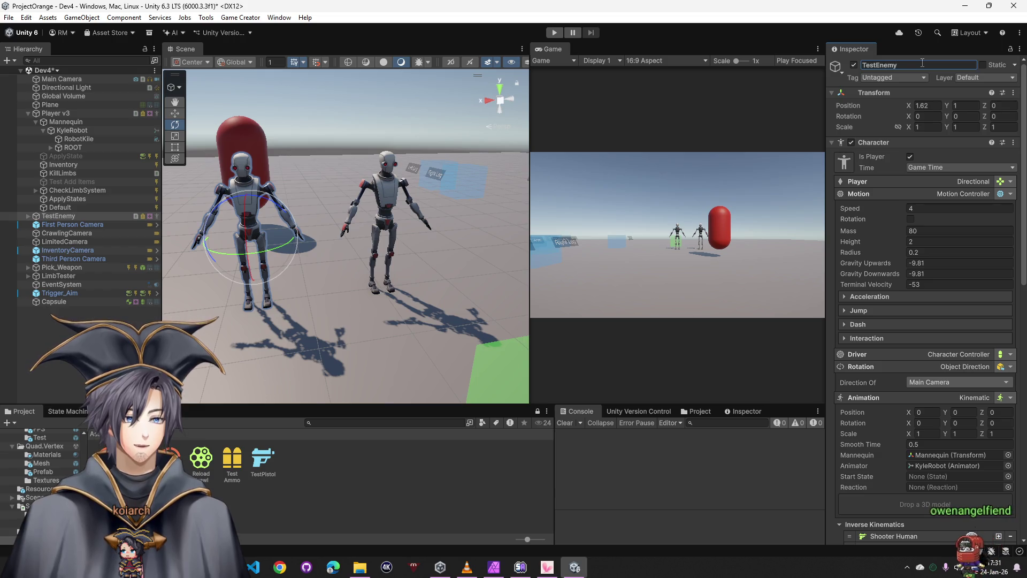
scroll(938, 330, "down", 3)
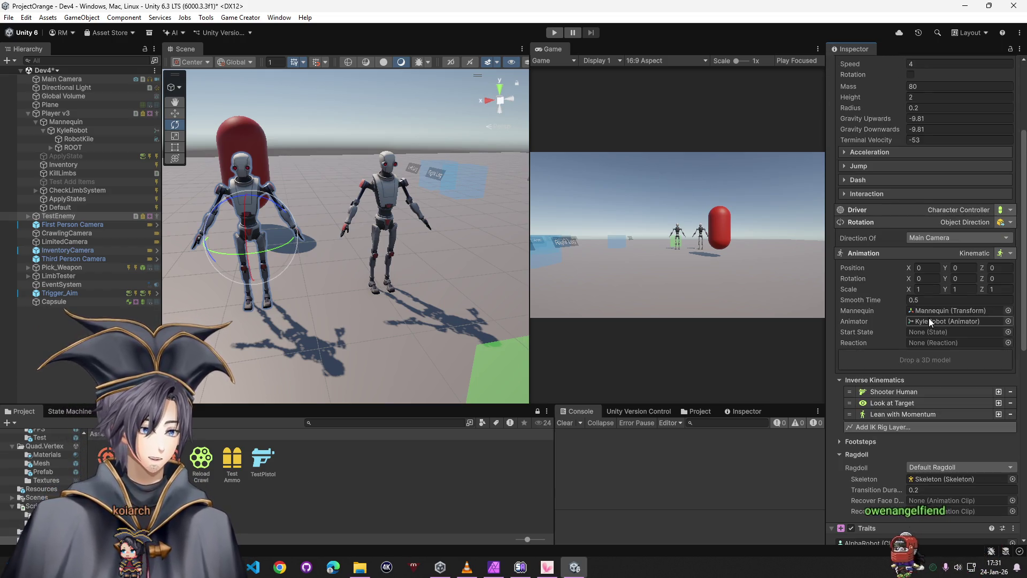
scroll(929, 318, "down", 2)
scroll(911, 338, "down", 2)
scroll(910, 338, "down", 2)
scroll(910, 338, "down", 2)
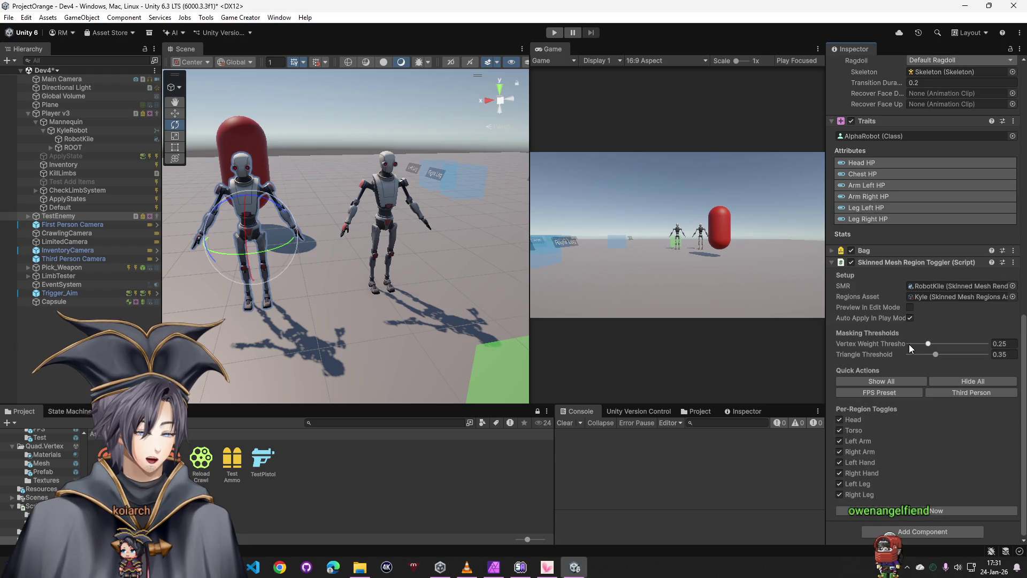
scroll(911, 350, "up", 3)
scroll(911, 351, "up", 3)
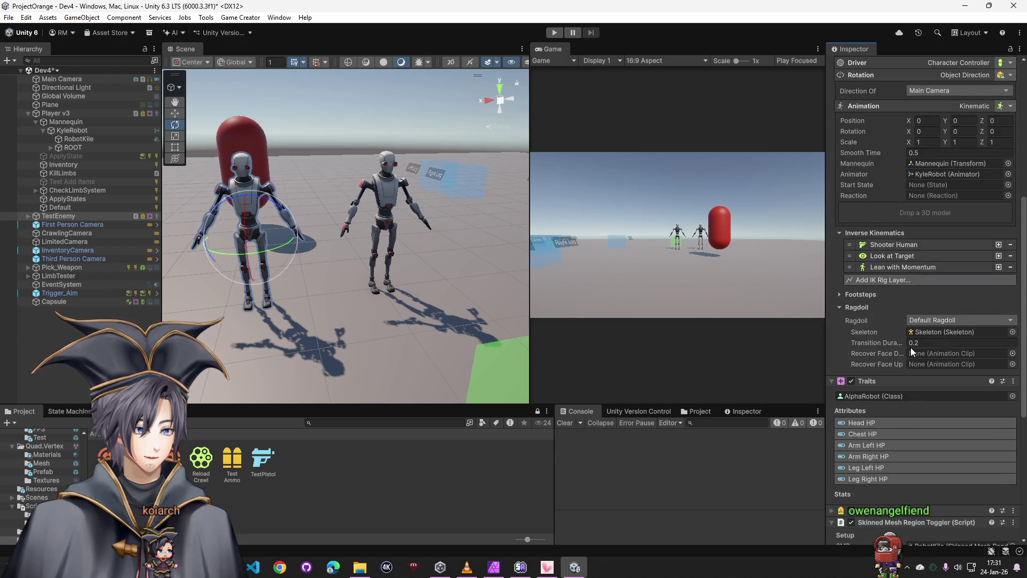
scroll(905, 338, "up", 2)
scroll(895, 275, "up", 2)
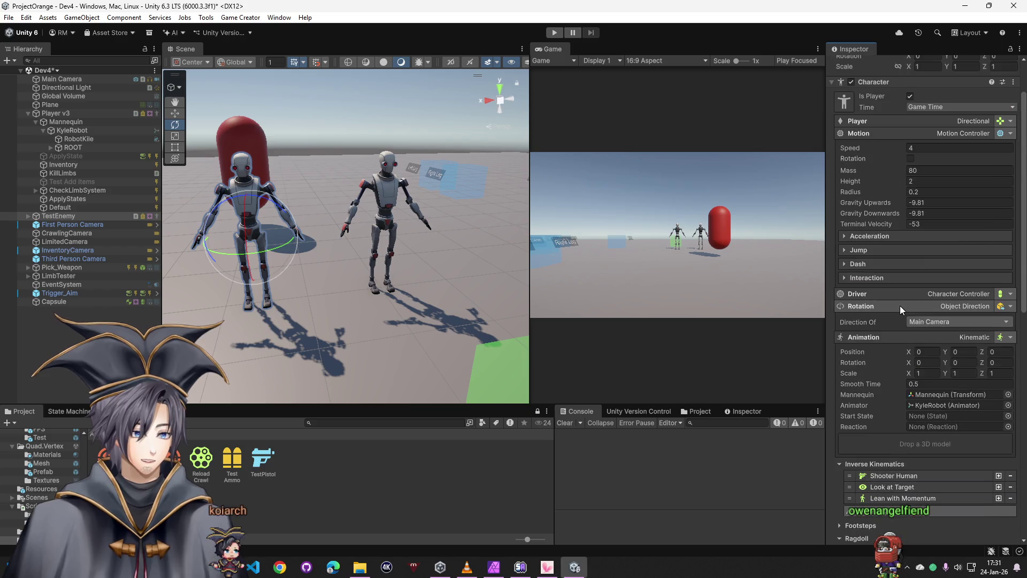
scroll(899, 306, "up", 2)
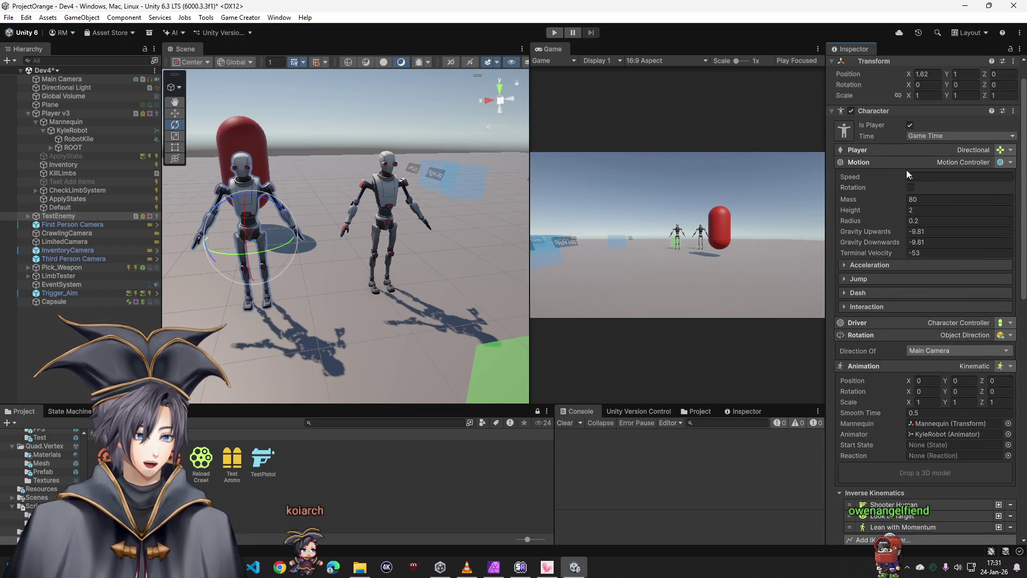
Set TestEnemy's Rotation to Look at Target, then reselect Player v3 in the Hierarchy
left_click(1001, 335)
type("look")
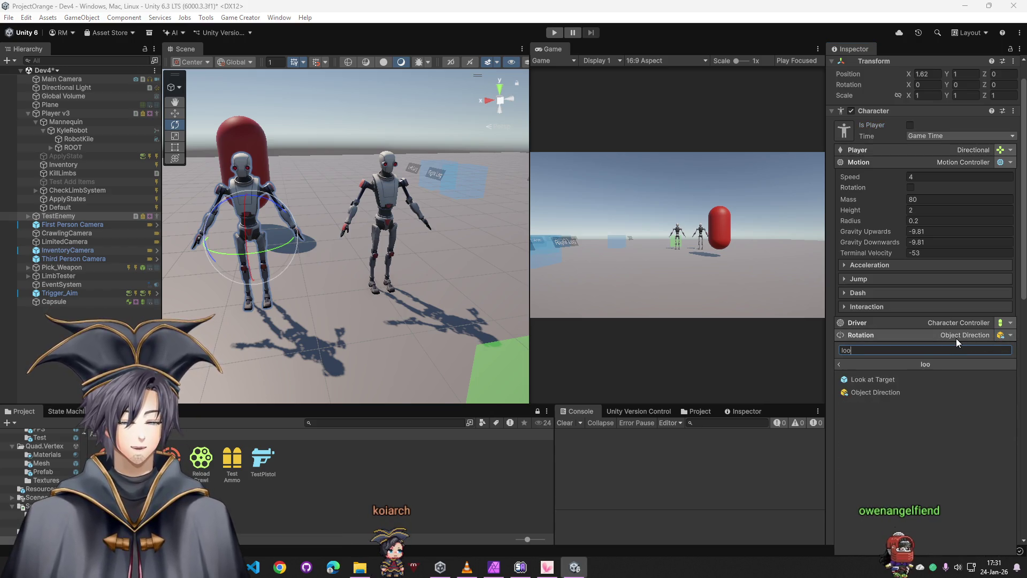
left_click(904, 379)
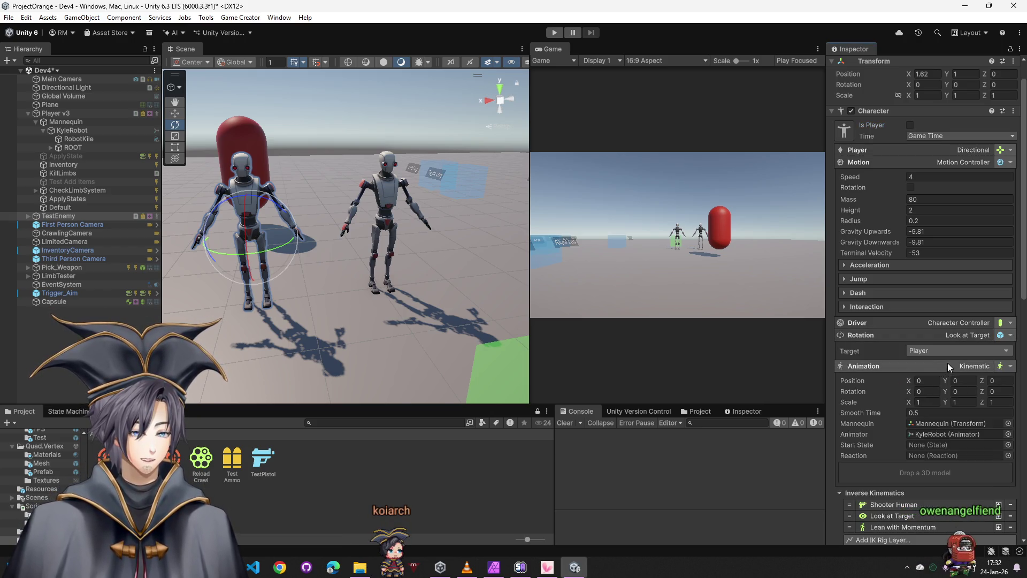
left_click(68, 114)
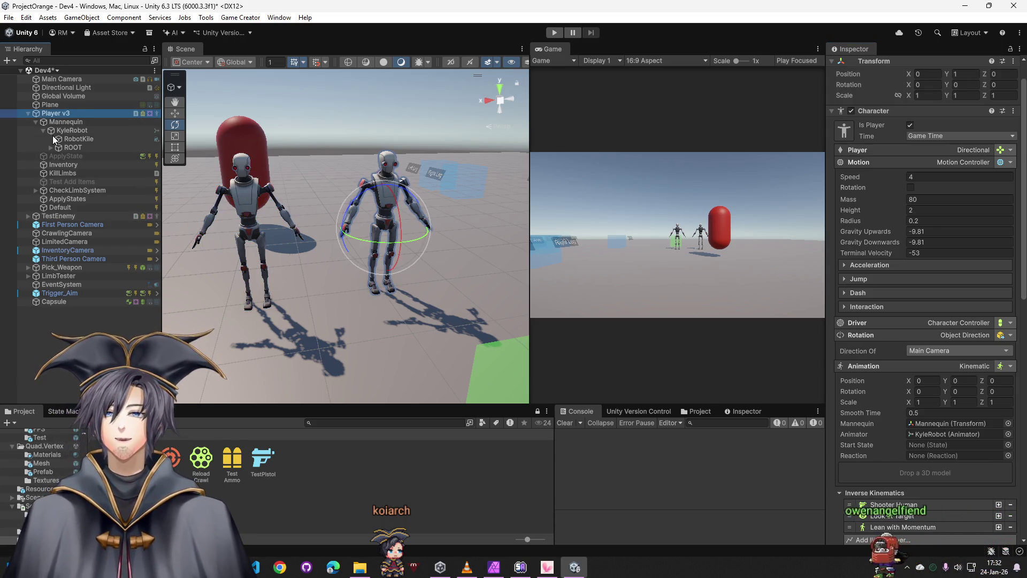
Delete TestEnemy and select the LeftLeg bone under Player v3 > ROOT > Hips
left_click(61, 215)
key("Delete")
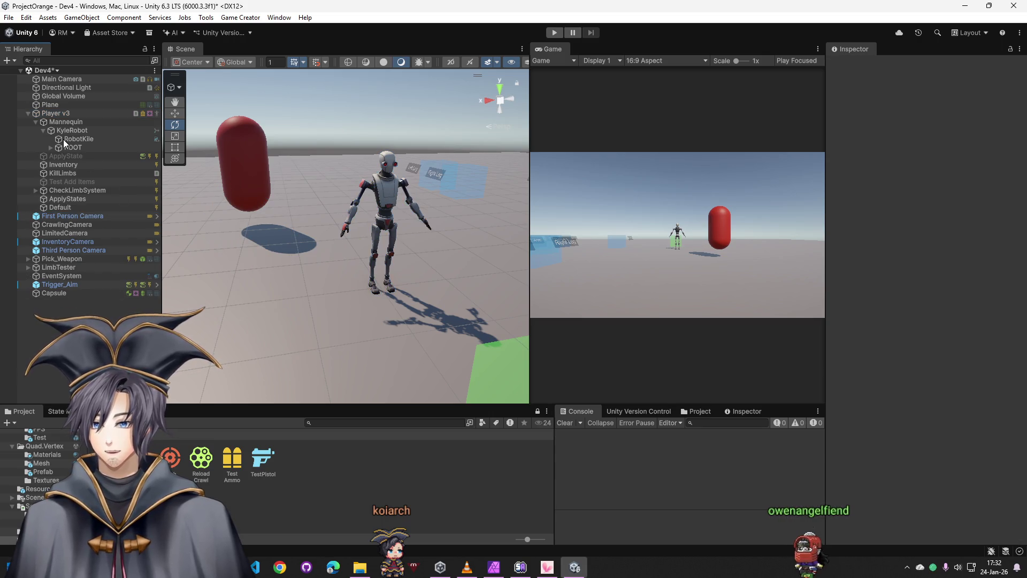
left_click(50, 147)
left_click(61, 157)
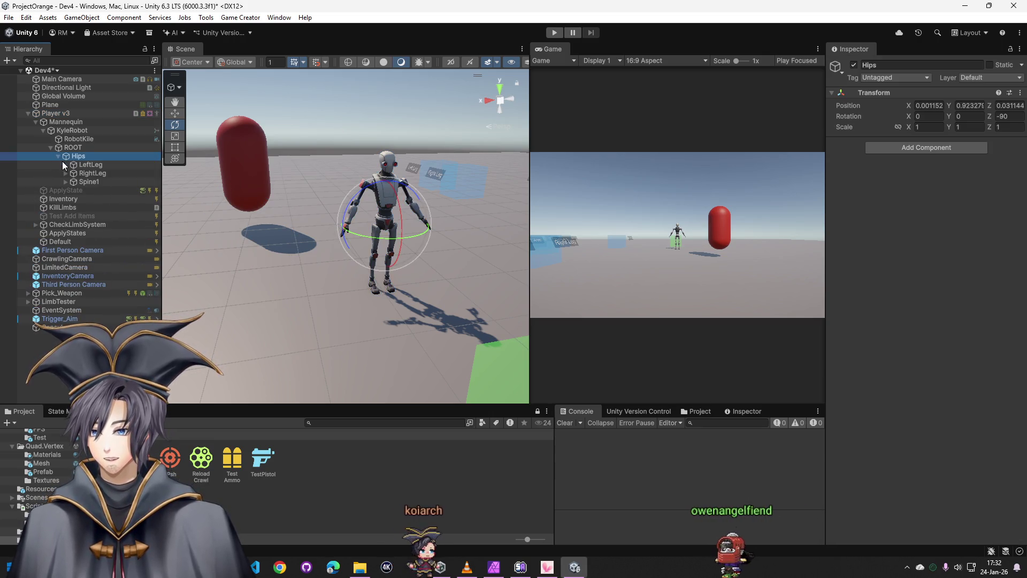
left_click(88, 165)
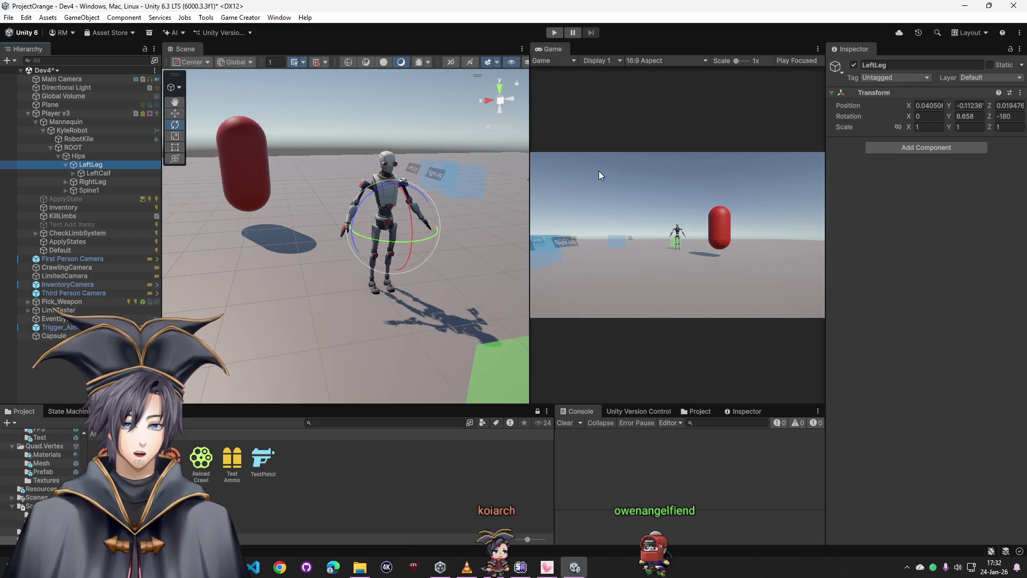
Check LeftLeg's tag stays Untagged and begin searching for a component to add
left_click_drag(369, 241, 386, 241)
scroll(385, 241, "down", 3)
scroll(361, 245, "down", 3)
scroll(341, 241, "down", 2)
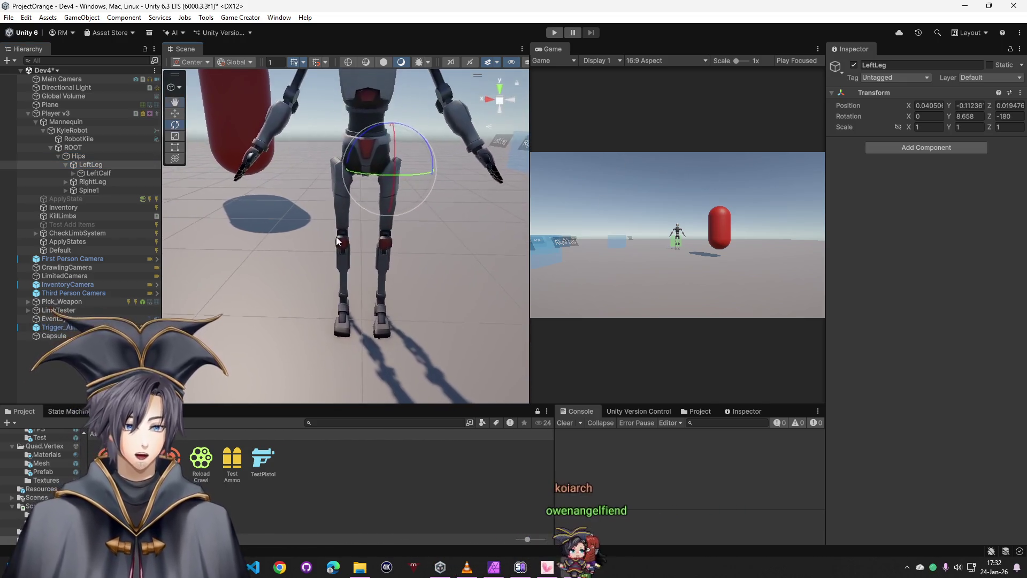
left_click(893, 77)
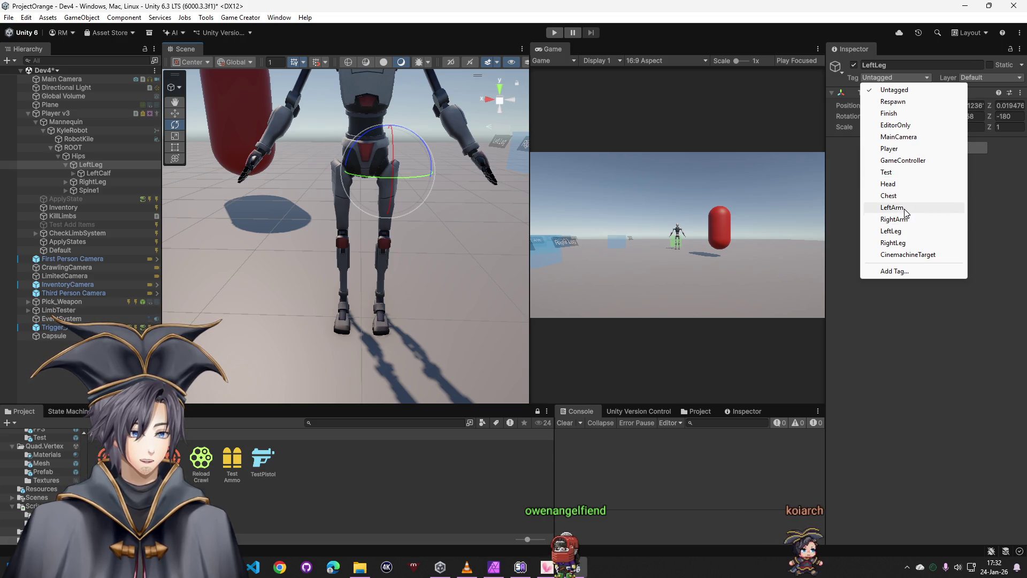
left_click(908, 315)
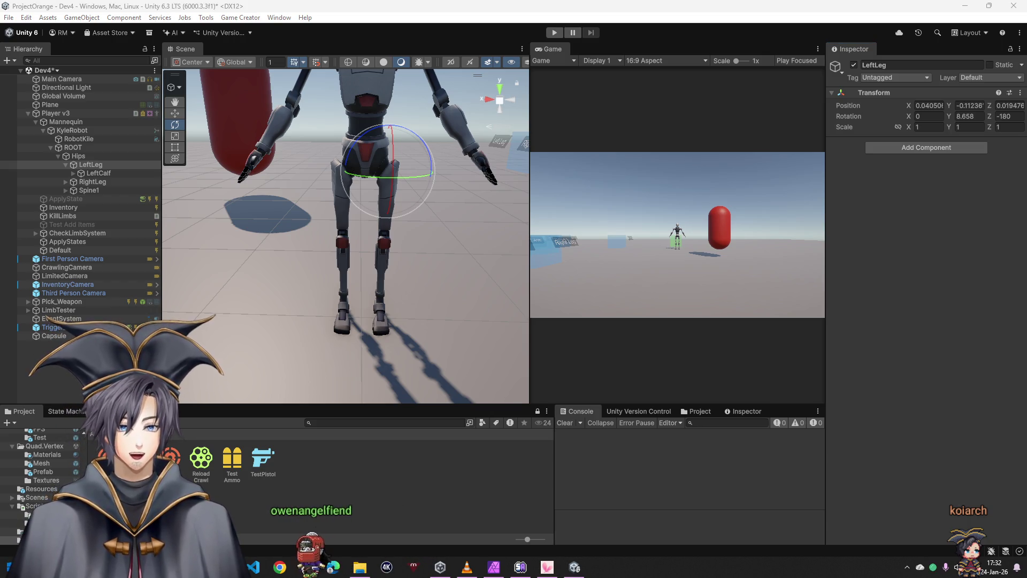
left_click(933, 145)
Add a Box Collider to LeftLeg and frame the robot from the front in the Scene view
key("Return")
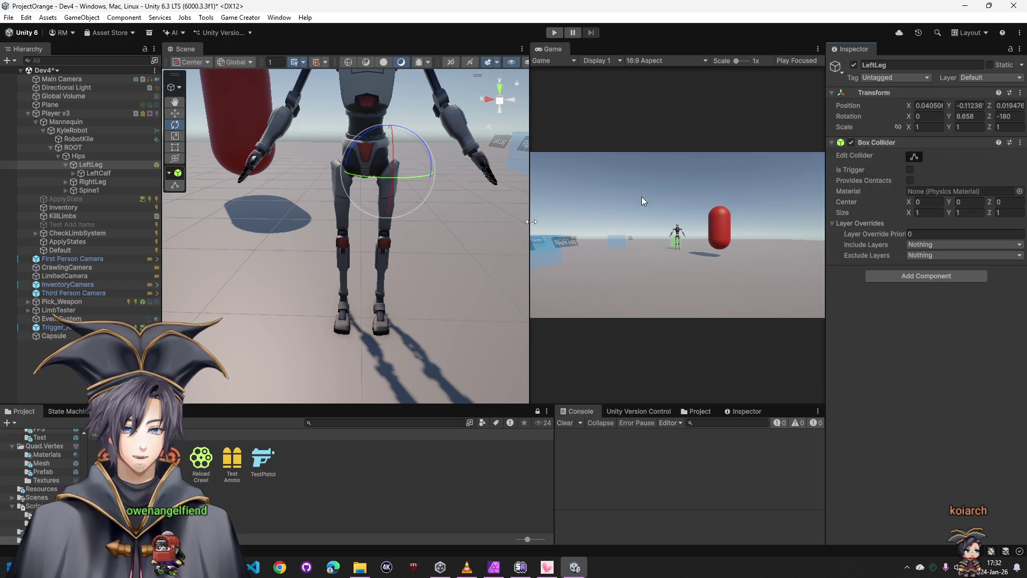
left_click_drag(345, 240, 206, 244)
double_click(68, 114)
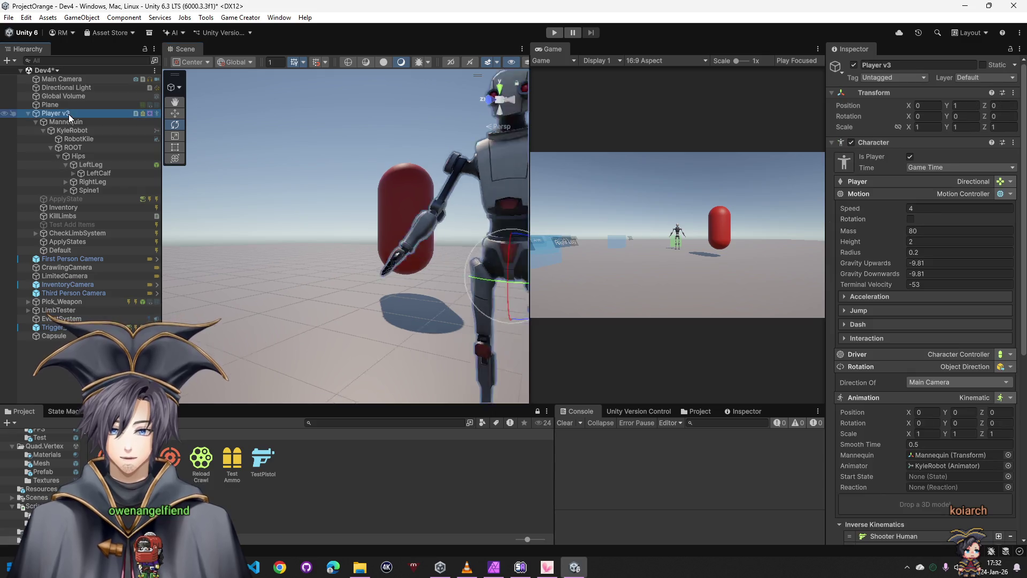
mouse_move(313, 243)
left_mouse_down("alt")
mouse_move(412, 273)
mouse_move(541, 99)
mouse_move(687, 89)
left_mouse_up("alt")
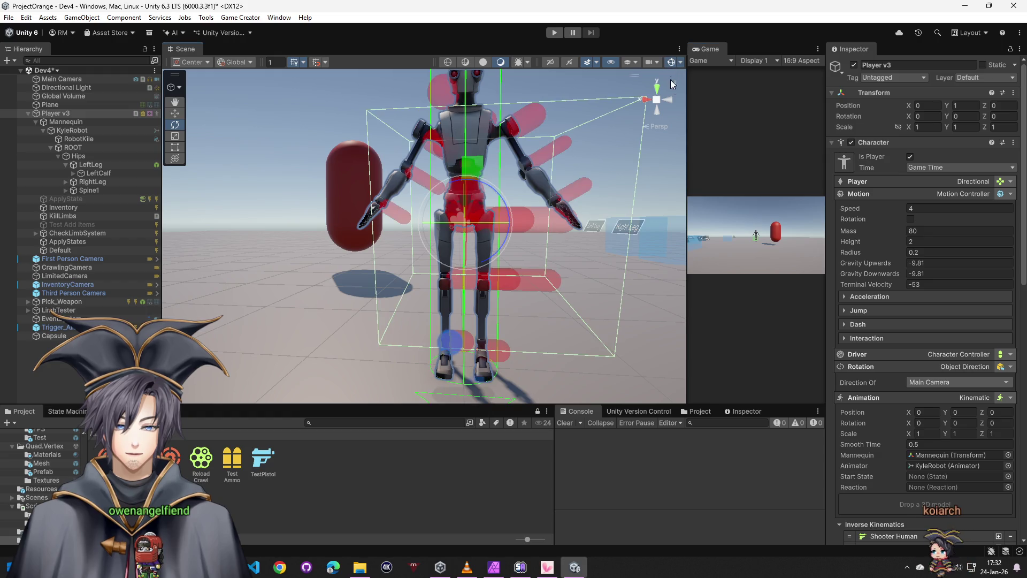
left_click_drag(687, 158, 581, 160)
mouse_move(481, 177)
left_mouse_down("alt")
mouse_move(450, 192)
mouse_move(460, 171)
mouse_move(459, 253)
left_mouse_up("alt")
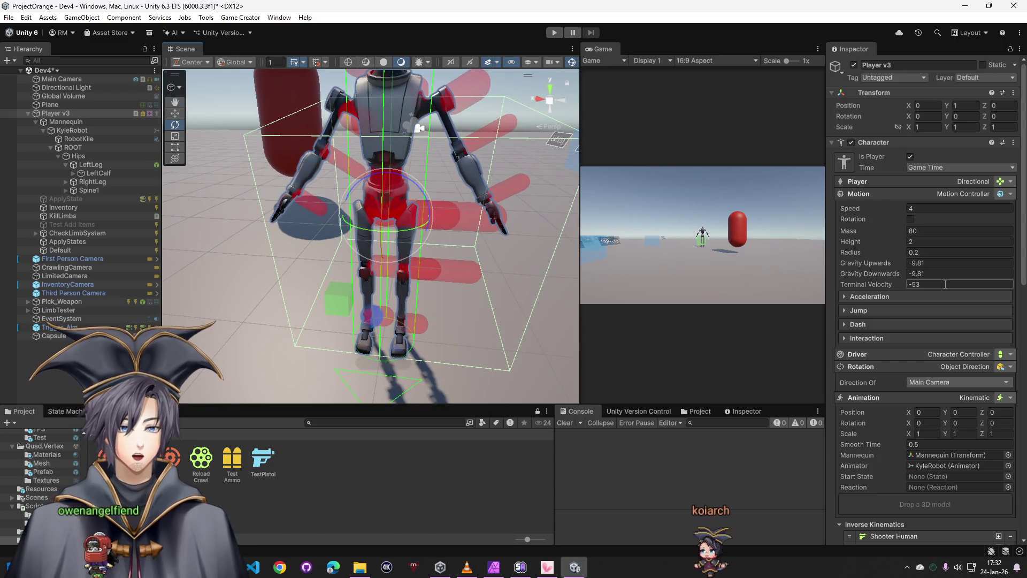
left_click(112, 166)
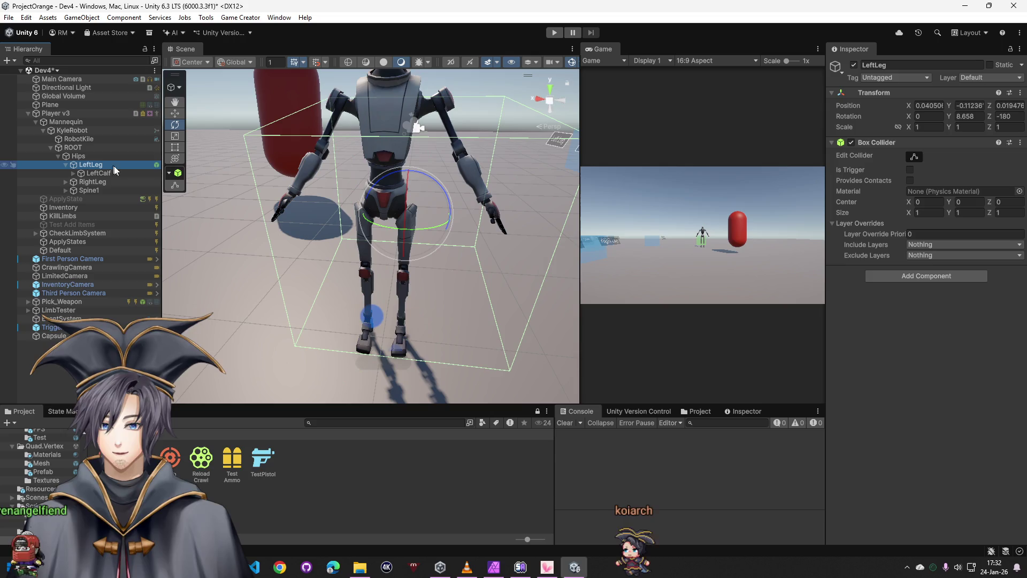
Drag the collider's handles to shrink its width, height and depth around the left leg
left_click(915, 158)
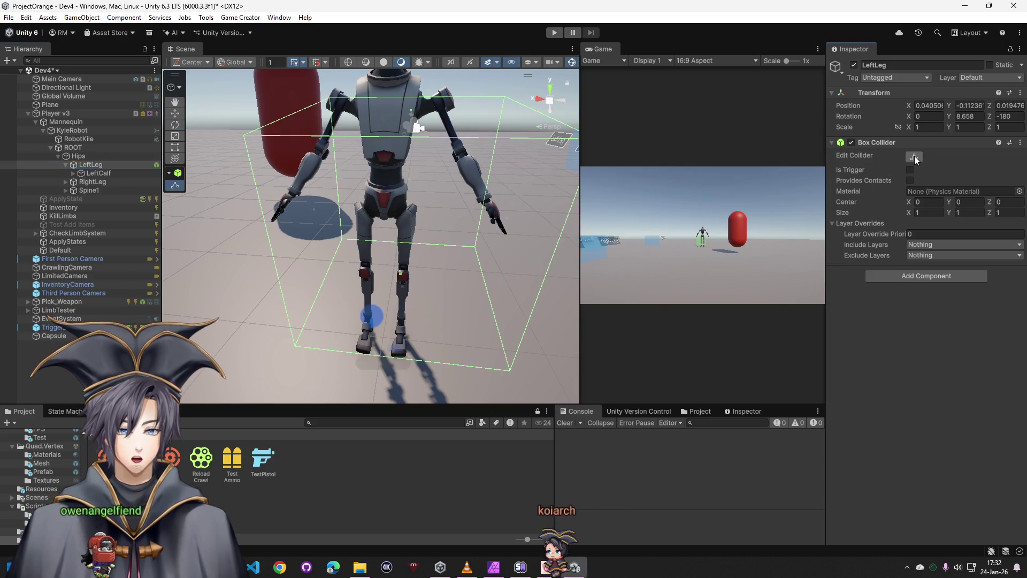
mouse_move(320, 214)
left_mouse_down()
mouse_move(513, 205)
mouse_move(429, 205)
left_mouse_up()
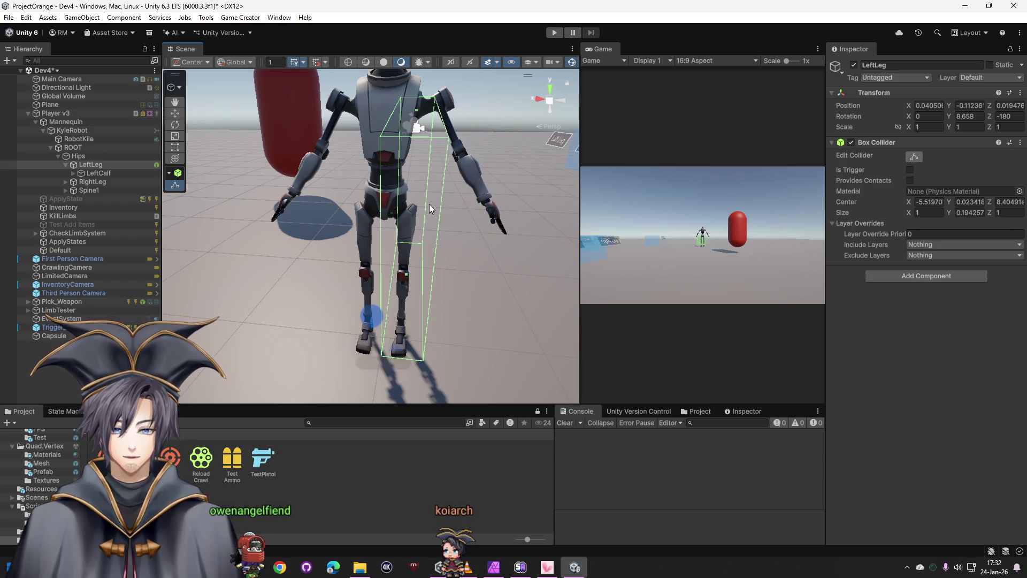
left_click_drag(417, 115, 419, 213)
left_click_drag(463, 272, 296, 217)
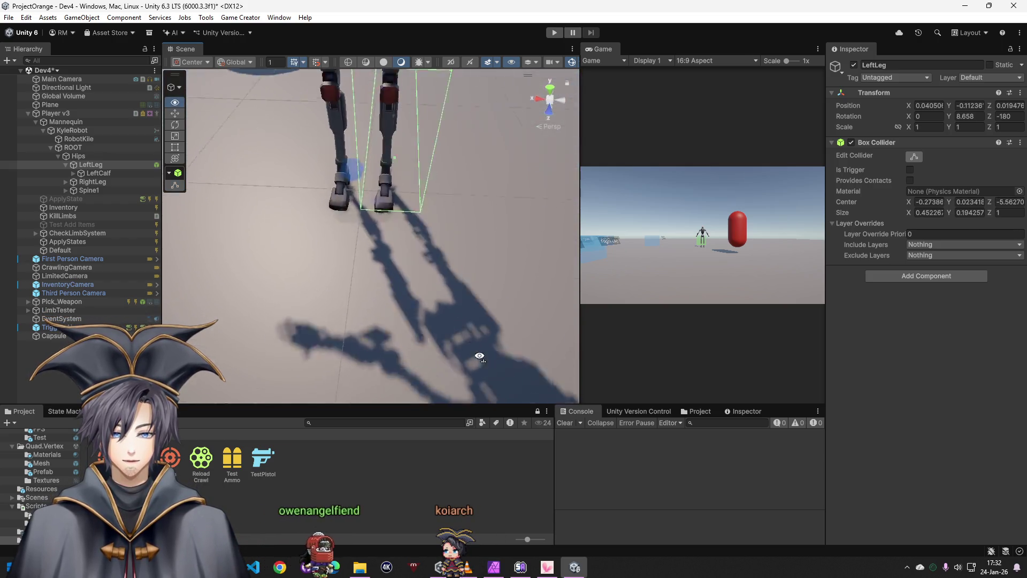
left_click_drag(432, 208, 368, 214)
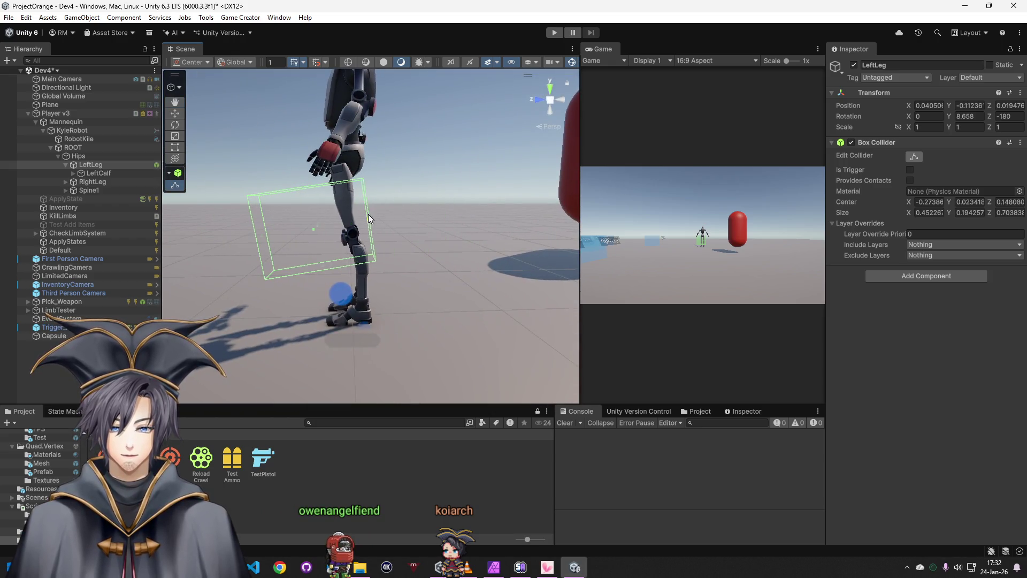
mouse_move(259, 236)
left_mouse_down()
mouse_move(345, 227)
mouse_move(467, 274)
mouse_move(463, 259)
left_mouse_up()
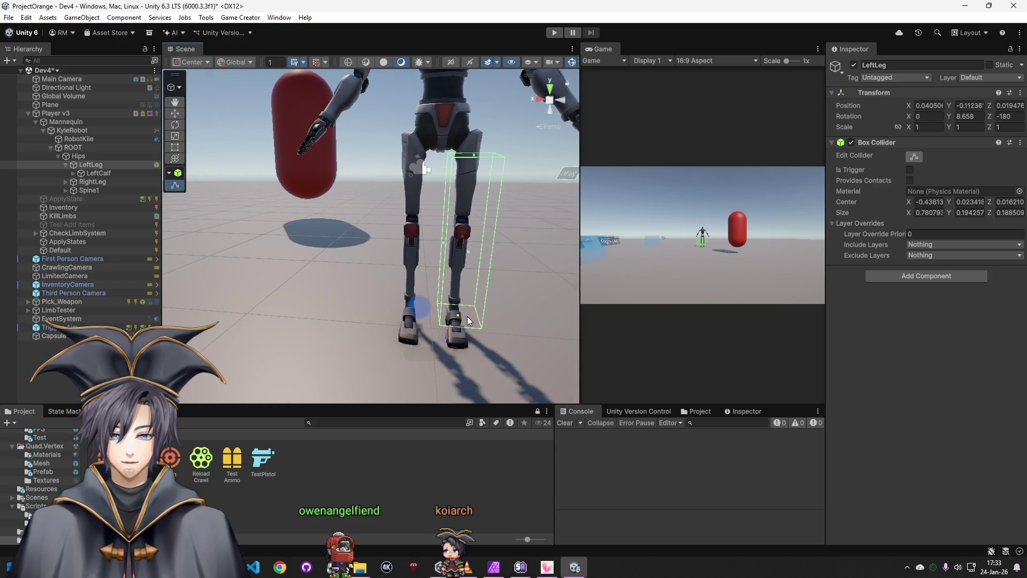
mouse_move(467, 322)
left_mouse_down()
mouse_move(470, 275)
mouse_move(497, 292)
left_mouse_up()
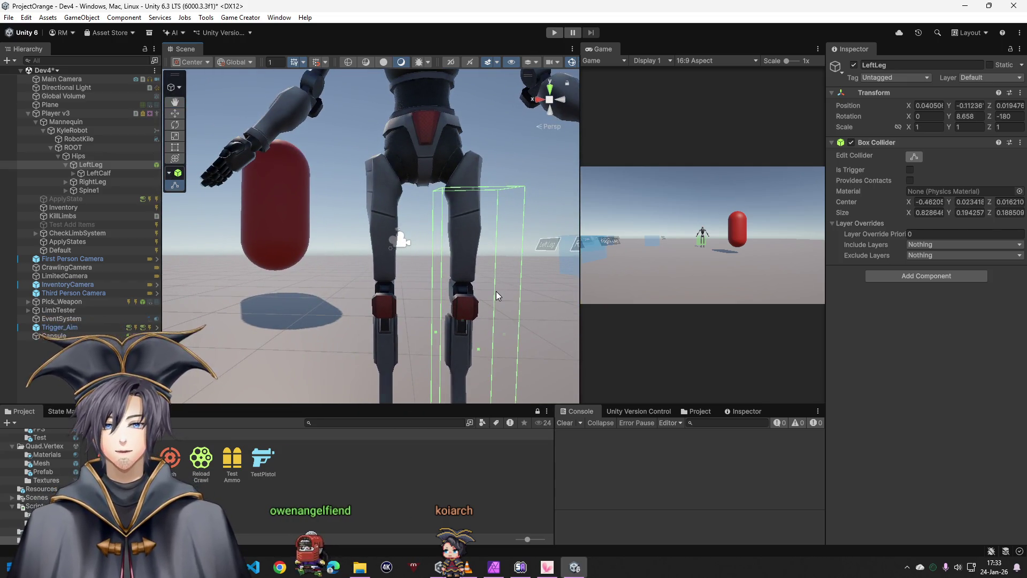
left_click_drag(475, 188, 474, 171)
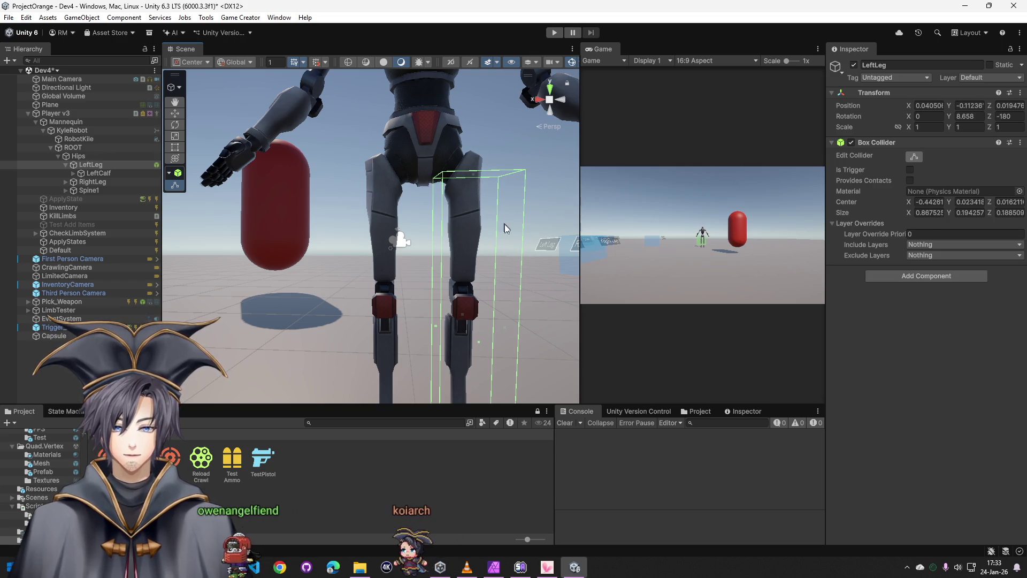
left_click_drag(504, 229, 505, 280)
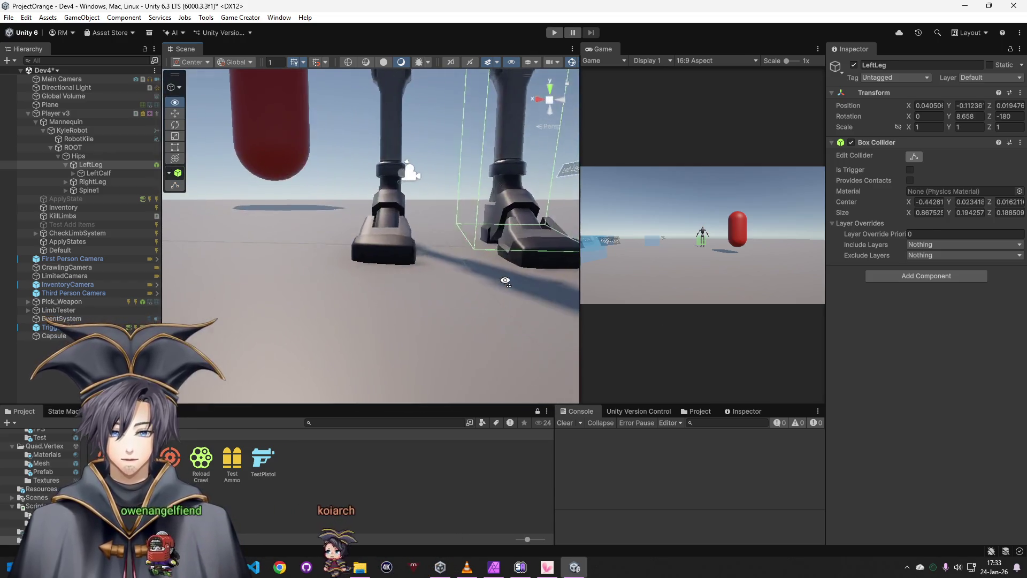
mouse_move(506, 281)
left_mouse_down()
mouse_move(381, 224)
mouse_move(485, 367)
left_mouse_up()
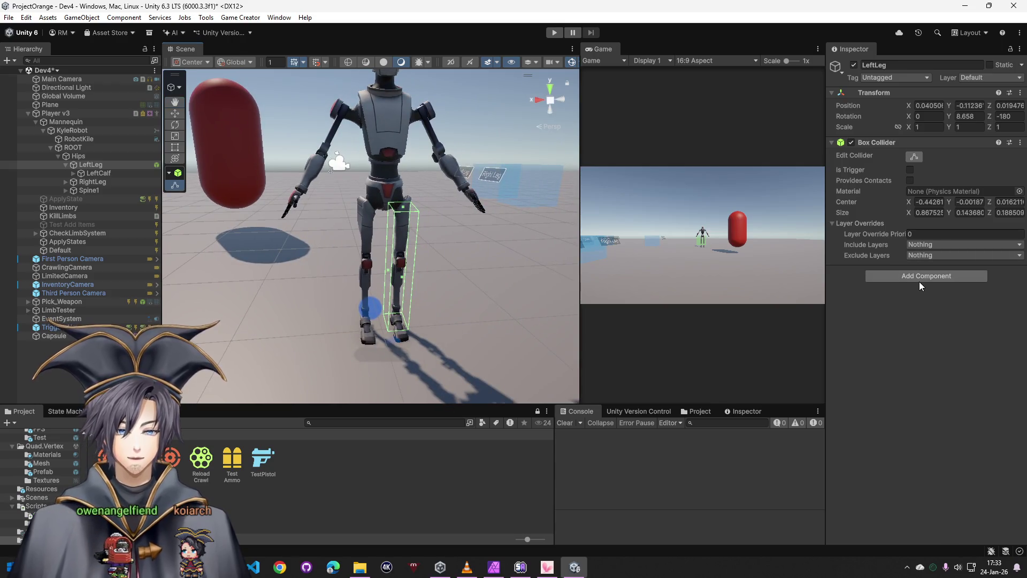
Add a Trigger component to LeftLeg that fires On Shoot Hit
left_click(920, 279)
type("on shot")
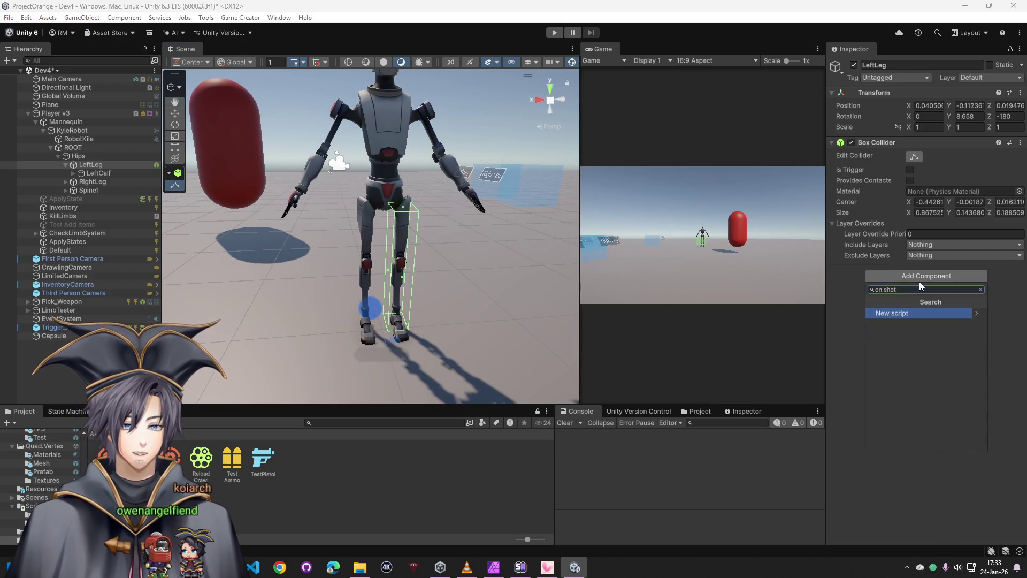
key("BackSpace")
key("BackSpace")
key("BackSpace")
type("trigger")
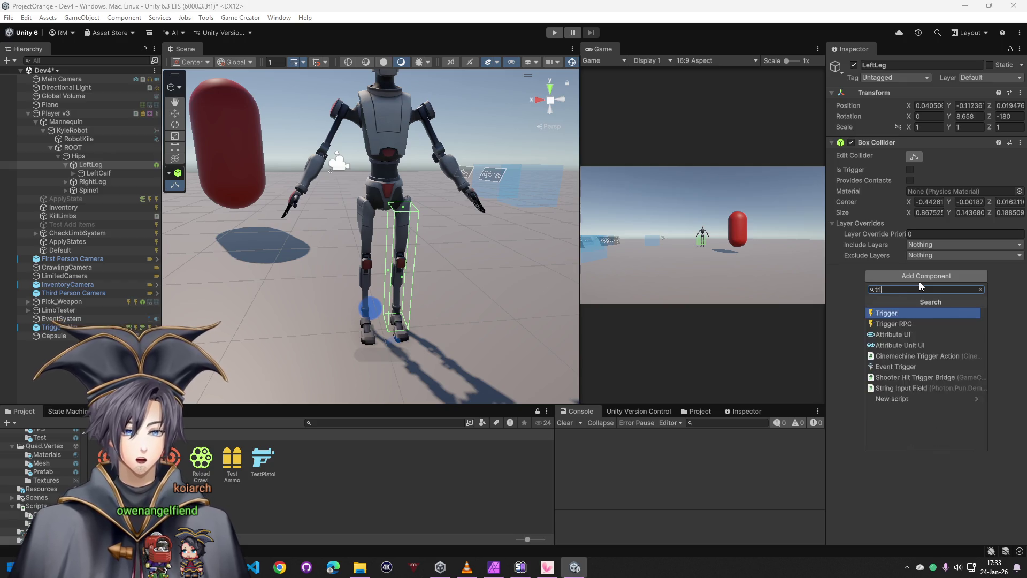
key("Return")
left_click(891, 284)
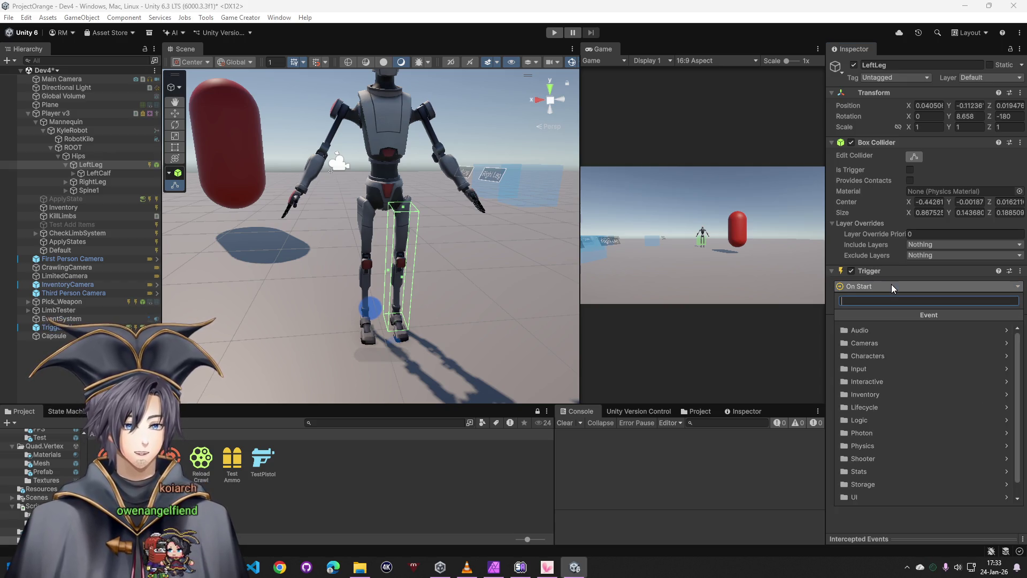
type("on sh")
left_click(881, 322)
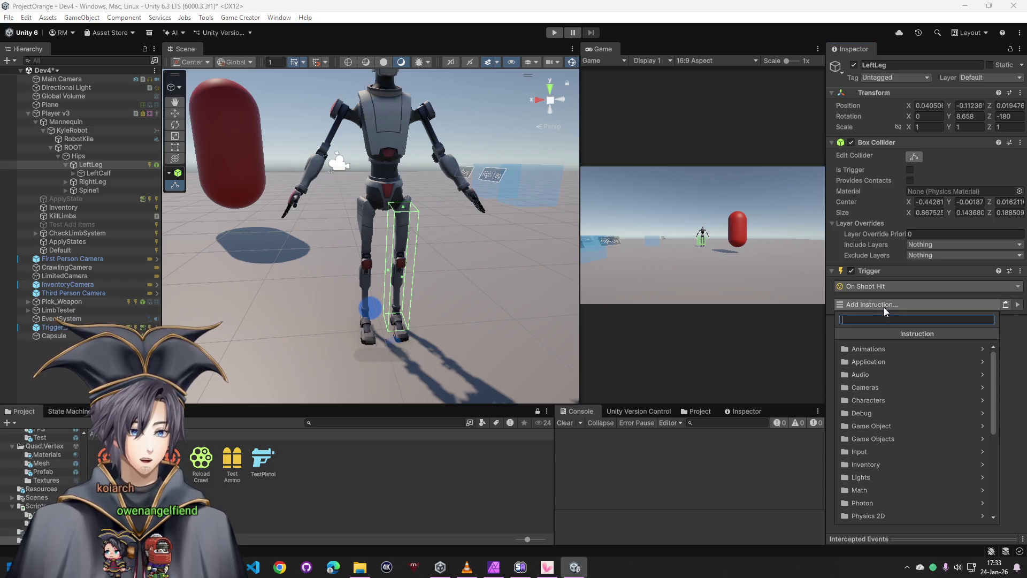
type("at")
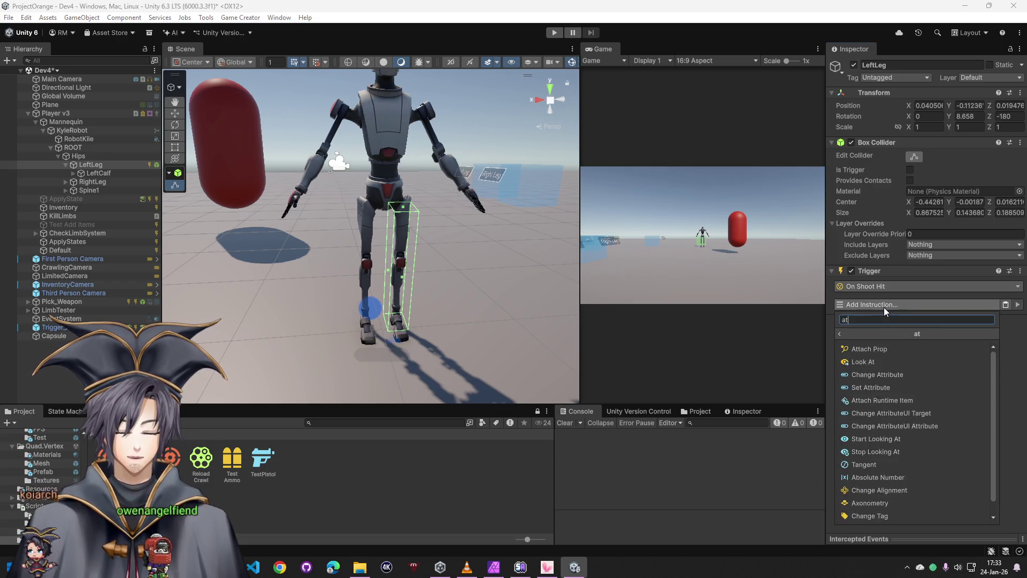
type("tre")
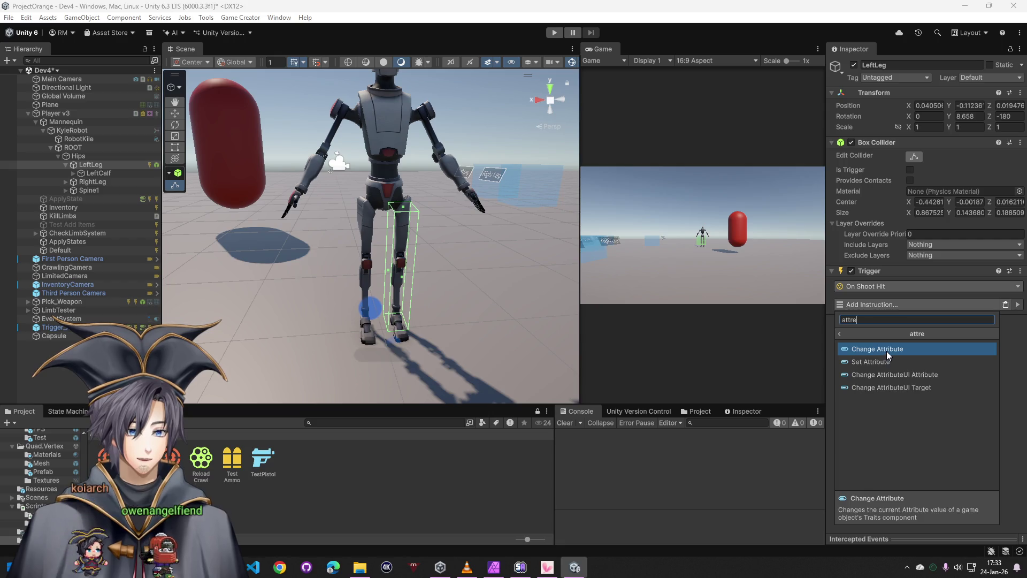
Add a Change Attribute instruction targeting the Player's LegLeftHP
left_click(878, 362)
left_click(1014, 342)
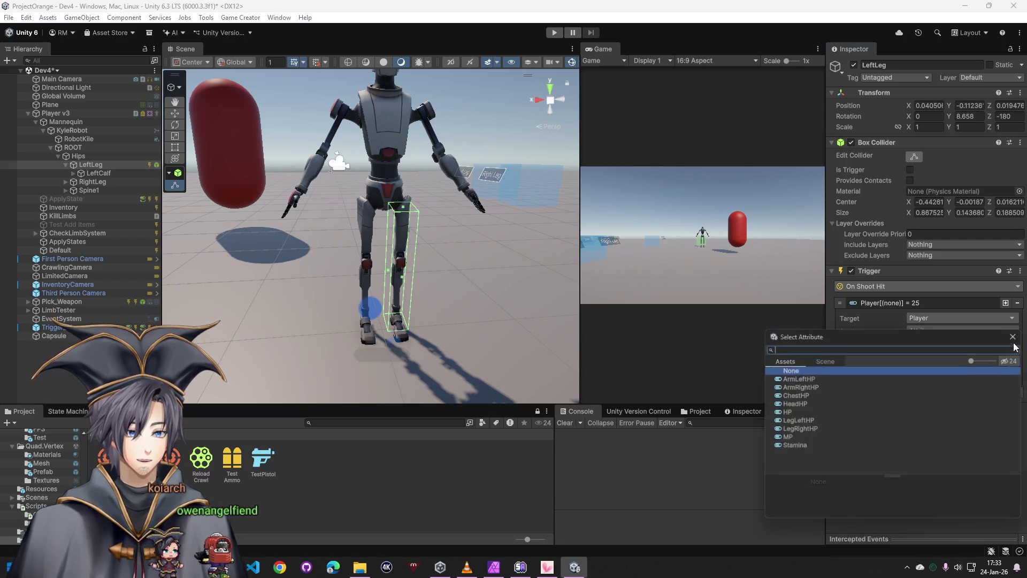
left_click(806, 423)
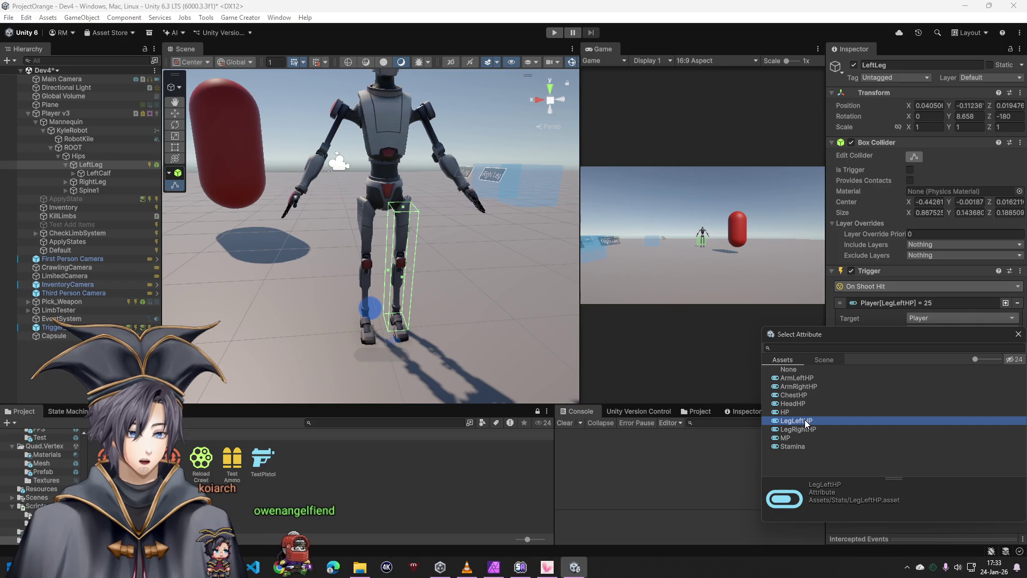
double_click(806, 423)
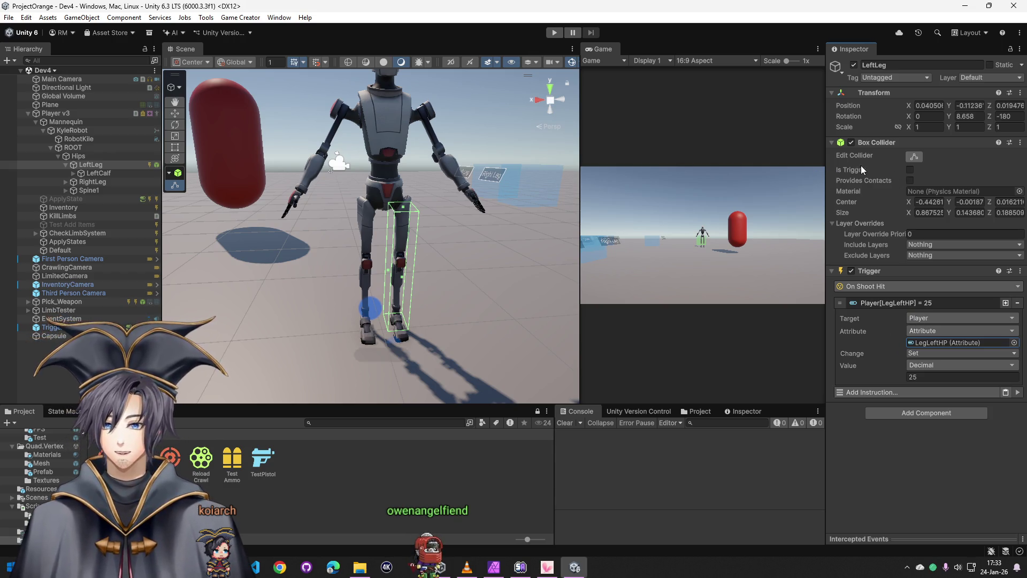
Reorder LeftLeg's components so the Trigger sits above the Box Collider
right_click(880, 149)
left_click(872, 146)
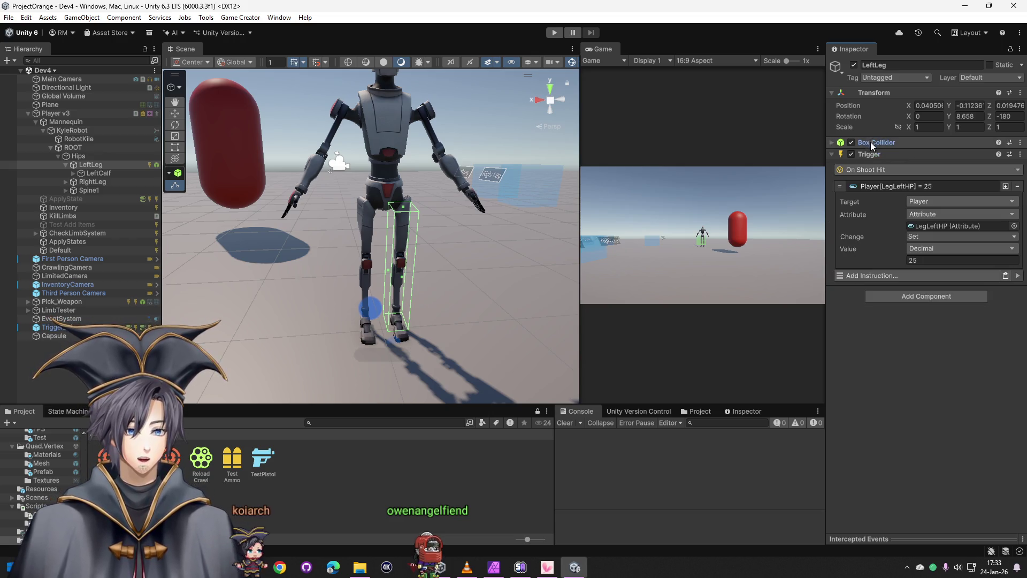
left_click(875, 157)
left_click(895, 144)
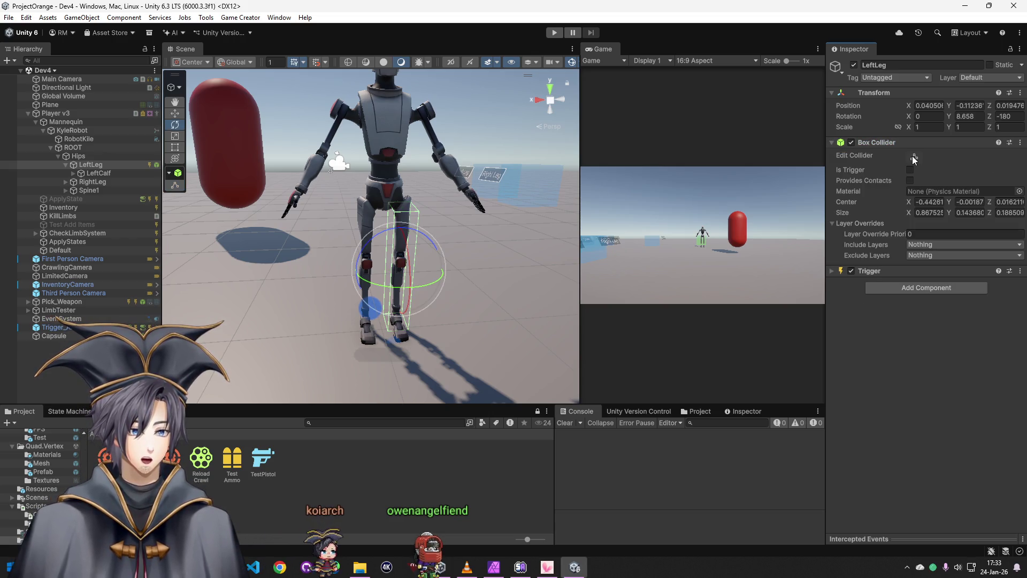
right_click(907, 142)
left_click(875, 210)
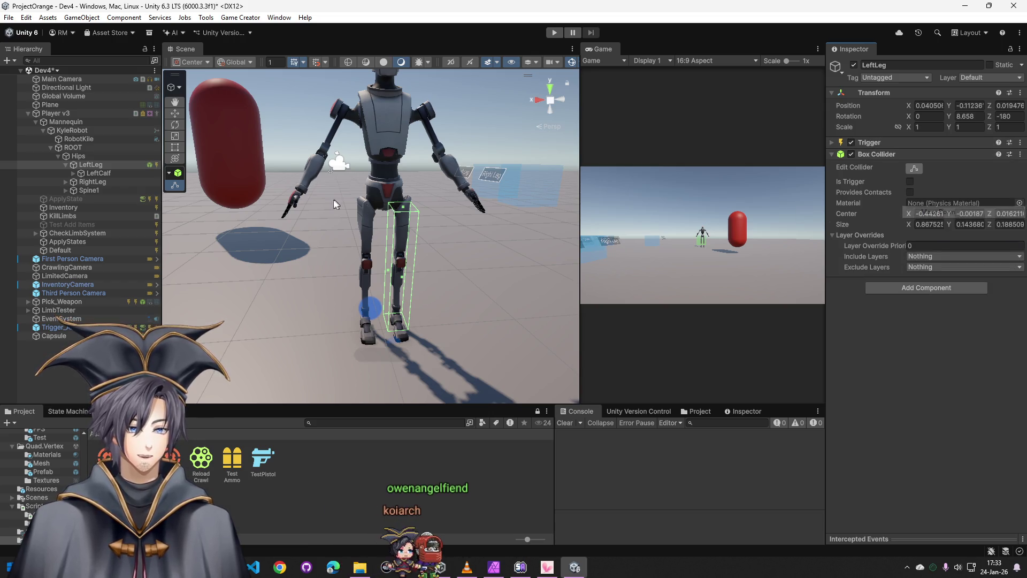
Copy LeftLeg's Box Collider onto RightLeg, removing the temporary empty Trigger
right_click(914, 158)
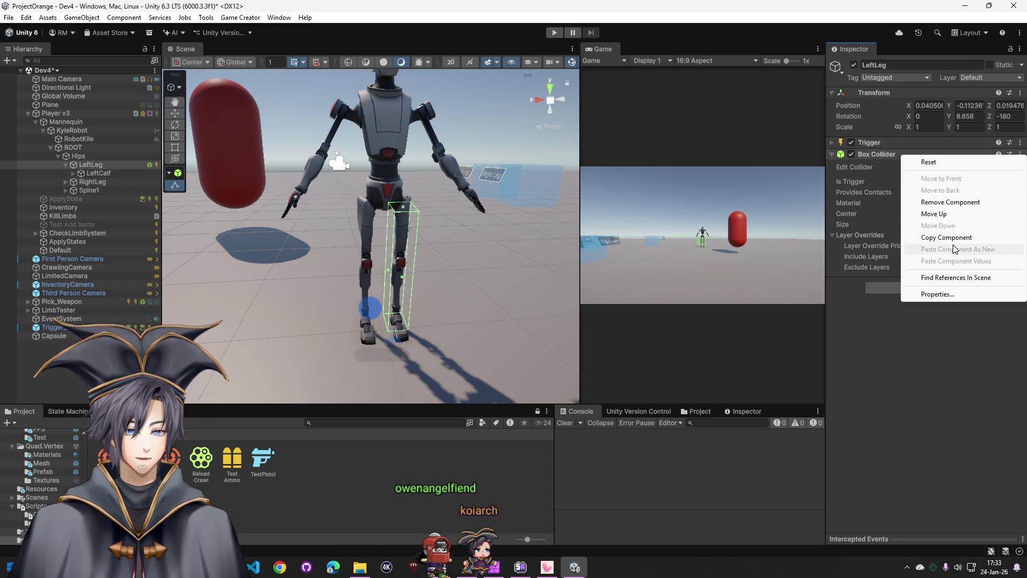
left_click(936, 234)
left_click(90, 182)
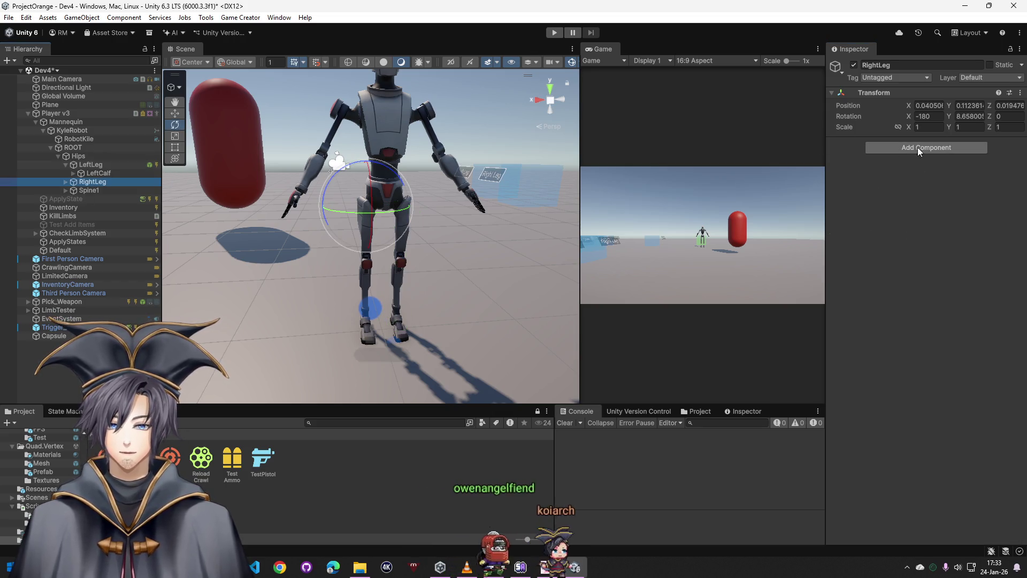
left_click(916, 147)
left_click(887, 183)
right_click(894, 143)
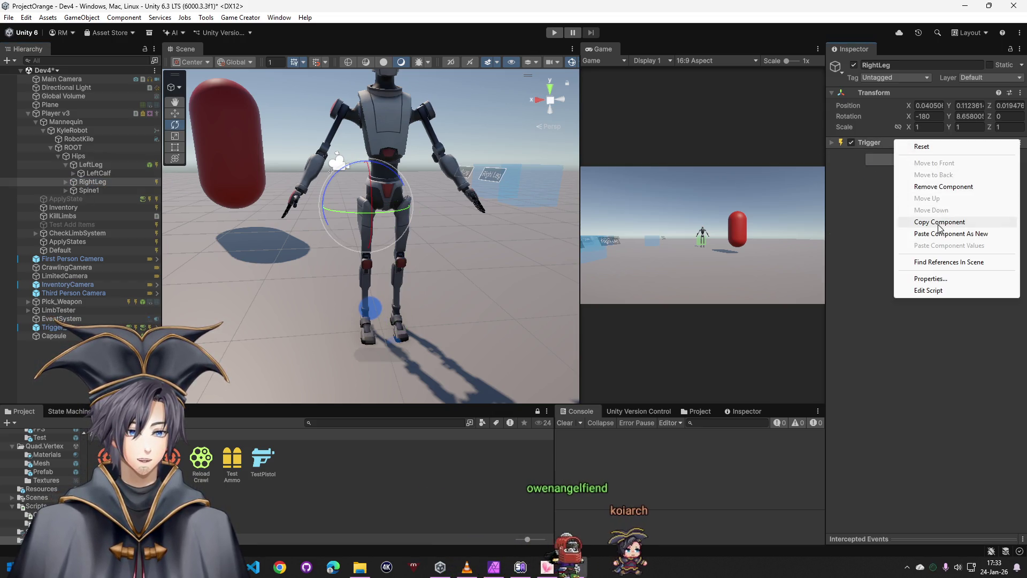
left_click(931, 232)
right_click(875, 145)
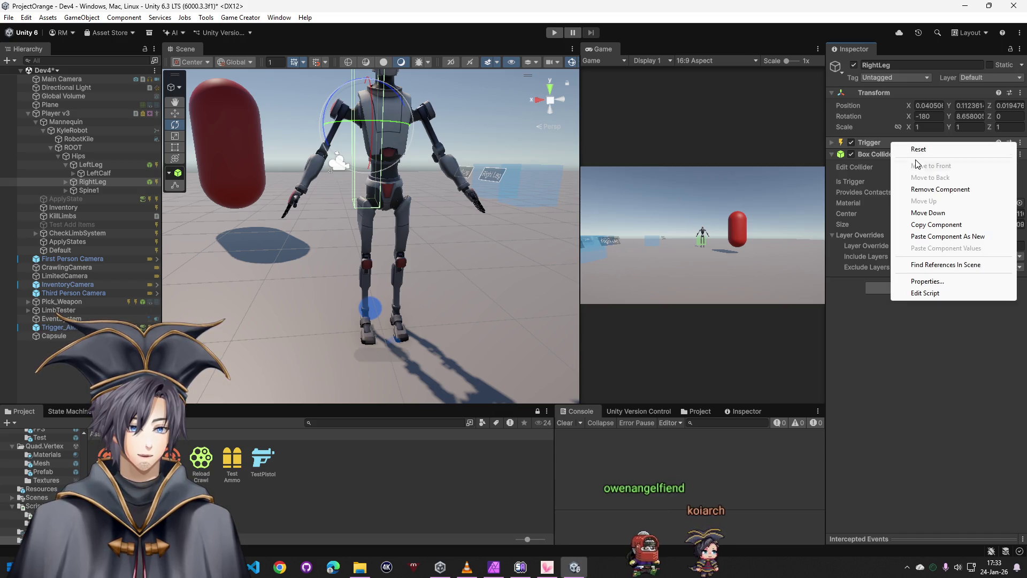
left_click(902, 188)
Copy LeftLeg's Trigger onto RightLeg and retarget its attribute to LegRightHP
left_click(92, 164)
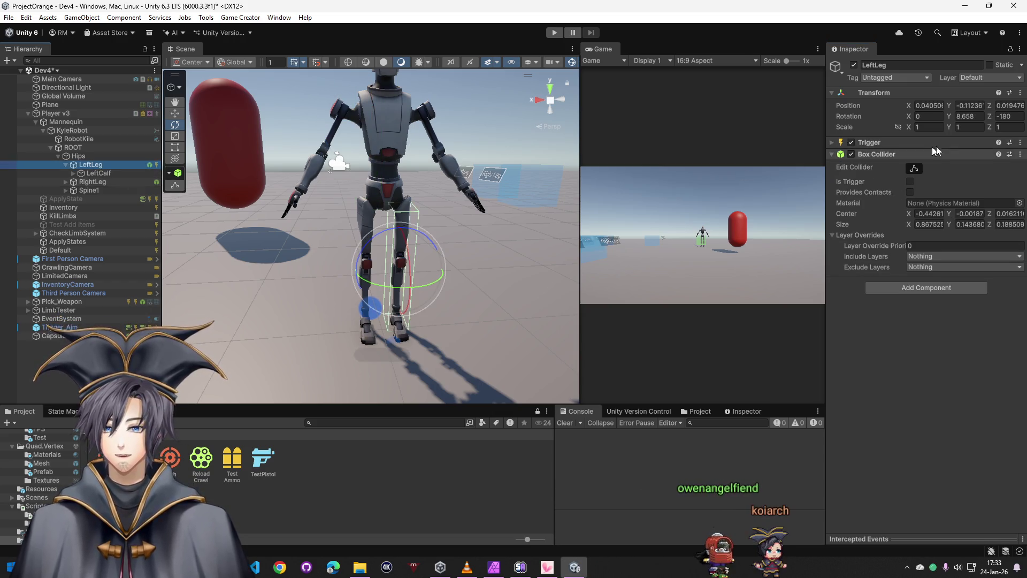
right_click(902, 153)
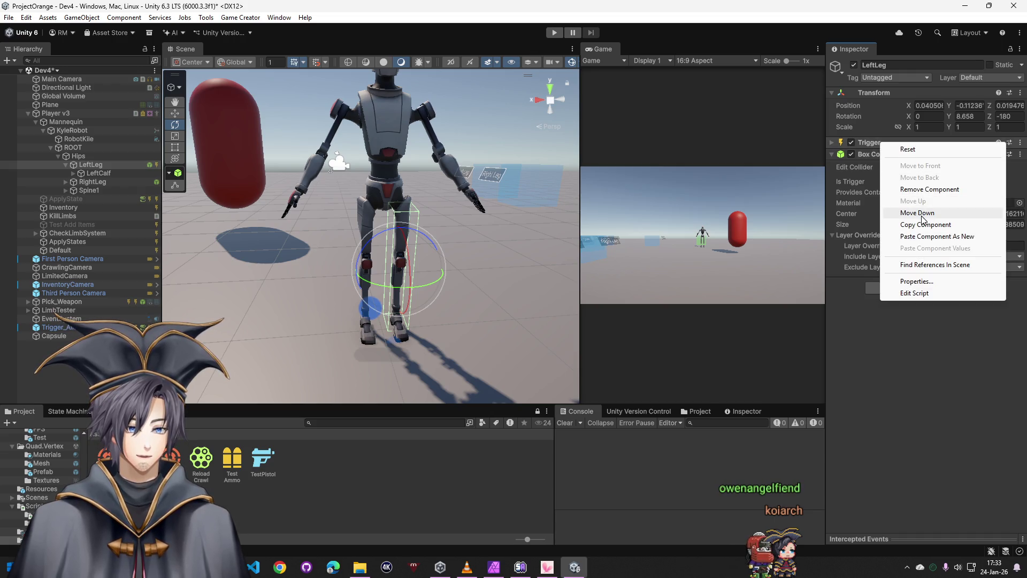
left_click(925, 224)
left_click(93, 182)
right_click(929, 150)
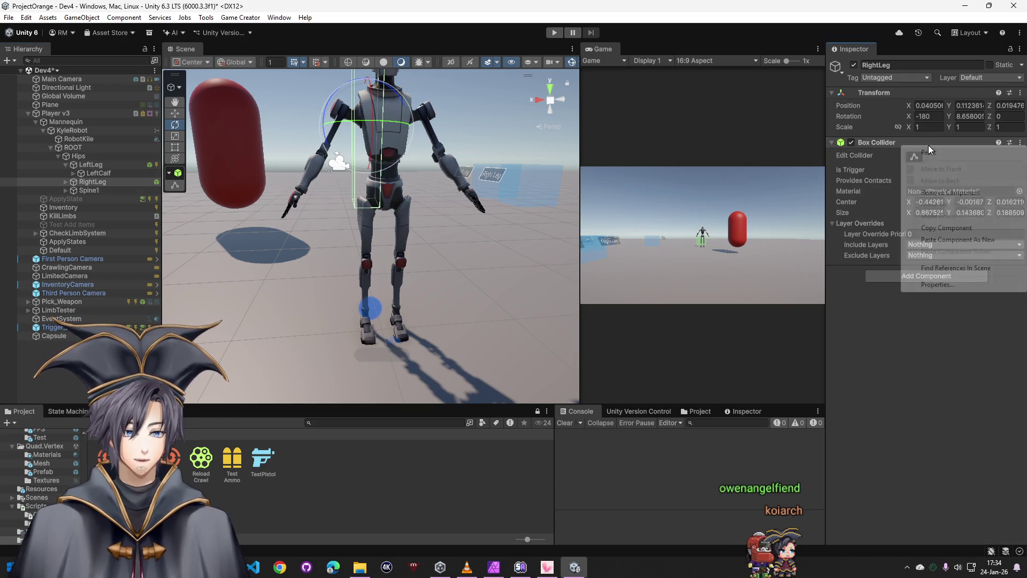
left_click(954, 240)
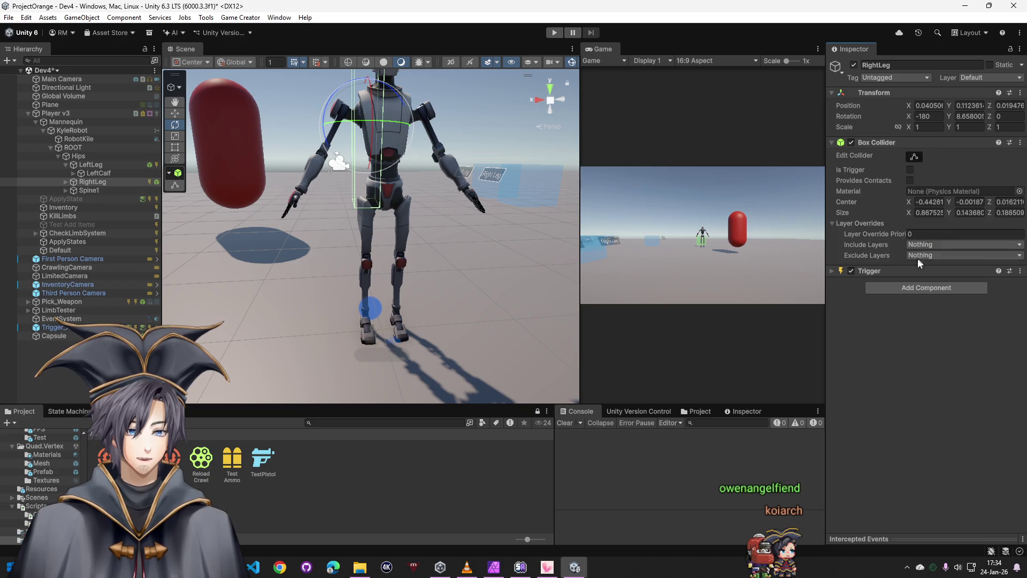
left_click(836, 272)
left_click(930, 306)
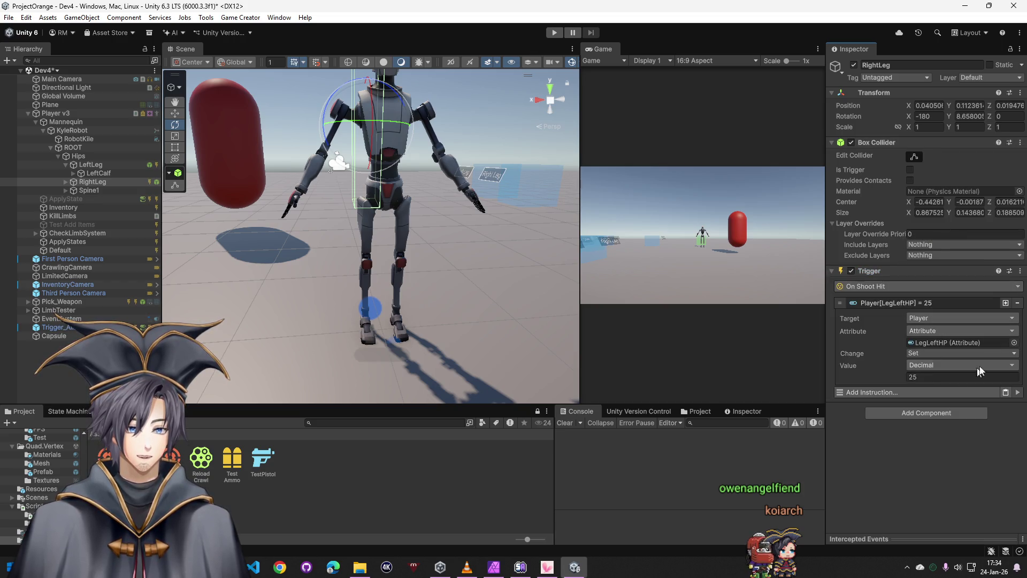
left_click(1014, 343)
double_click(792, 432)
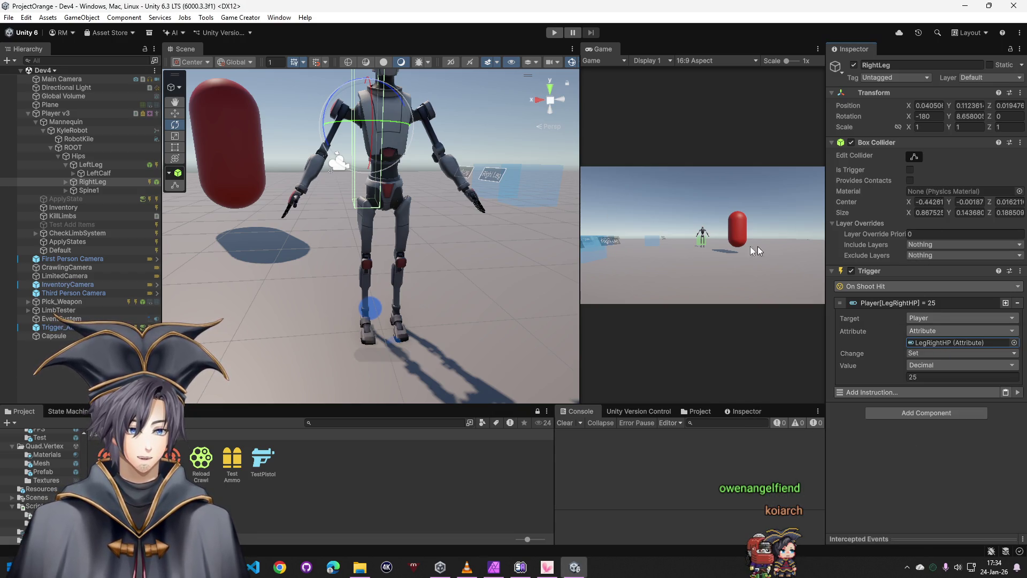
Shrink RightLeg's collider down to the right leg, orbiting to check from the feet
left_click_drag(514, 240, 541, 234)
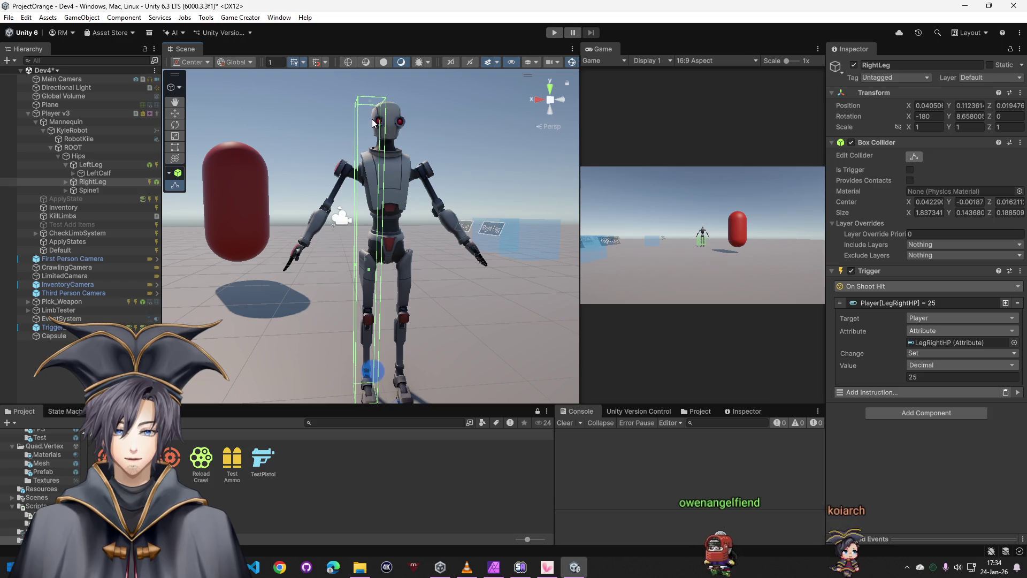
mouse_move(372, 97)
left_mouse_down()
mouse_move(370, 265)
mouse_move(651, 362)
left_mouse_up()
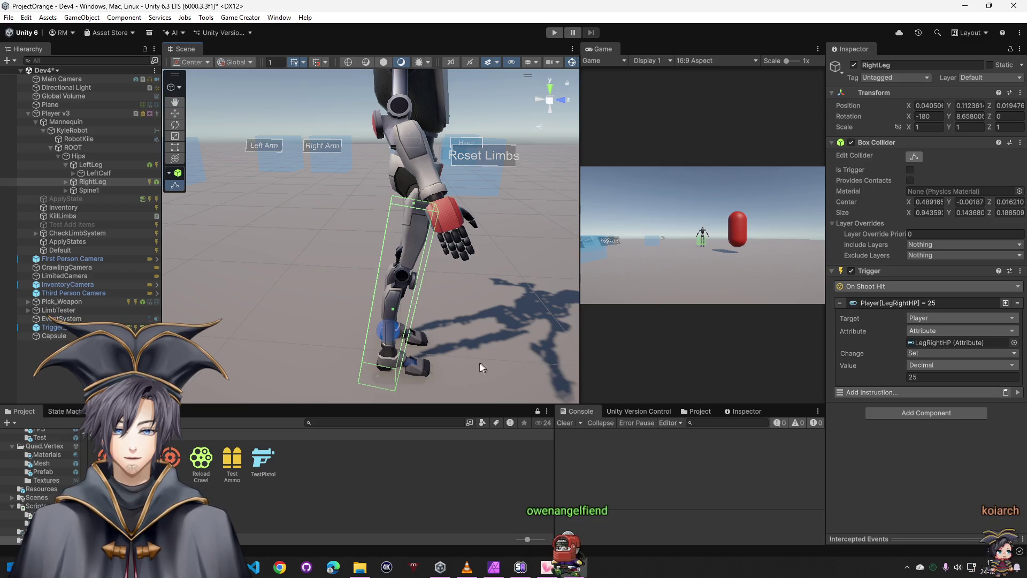
mouse_move(374, 293)
left_mouse_down()
mouse_move(470, 311)
mouse_move(232, 188)
mouse_move(84, 207)
mouse_move(81, 221)
left_mouse_up()
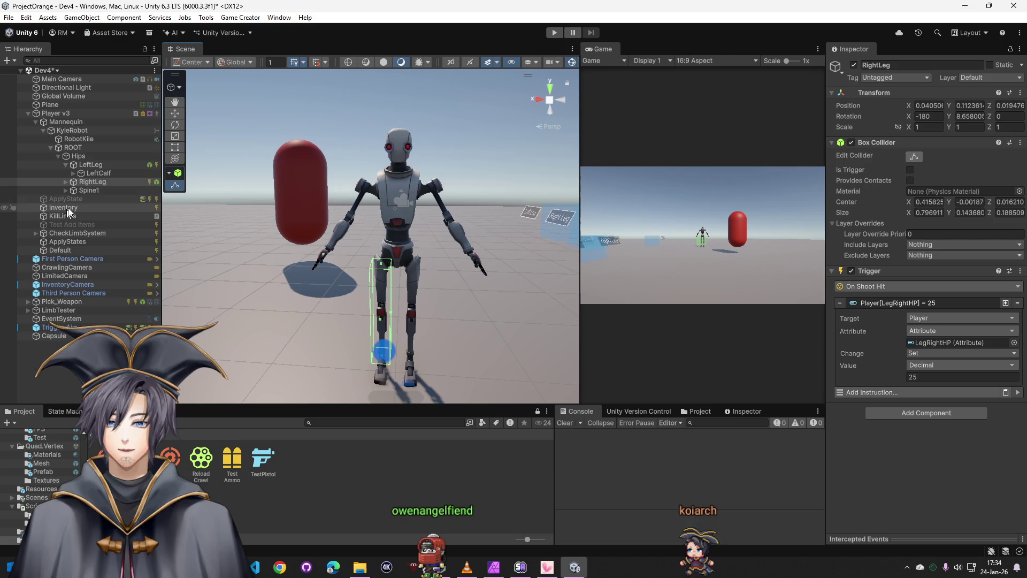
Give Spine1 a Box Collider and a pasted shoot-hit Trigger retargeted to ChestHP
left_click(86, 191)
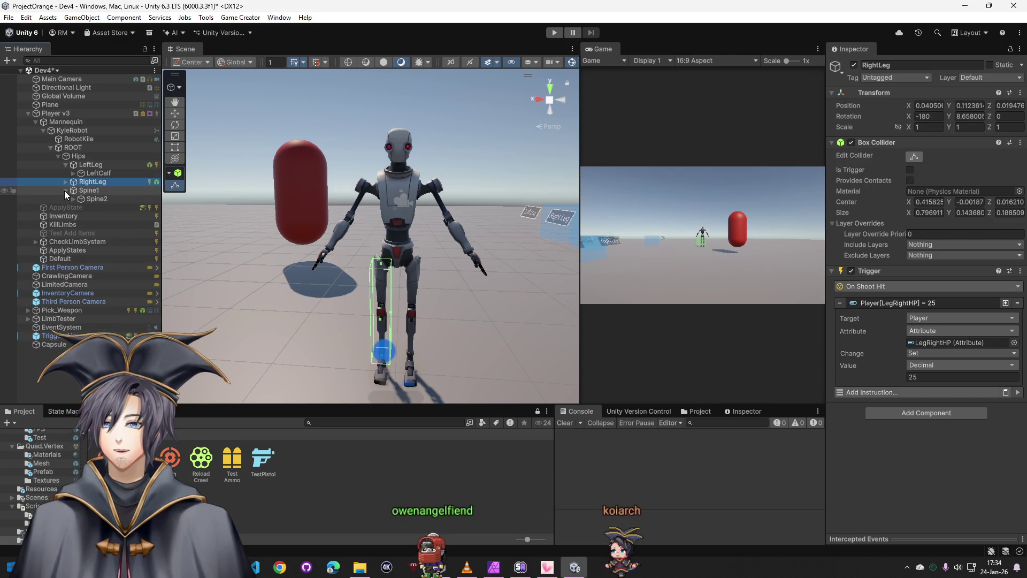
left_click(65, 190)
left_click(908, 147)
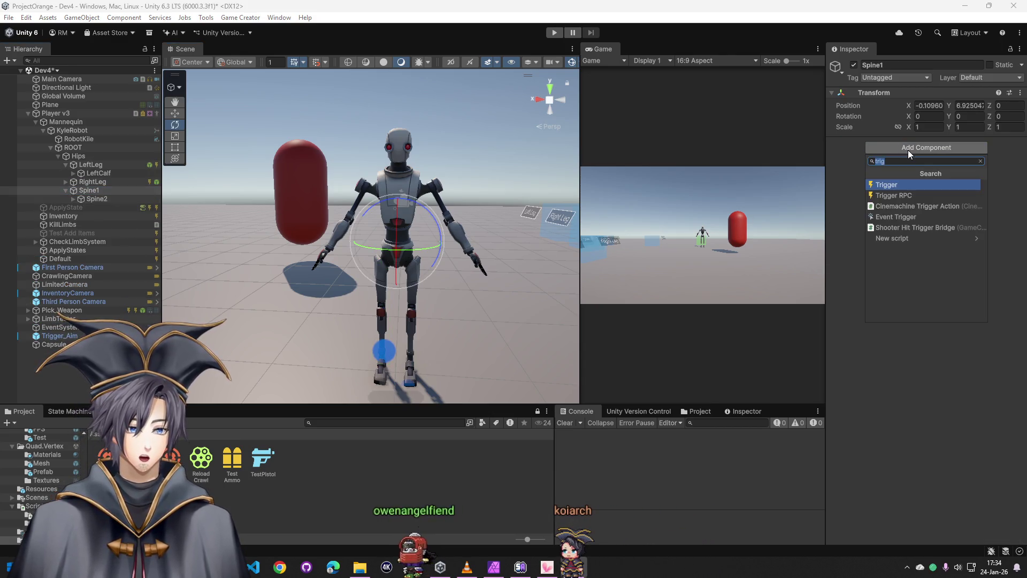
type("box")
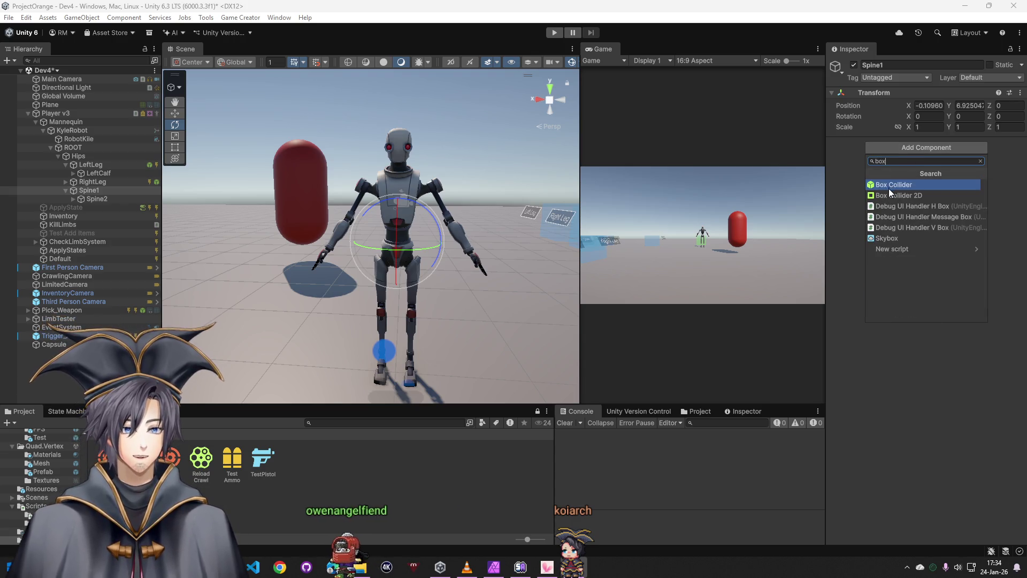
left_click(889, 185)
right_click(889, 147)
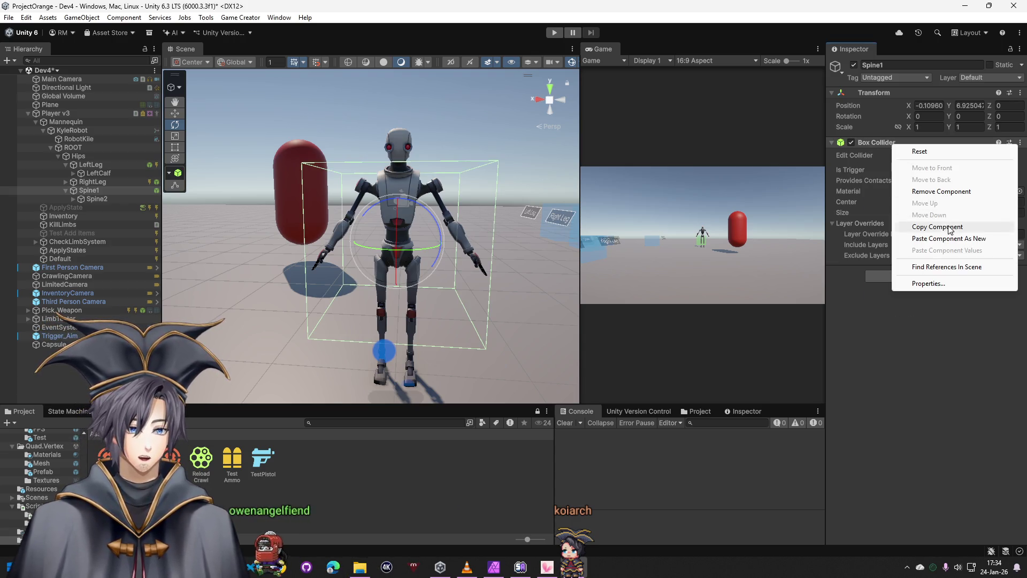
left_click(945, 238)
left_click(931, 303)
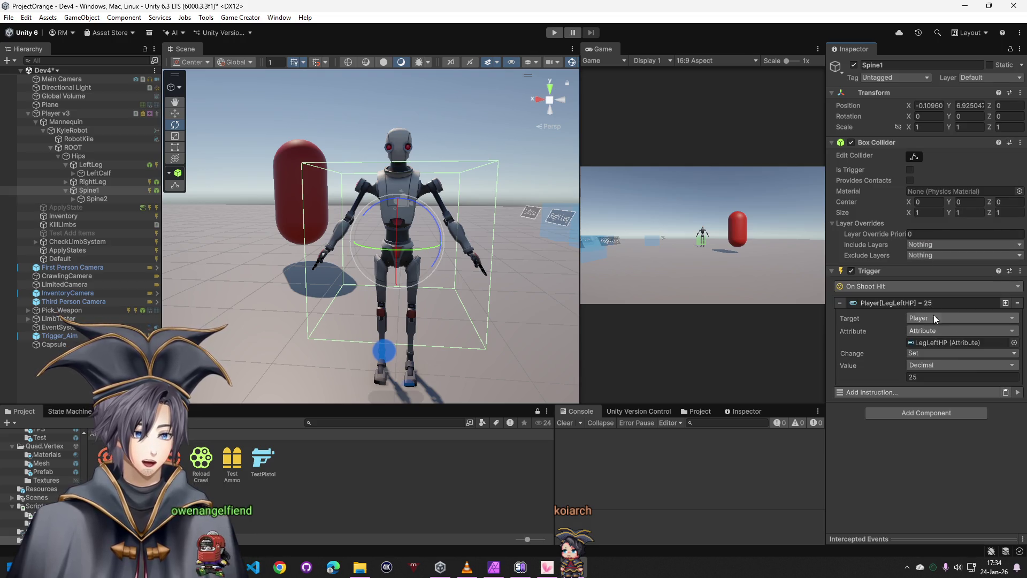
left_click(1013, 343)
double_click(800, 395)
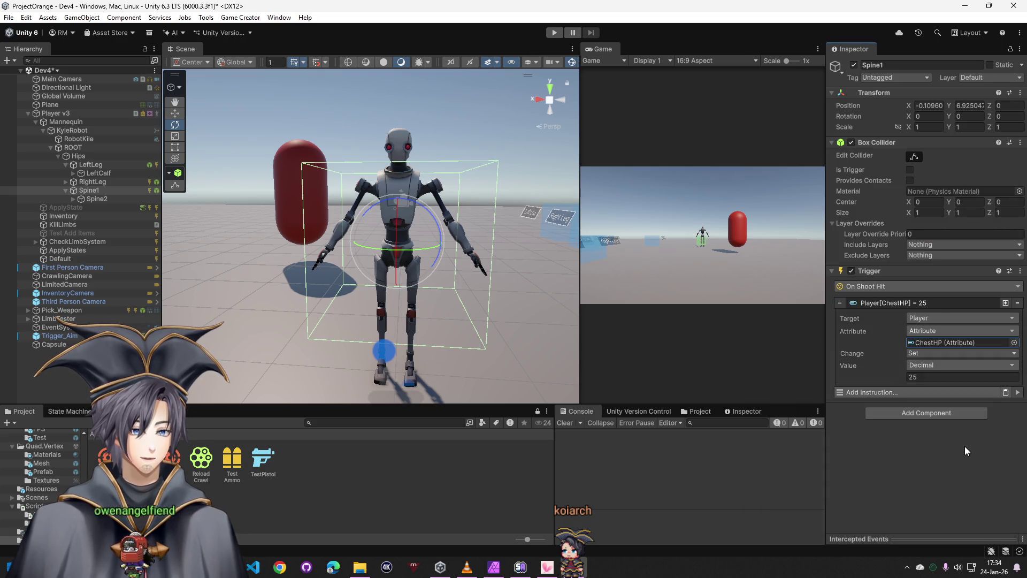
Pull the chest collider's side inward in a first editing pass
left_click(919, 158)
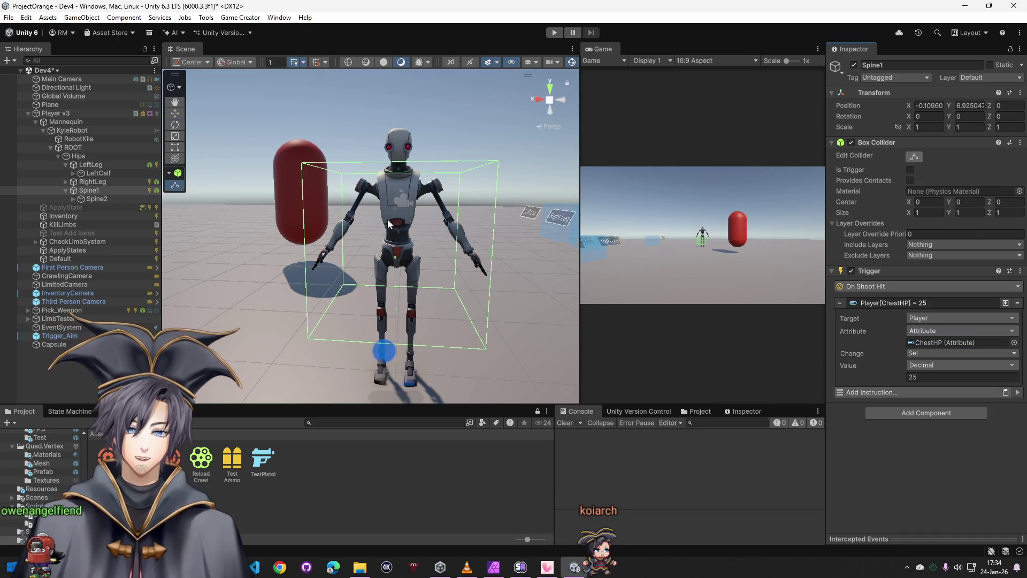
left_click_drag(329, 238, 410, 316)
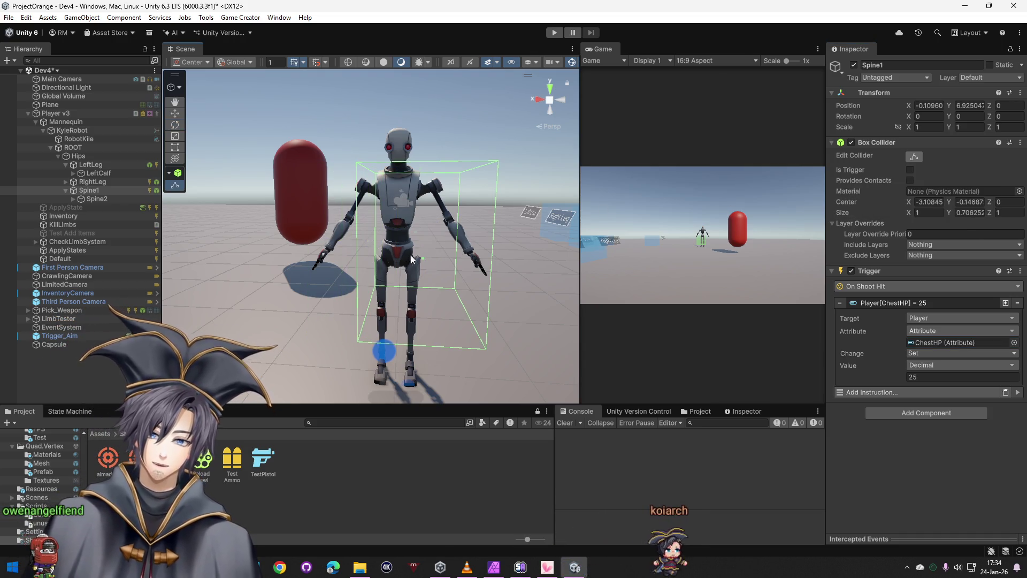
scroll(412, 314, "down", 3)
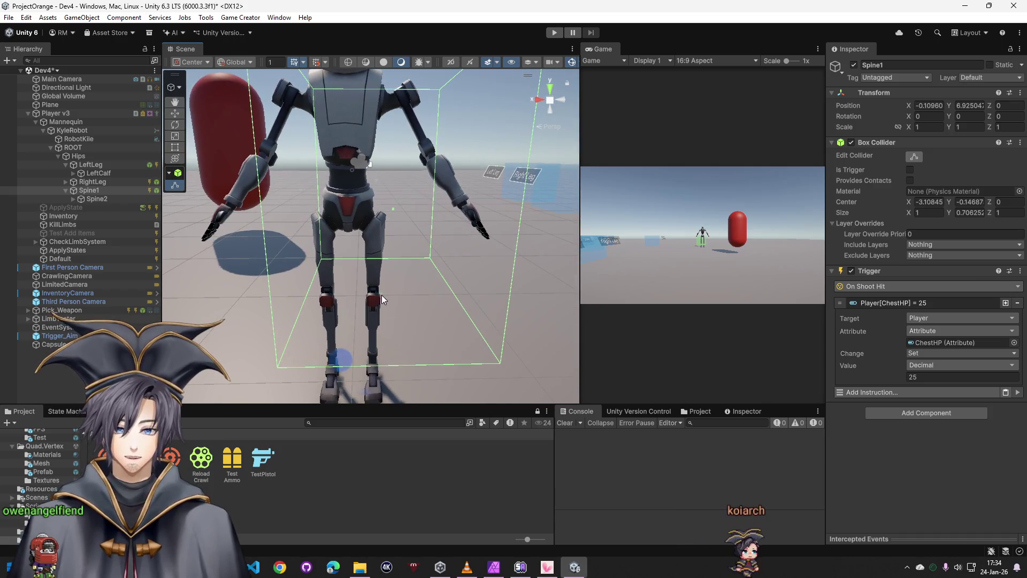
scroll(381, 295, "down", 2)
left_click(391, 322)
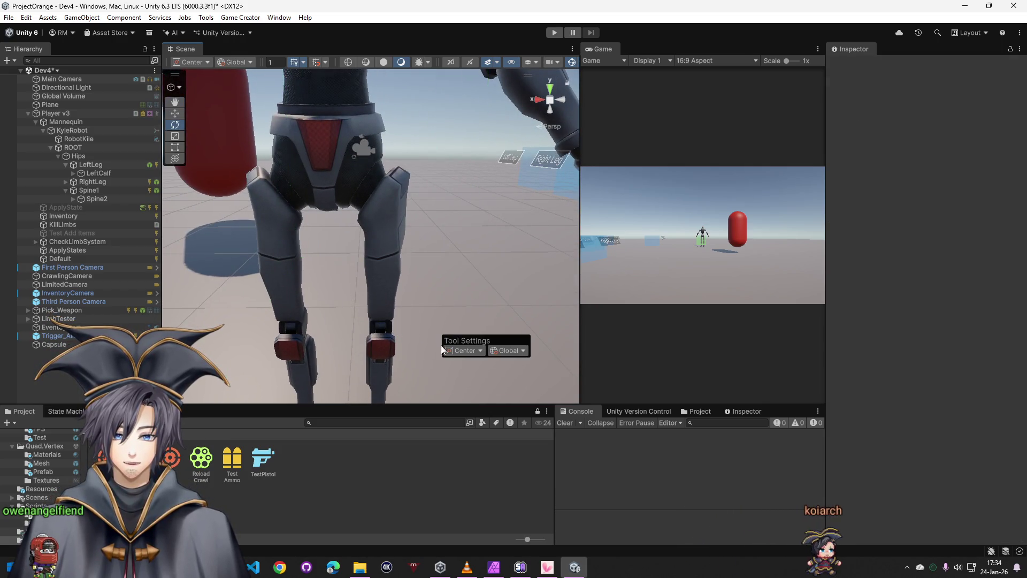
left_click(92, 191)
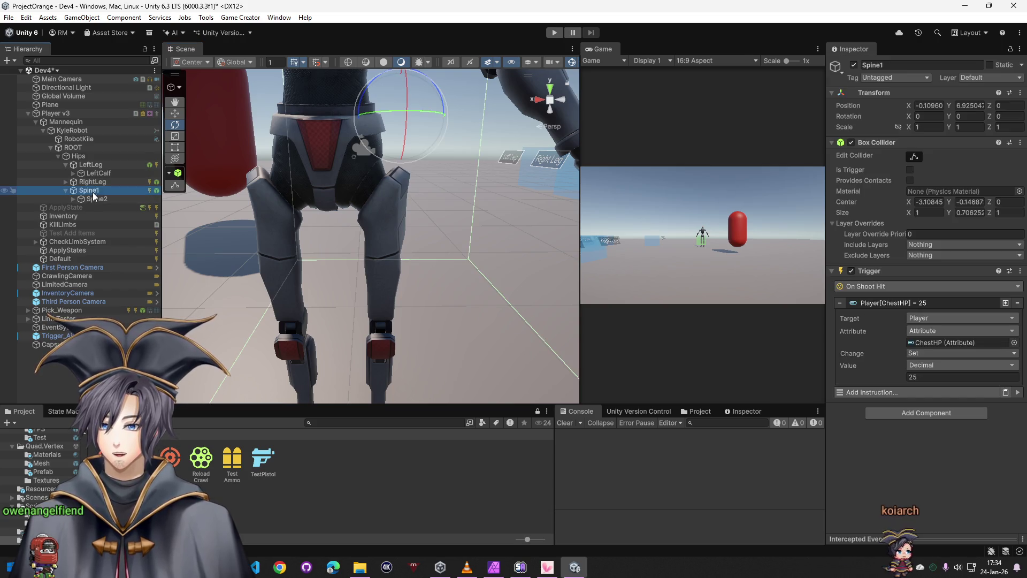
Inspect the torso from several angles and refine the chest collider's depth and height
left_click_drag(379, 322, 227, 359)
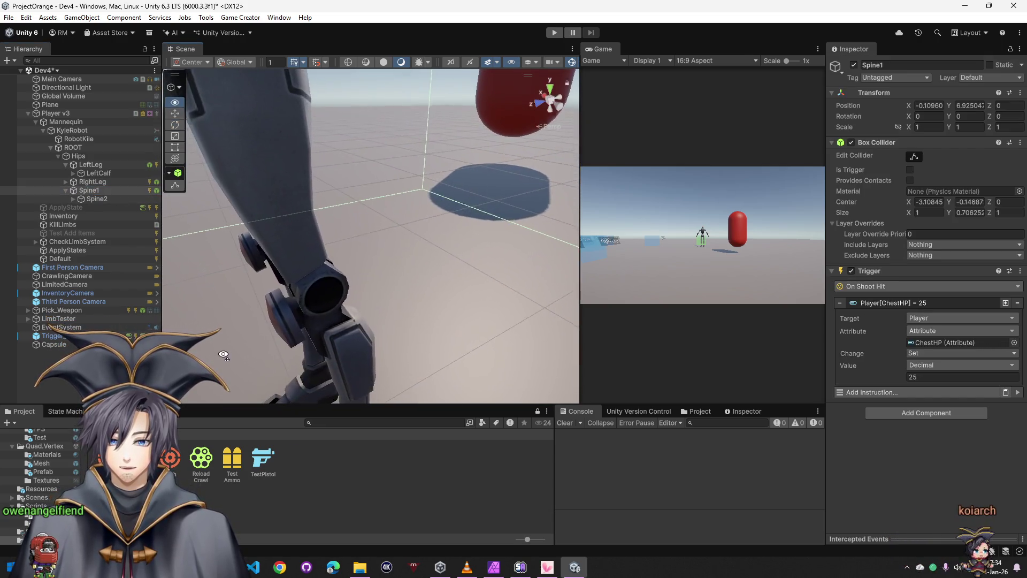
key("f")
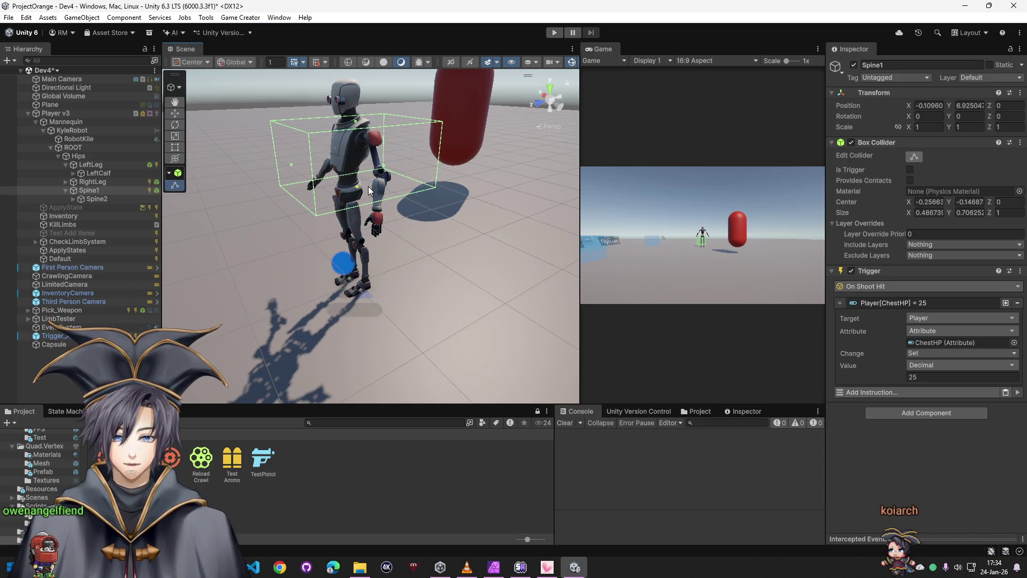
mouse_move(370, 191)
left_mouse_down()
mouse_move(597, 214)
mouse_move(481, 186)
mouse_move(454, 226)
left_mouse_up()
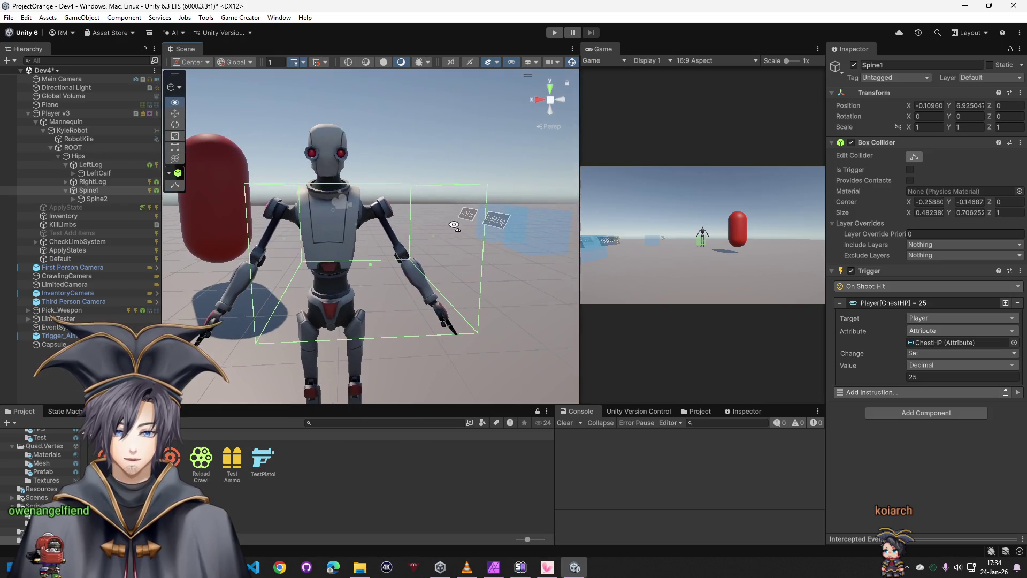
scroll(434, 235, "up", 5)
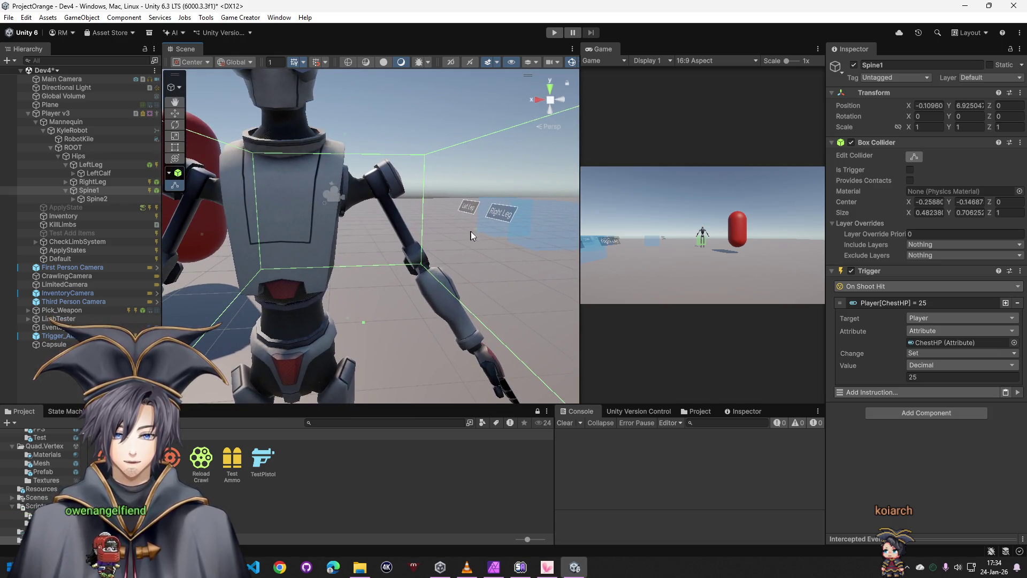
left_click_drag(473, 230, 341, 242)
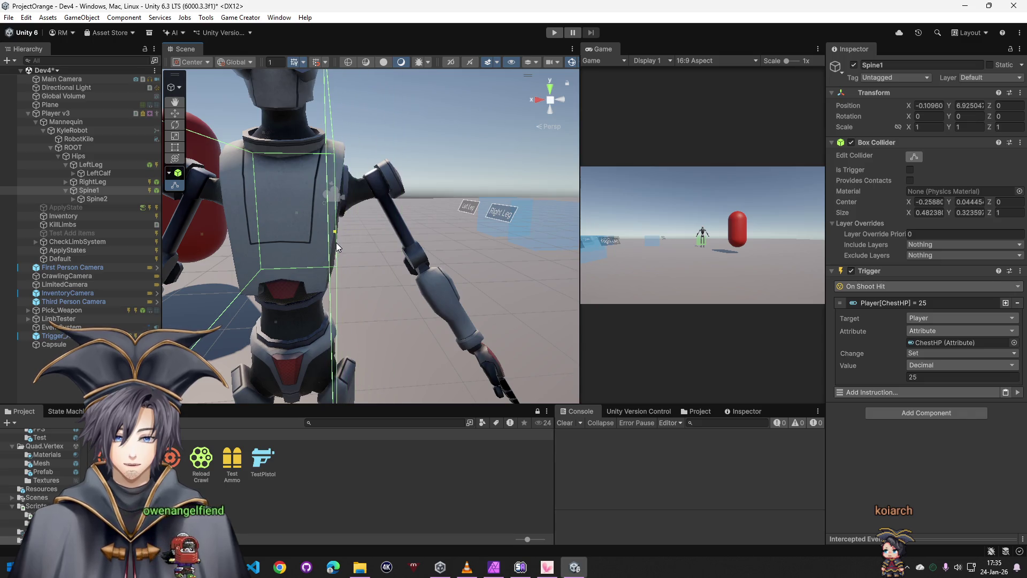
scroll(336, 242, "down", 2)
scroll(400, 260, "down", 4)
mouse_move(400, 259)
left_mouse_down()
mouse_move(458, 235)
mouse_move(593, 249)
mouse_move(553, 239)
left_mouse_up()
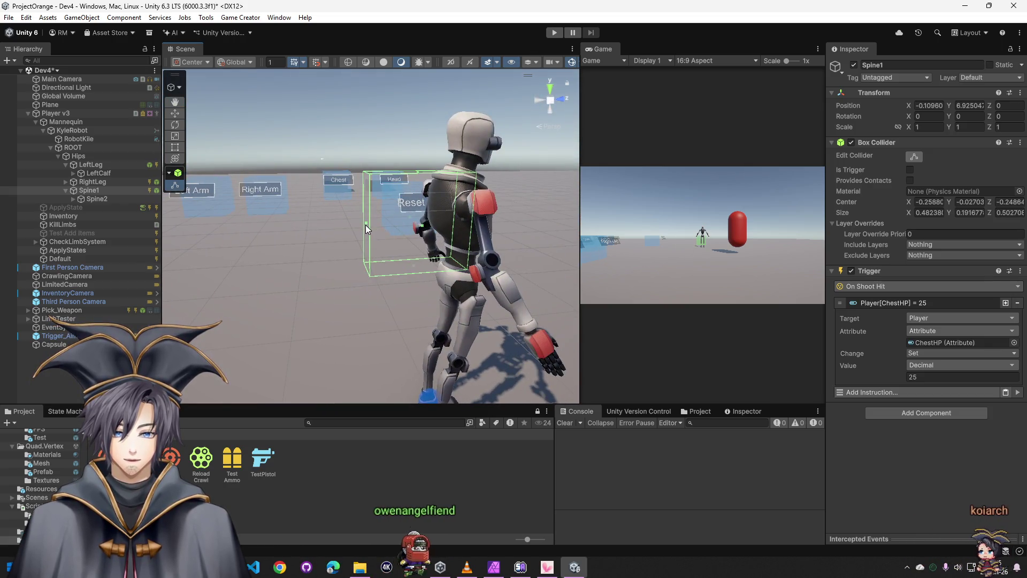
left_click_drag(365, 224, 144, 269)
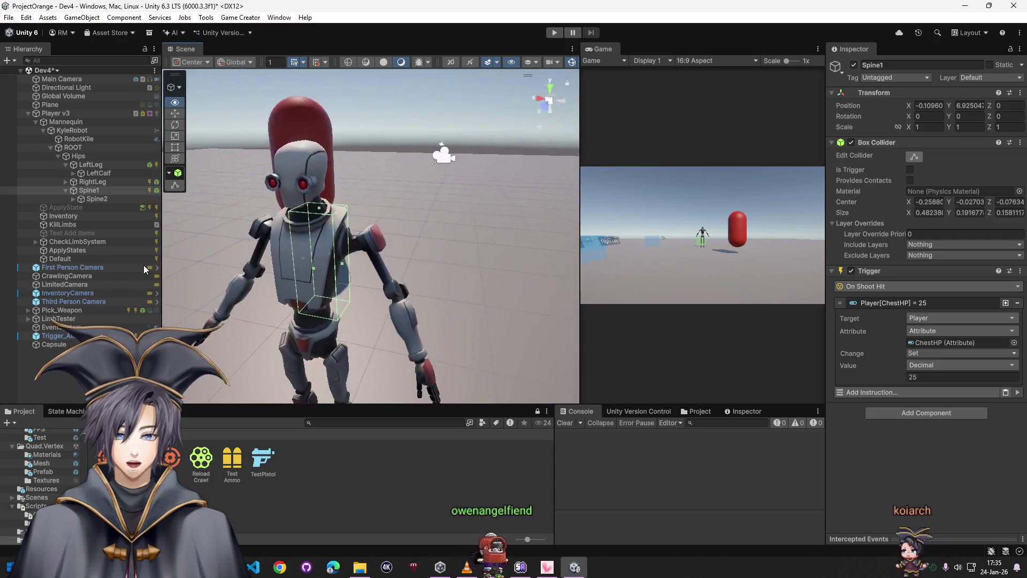
left_click_drag(241, 265, 561, 281)
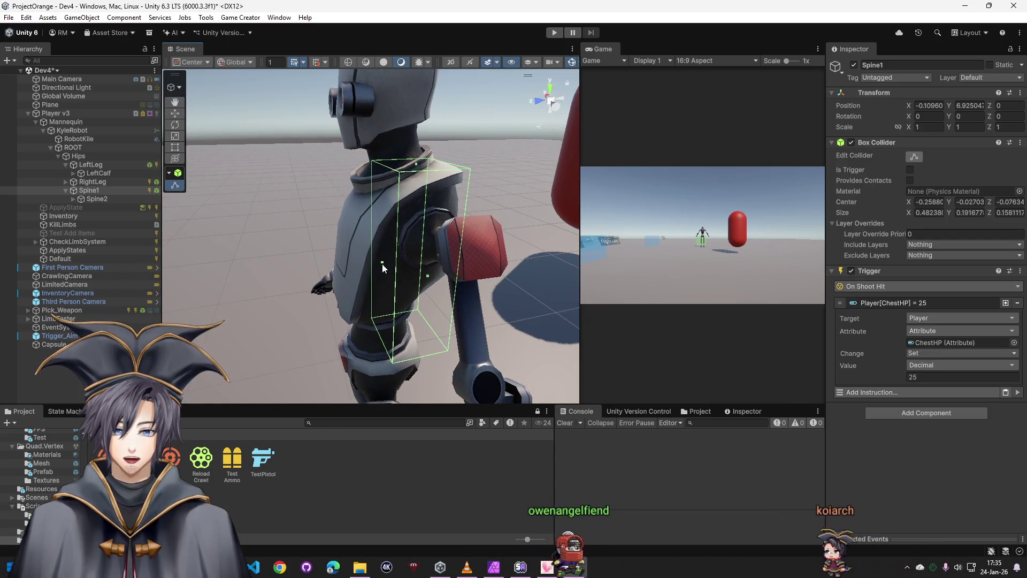
mouse_move(382, 263)
left_mouse_down()
mouse_move(353, 337)
mouse_move(407, 313)
left_mouse_up()
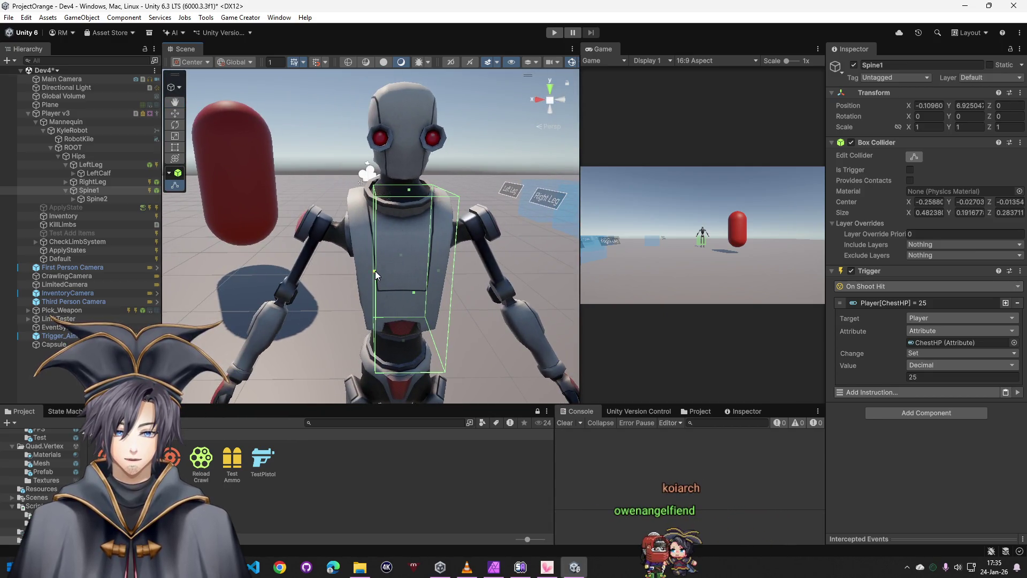
mouse_move(352, 270)
left_mouse_down()
mouse_move(498, 296)
mouse_move(335, 268)
left_mouse_up()
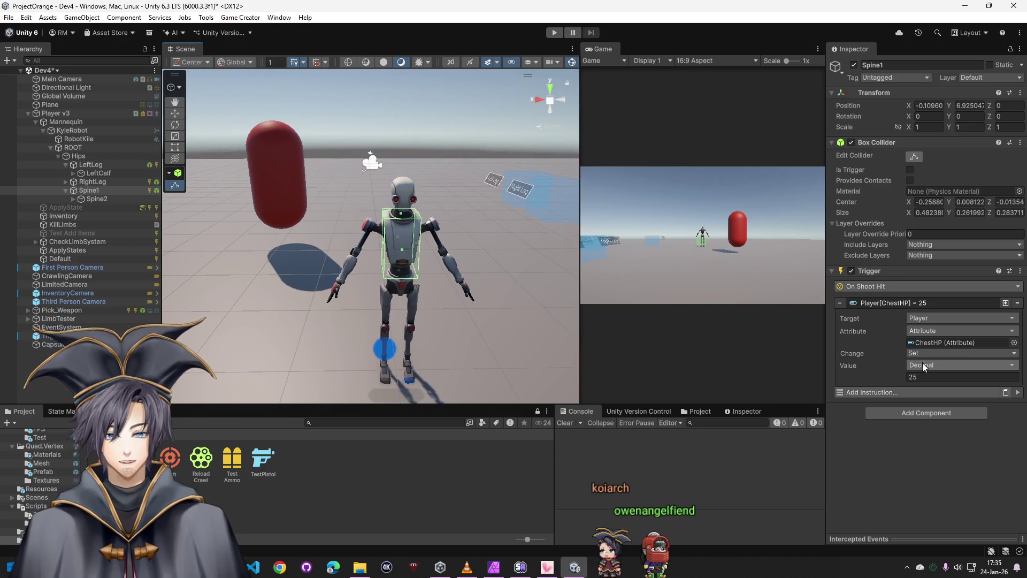
Expand Spine2, select the Head bone and add a Box Collider to it
left_click(73, 200)
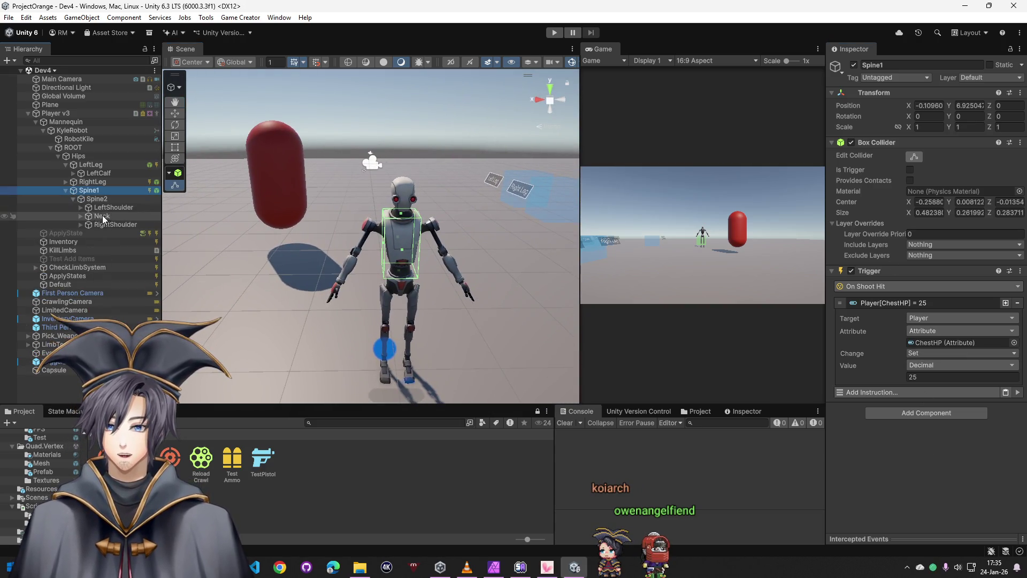
left_click(110, 225)
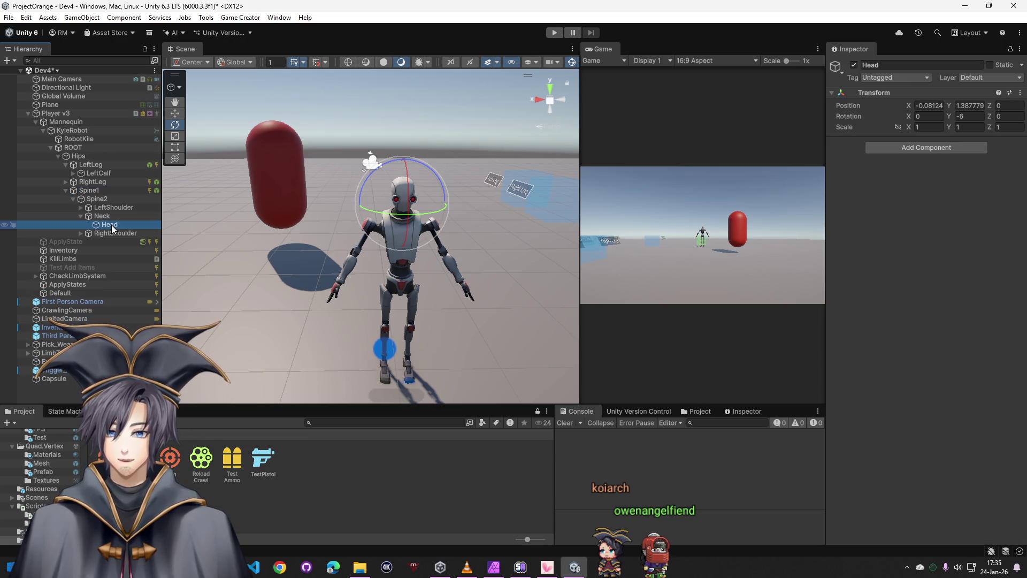
left_click(941, 147)
type("box")
left_click(911, 185)
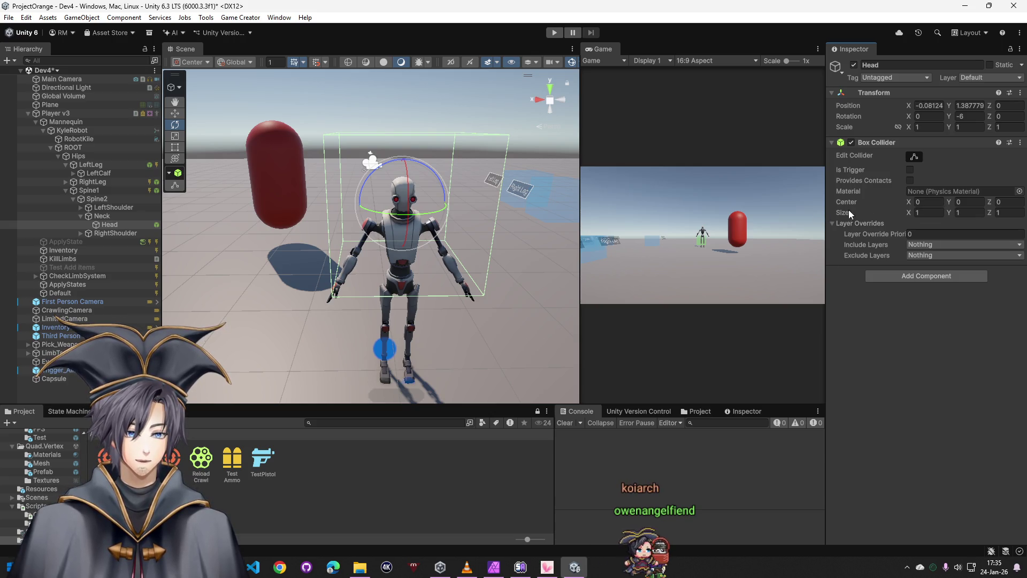
Set the head collider's Size to about 0.26 / 0.25 / 0.22
left_click_drag(910, 217, 899, 215)
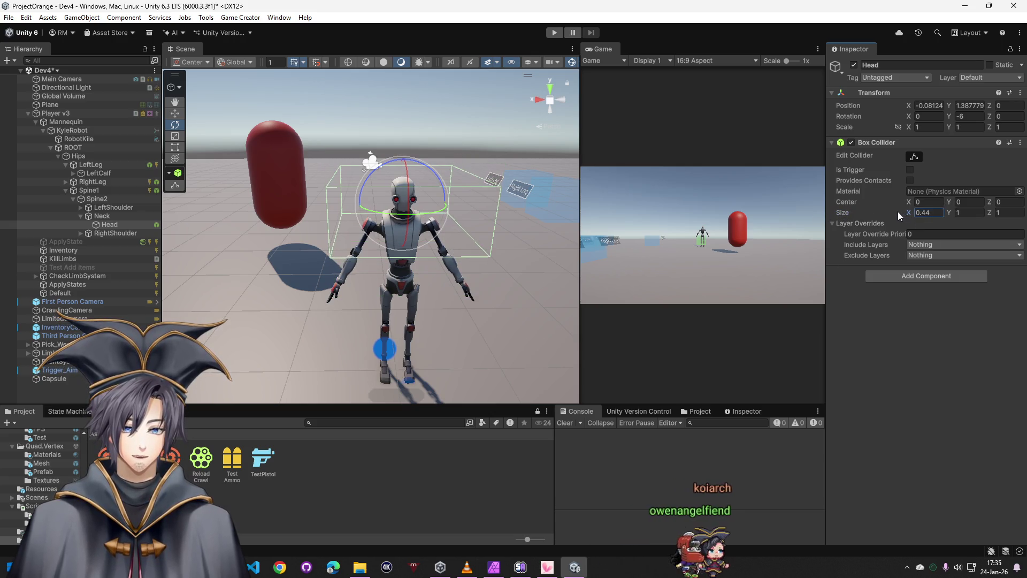
type("0.25")
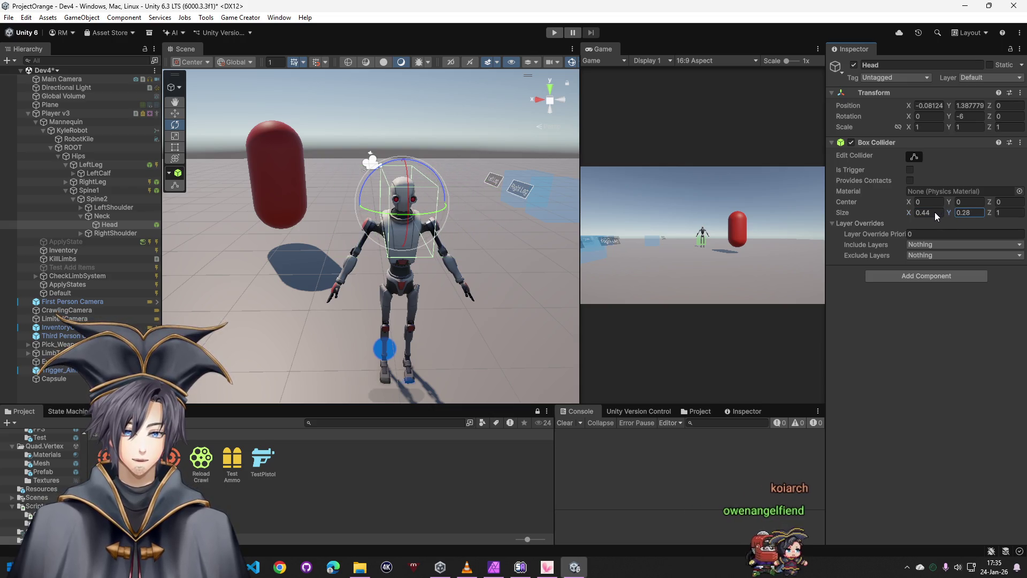
key("Tab")
type("0.22")
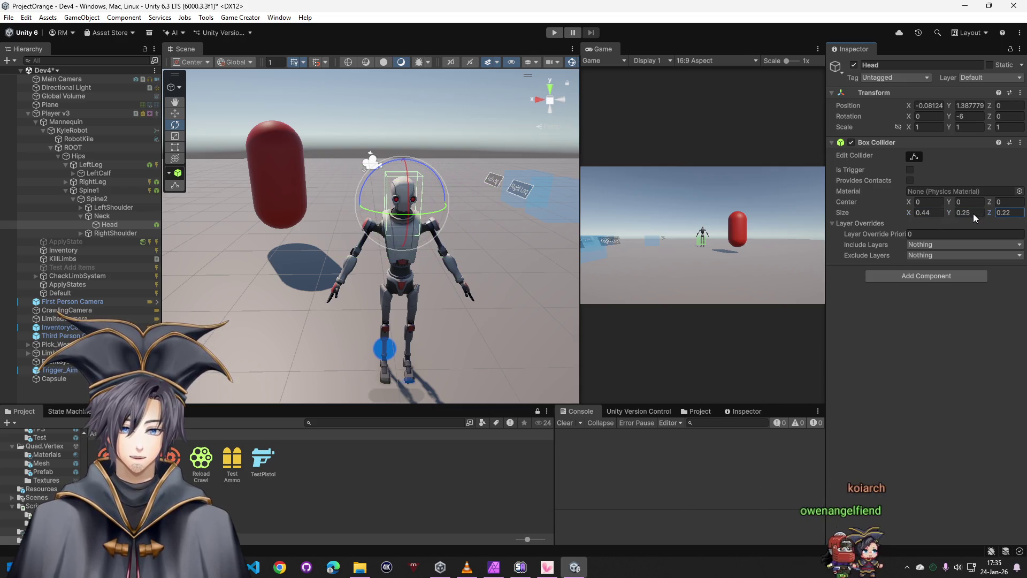
left_click_drag(481, 264, 606, 267)
key("f")
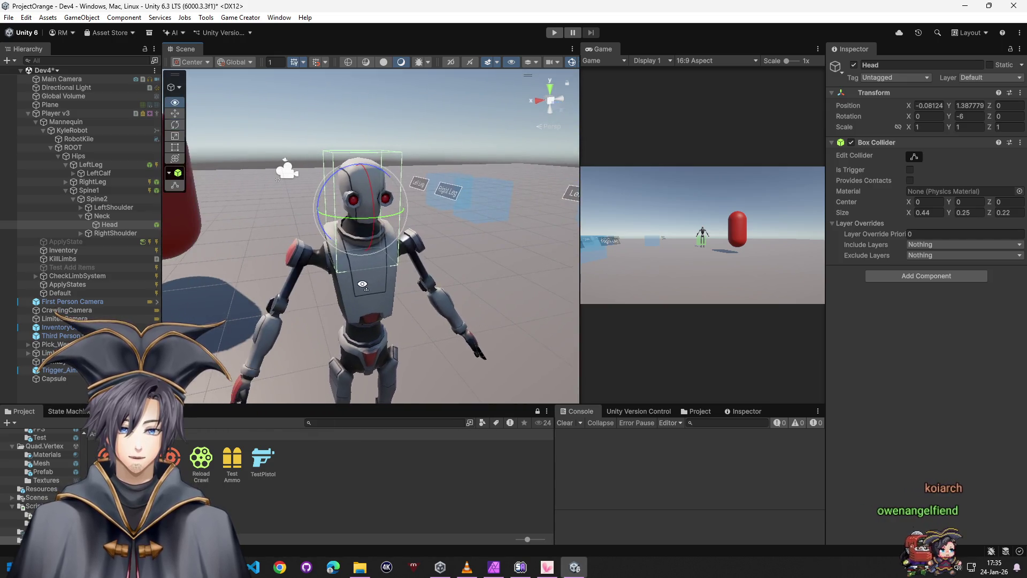
left_click_drag(912, 214, 701, 219)
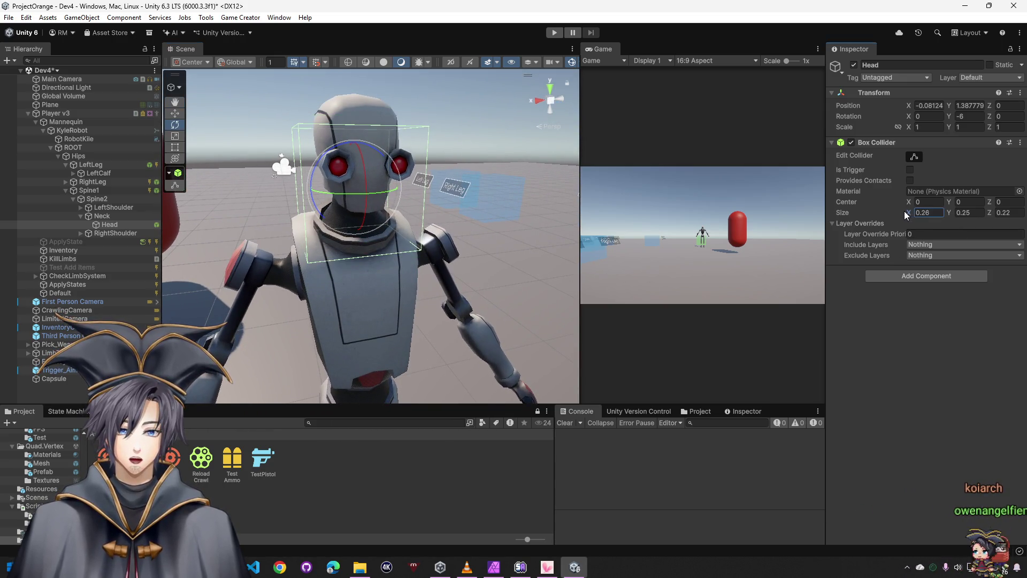
Shift the head collider up onto the head, then select RightArm under RightShoulder
left_click(914, 157)
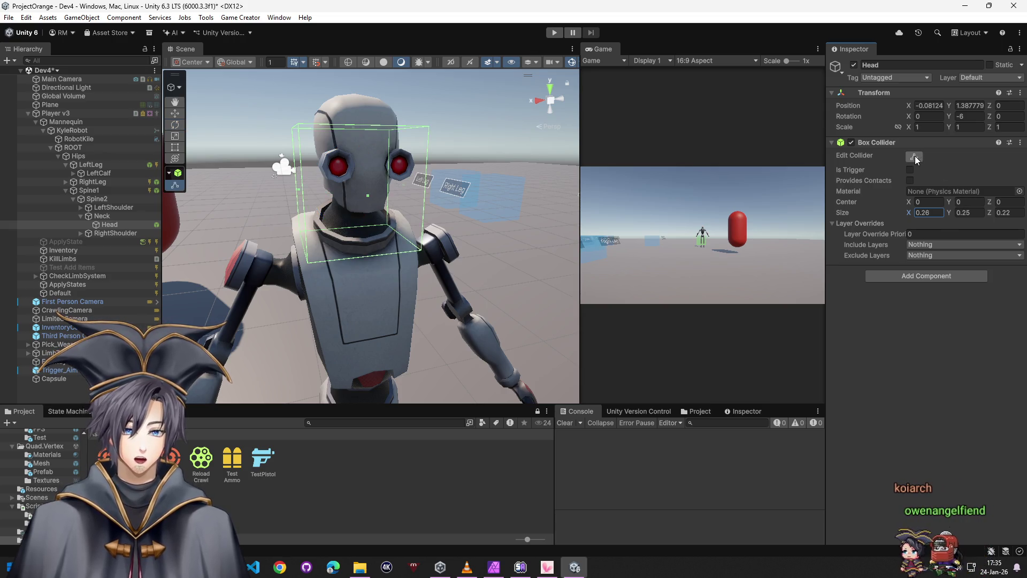
scroll(400, 270, "down", 5)
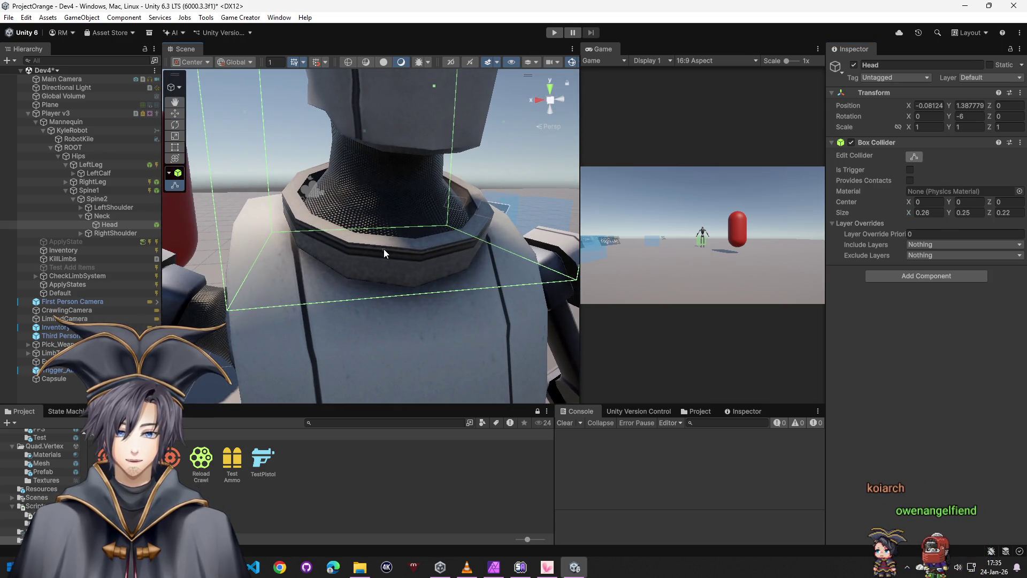
left_click_drag(384, 249, 402, 157)
scroll(389, 169, "up", 2)
scroll(373, 186, "up", 3)
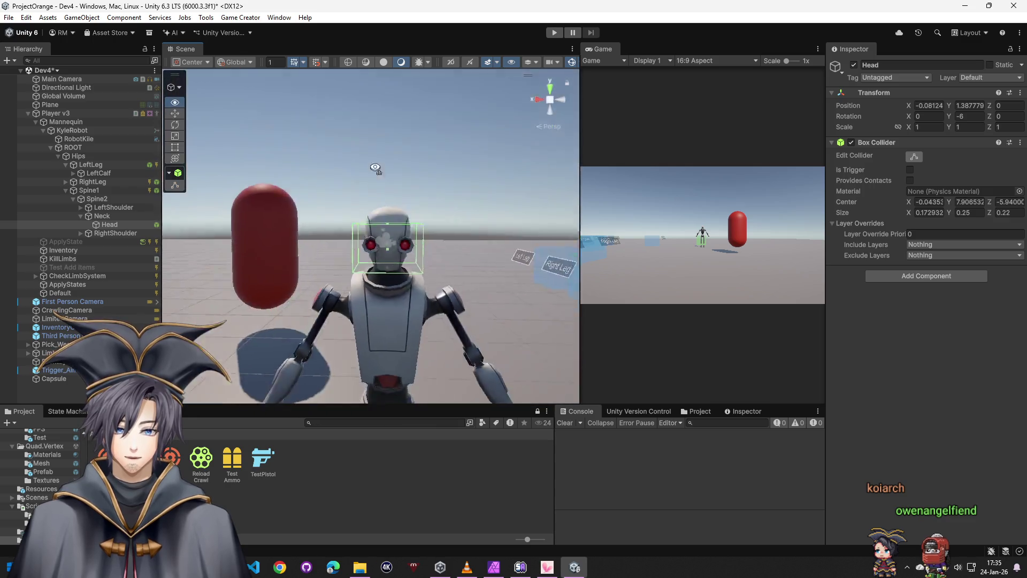
mouse_move(392, 253)
left_mouse_down()
mouse_move(391, 227)
mouse_move(526, 326)
mouse_move(514, 321)
left_mouse_up()
scroll(391, 227, "up", 3)
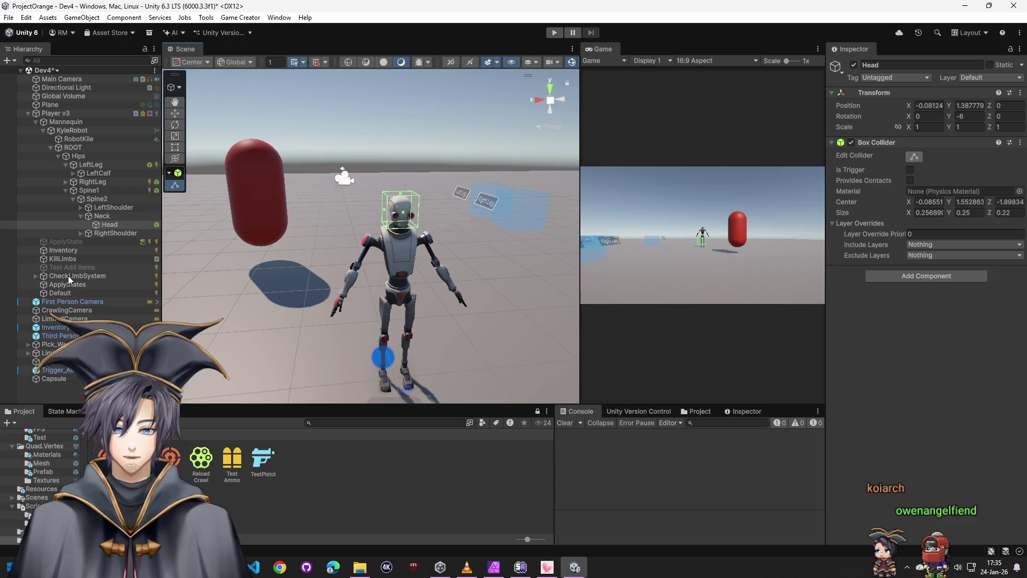
left_click(81, 232)
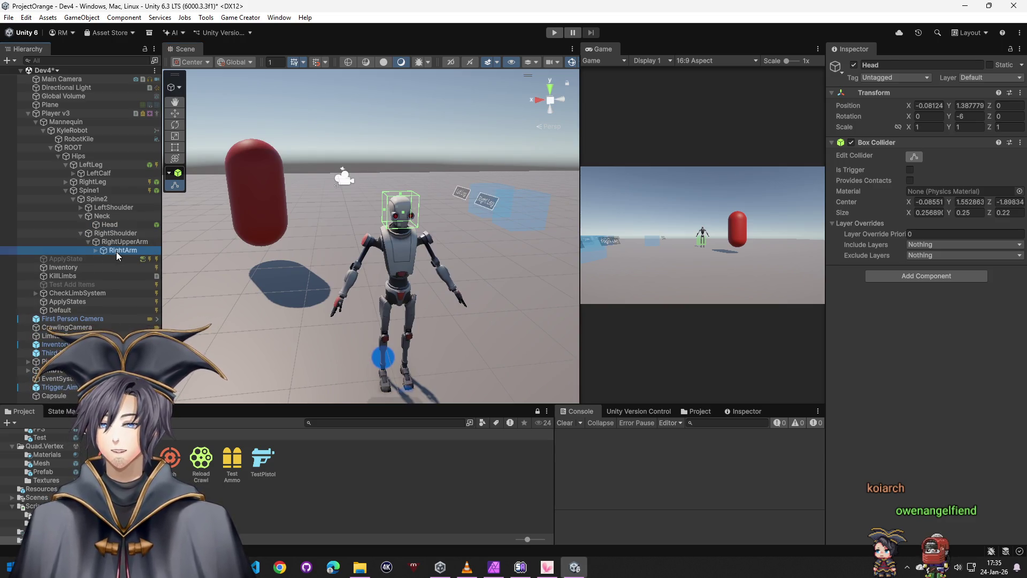
left_click(116, 251)
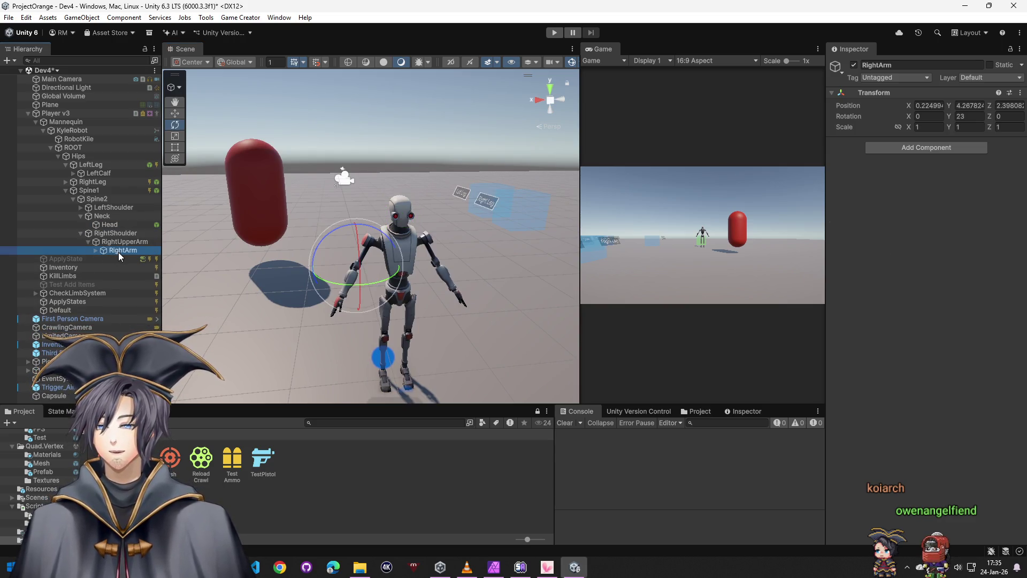
Add a Box Collider to RightArm with Size Z set to 0.07
left_click(926, 146)
type("box")
key("Return")
left_click_drag(446, 319, 489, 330)
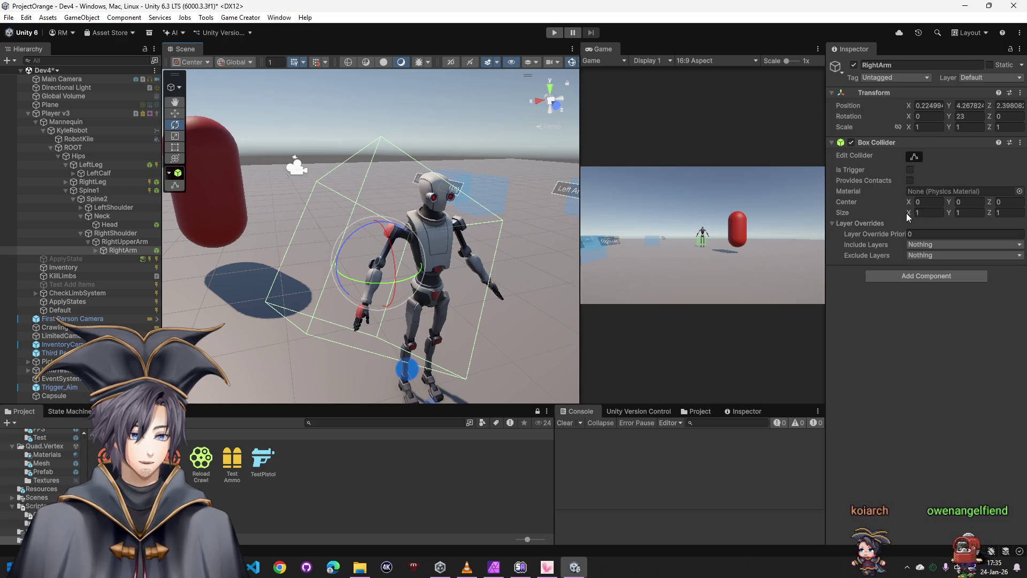
left_click(935, 212)
type("0.39")
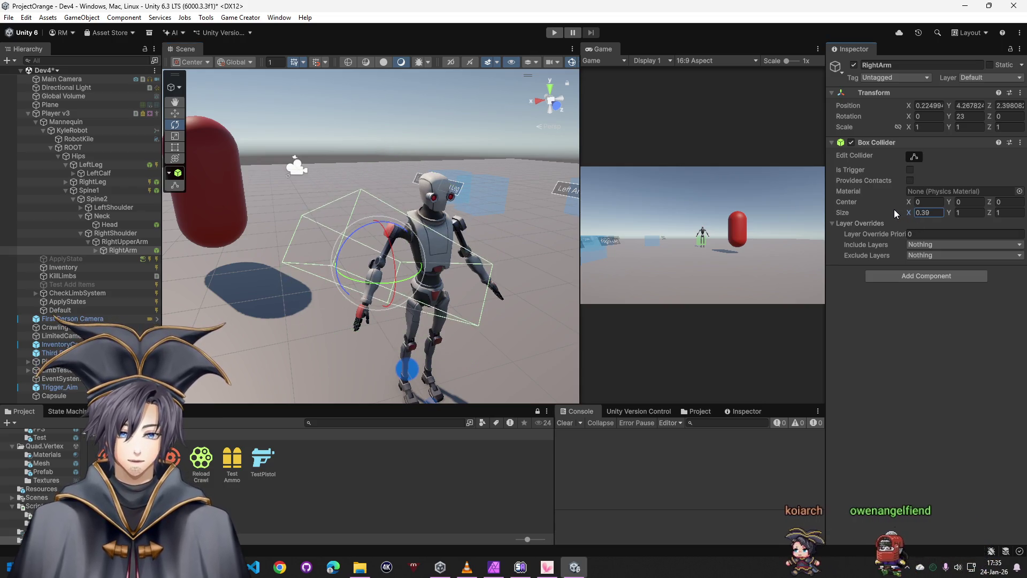
type("0.87")
key("Tab")
type("0.27")
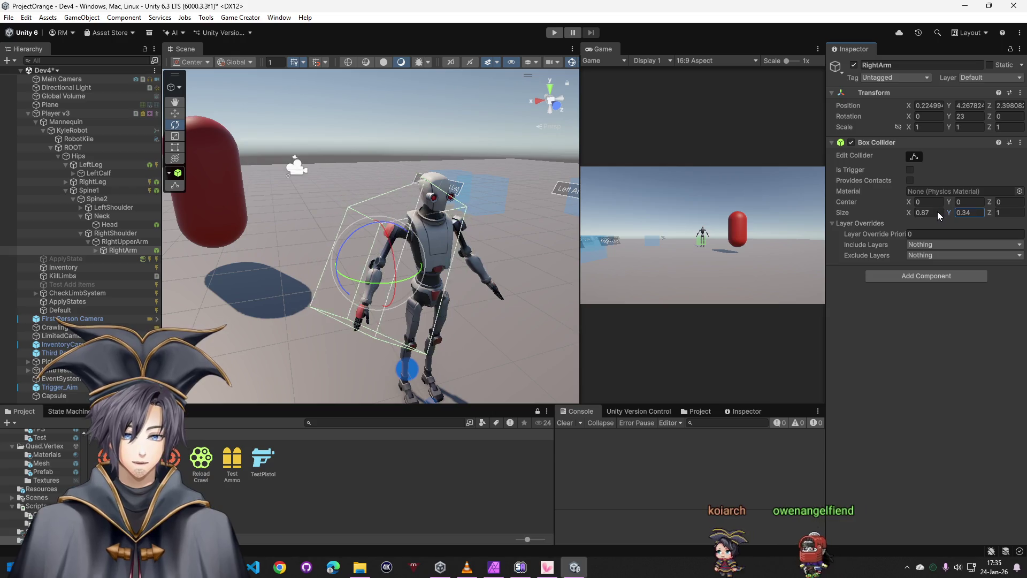
key("Tab")
type("0.07")
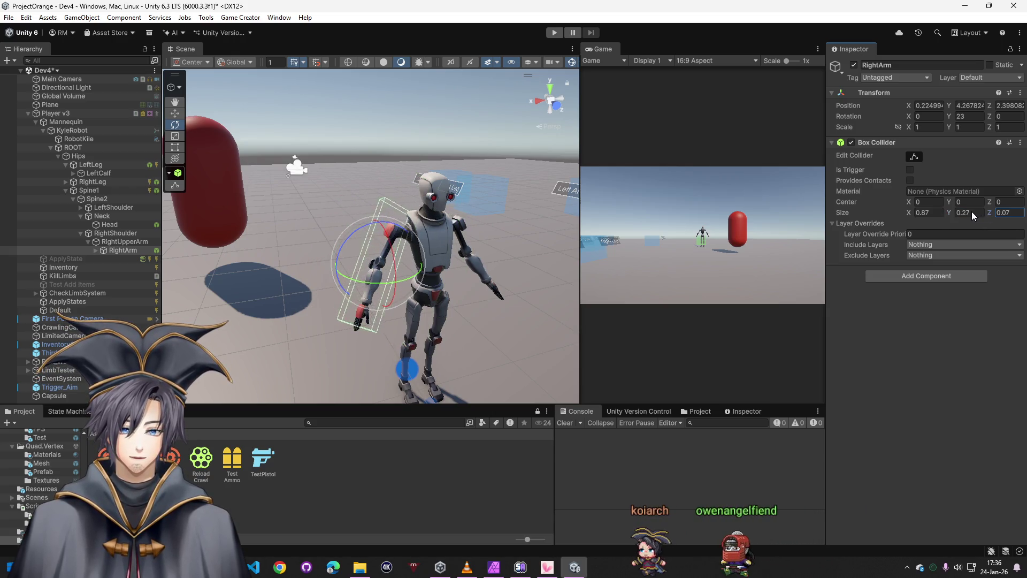
type("f")
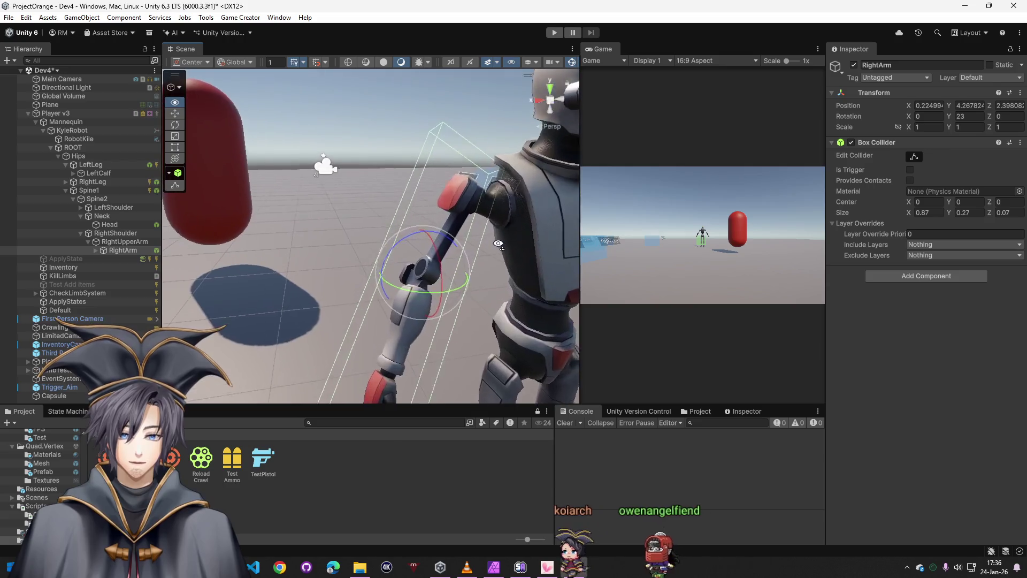
Stretch the collider into a slim box along the forearm and frame RightArm
left_click(915, 158)
scroll(468, 155, "up", 3)
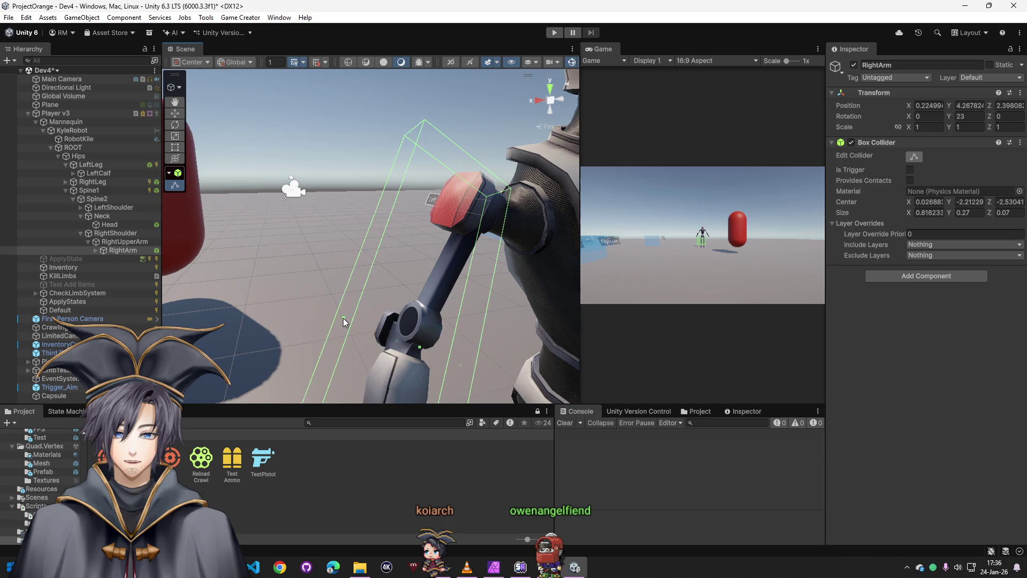
mouse_move(342, 319)
left_mouse_down()
mouse_move(386, 265)
mouse_move(233, 338)
left_mouse_up()
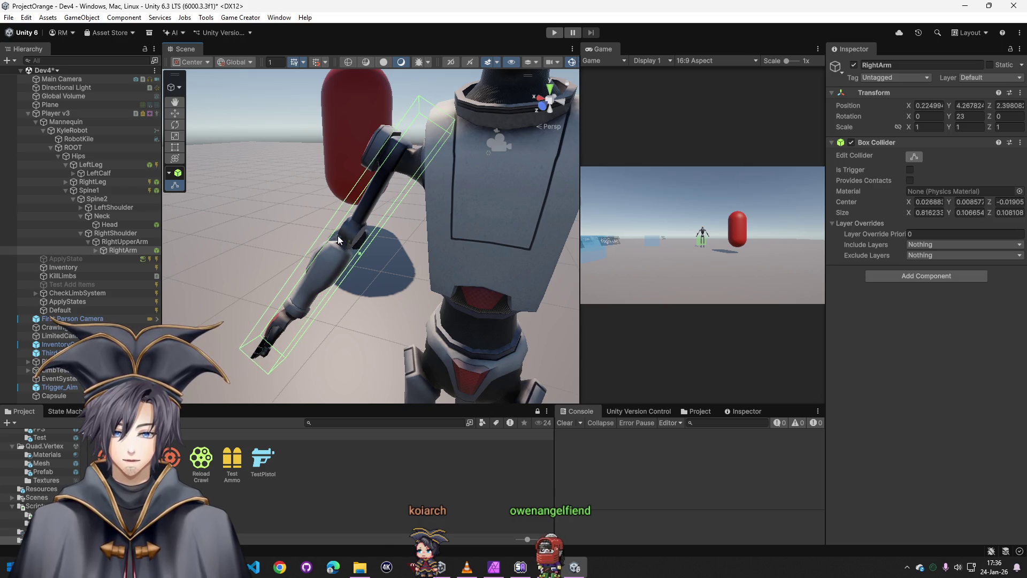
left_click_drag(338, 235, 537, 244)
double_click(122, 250)
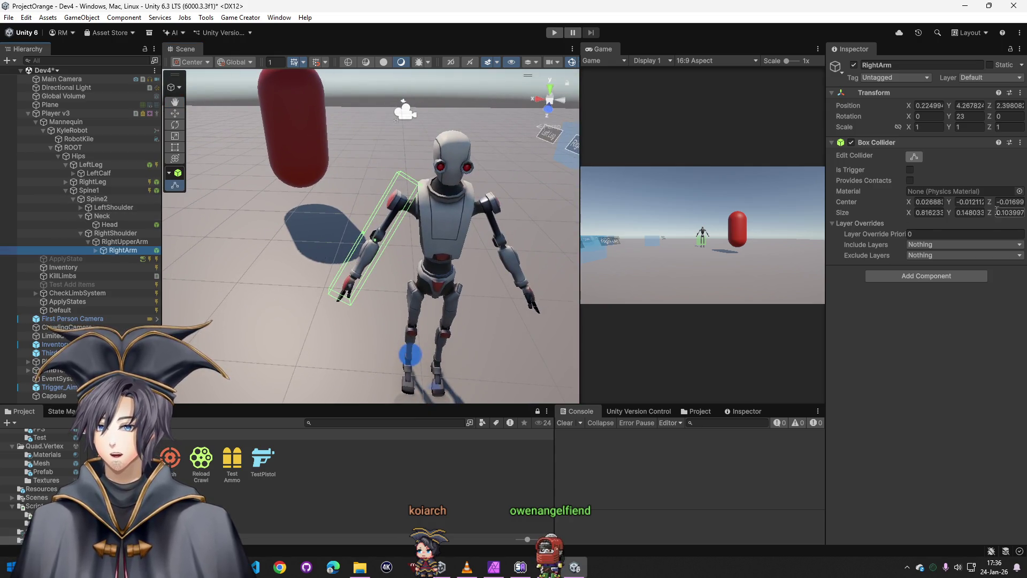
Paste the shoot-hit Trigger onto RightArm and retarget it to ArmRightHP
right_click(899, 143)
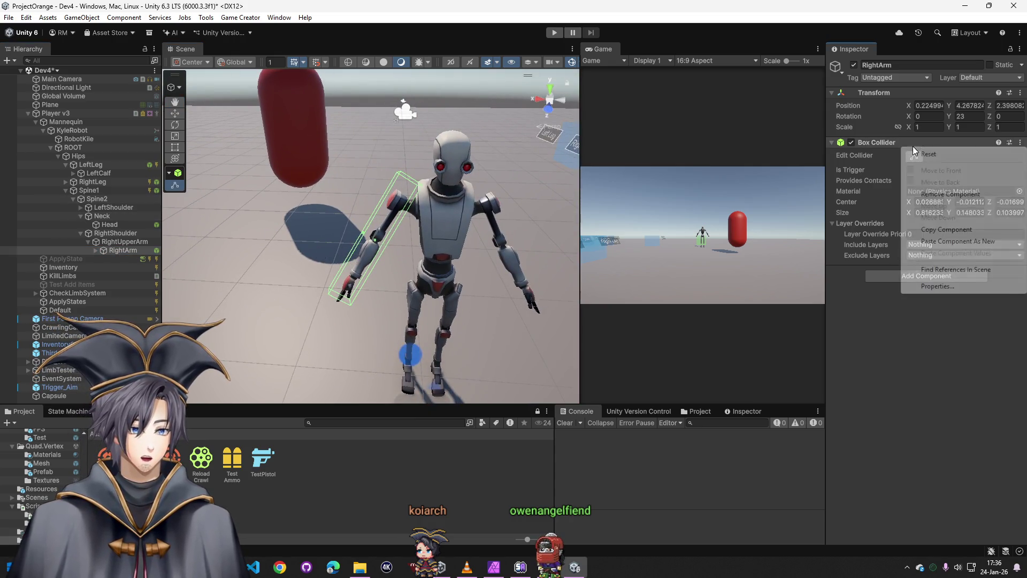
left_click(940, 238)
left_click(970, 303)
left_click(1014, 342)
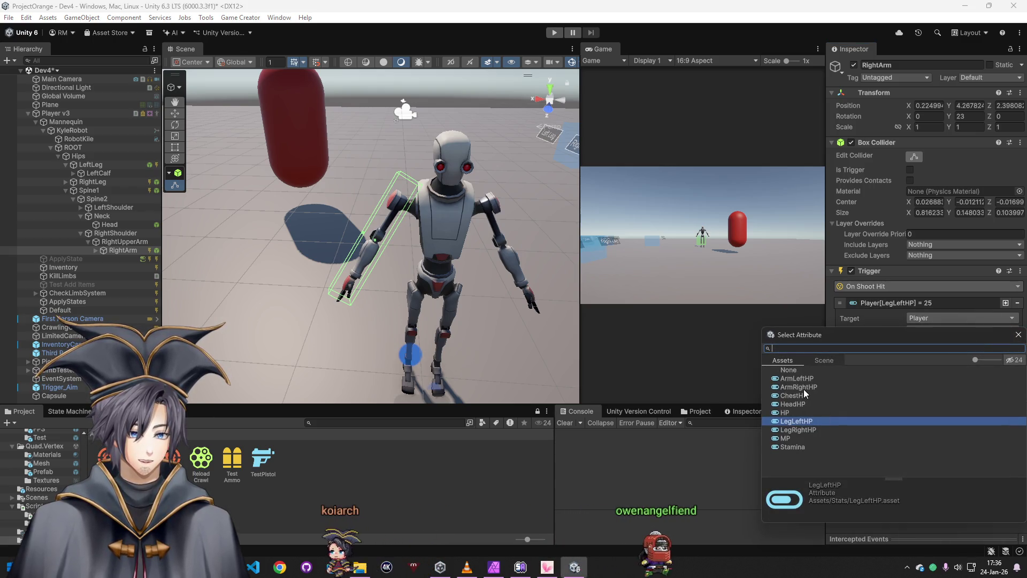
double_click(797, 387)
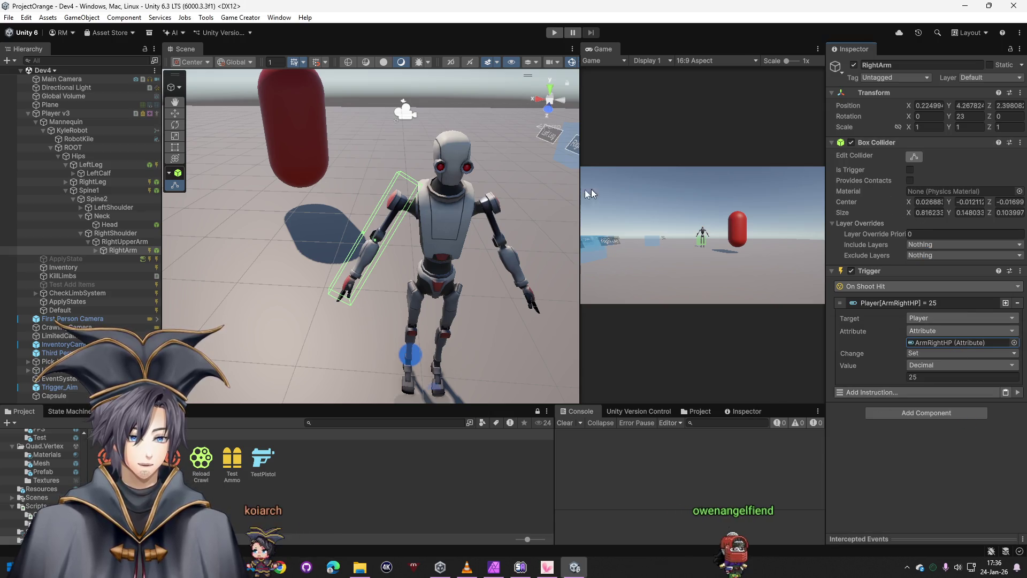
Paste the shoot-hit Trigger onto Head and retarget it to HeadHP
left_click(109, 225)
right_click(902, 145)
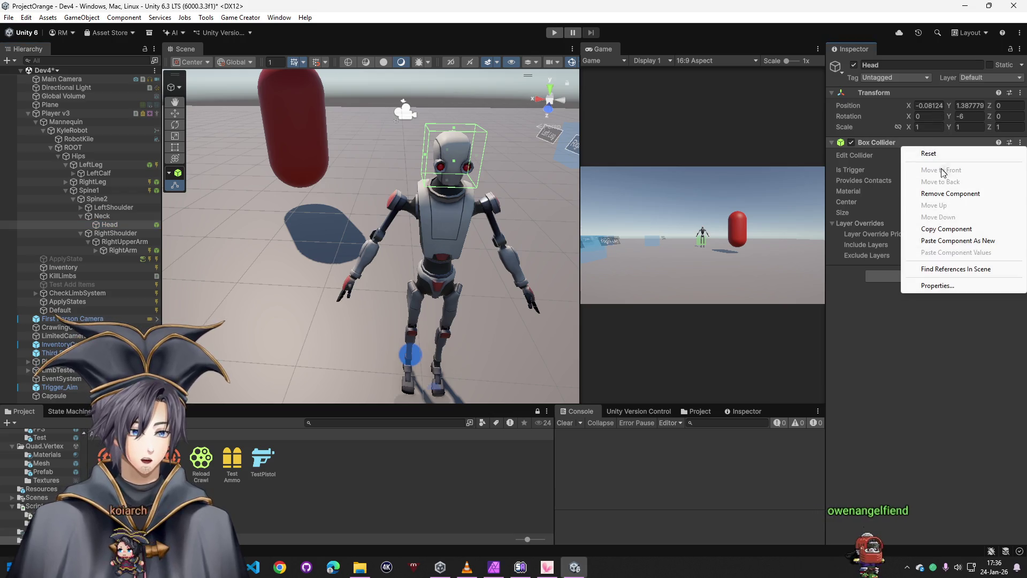
left_click(958, 240)
left_click(923, 303)
left_click(1016, 333)
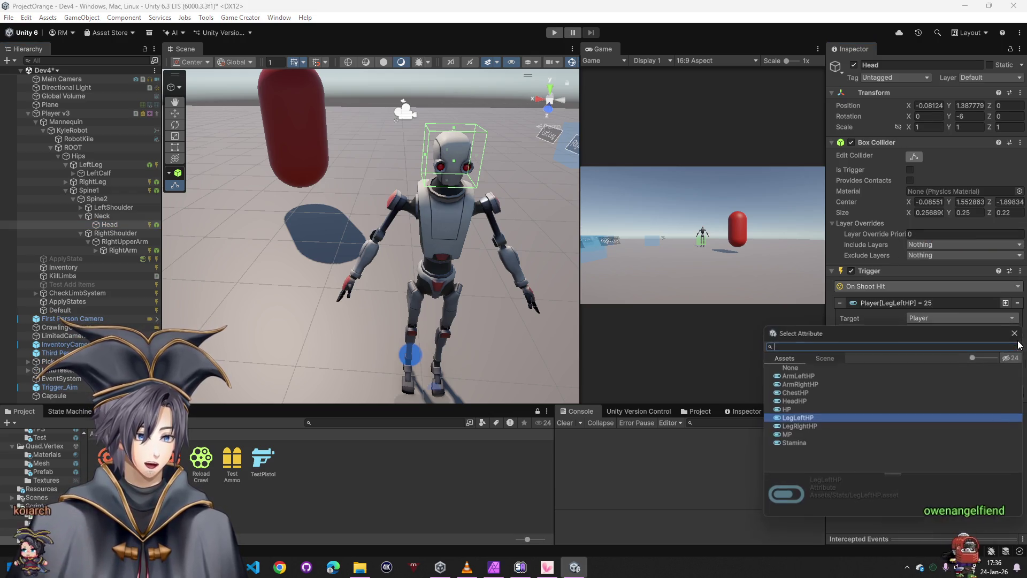
left_click(795, 400)
double_click(795, 401)
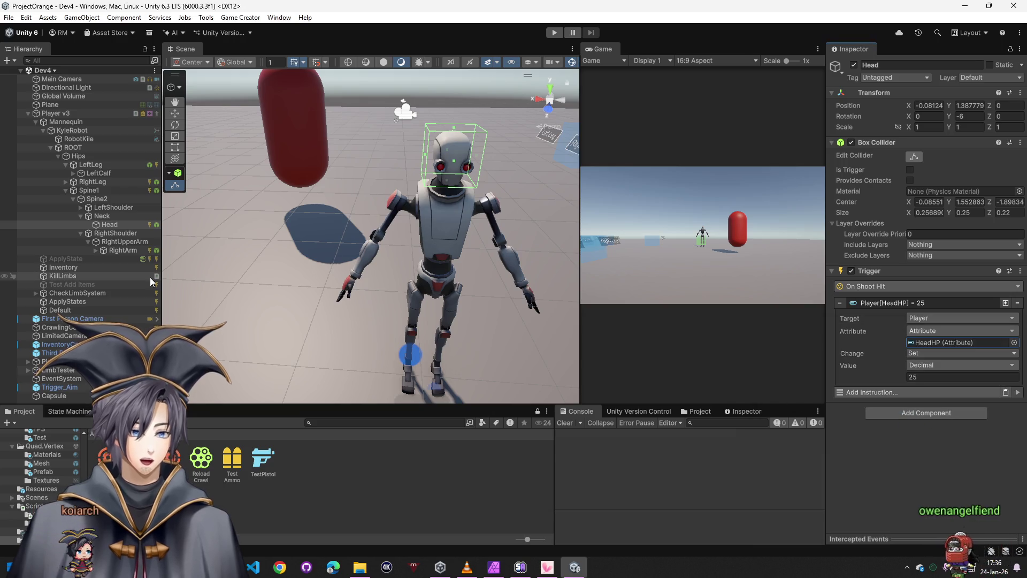
Select LeftArm under LeftShoulder and begin adding a component to it
left_click(84, 212)
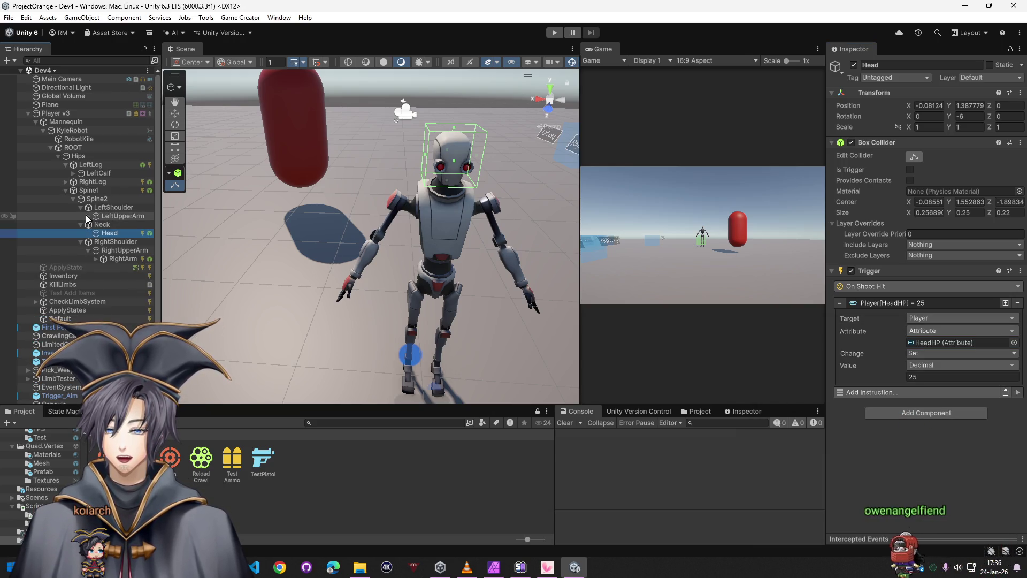
left_click(120, 225)
left_click(894, 148)
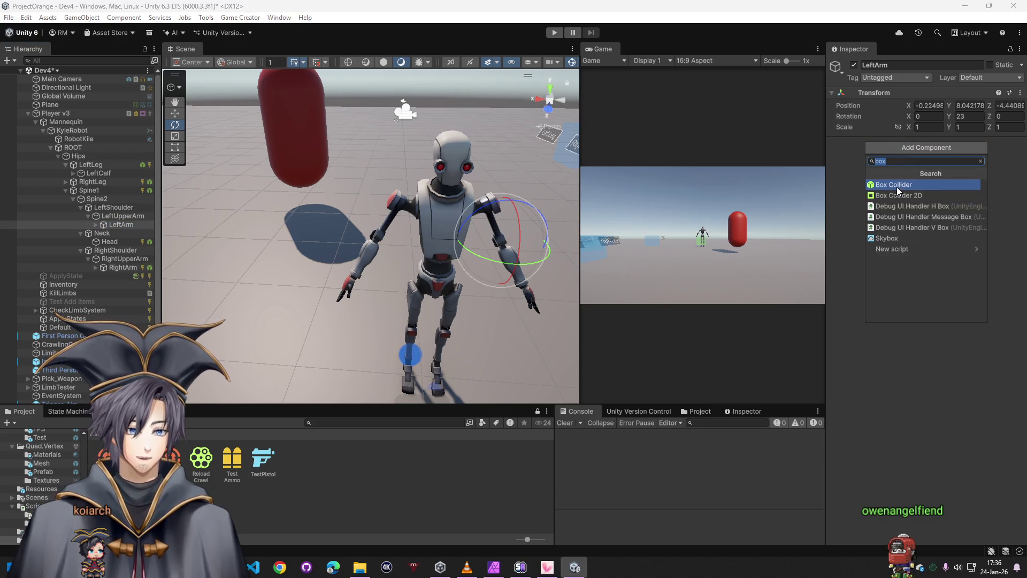
Paste the shoot-hit trigger onto LeftArm, drop its default collider, and set the attribute to ArmLeftHP
left_click(898, 190)
right_click(904, 145)
left_click(958, 236)
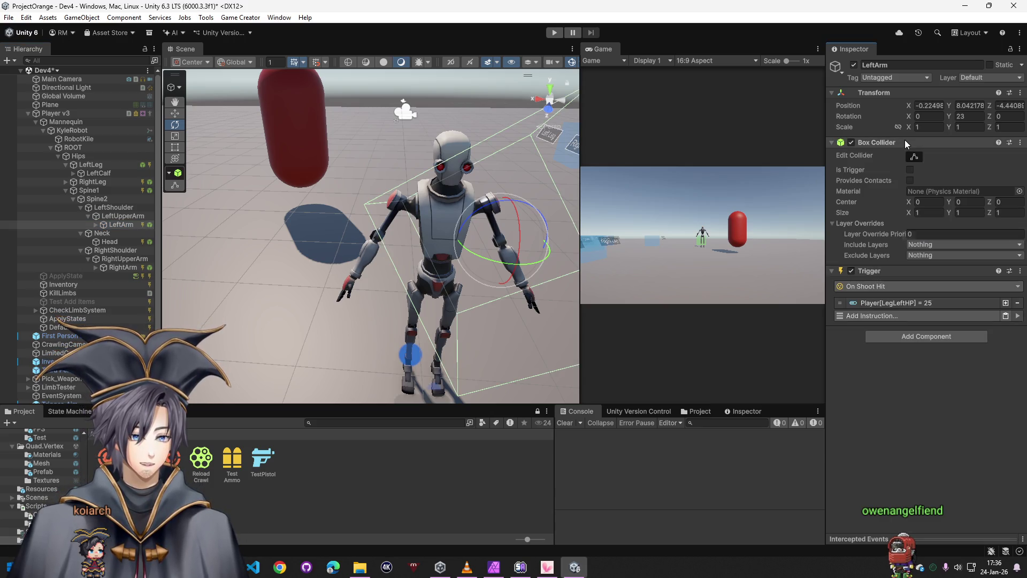
right_click(905, 144)
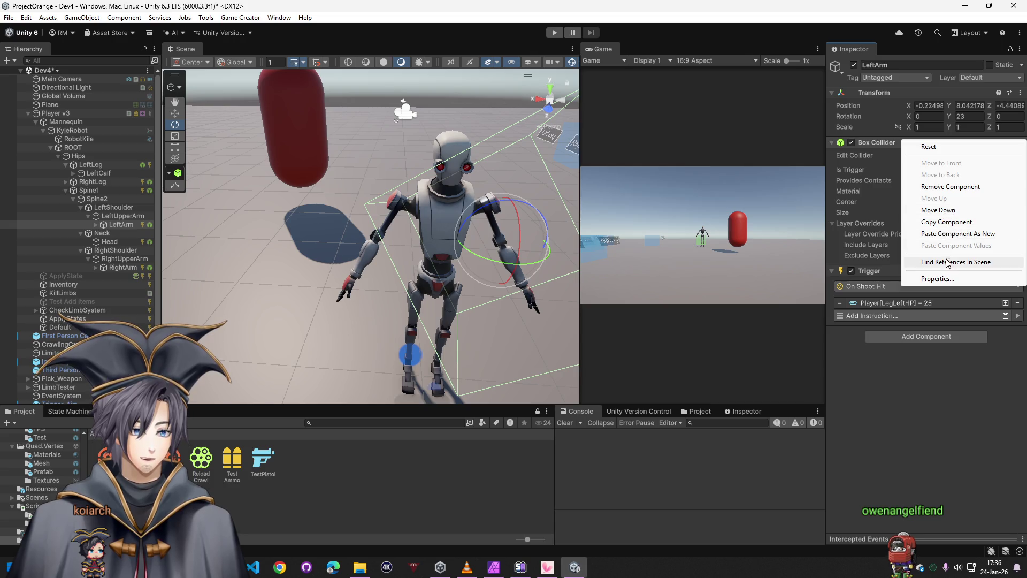
left_click(947, 187)
left_click(943, 204)
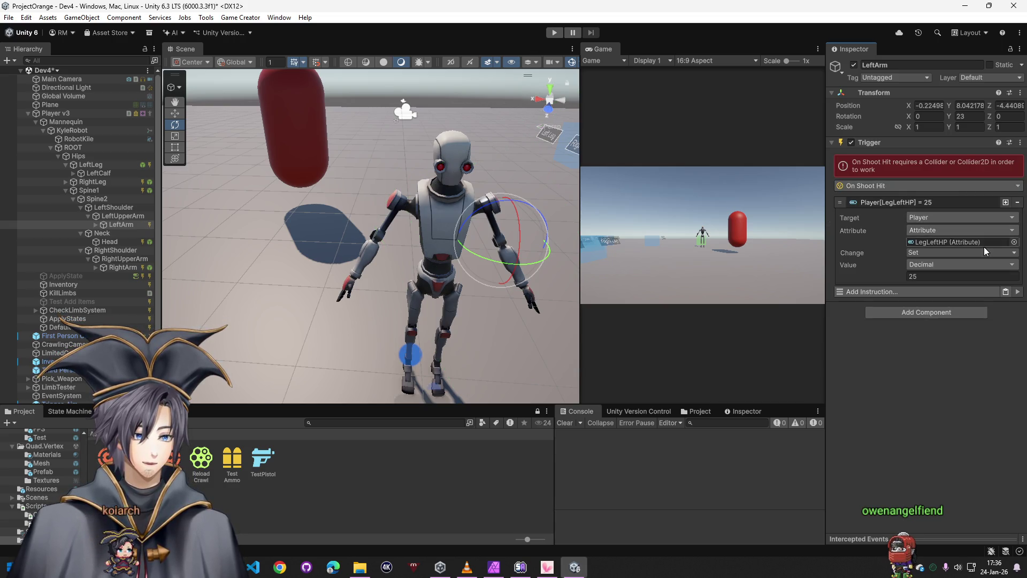
left_click(1013, 242)
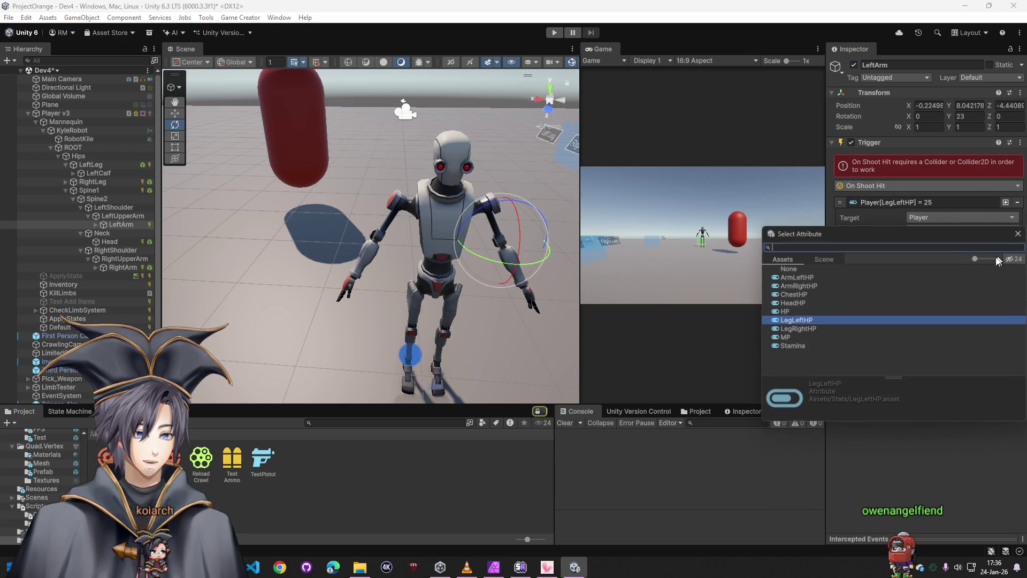
double_click(799, 279)
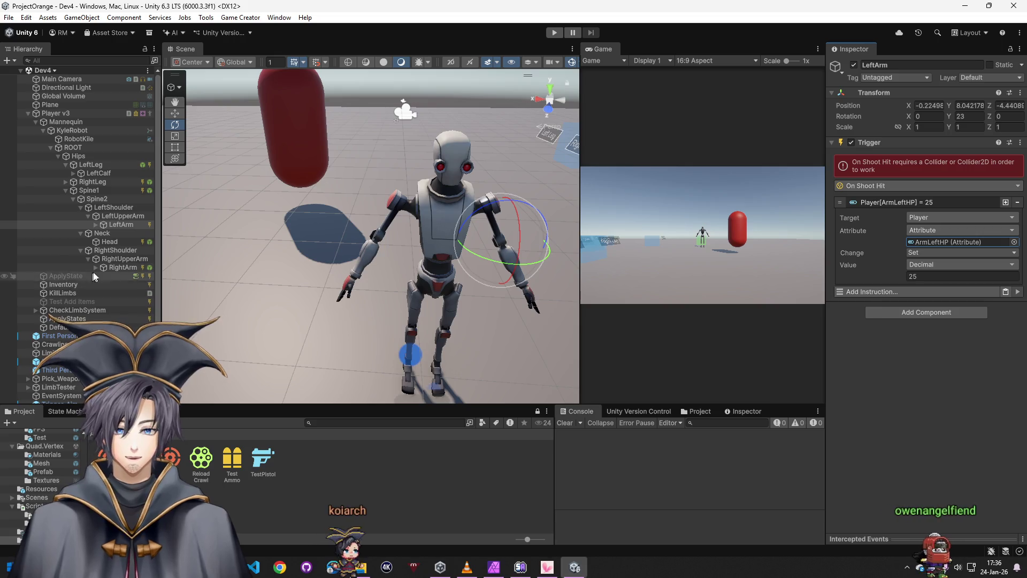
Copy RightArm's Box Collider and paste it onto LeftArm as a new component
left_click(119, 260)
left_click(121, 267)
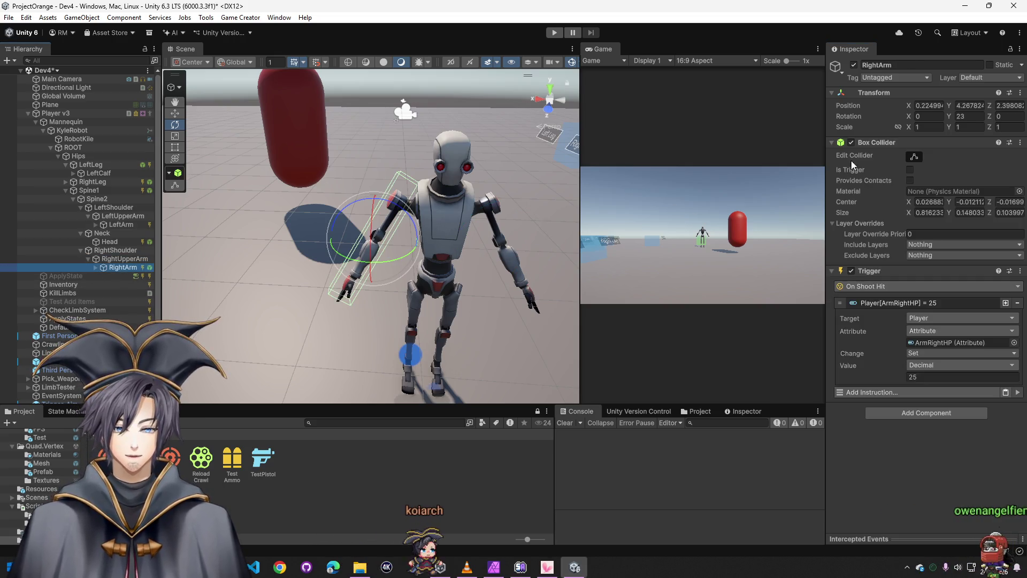
right_click(892, 147)
left_click(915, 227)
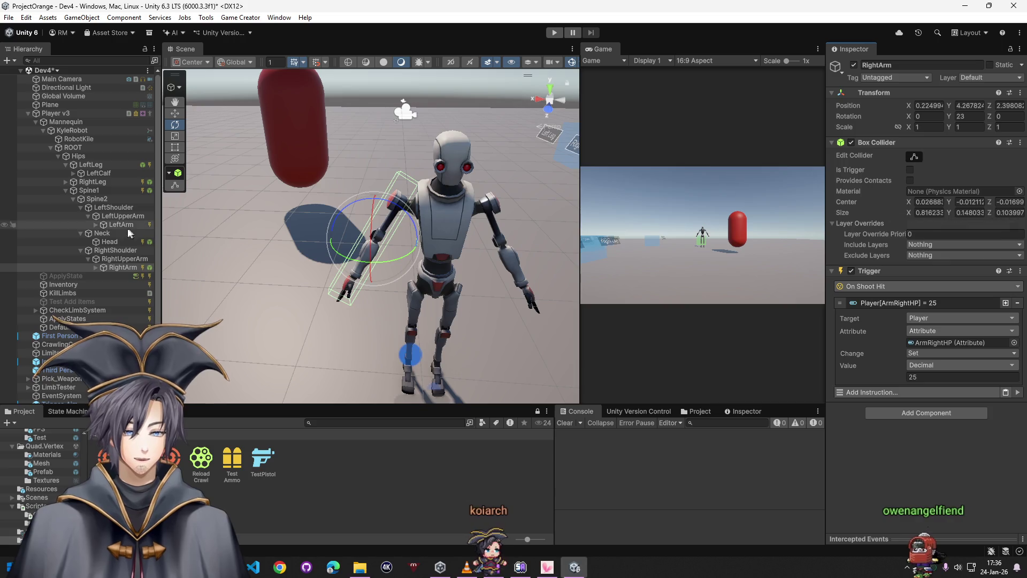
left_click(119, 224)
right_click(902, 143)
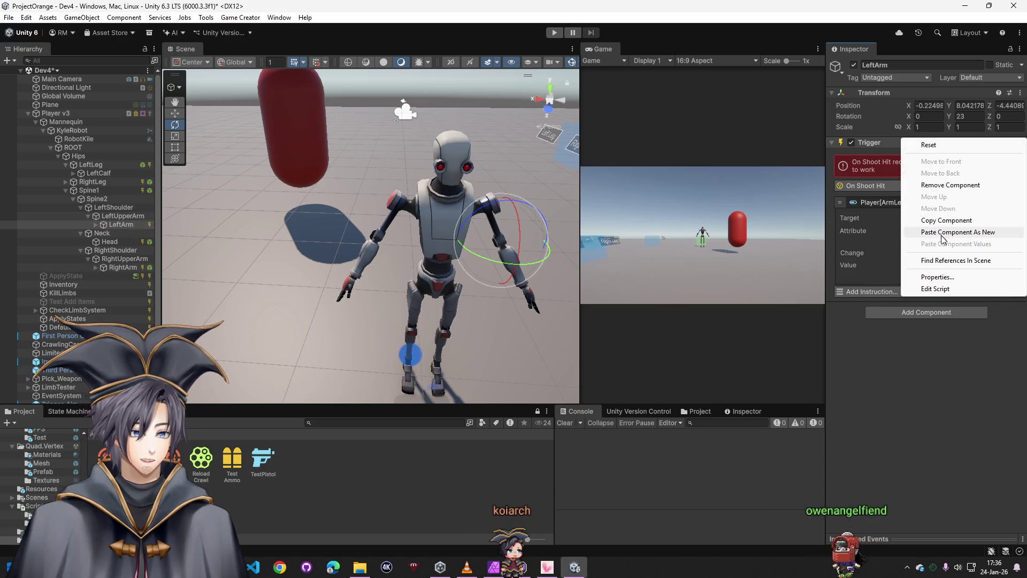
left_click(945, 236)
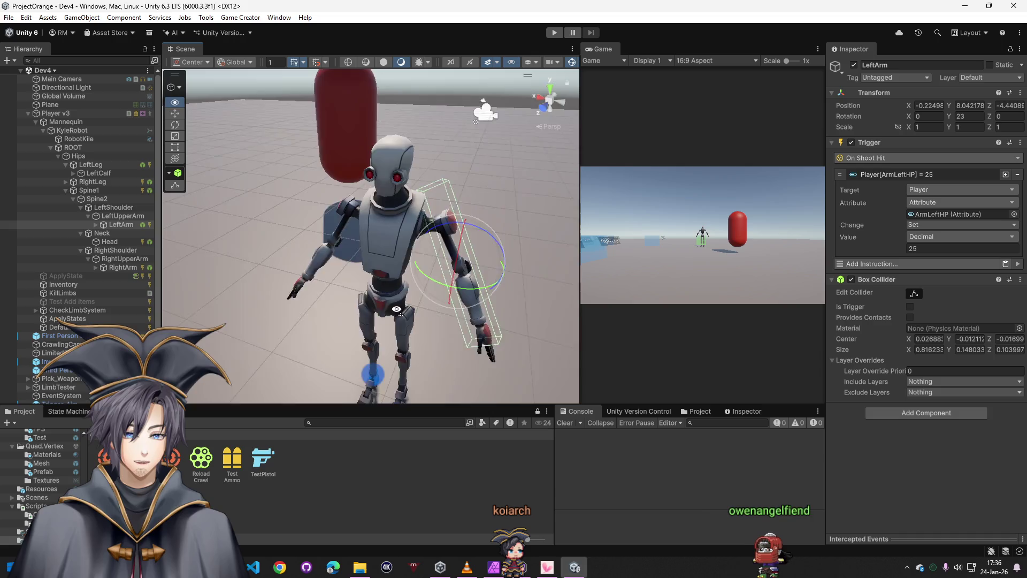
Edit LeftArm's Box Collider and drag its handles to fit along the left forearm
mouse_move(418, 313)
left_mouse_down()
mouse_move(321, 316)
mouse_move(136, 258)
left_mouse_up()
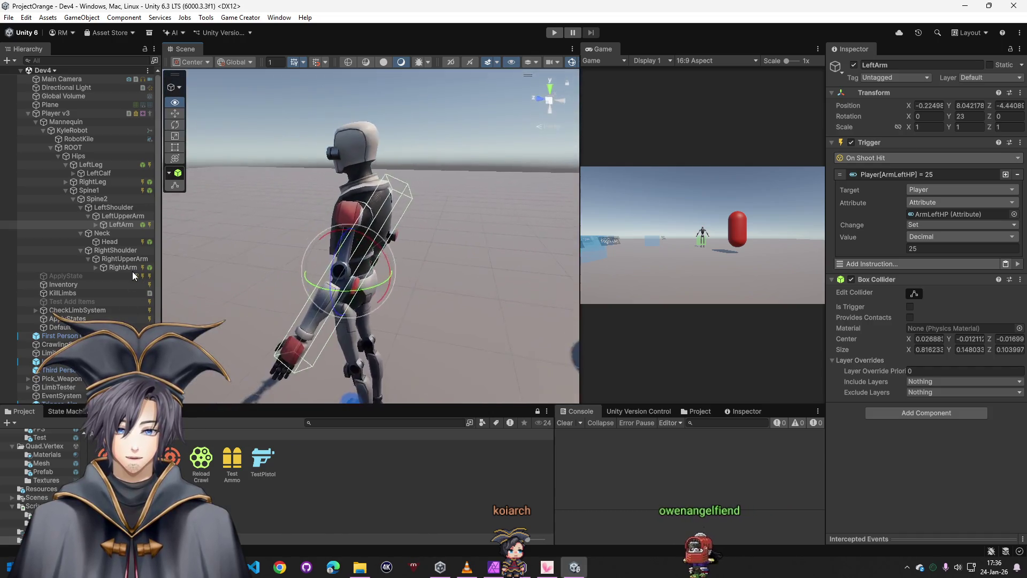
left_click(914, 295)
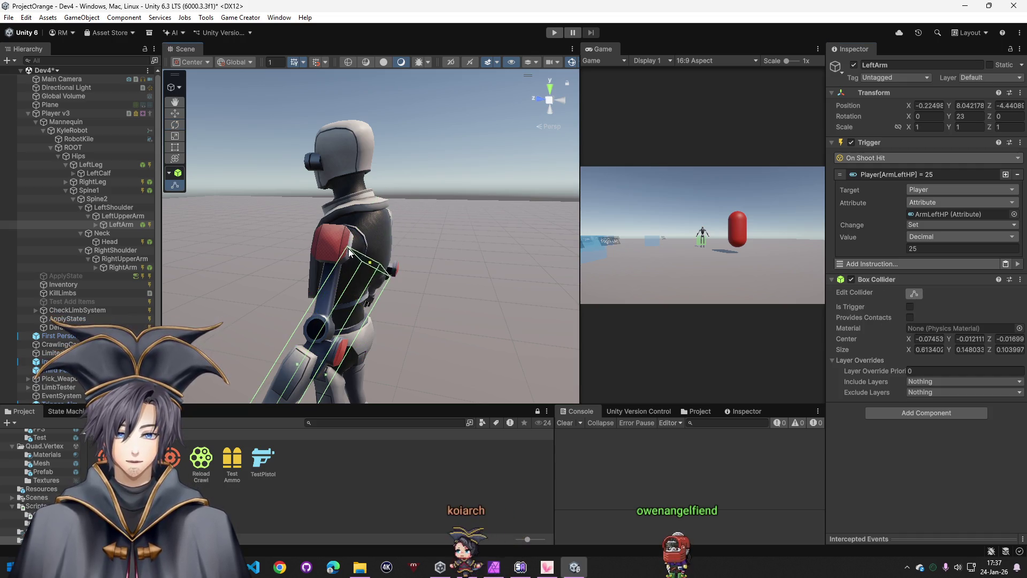
mouse_move(362, 237)
left_mouse_down()
mouse_move(386, 331)
mouse_move(372, 337)
mouse_move(235, 222)
left_mouse_up()
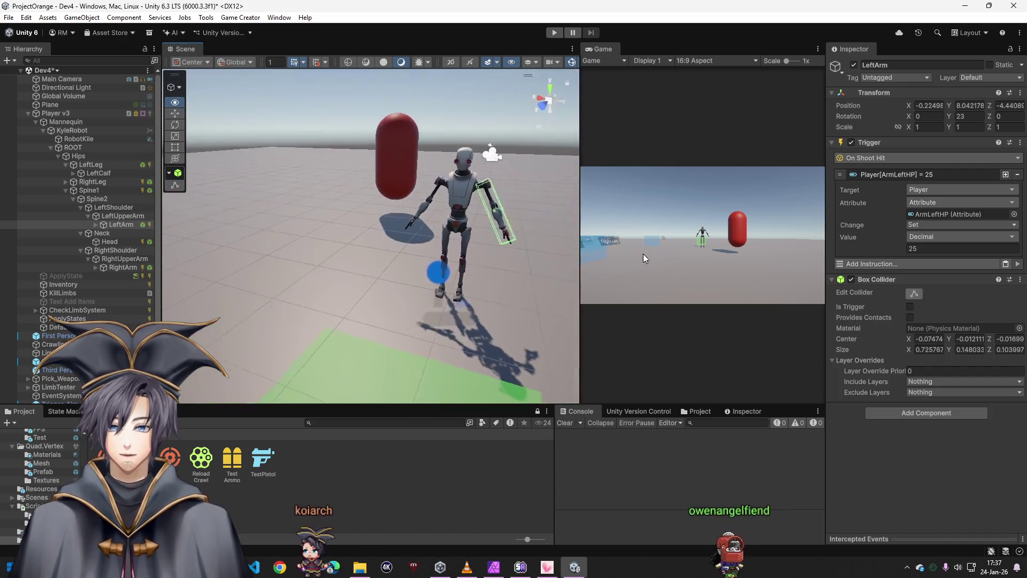
Shorten and recenter RightArm's Box Collider to match LeftArm, then review all colliders on Mannequin
left_click(68, 123)
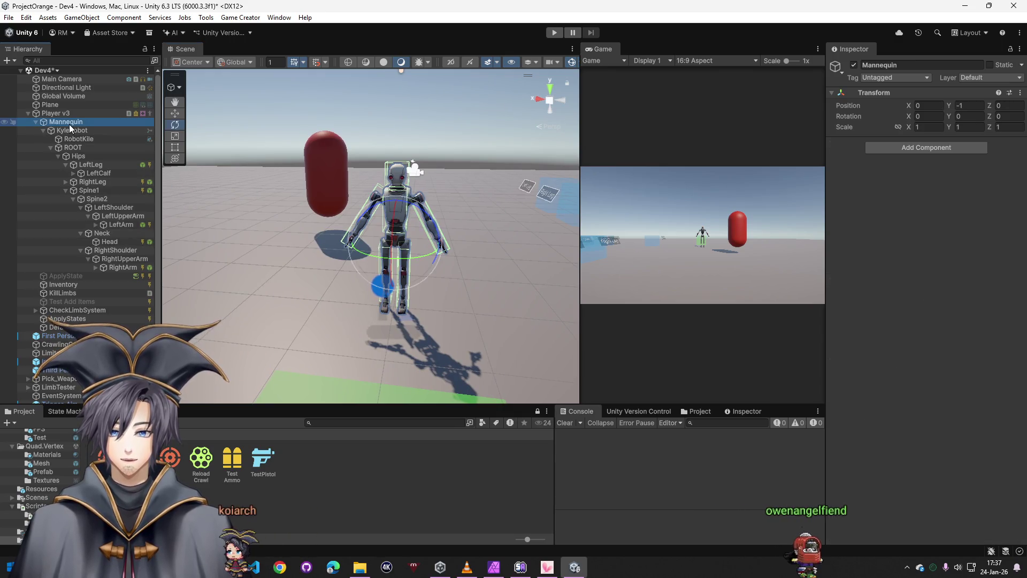
left_click_drag(313, 301, 338, 306)
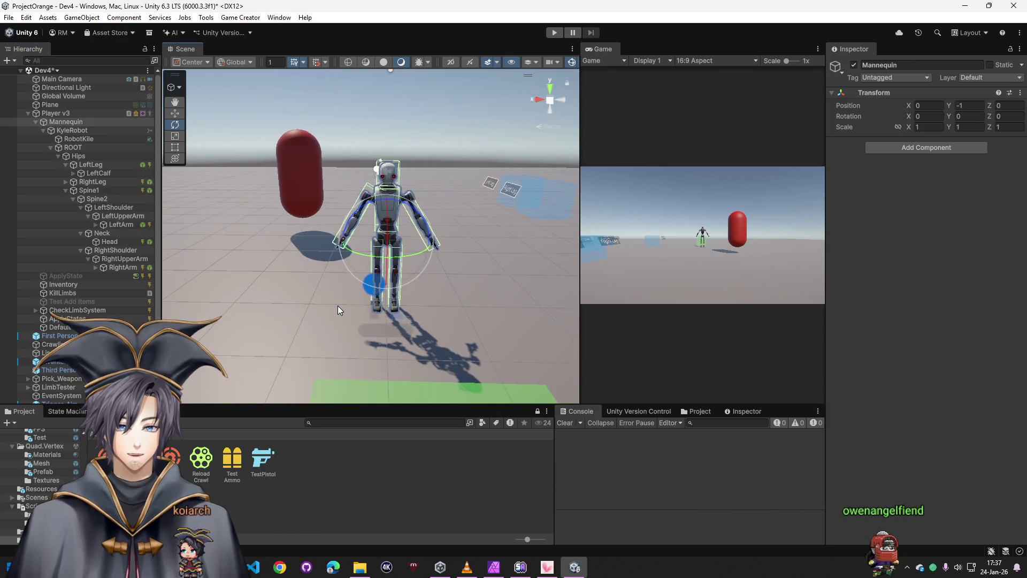
left_click(124, 266)
scroll(293, 286, "up", 3)
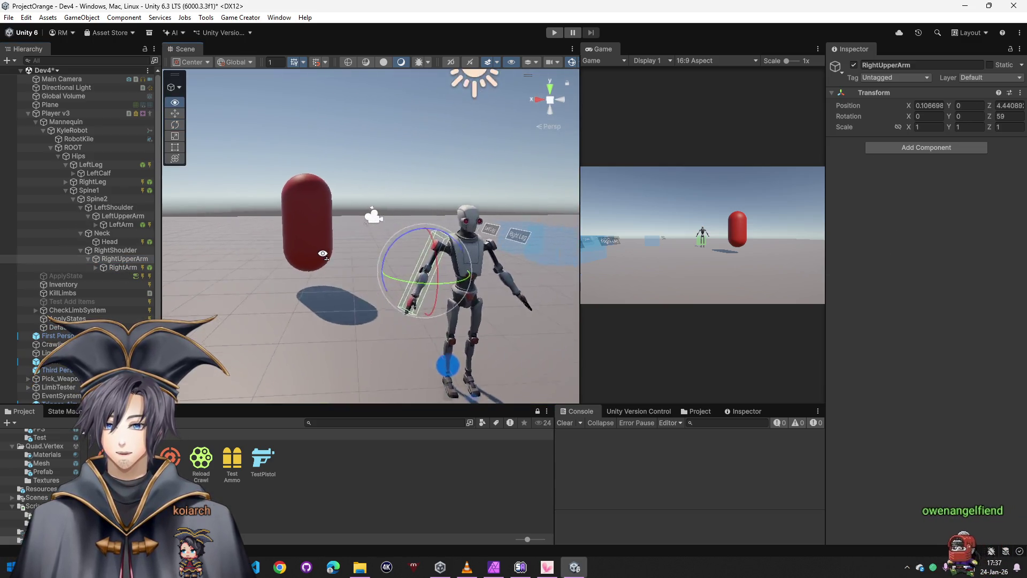
left_click(371, 279)
scroll(372, 279, "up", 3)
scroll(372, 279, "up", 3)
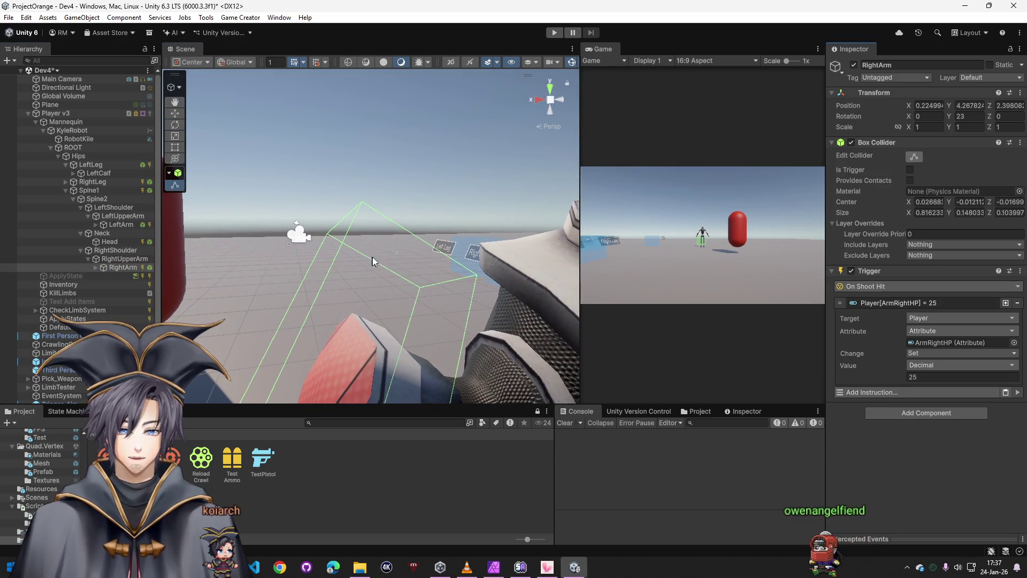
scroll(375, 326, "down", 5)
scroll(376, 327, "down", 5)
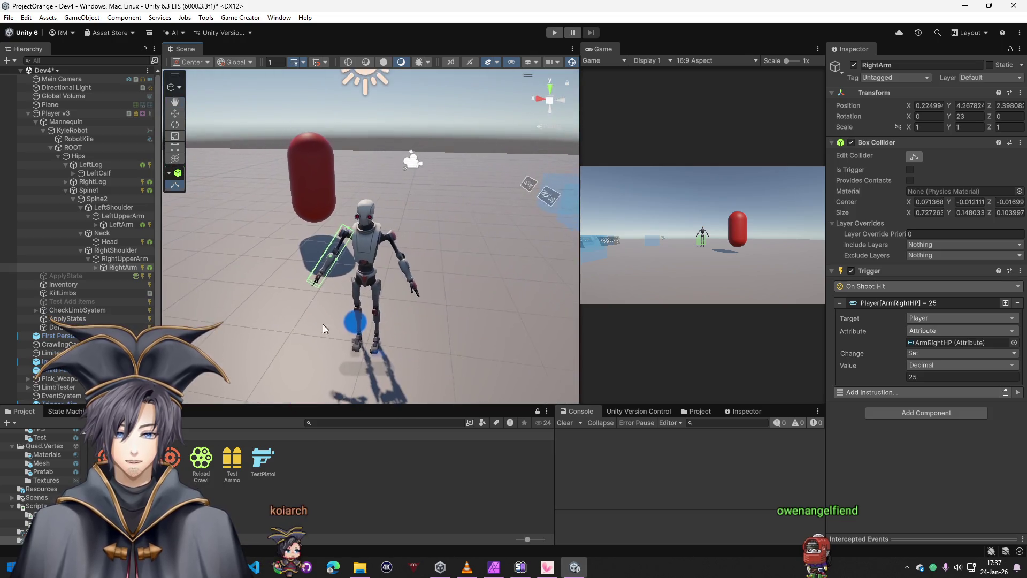
left_click(66, 122)
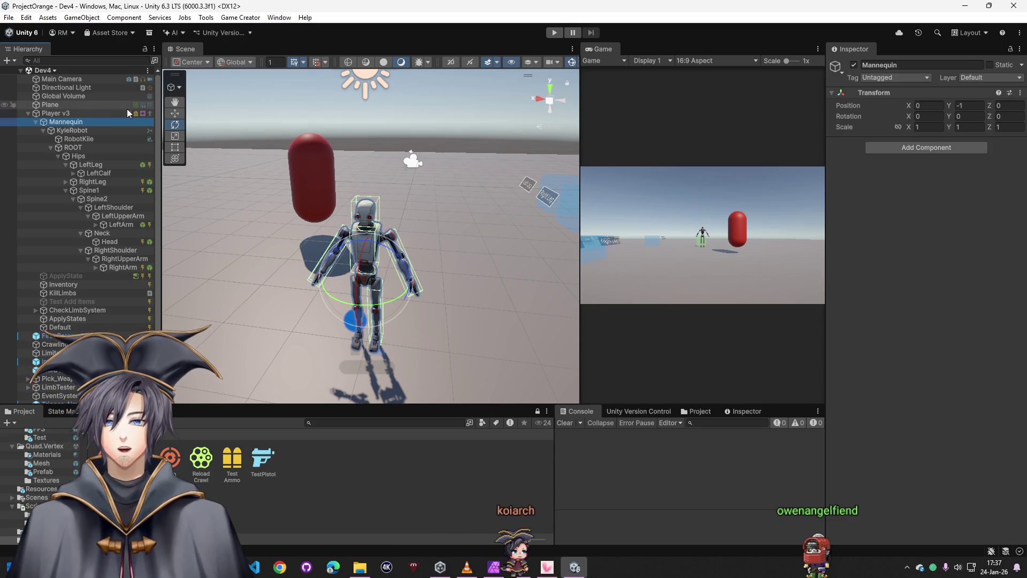
Duplicate Player v3 as an Enemy character and move it sideways to about X 1.69
left_click(31, 113)
right_click(133, 114)
left_click(148, 166)
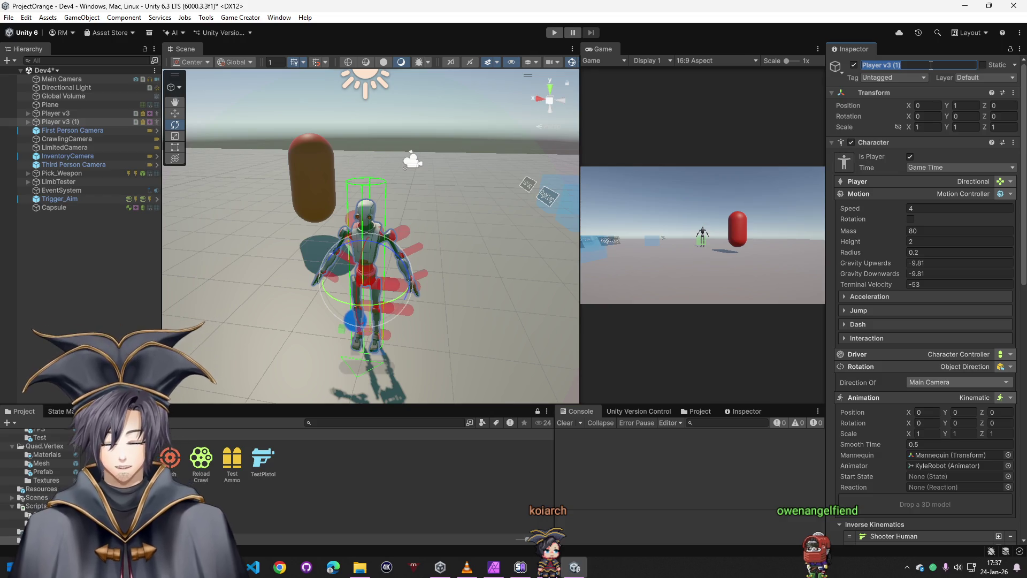
type("nemy")
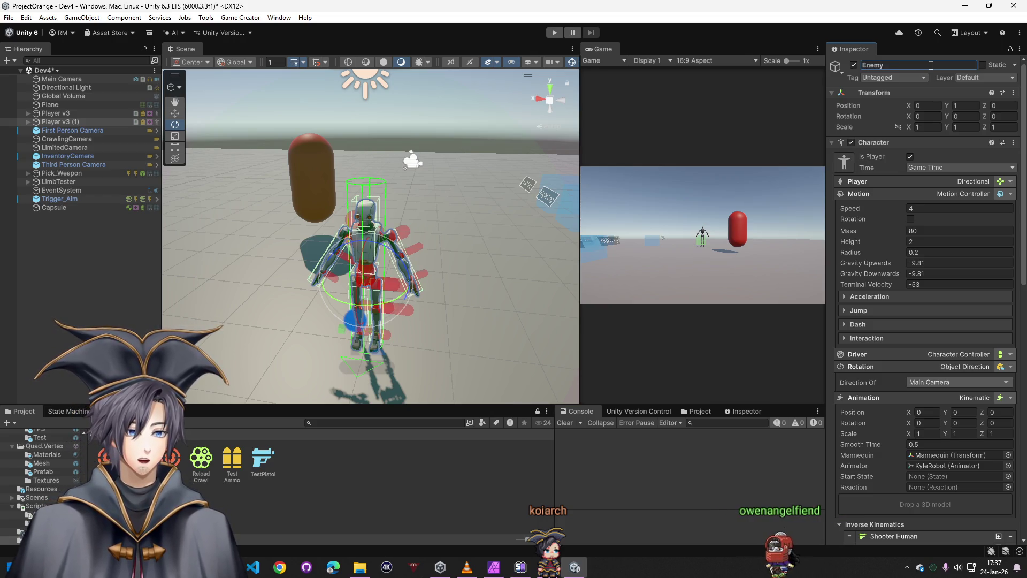
left_click(29, 122)
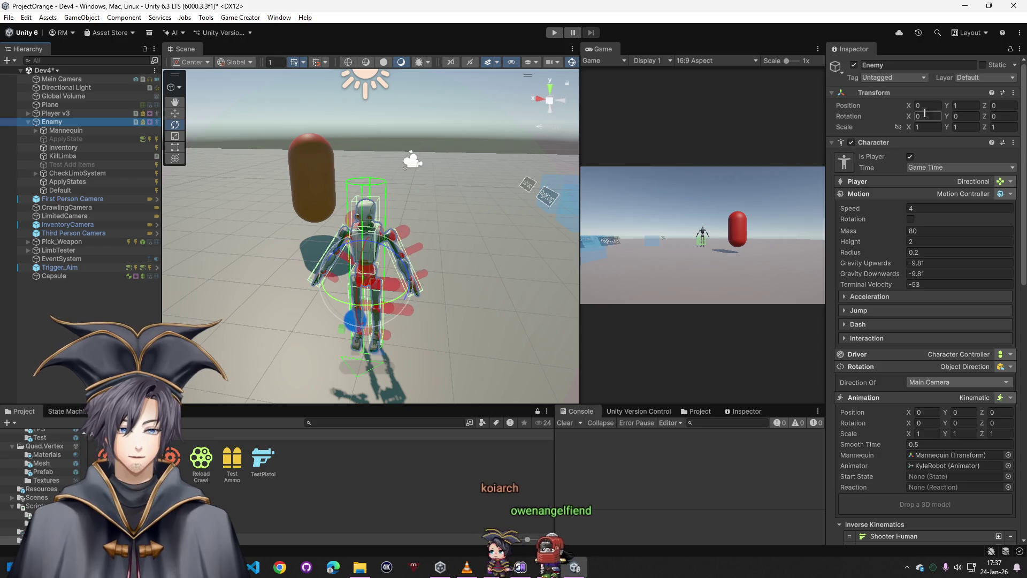
mouse_move(909, 105)
left_mouse_down()
mouse_move(955, 112)
mouse_move(940, 112)
left_mouse_up()
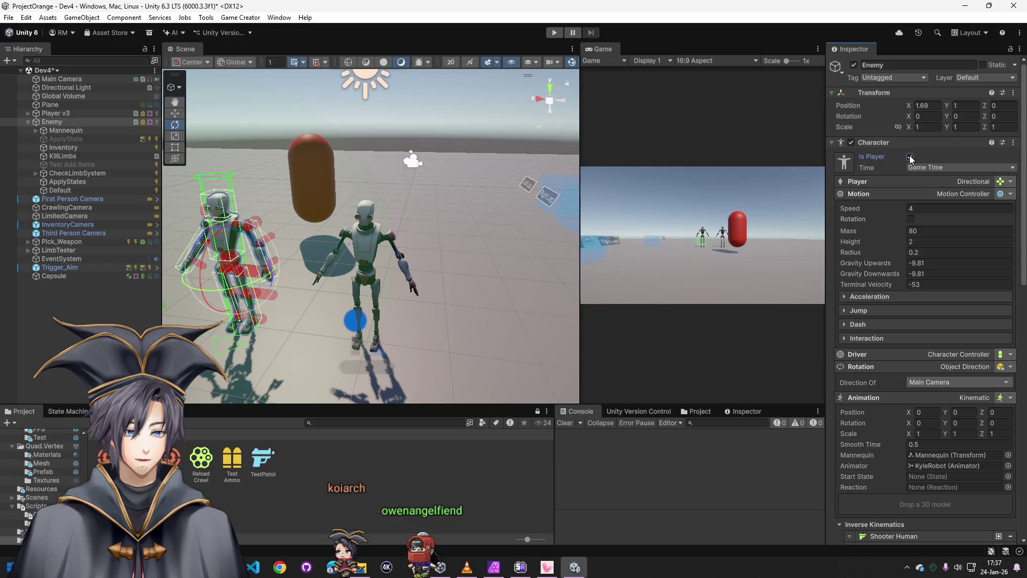
Set the Enemy driver's rotation type to Look at Target with the Player as target
left_click(970, 355)
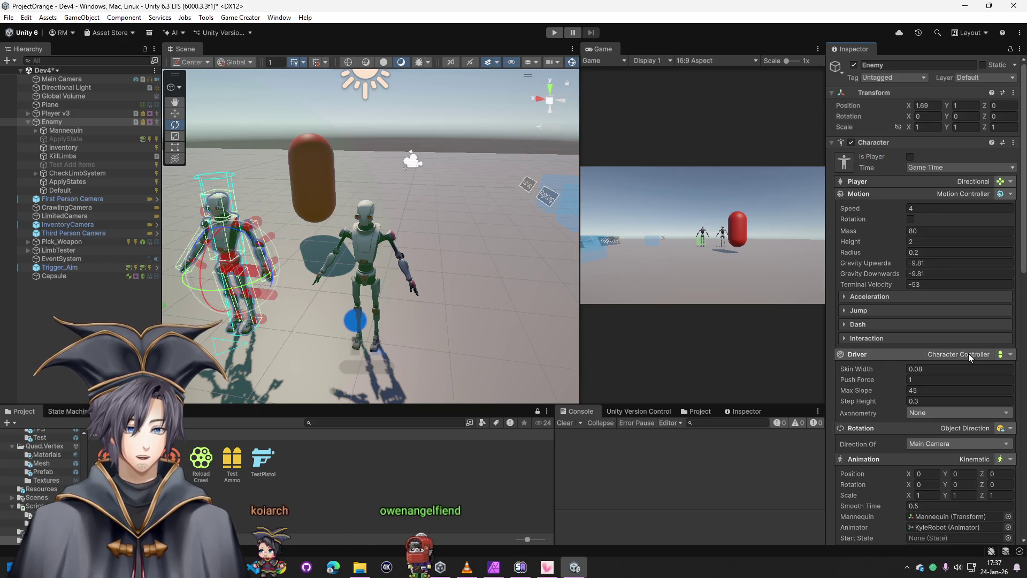
left_click(962, 427)
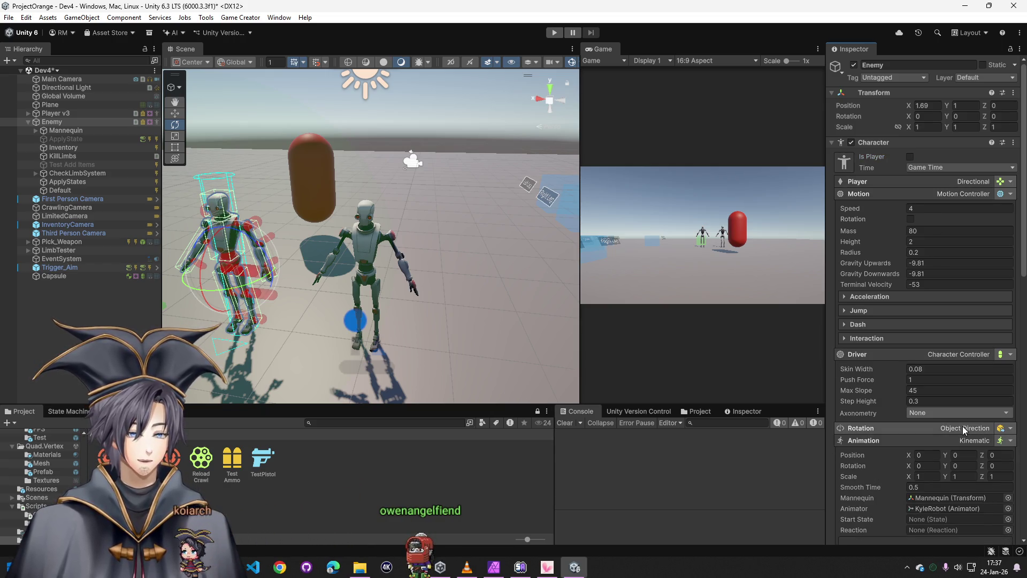
left_click(962, 426)
left_click(995, 432)
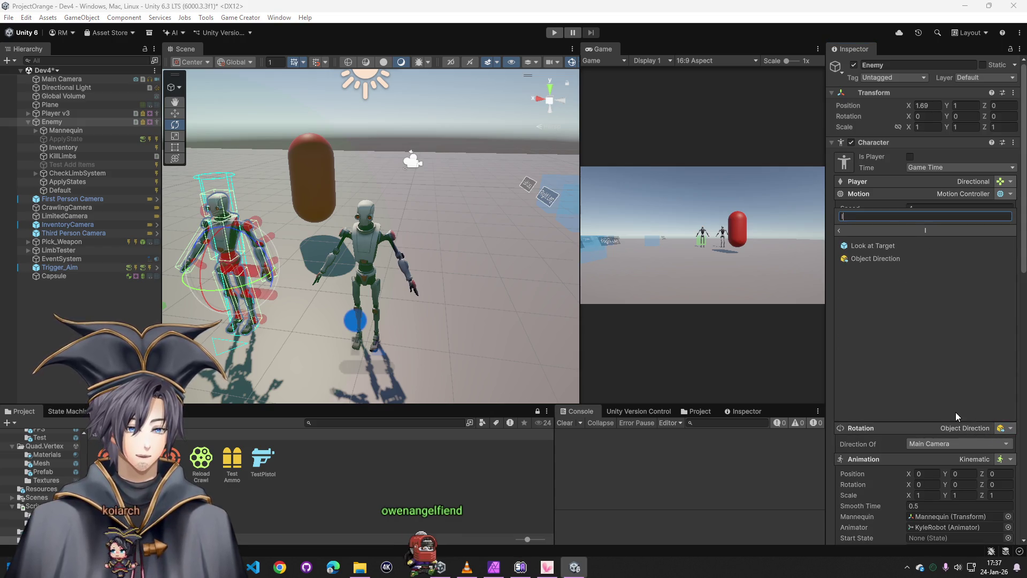
left_click(862, 285)
left_click(882, 241)
scroll(903, 361, "down", 1)
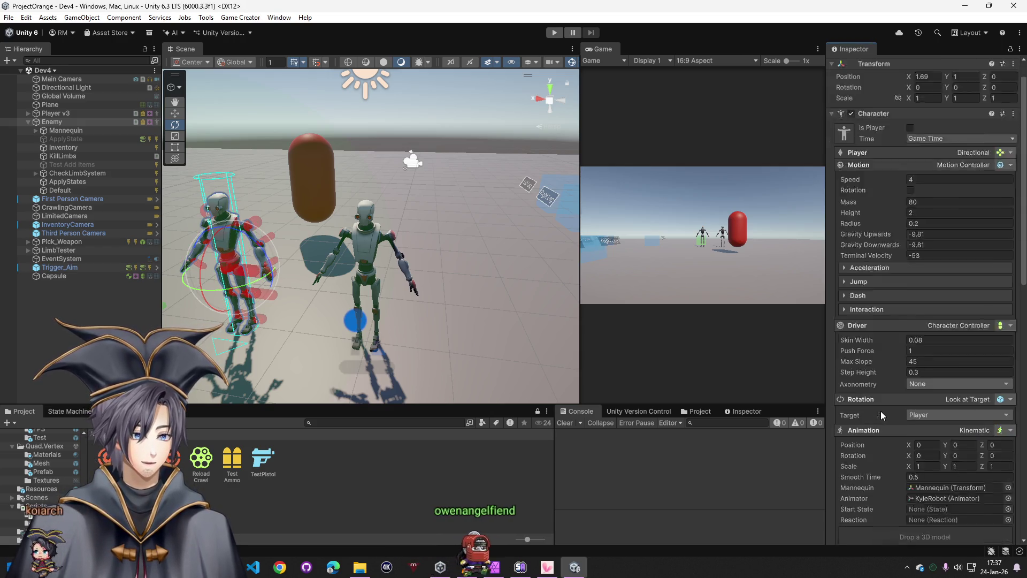
scroll(881, 410, "down", 5)
scroll(873, 391, "down", 3)
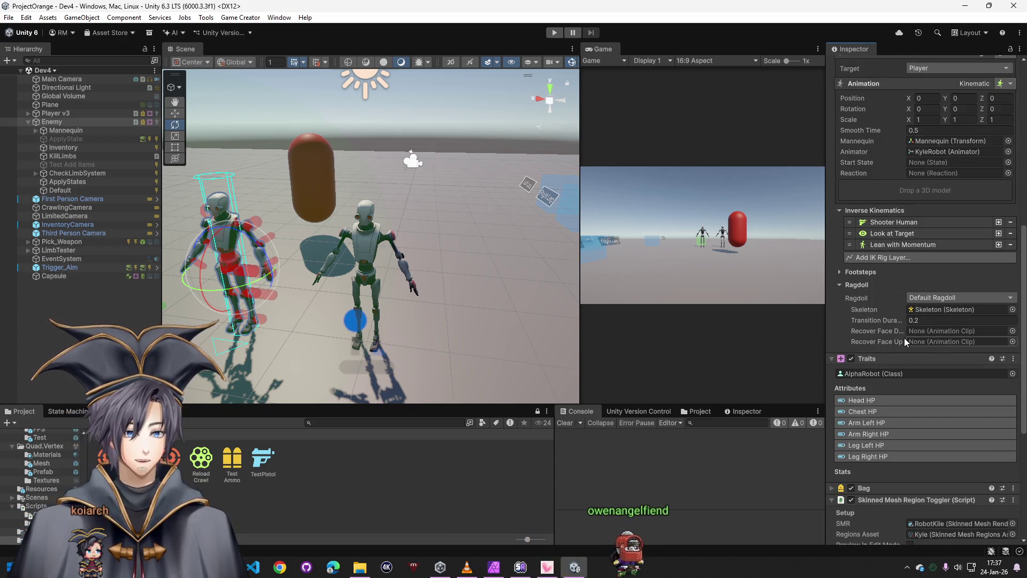
scroll(905, 338, "down", 2)
scroll(903, 338, "down", 3)
scroll(901, 344, "down", 1)
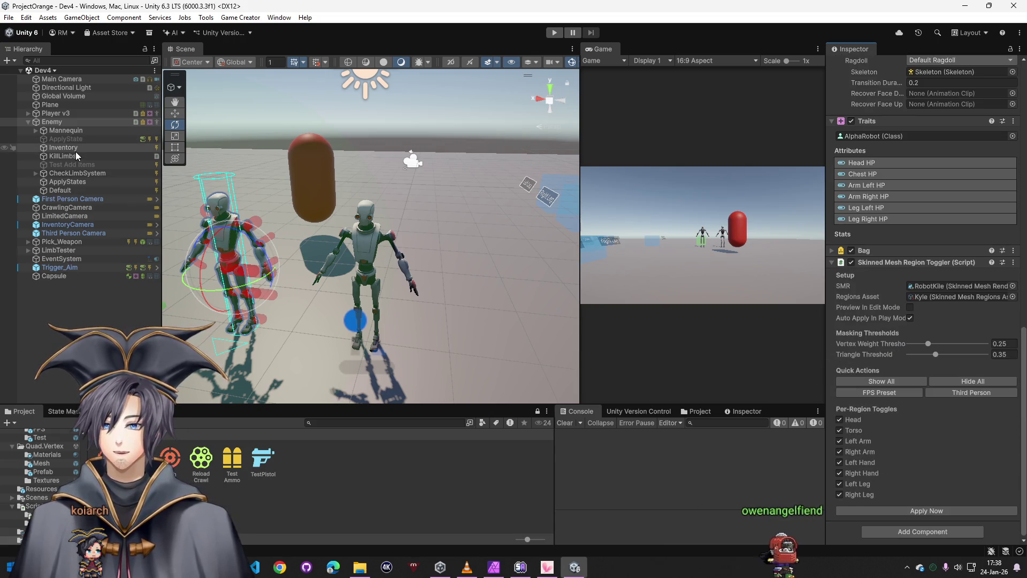
Review CheckLimbSystem, ApplyStates and Default, then expand ApplyStates' three conditions
left_click(69, 173)
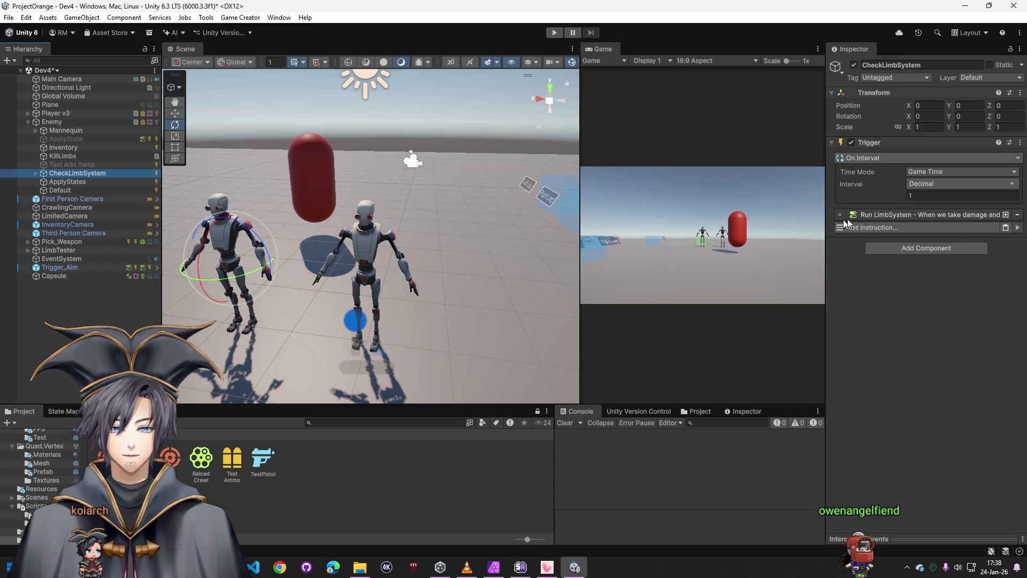
left_click(902, 218)
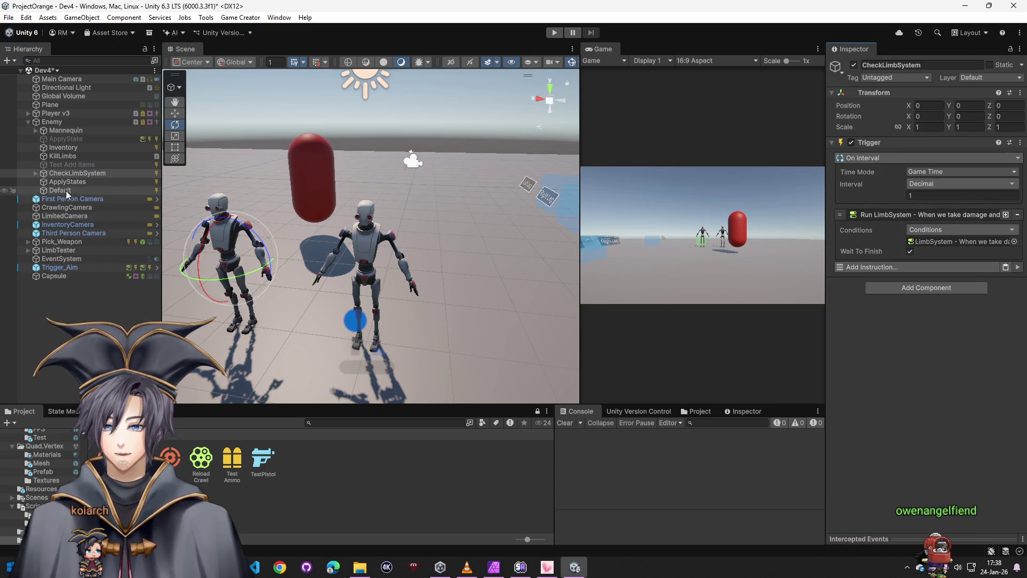
left_click(67, 182)
left_click(893, 216)
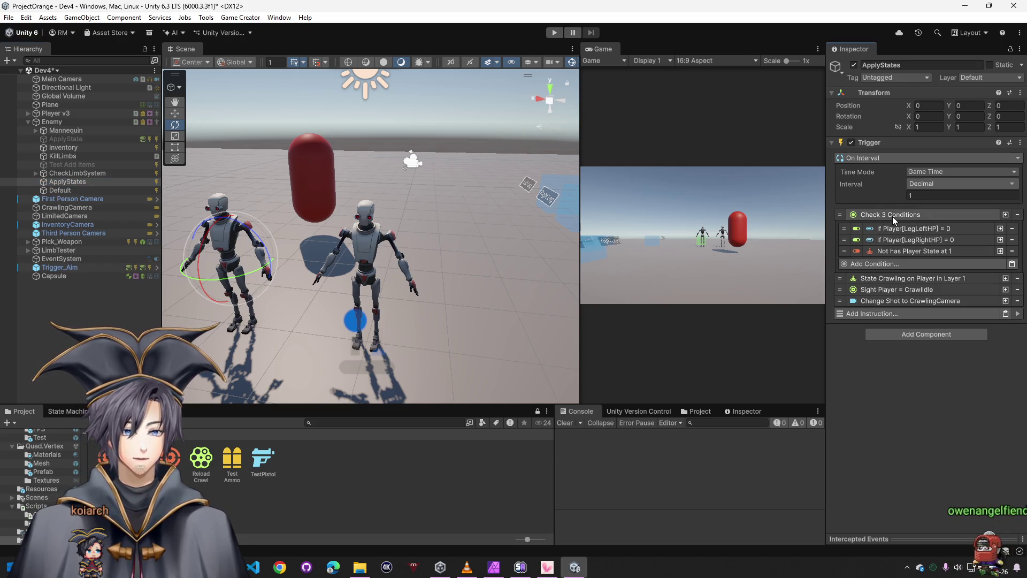
left_click(900, 216)
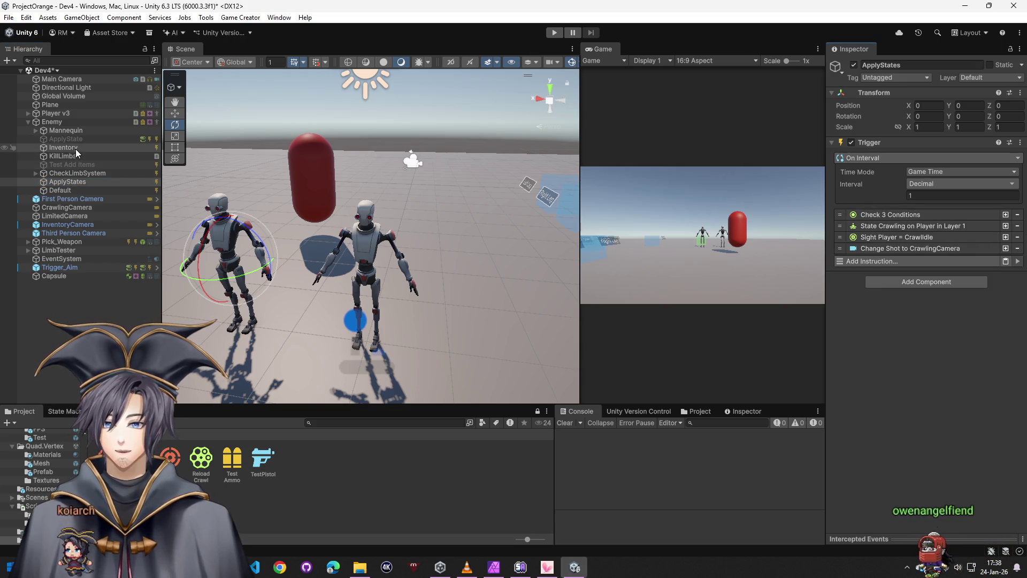
left_click(71, 191)
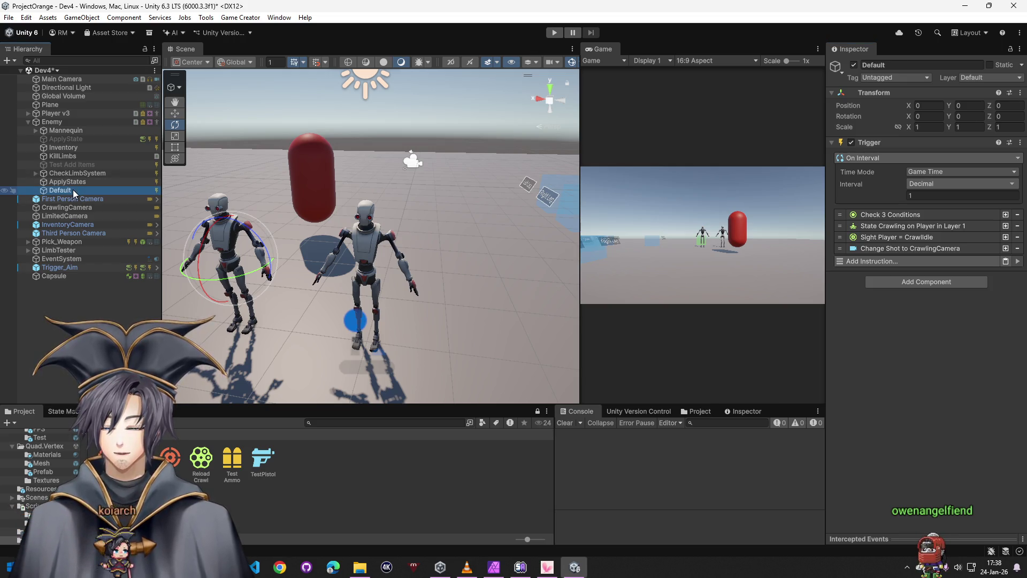
left_click(75, 184)
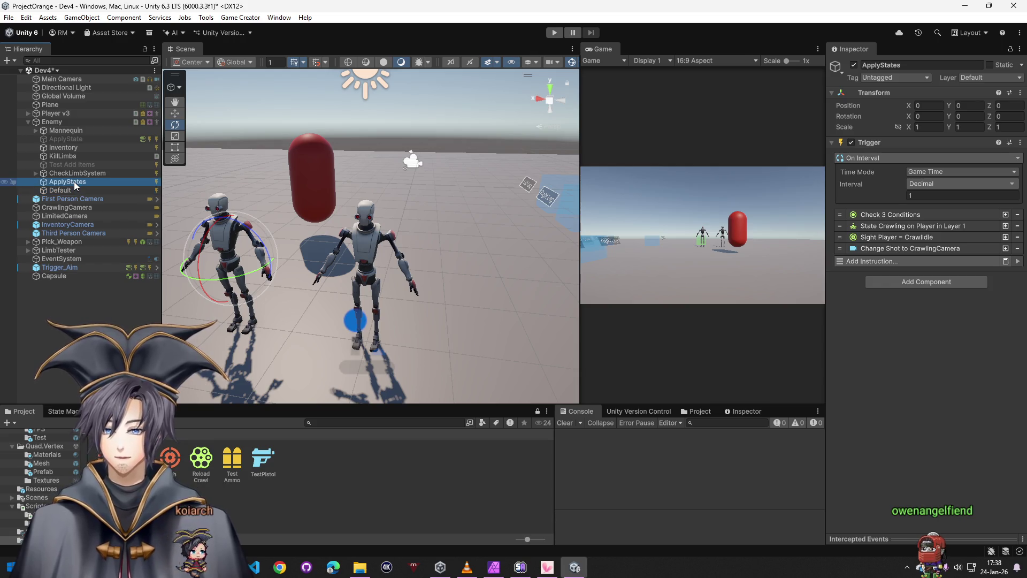
left_click(905, 214)
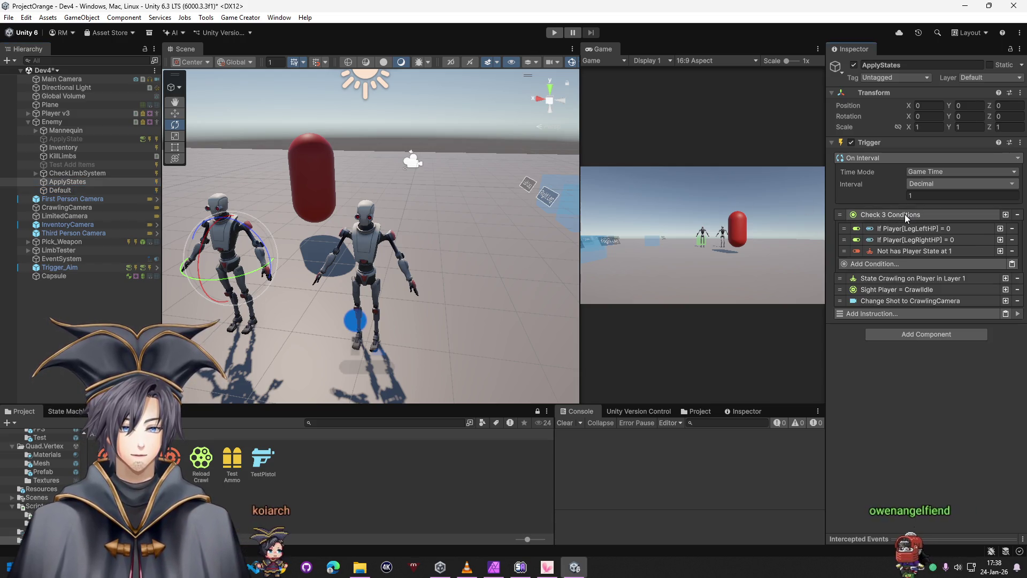
Retarget ApplyStates' LegLeftHP, LegRightHP and state conditions to Self
left_click(912, 229)
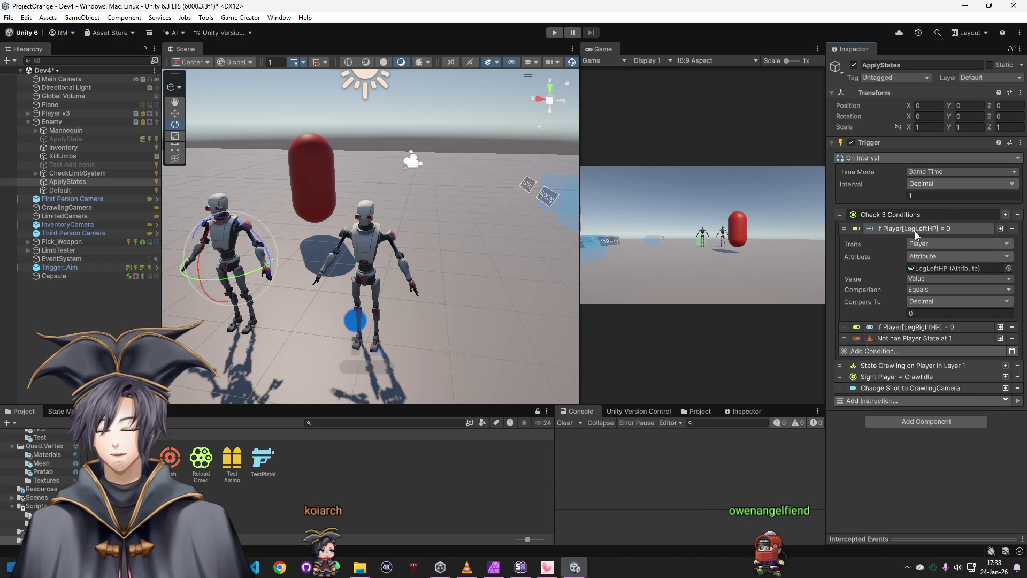
left_click(947, 256)
left_click(937, 288)
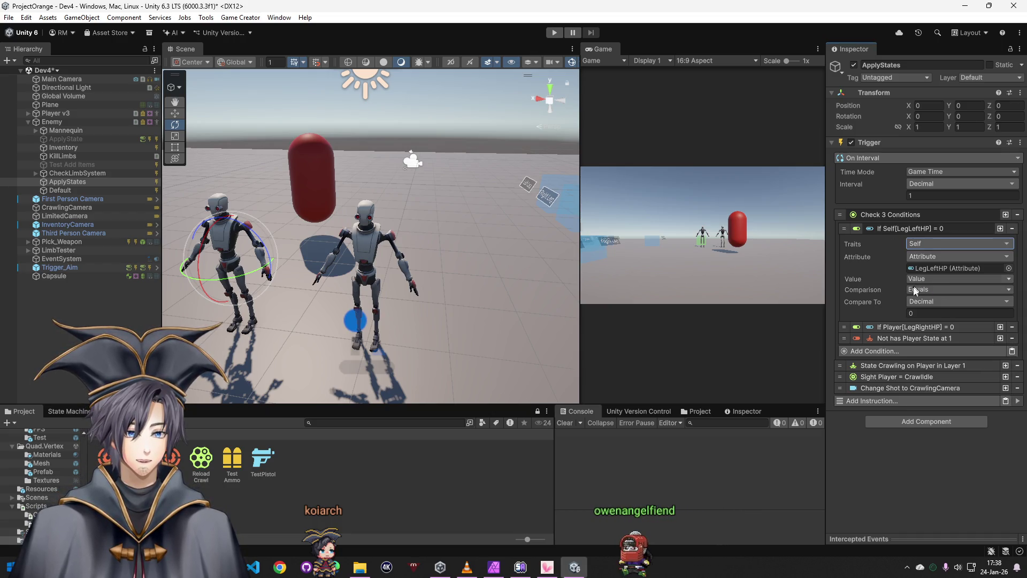
left_click(912, 327)
left_click(933, 165)
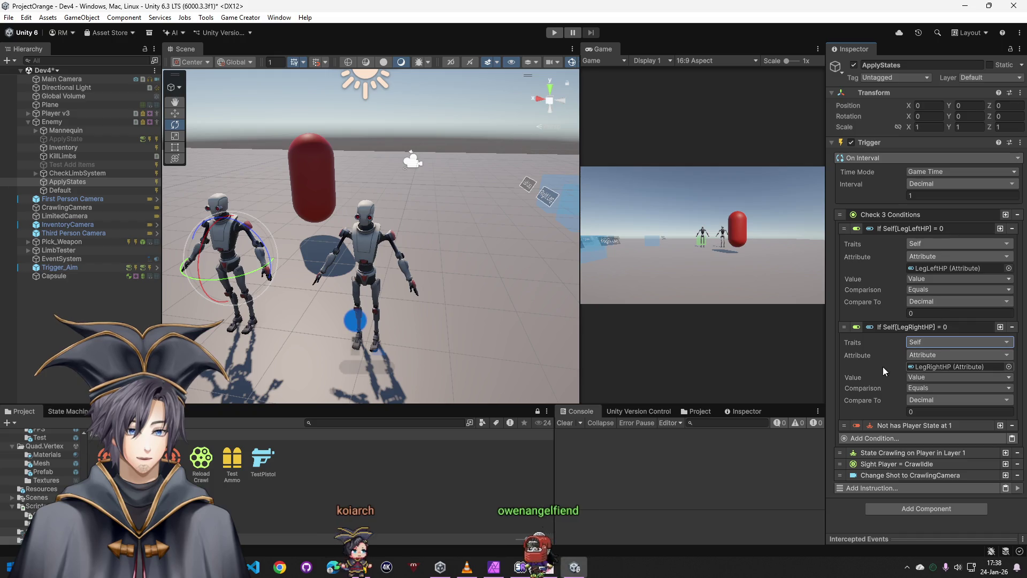
left_click(915, 424)
left_click(955, 441)
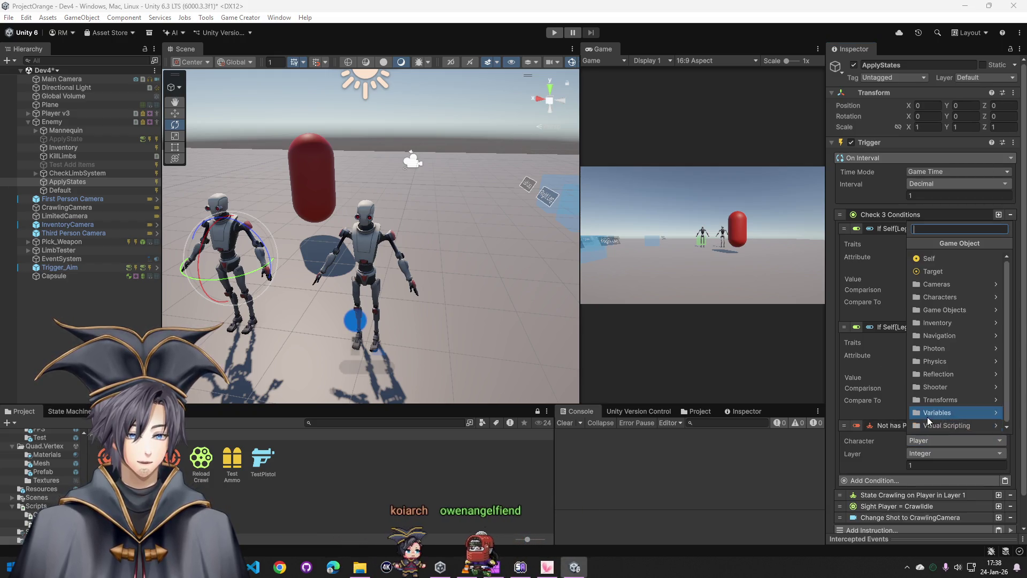
left_click(934, 262)
scroll(934, 321, "down", 1)
Make ApplyStates' crawling state and sight instructions apply to Self, leaving the camera shot collapsed
left_click(883, 464)
left_click(924, 480)
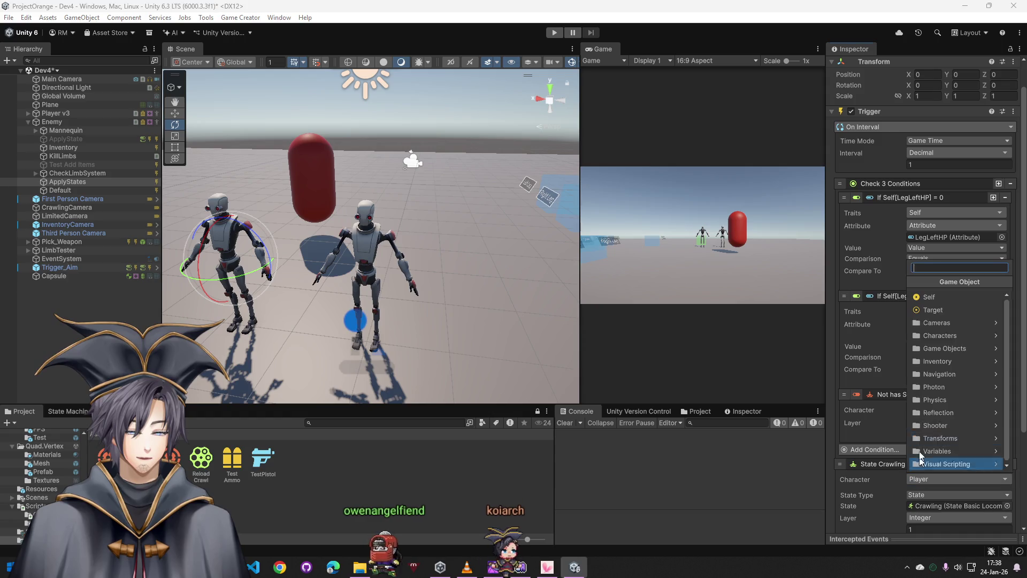
left_click(928, 297)
scroll(923, 361, "down", 3)
left_click(911, 476)
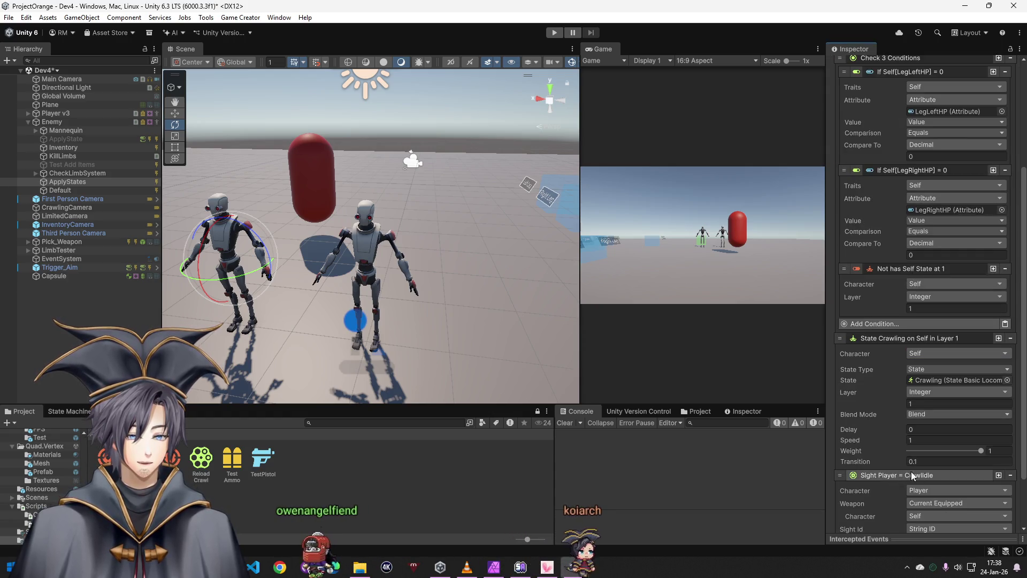
left_click(932, 490)
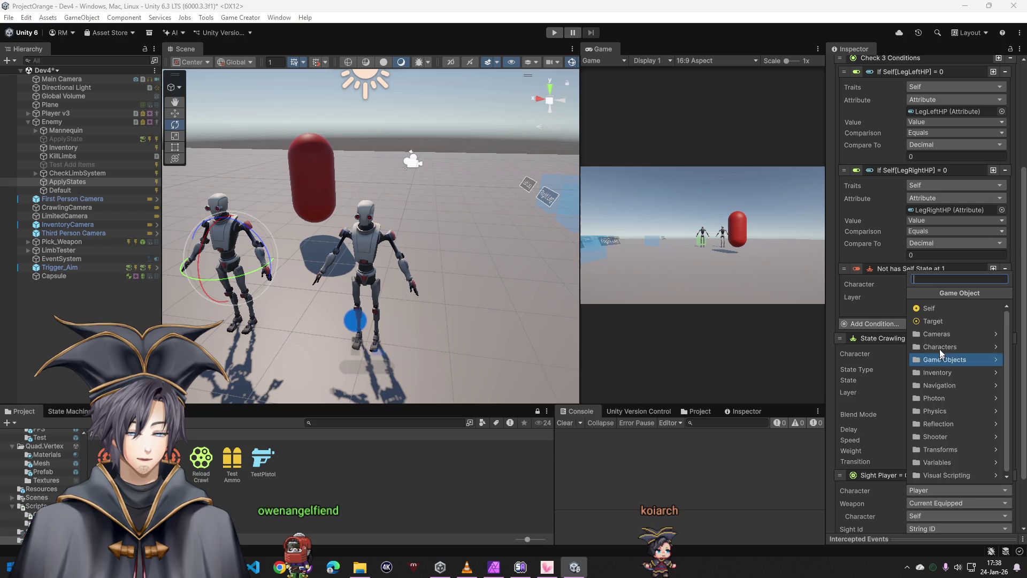
left_click(929, 308)
scroll(915, 417, "down", 2)
left_click(901, 487)
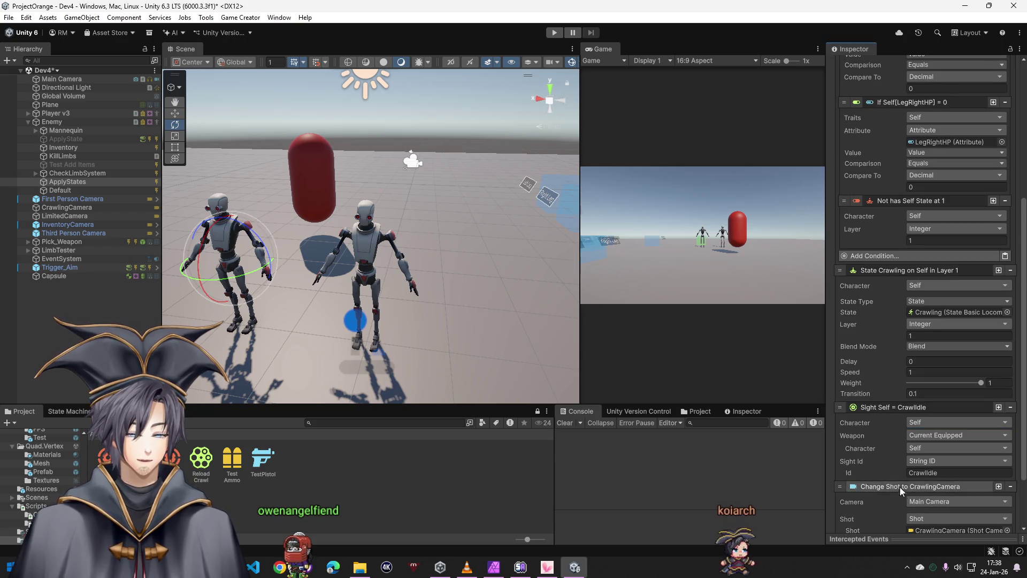
scroll(907, 466, "down", 2)
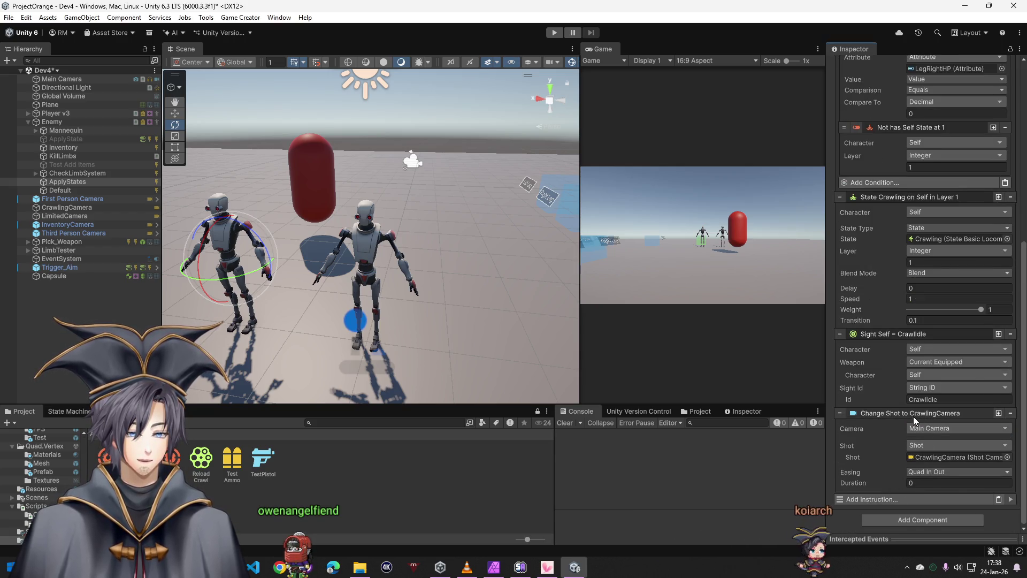
left_click(914, 418)
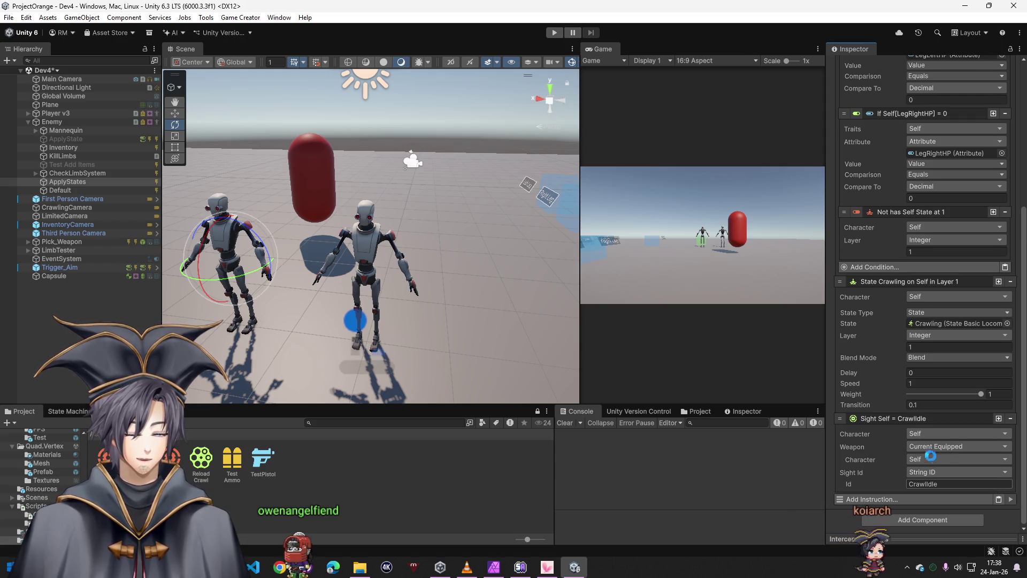
left_click(84, 198)
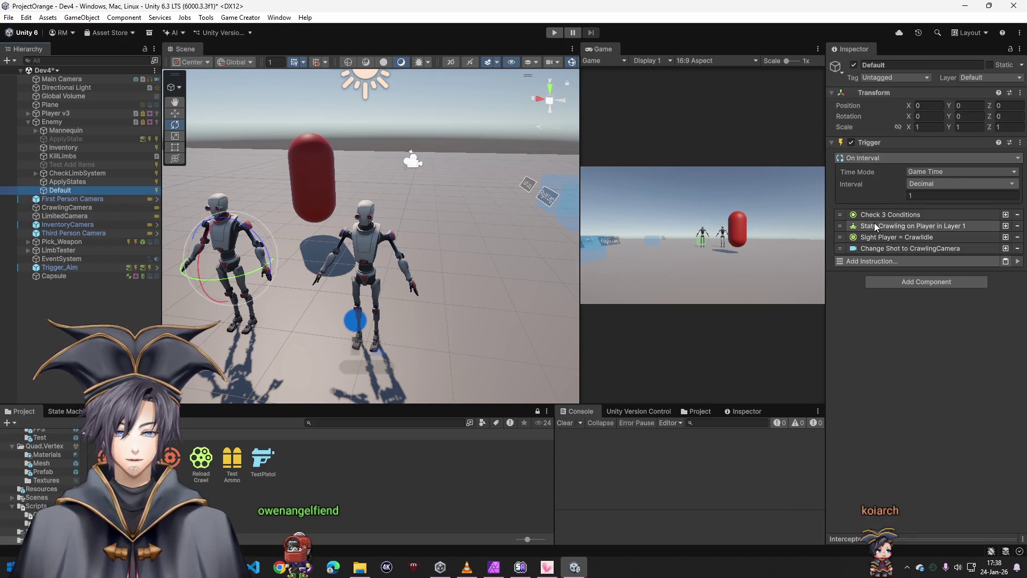
Retarget the Default trigger's LegLeftHP, LegRightHP and state conditions to Self
left_click(898, 214)
left_click(901, 228)
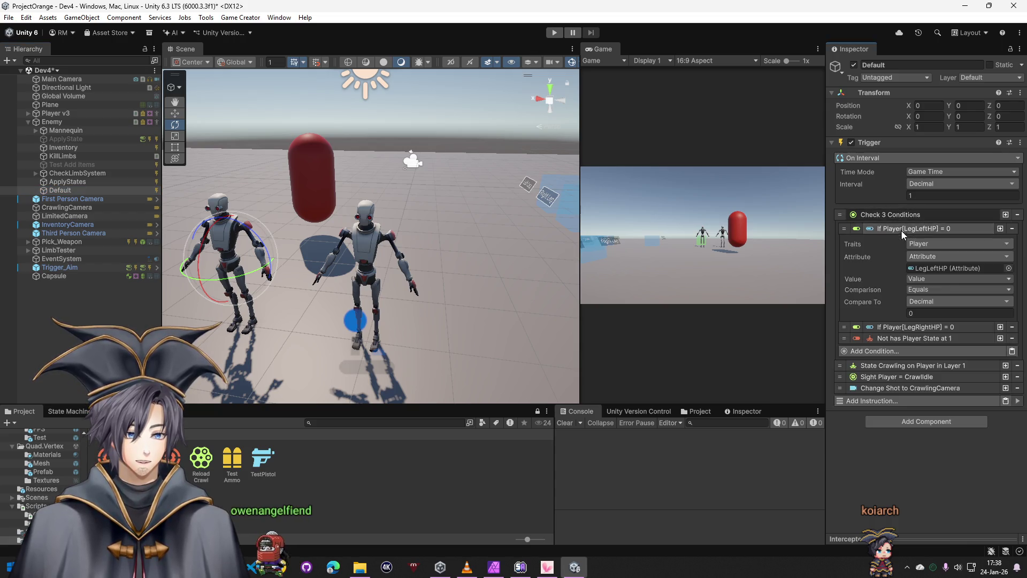
left_click(929, 245)
left_click(936, 283)
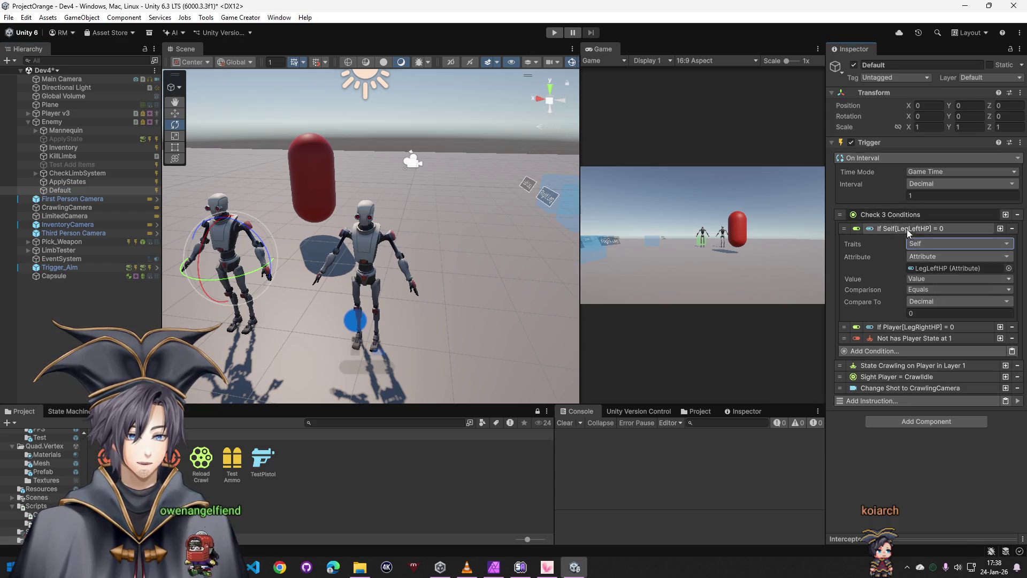
left_click(907, 229)
left_click(923, 255)
left_click(929, 297)
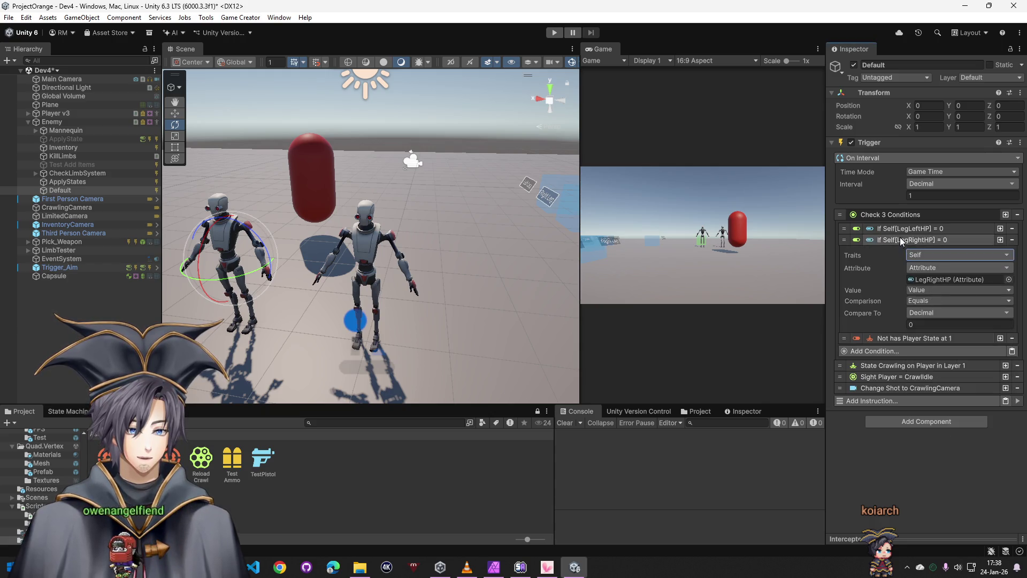
left_click(906, 240)
left_click(931, 279)
left_click(929, 310)
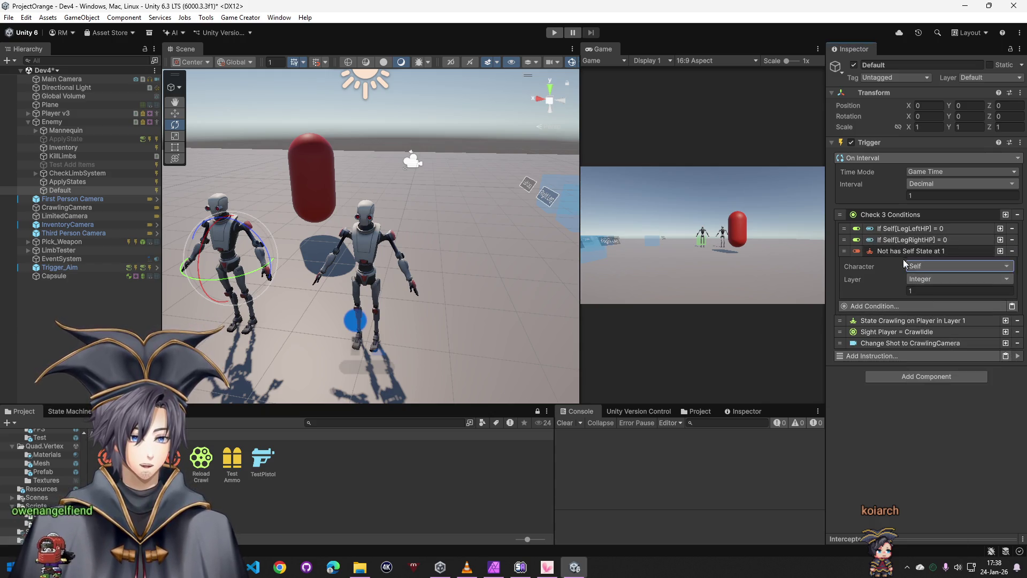
Make Default's crawl state and CrawlIdle sight target Self and remove the CrawlingCamera shot change
left_click(903, 252)
left_click(895, 278)
left_click(931, 293)
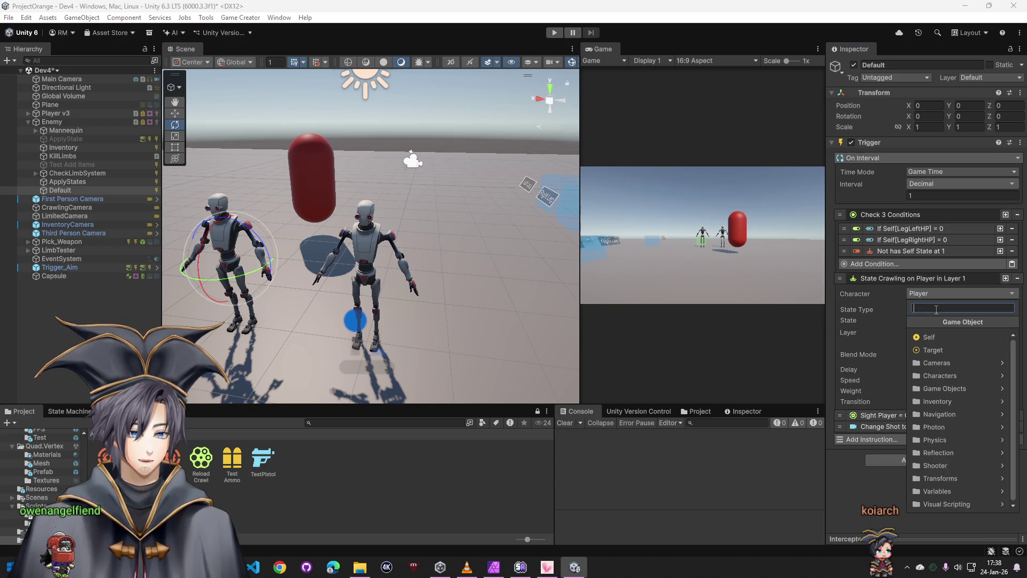
left_click(929, 331)
left_click(920, 278)
left_click(900, 289)
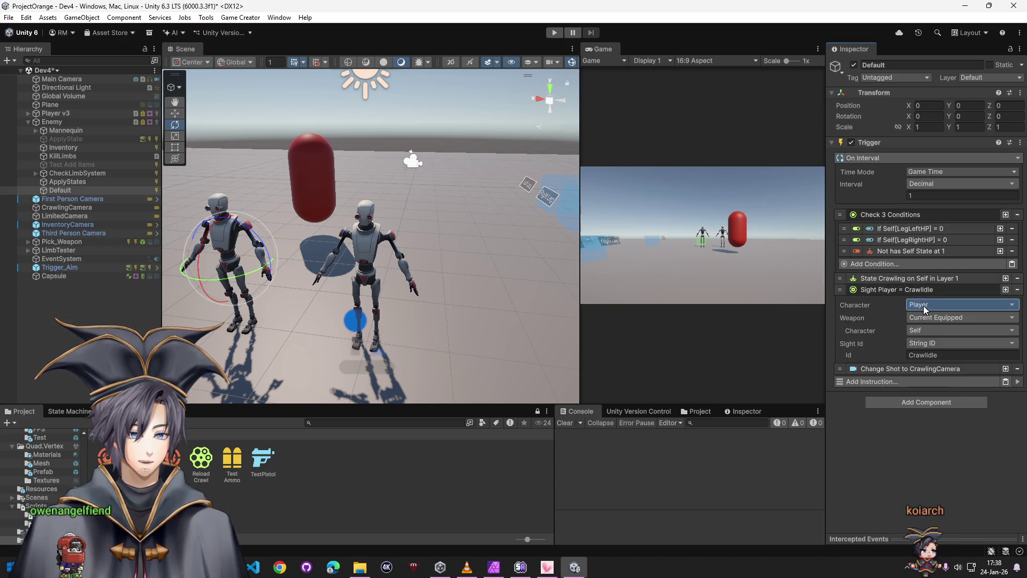
left_click(931, 305)
left_click(931, 337)
left_click(900, 290)
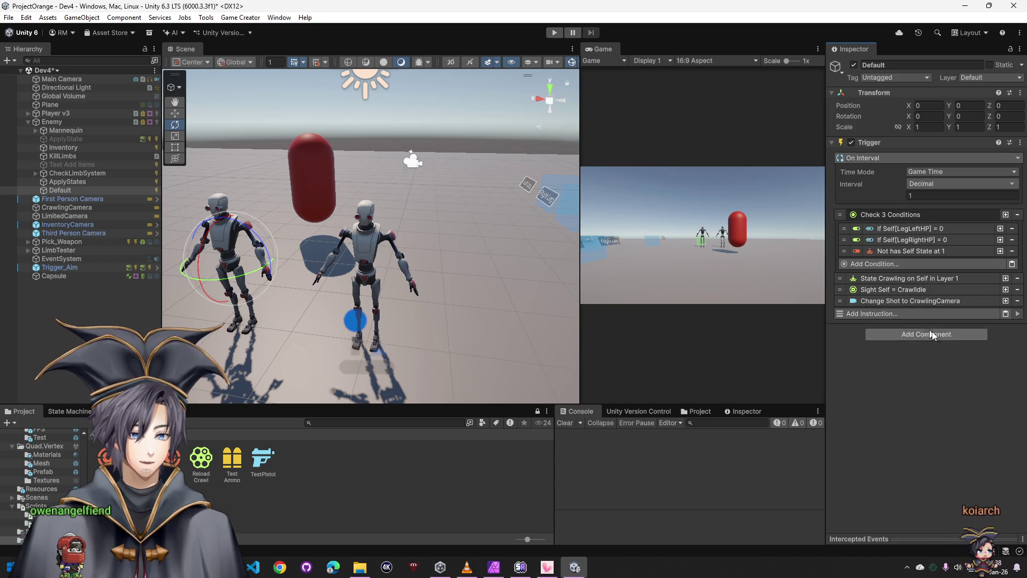
left_click(1017, 301)
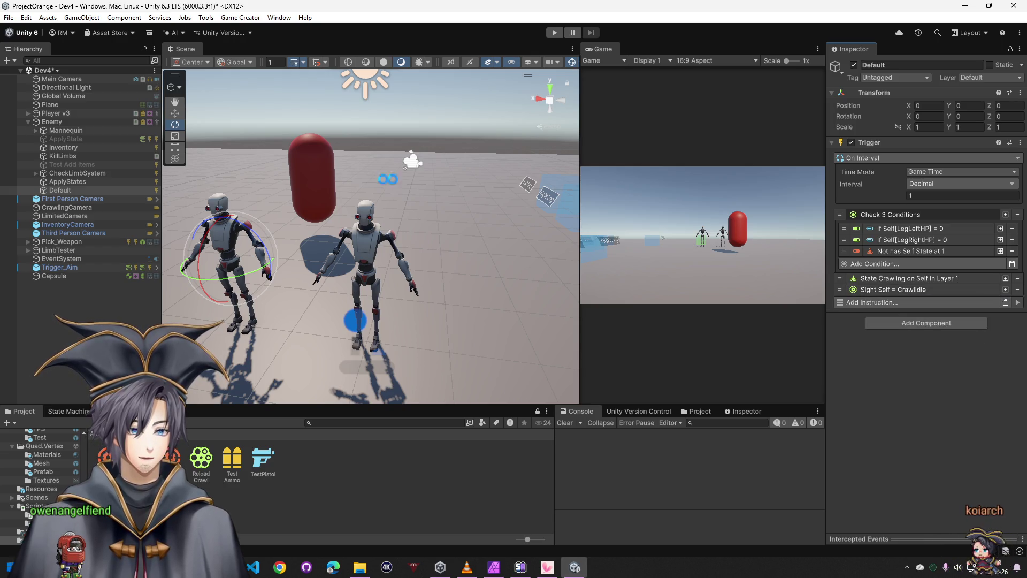
left_click(80, 157)
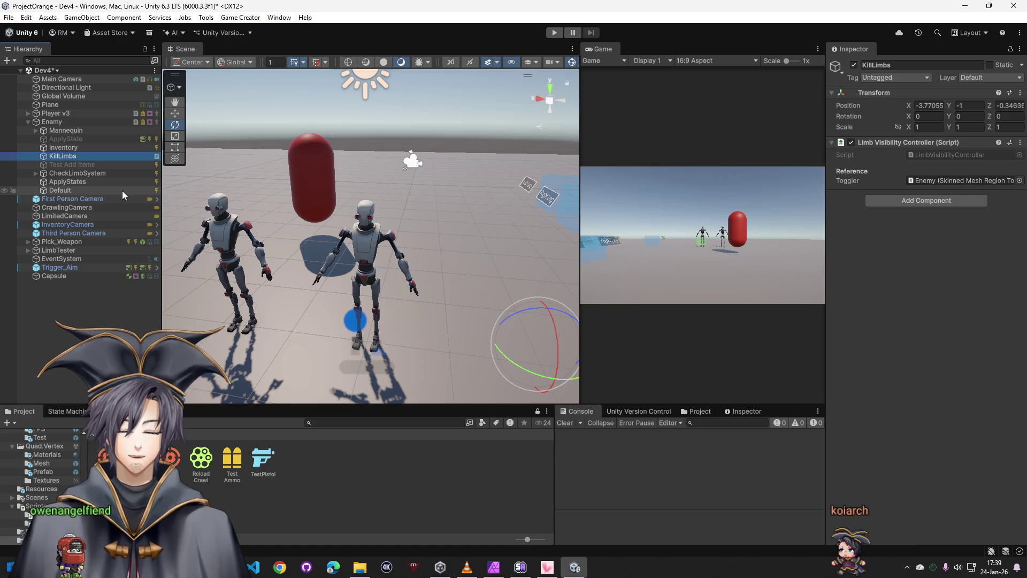
On MakeImmobilized, set Start Ragdoll to Self and remove the Is Controllable Player action
left_click(91, 173)
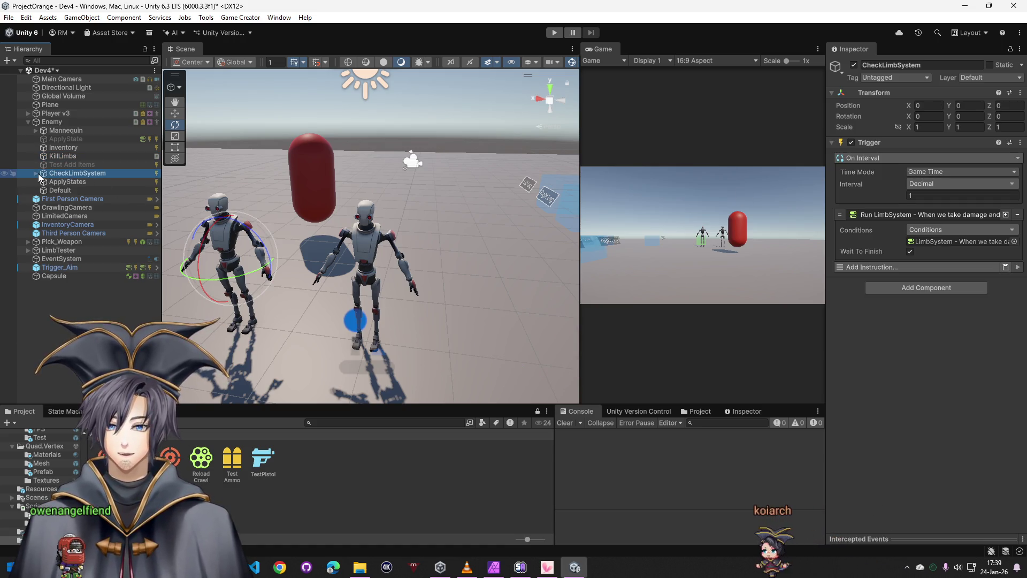
left_click(36, 174)
left_click(81, 181)
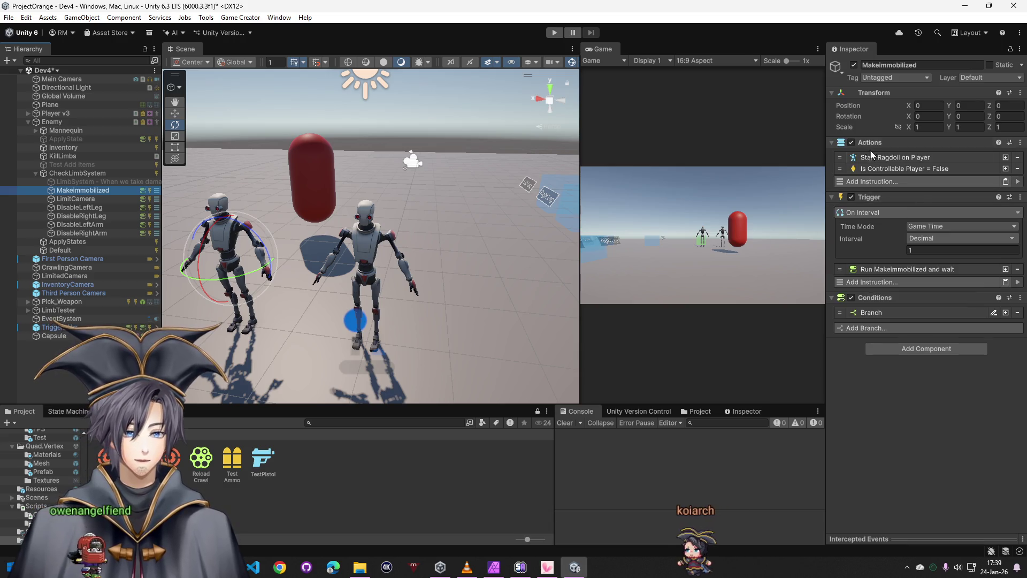
left_click(886, 161)
left_click(917, 171)
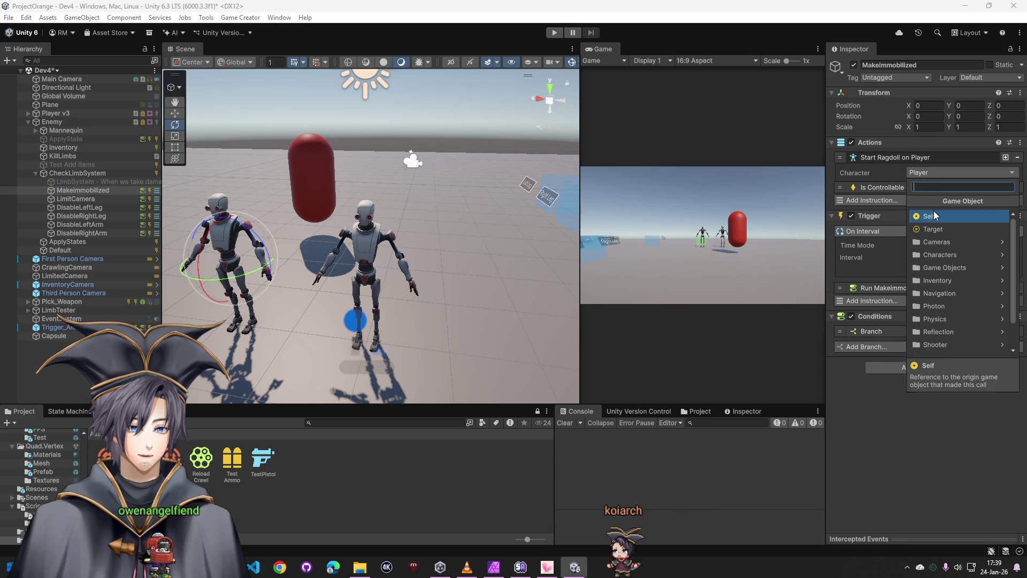
left_click(918, 197)
left_click(909, 189)
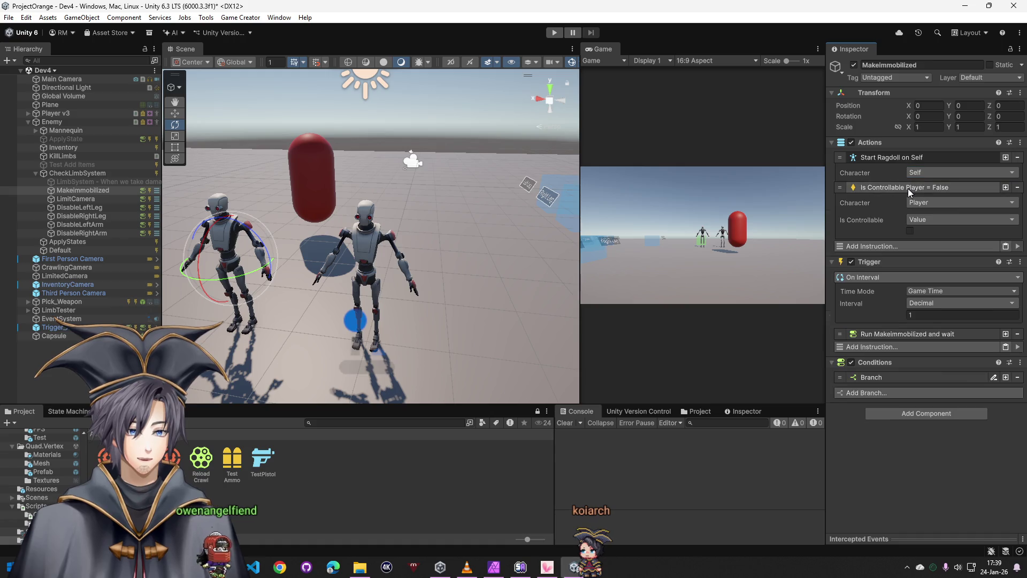
left_click(1017, 188)
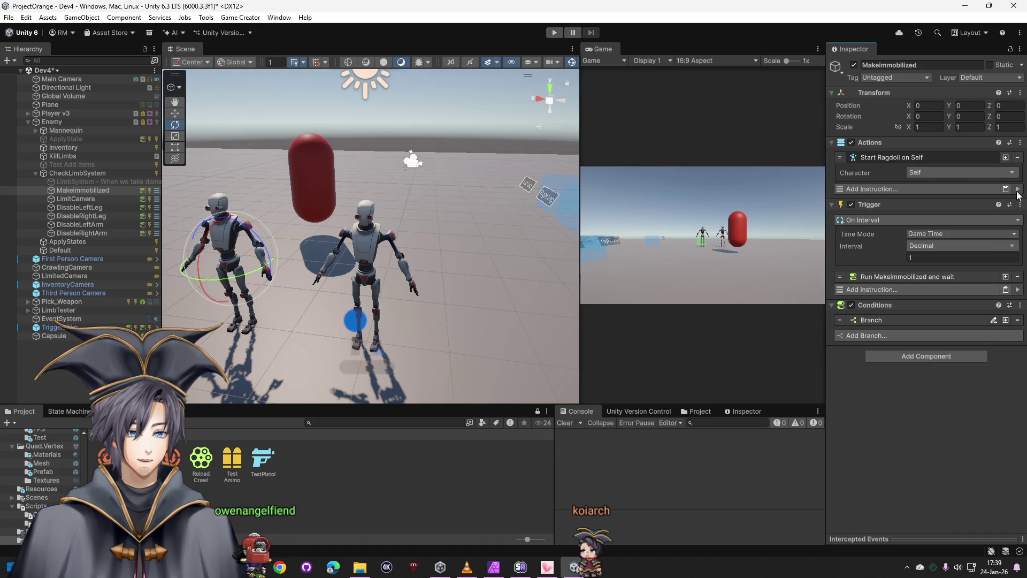
Make MakeImmobilized's ChestHP branch condition check Self's traits
left_click(900, 277)
left_click(887, 362)
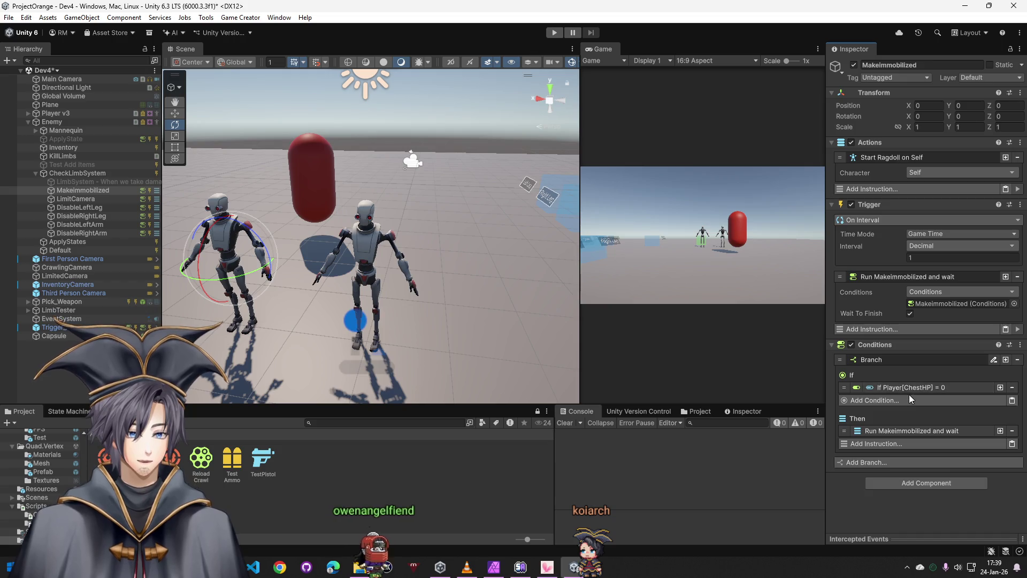
left_click(910, 389)
left_click(928, 402)
left_click(943, 233)
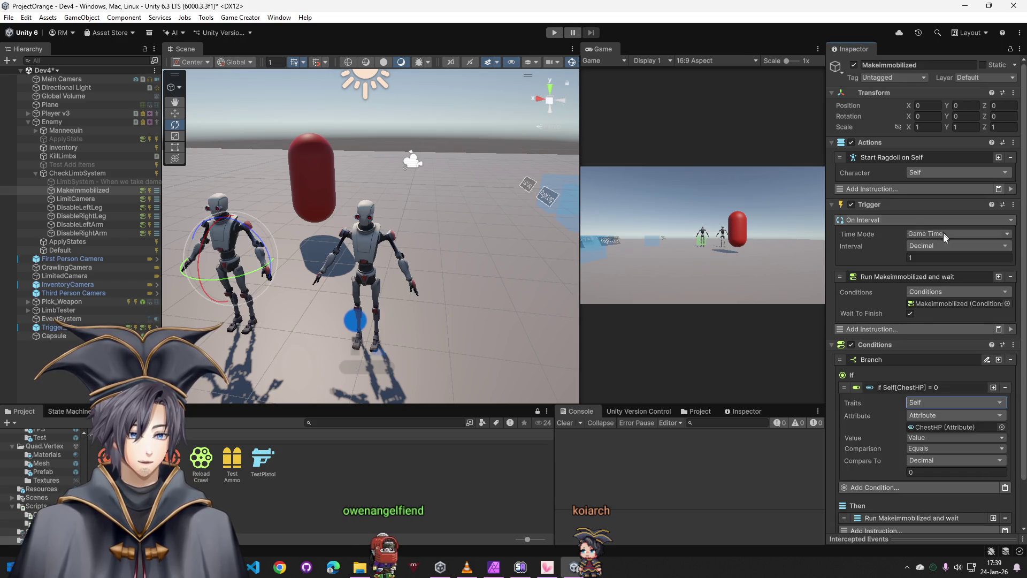
scroll(884, 414, "down", 2)
left_click(891, 468)
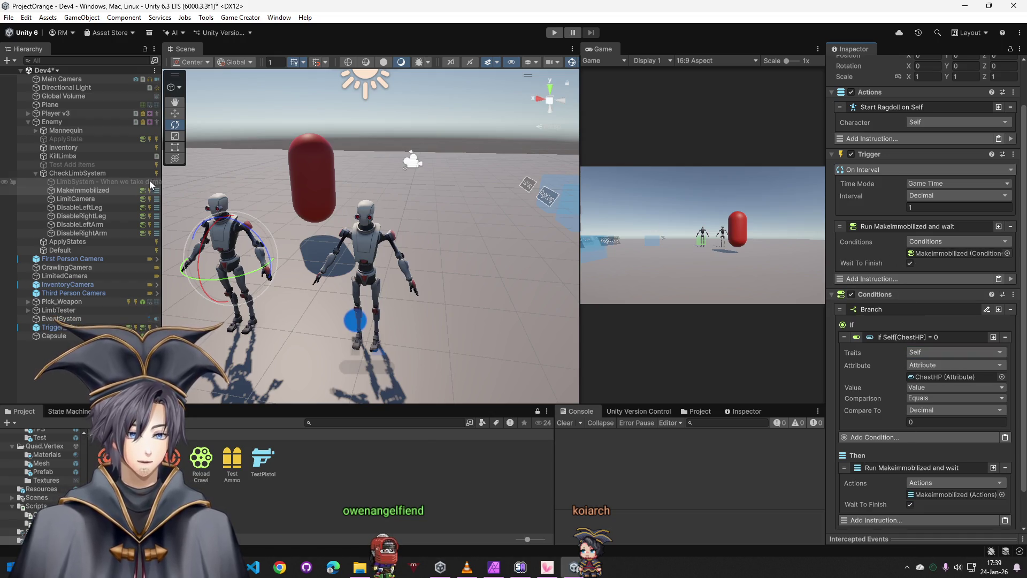
left_click(152, 198)
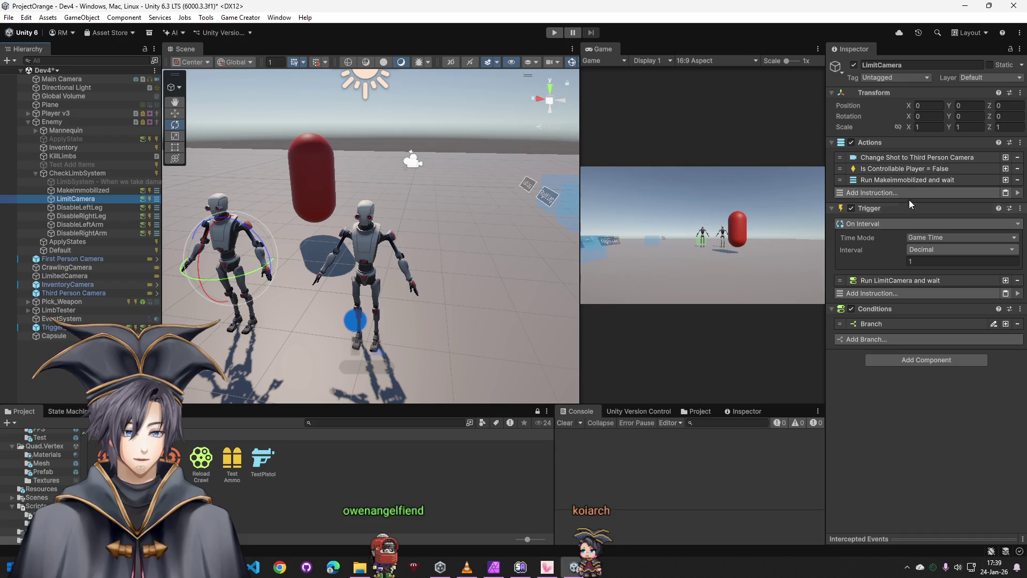
Remove LimitCamera's Third Person Camera shot change and Is Controllable Player action
left_click(971, 159)
left_click(1017, 161)
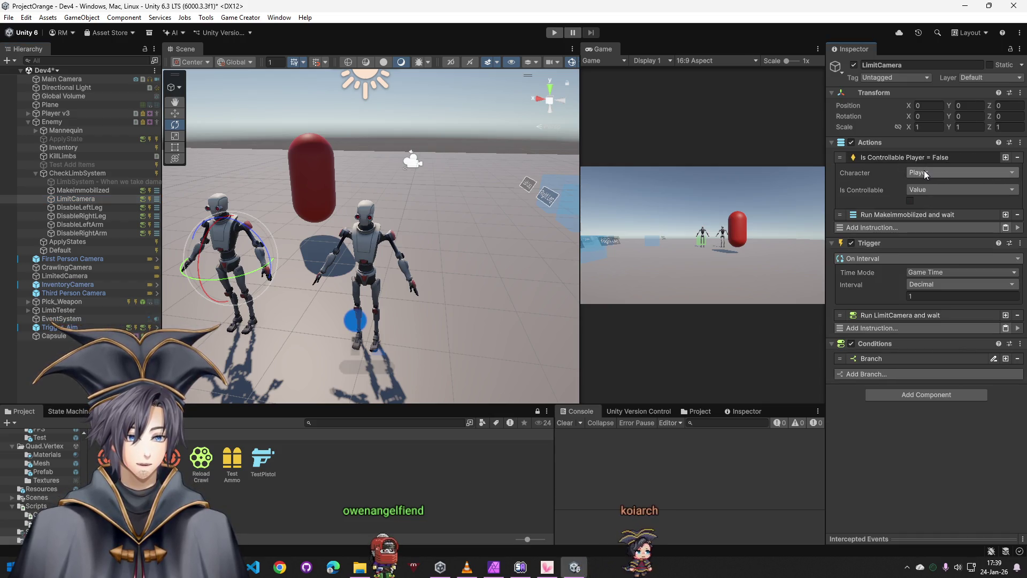
left_click(962, 173)
left_click(955, 216)
left_click(1018, 157)
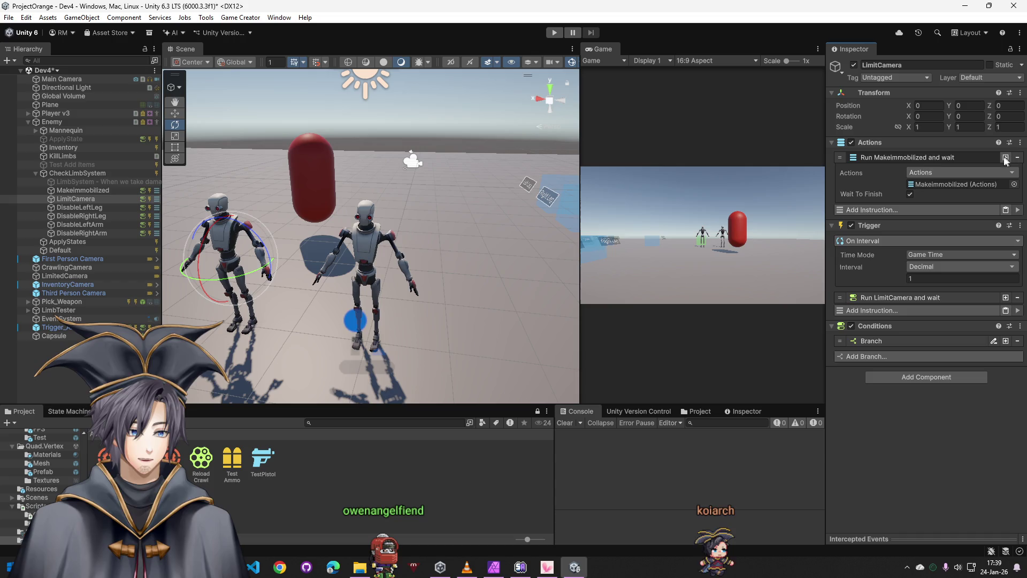
Make LimitCamera's HeadHP branch condition check Self's traits
left_click(900, 297)
left_click(880, 380)
left_click(917, 409)
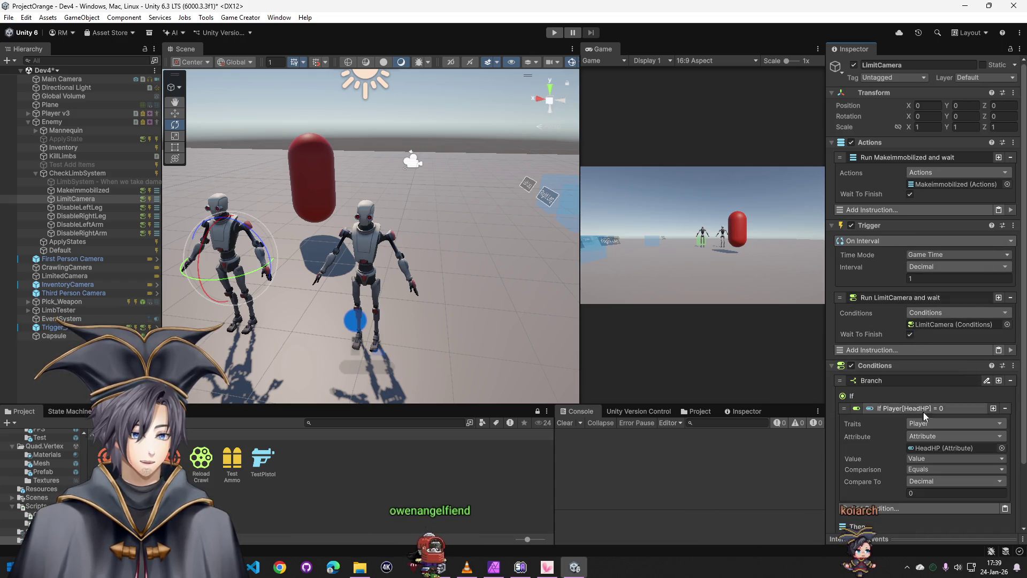
left_click(954, 423)
left_click(940, 245)
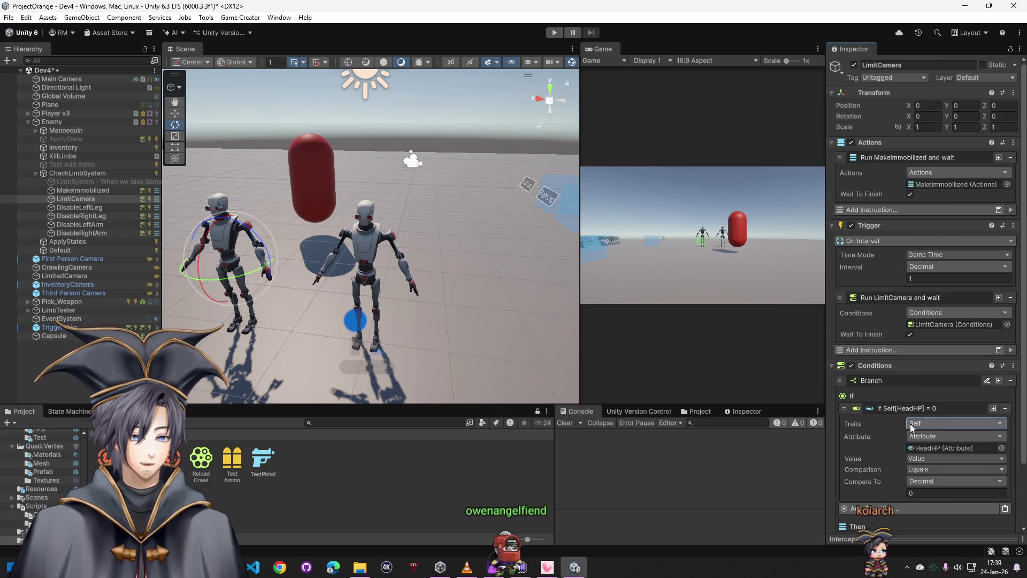
scroll(915, 346, "down", 3)
left_click(891, 467)
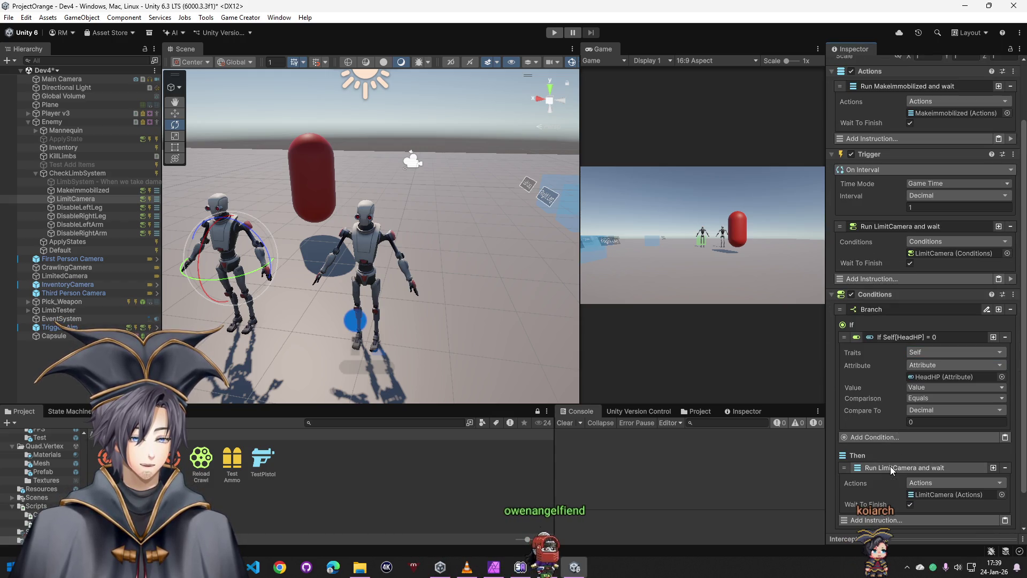
left_click(79, 207)
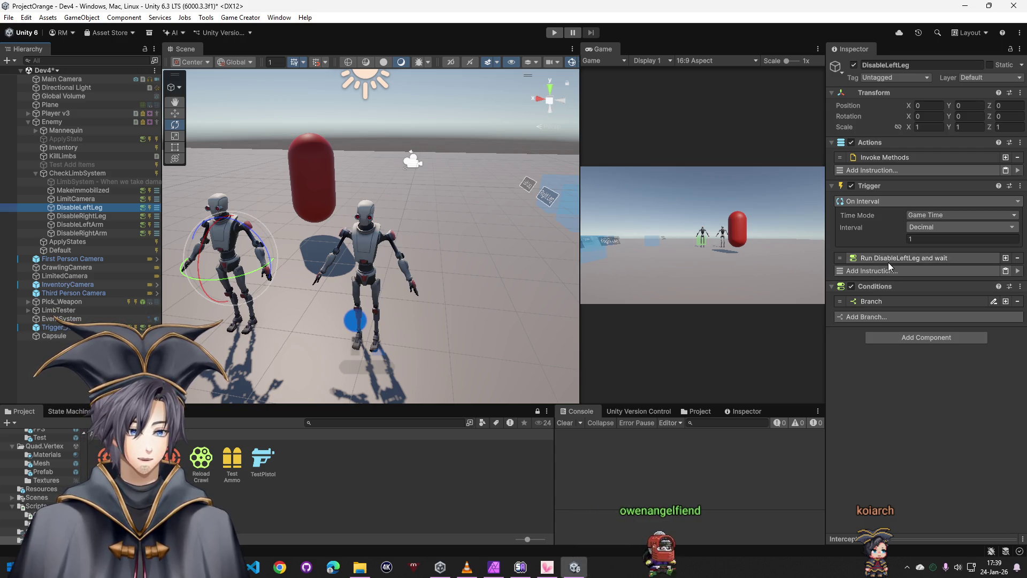
Retarget the DisableLeftLeg and DisableRightLeg branch conditions (LegLeftHP, LegRightHP) to Self
left_click(895, 301)
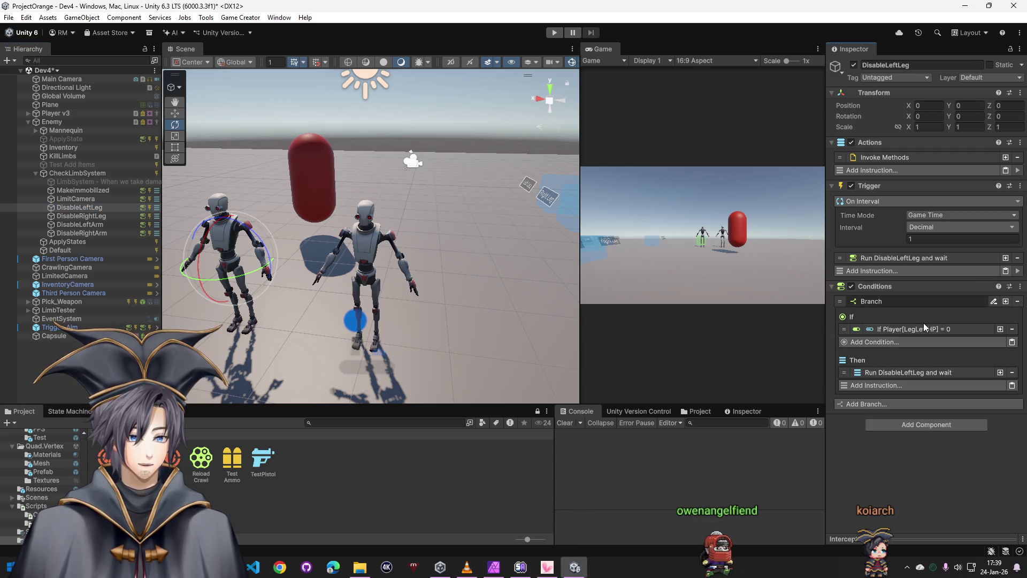
left_click(924, 328)
left_click(925, 347)
type("se")
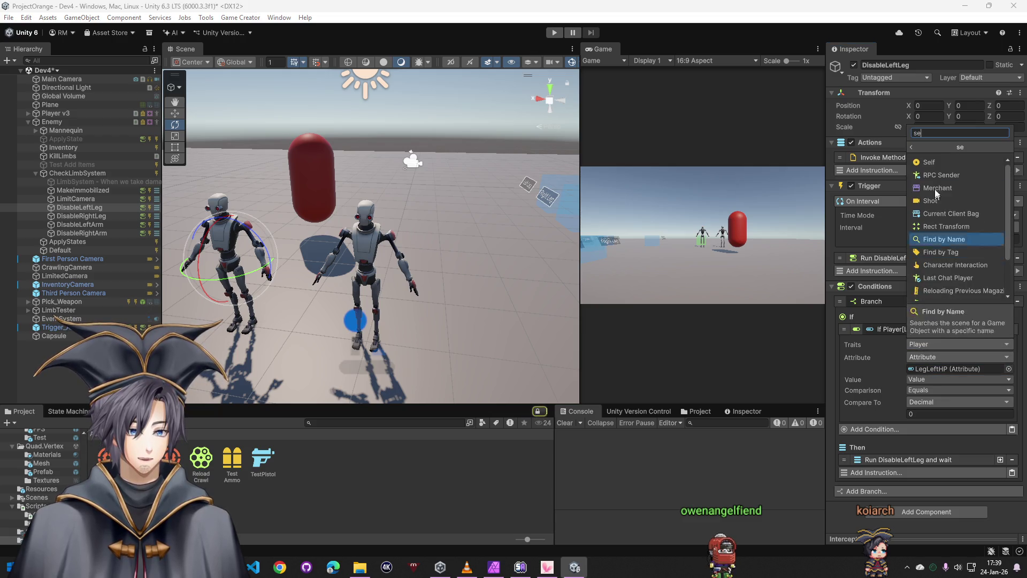
left_click(937, 163)
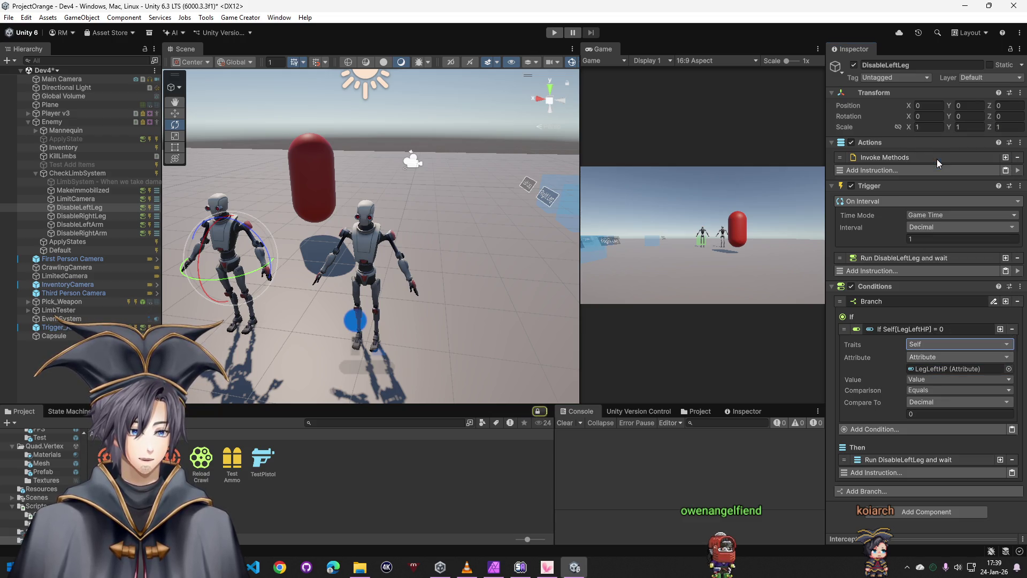
left_click(92, 218)
left_click(883, 301)
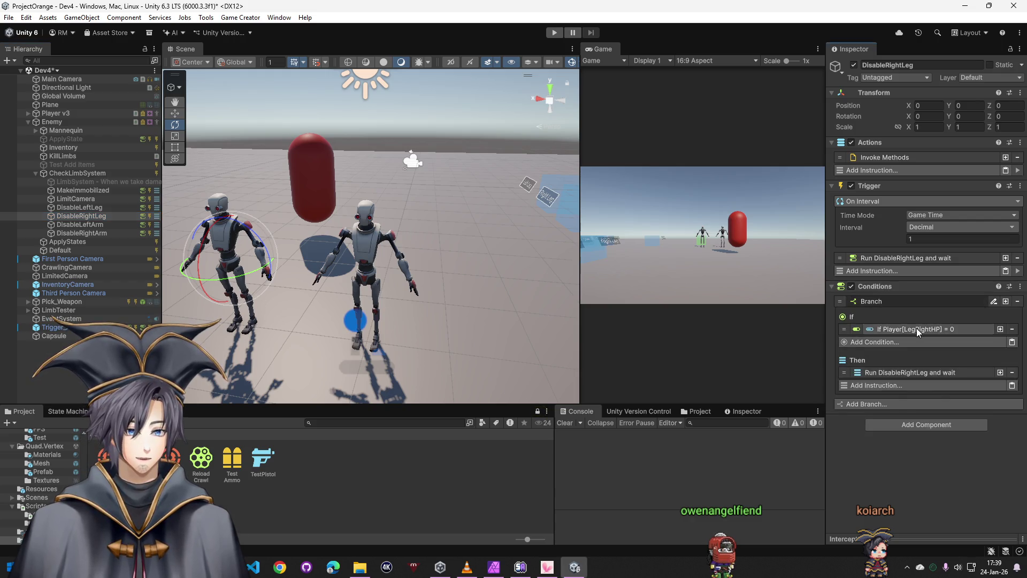
left_click(883, 328)
left_click(955, 344)
type("se")
left_click(929, 163)
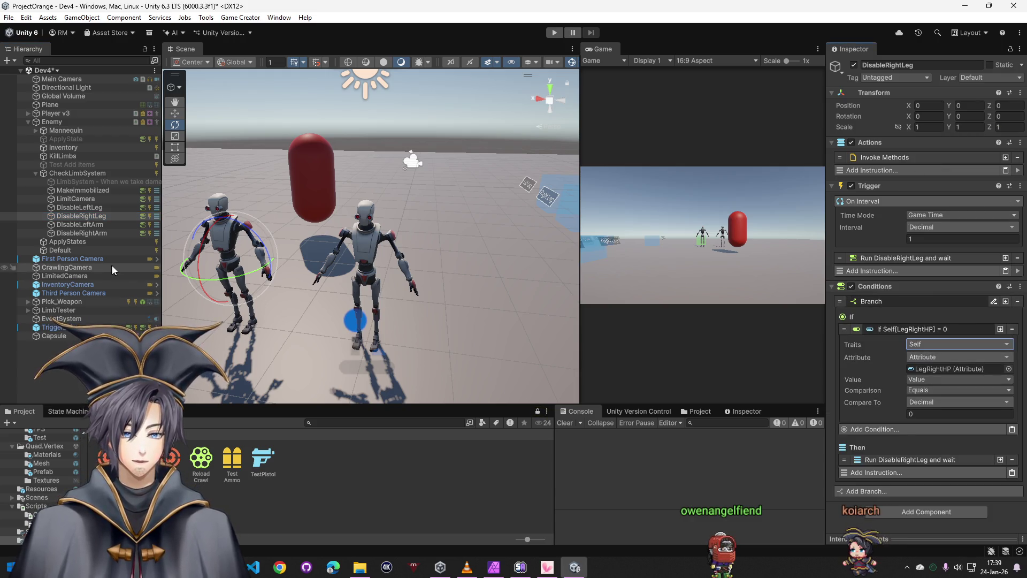
Retarget the DisableLeftArm and DisableRightArm branch conditions (ArmLeftHP, ArmRightHP) to Self
left_click(80, 224)
left_click(884, 303)
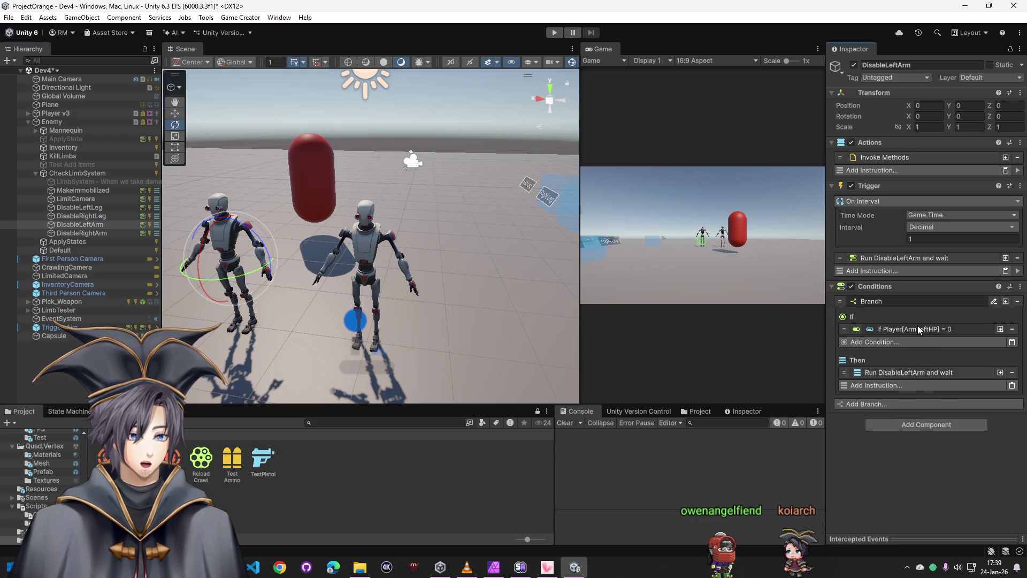
left_click(917, 327)
left_click(921, 345)
left_click(936, 163)
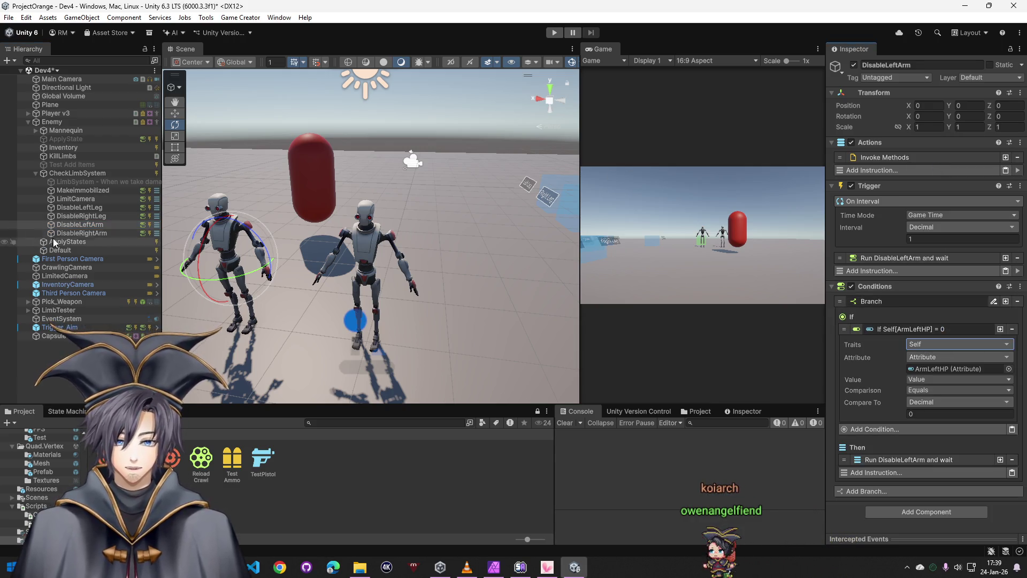
left_click(81, 233)
left_click(882, 300)
left_click(920, 330)
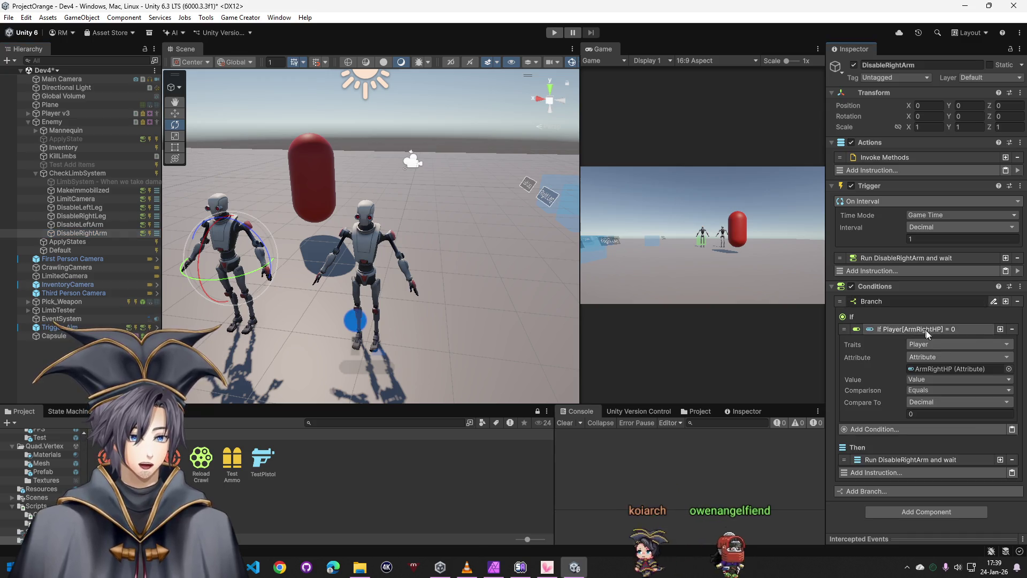
type("se")
left_click(936, 164)
left_click(68, 241)
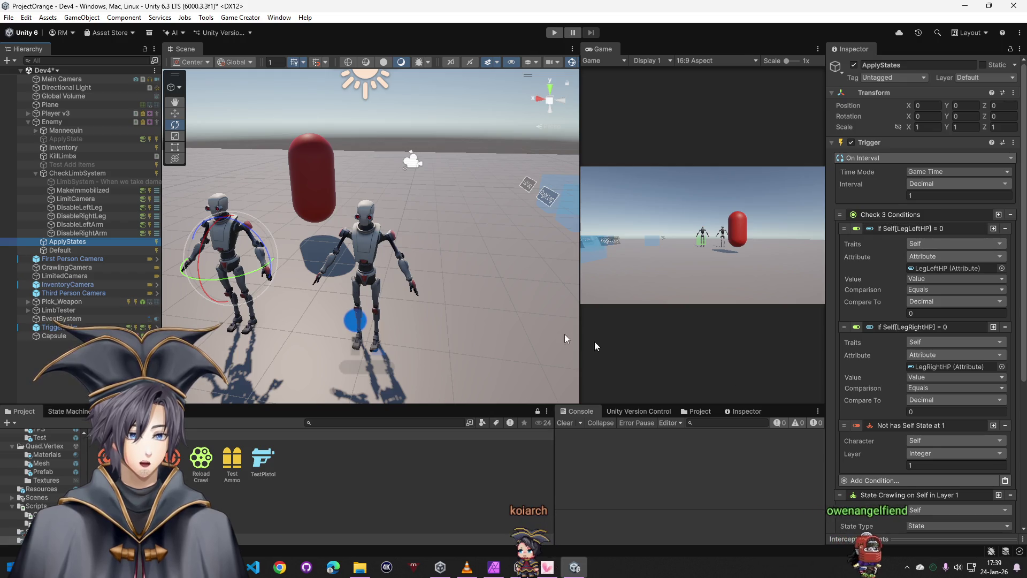
Select the Enemy character in the Hierarchy to review its Inspector settings
left_click(28, 122)
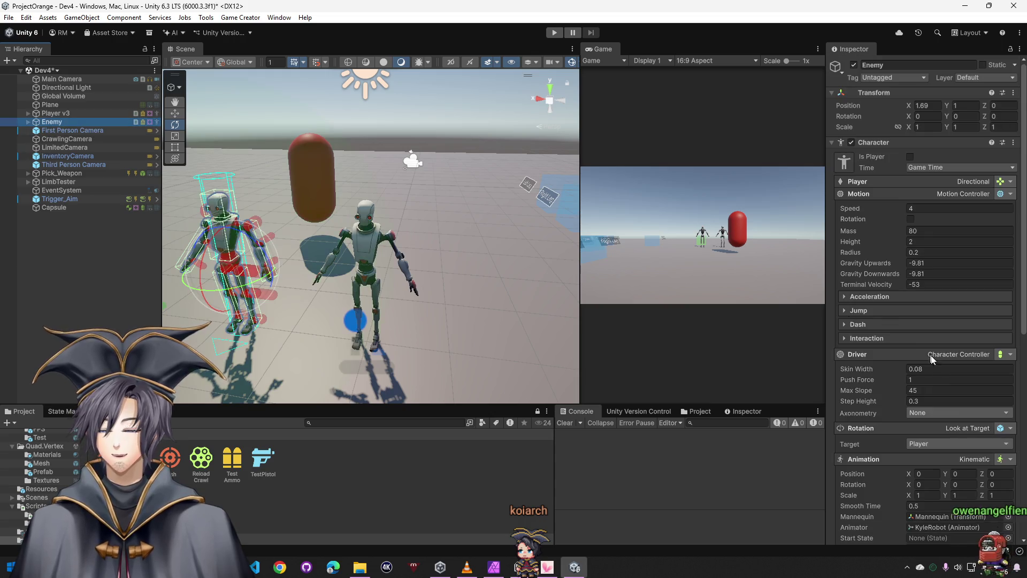
scroll(882, 415, "down", 5)
scroll(881, 415, "down", 5)
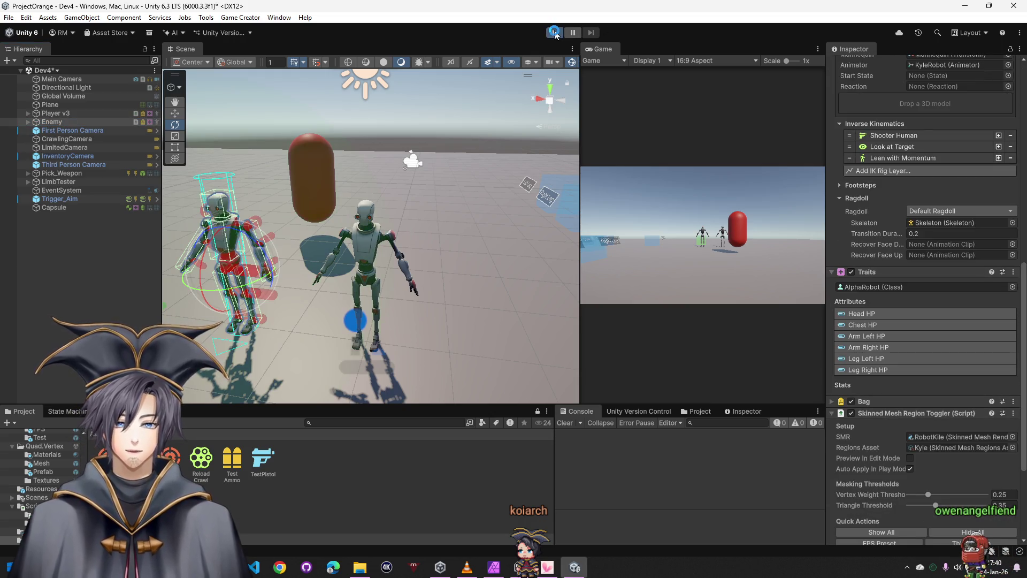
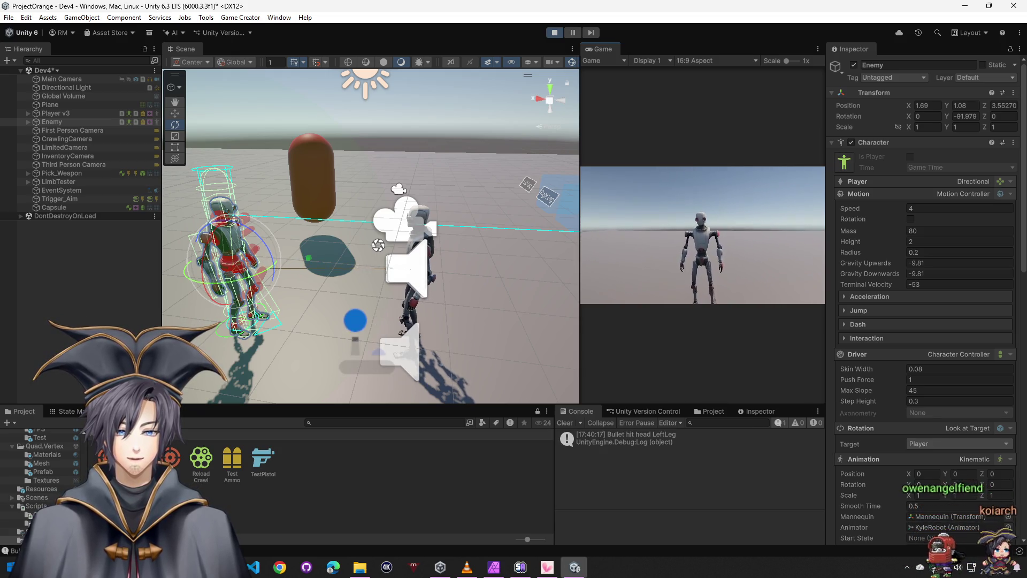
scroll(973, 327, "down", 5)
scroll(972, 327, "down", 5)
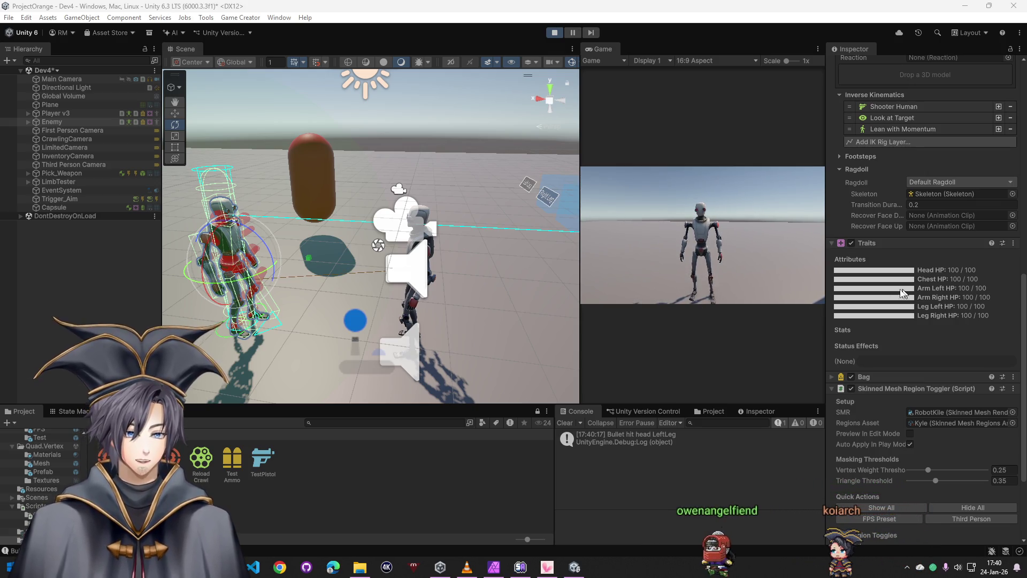
Fire six shots at the enemy robot in the running game so hits are logged
left_click(760, 285)
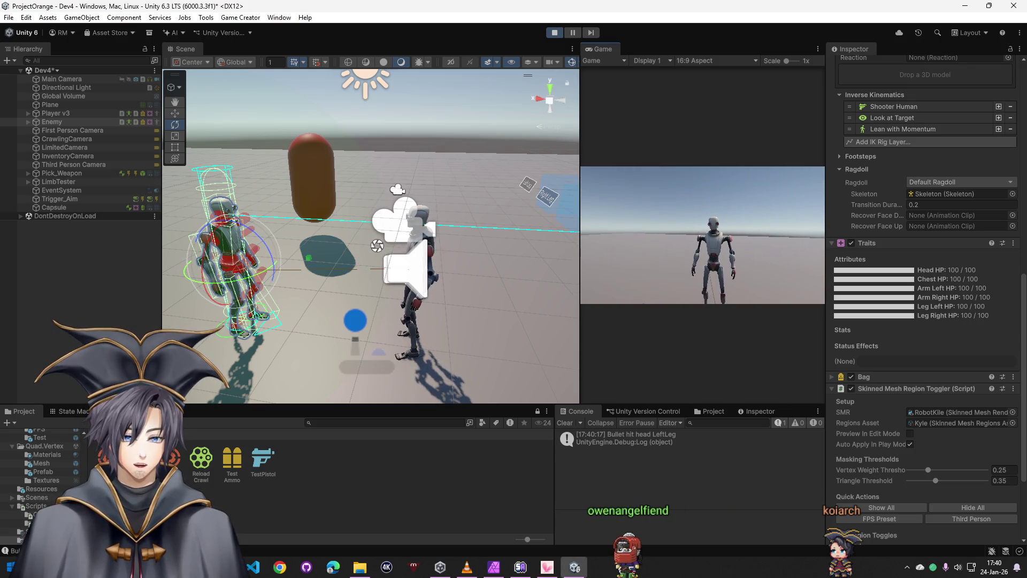
left_click(702, 235)
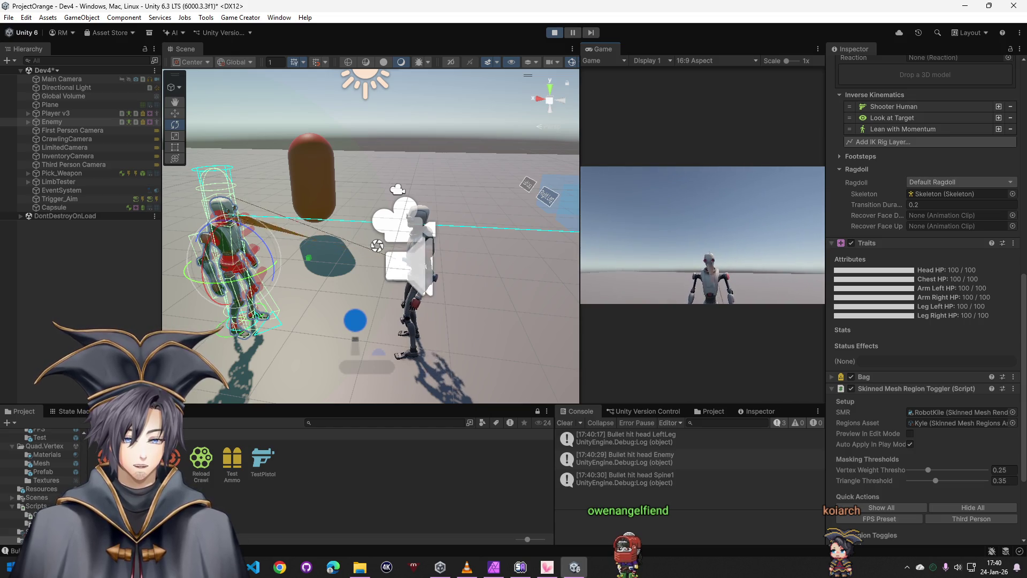
left_click(702, 236)
left_click(703, 235)
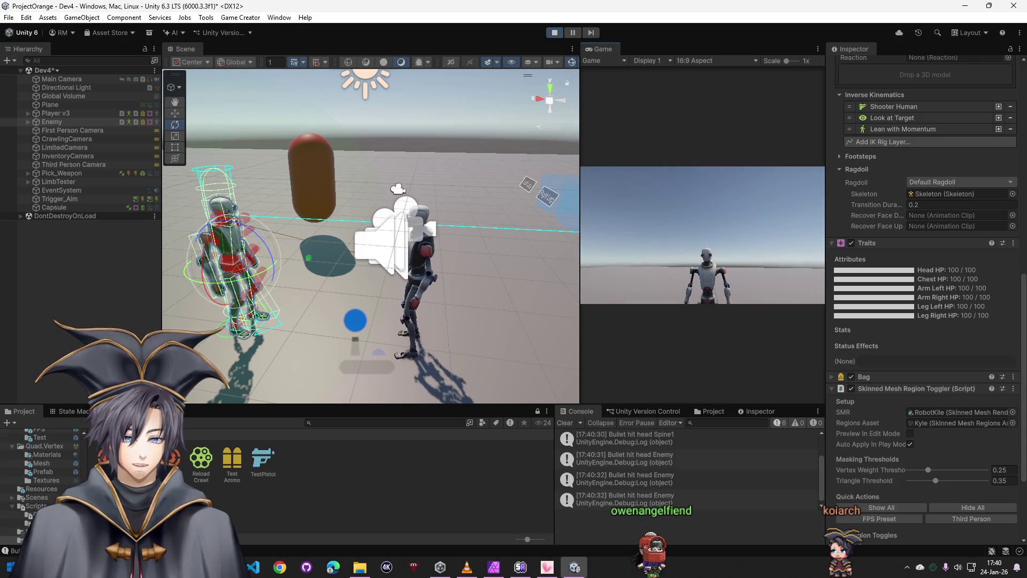
left_click(703, 236)
left_click(703, 235)
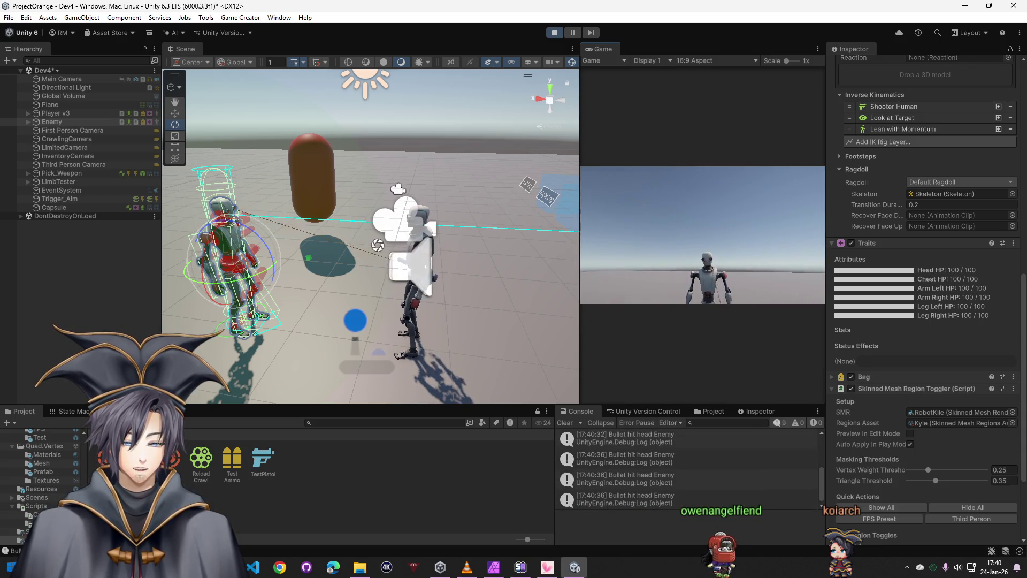
left_click(702, 235)
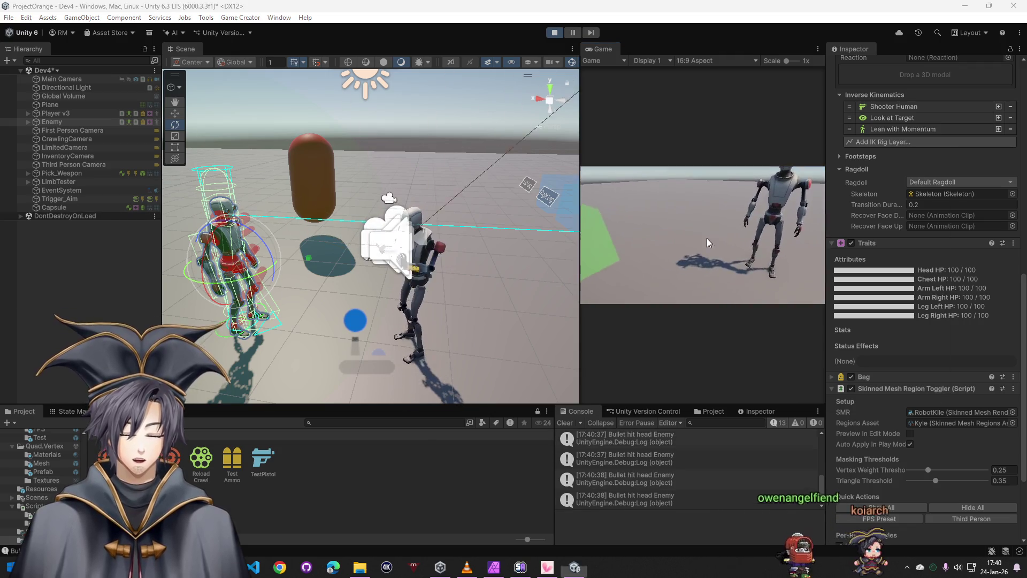
Release game control and expand Enemy in the Hierarchy to show its children
key("Escape")
left_click(50, 121)
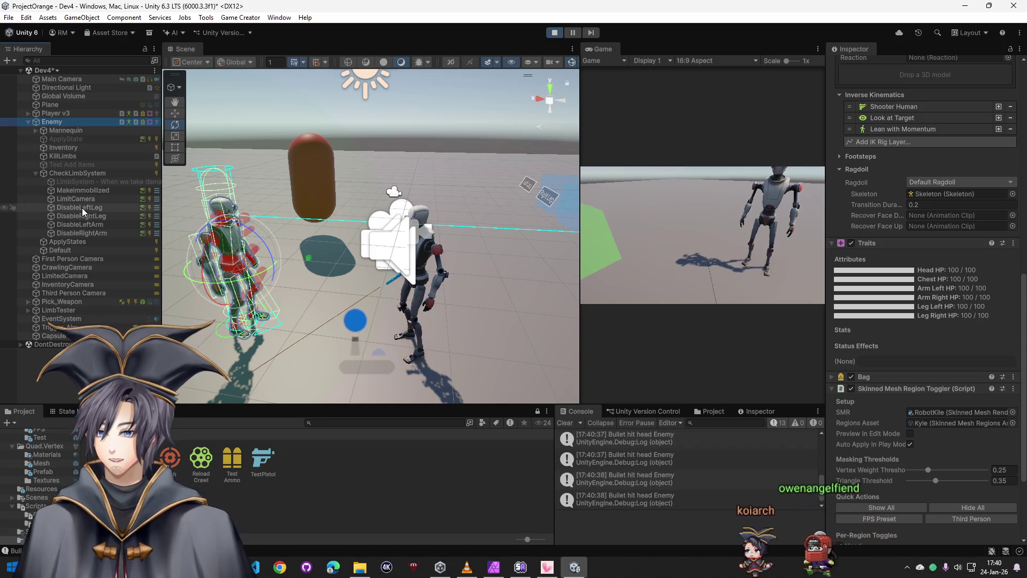
Expand Enemy > Mannequin > KyleRobot > Hips > Spine down to Head and inspect its HeadHP trigger instruction
left_click(37, 130)
left_click(46, 138)
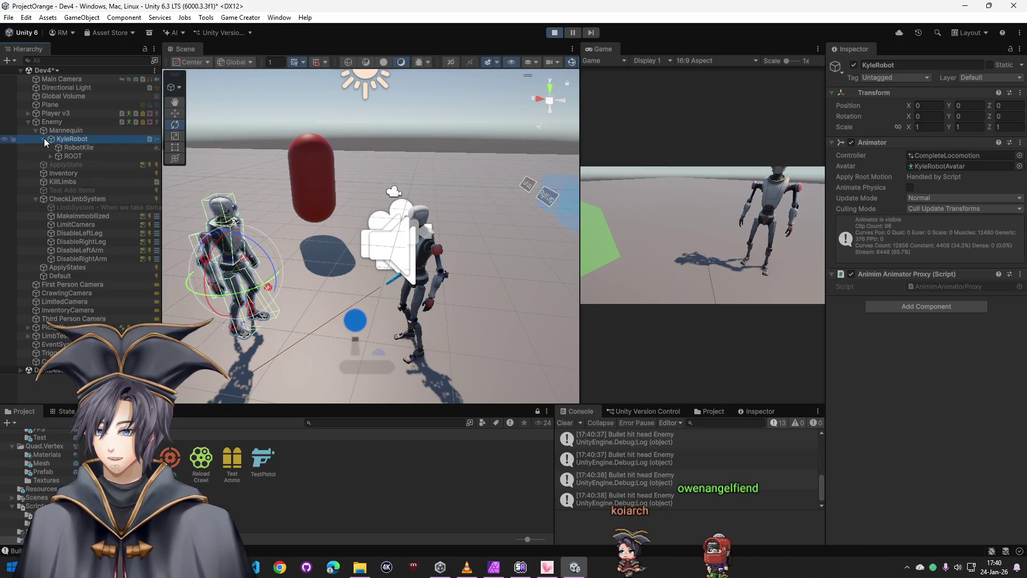
left_click(58, 165)
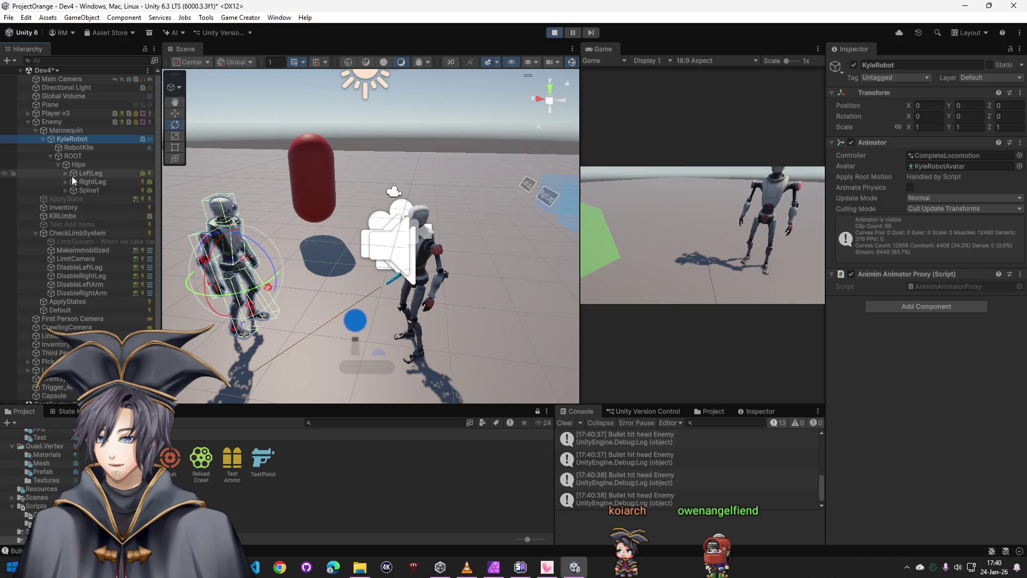
left_click(65, 189)
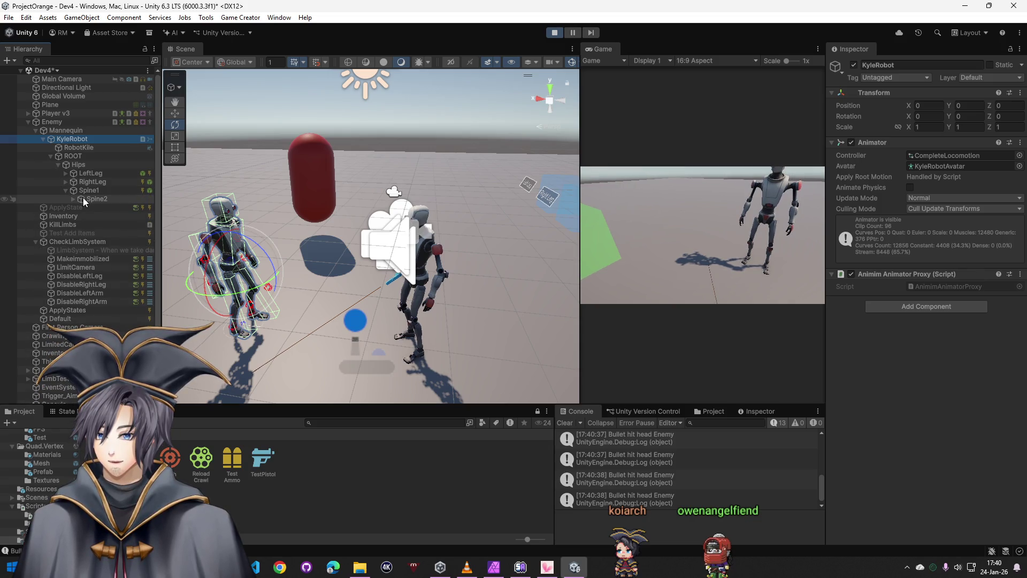
left_click(72, 200)
left_click(82, 216)
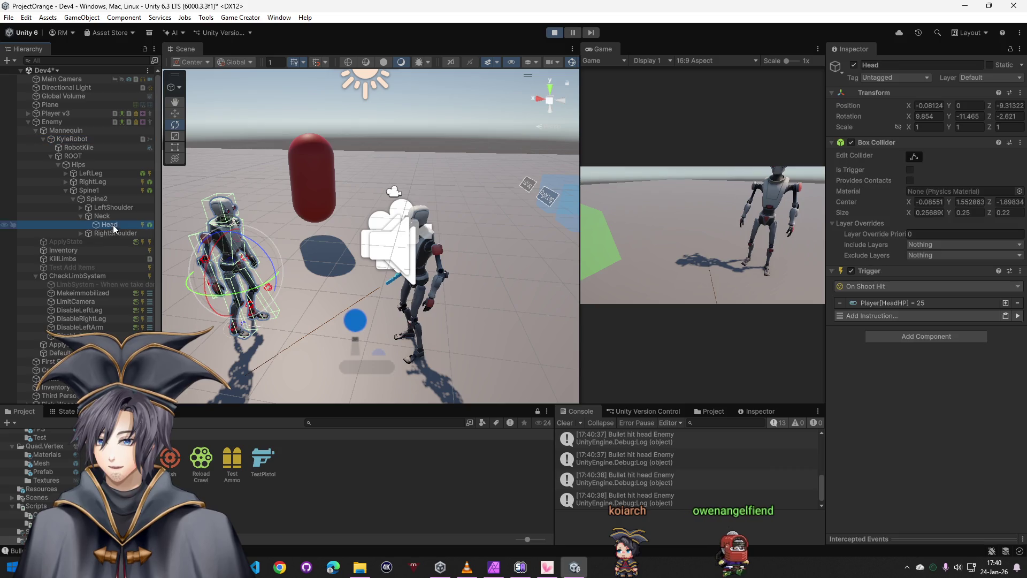
left_click(899, 305)
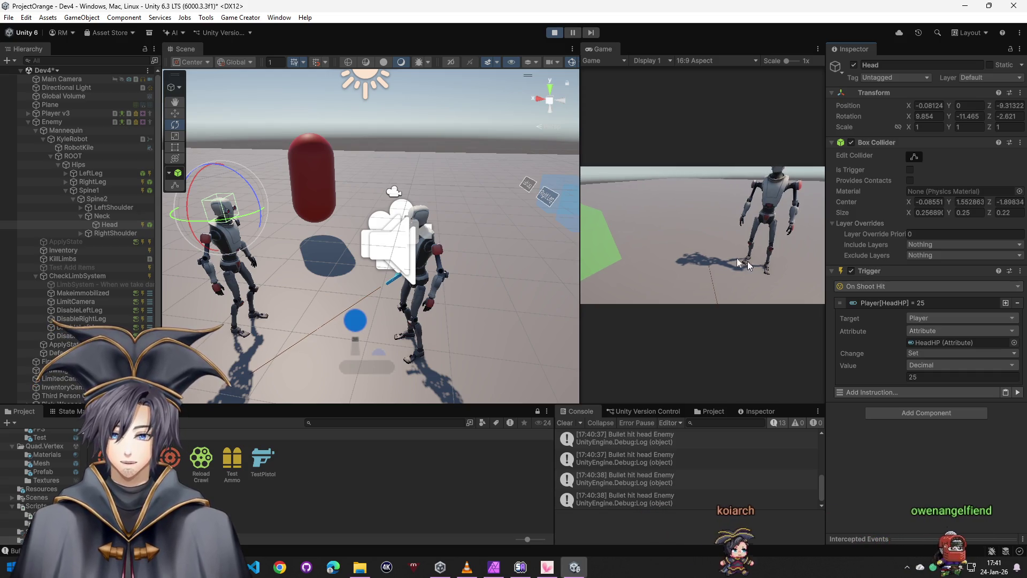
Select Player v3, shoot again so its limb HP drops to 25, then stop play mode
left_click(57, 113)
scroll(925, 410, "down", 5)
scroll(926, 410, "down", 5)
scroll(926, 410, "down", 1)
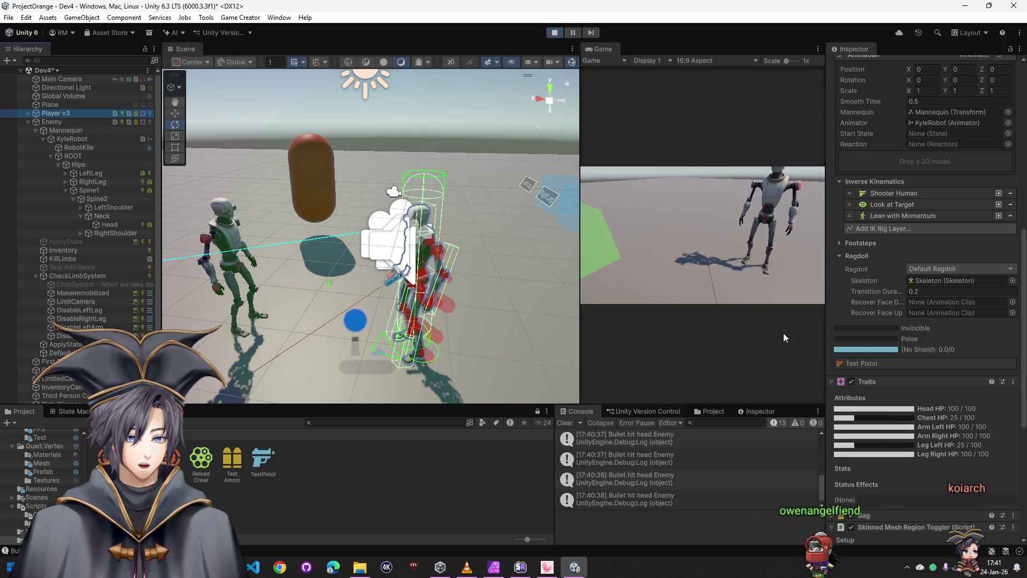
left_click(703, 237)
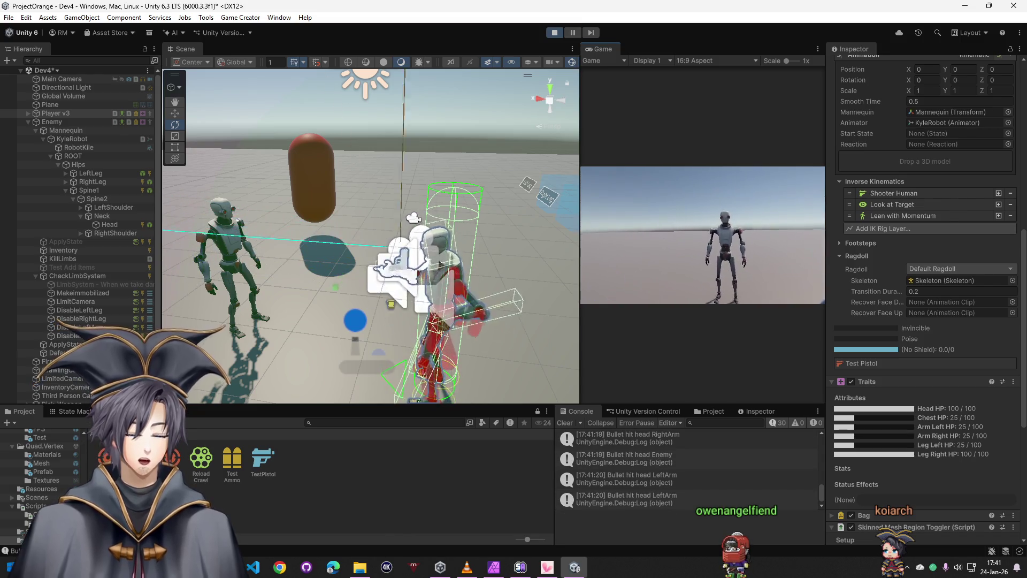
left_click(553, 33)
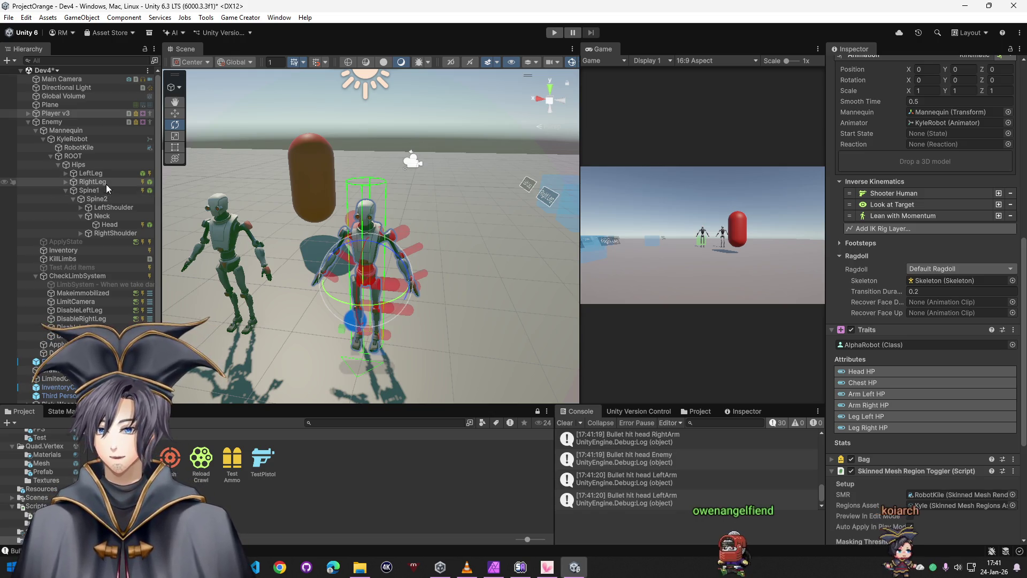
Make the LeftLeg trigger's LegLeftHP instruction target Self and subtract 25
left_click(89, 173)
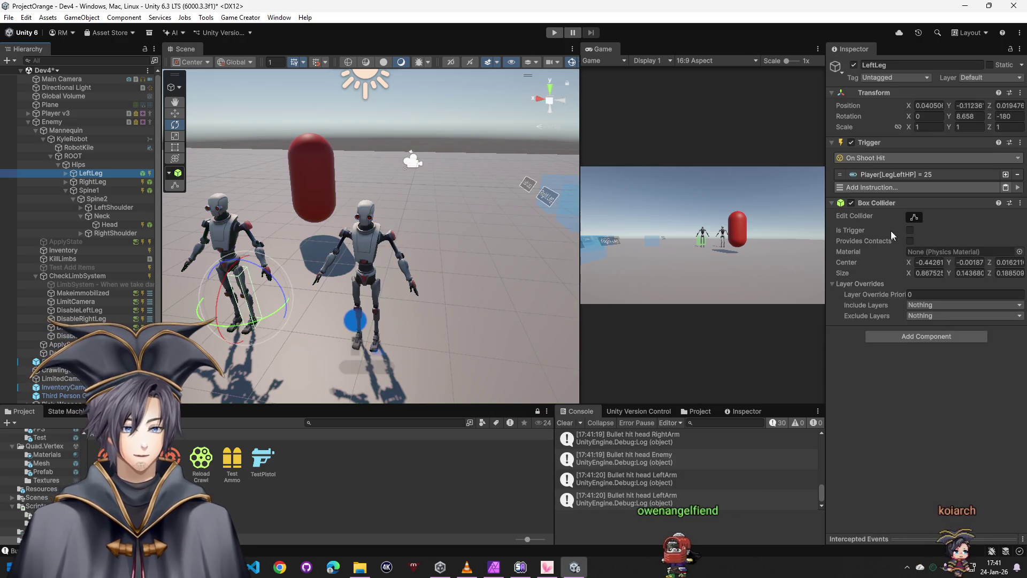
left_click(891, 175)
left_click(922, 224)
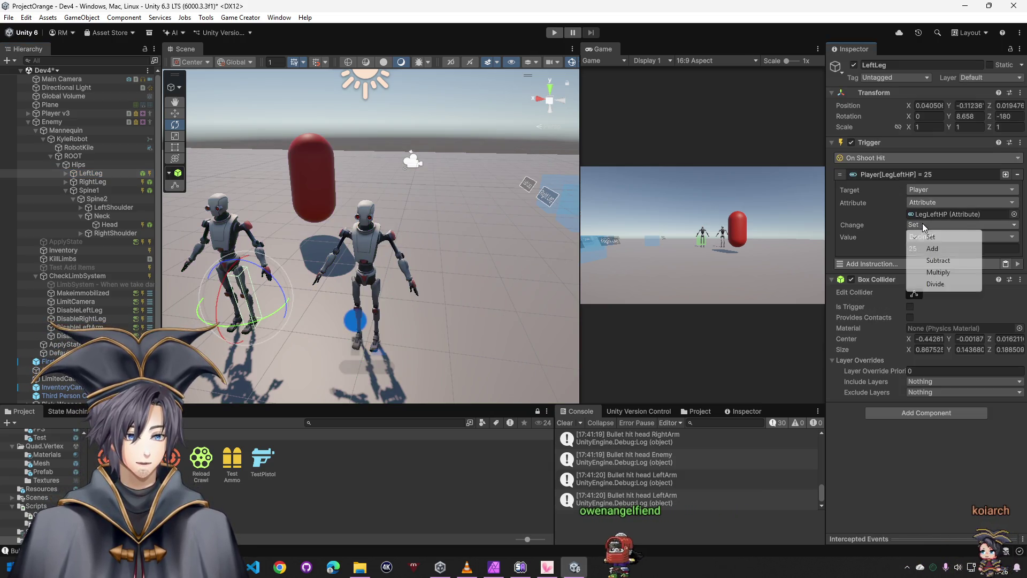
left_click(943, 261)
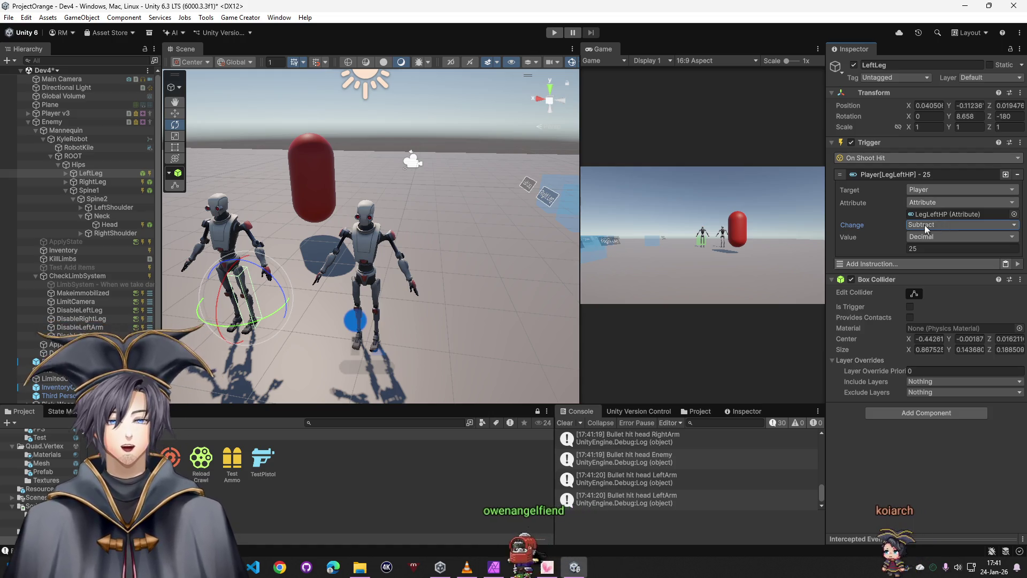
left_click(921, 191)
left_click(943, 231)
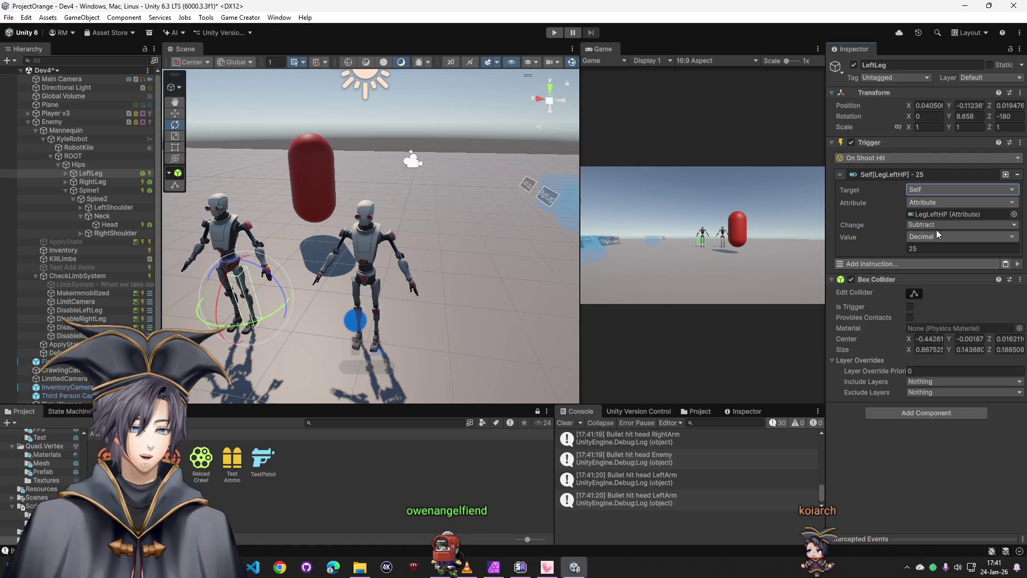
Make the RightLeg trigger's LegRightHP instruction target Self and subtract 25, then select Spine1
left_click(104, 185)
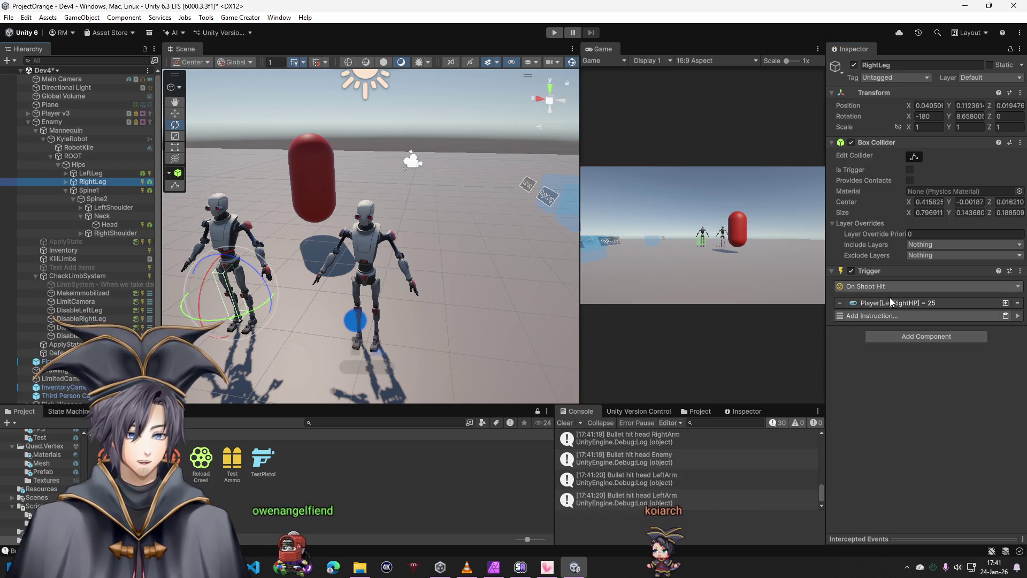
left_click(892, 302)
left_click(925, 317)
left_click(935, 353)
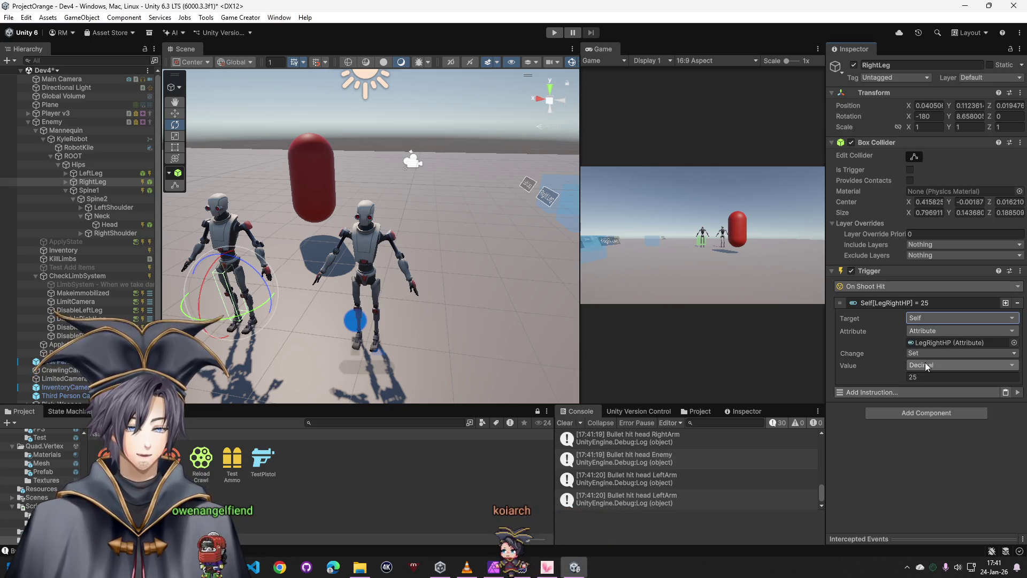
left_click(927, 365)
left_click(930, 401)
left_click(925, 353)
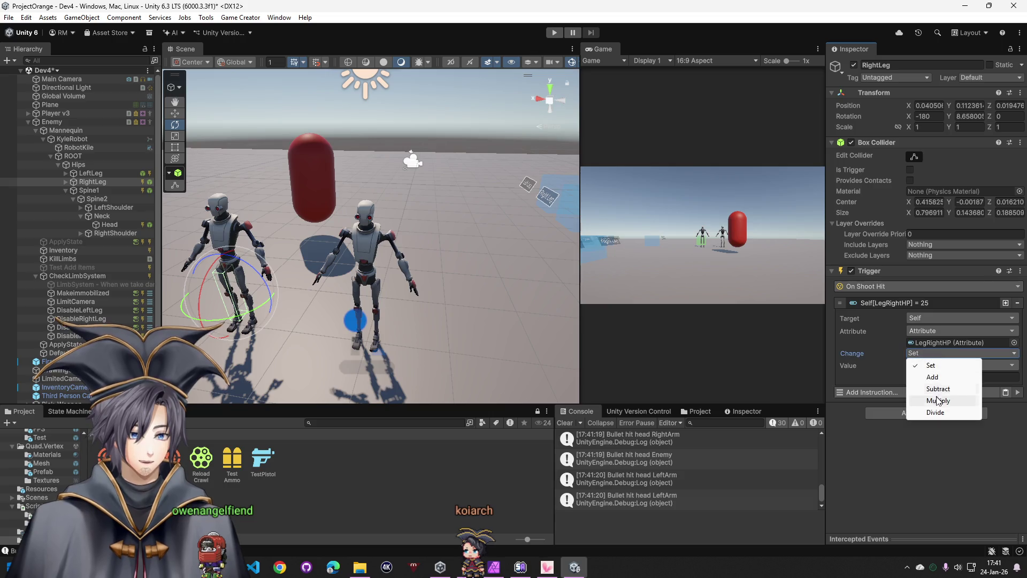
left_click(939, 390)
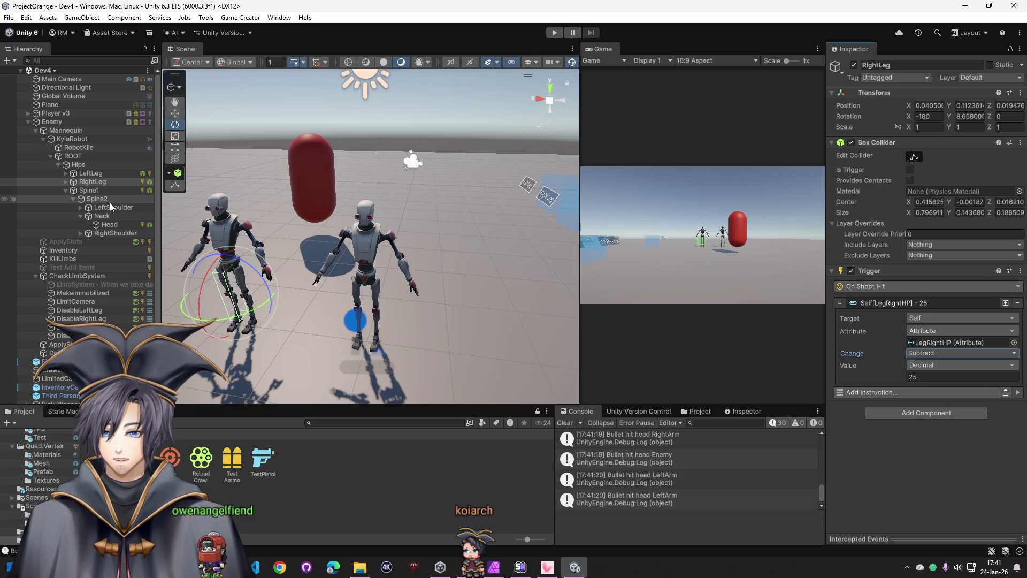
left_click(104, 190)
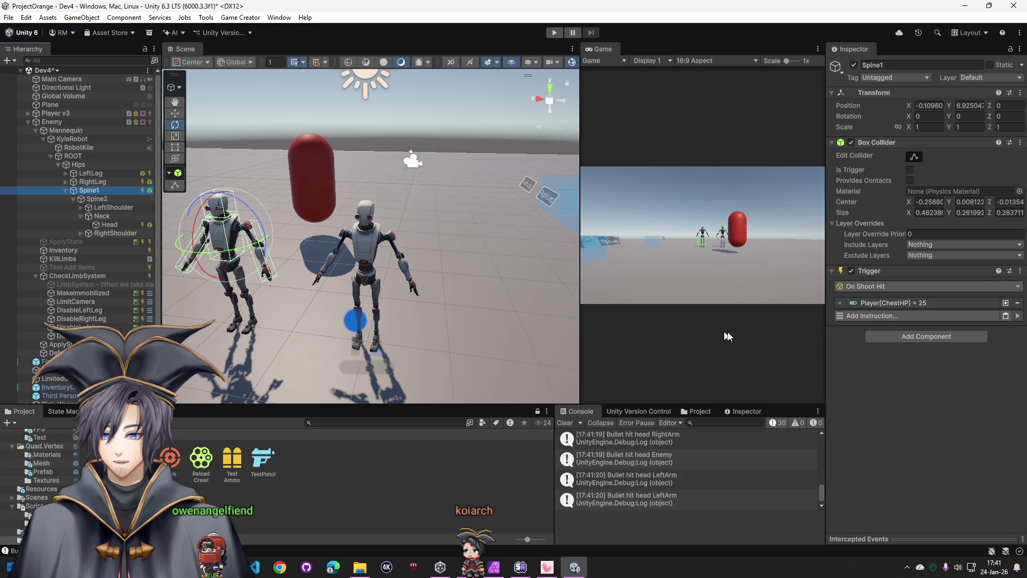
Make the Spine1 ChestHP instruction target Self with a Subtract change
left_click(897, 303)
left_click(931, 318)
type("se")
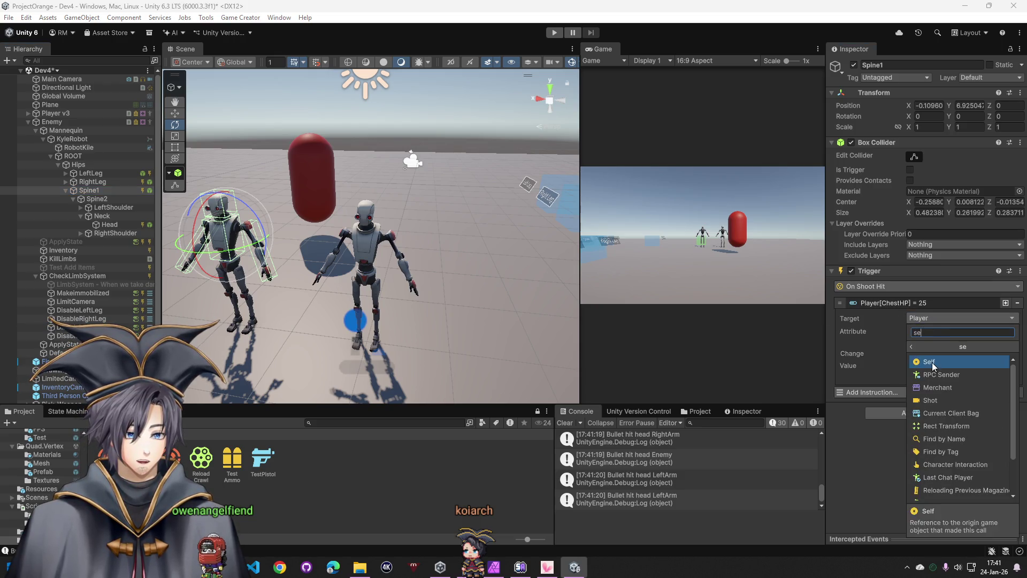
left_click(935, 360)
left_click(864, 355)
left_click(928, 356)
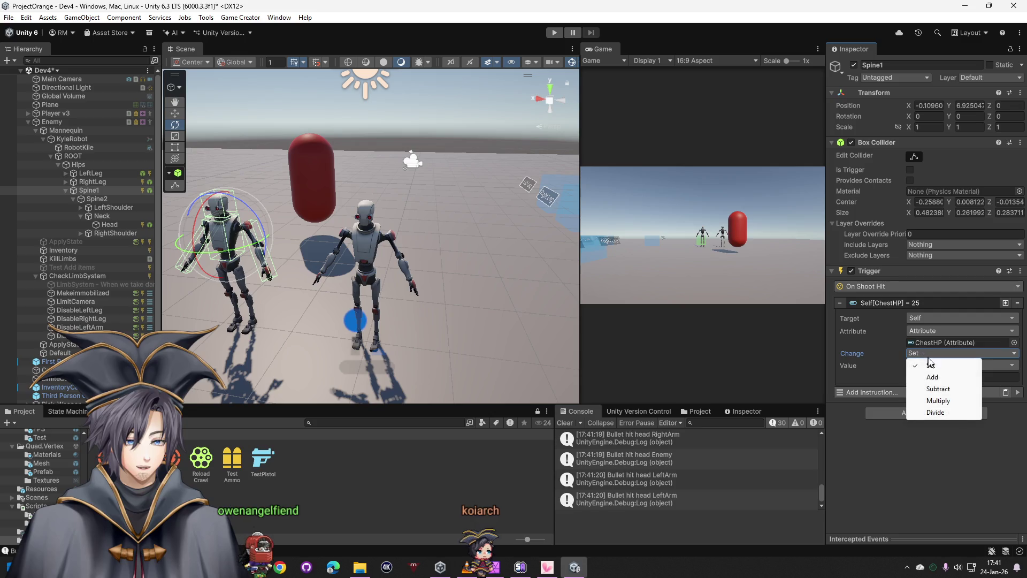
left_click(938, 389)
Expand the shoulder and upper-arm bones, then make LeftArm's HP instruction target Self and subtract 25
left_click(112, 208)
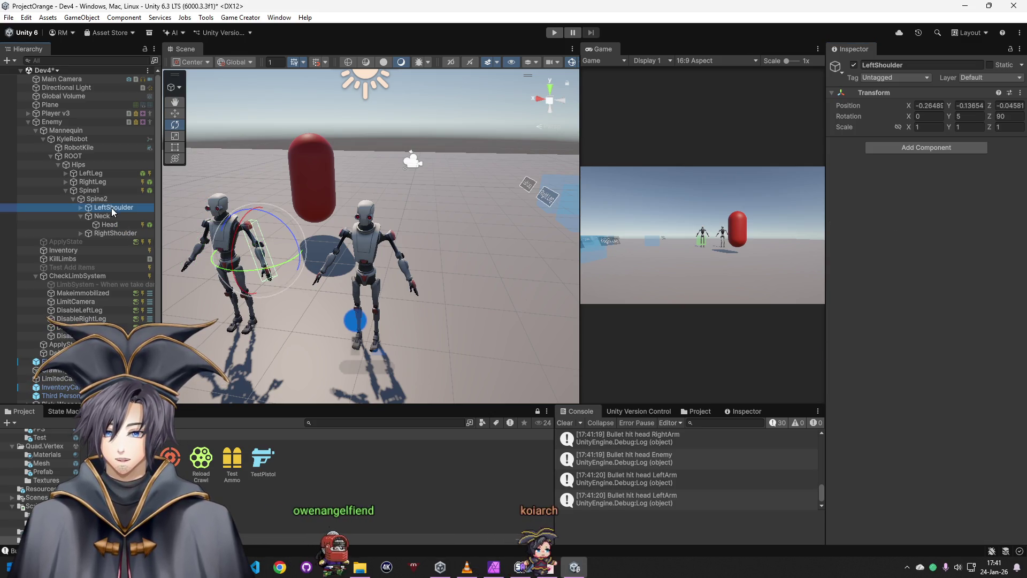
left_click(81, 207)
left_click(112, 216)
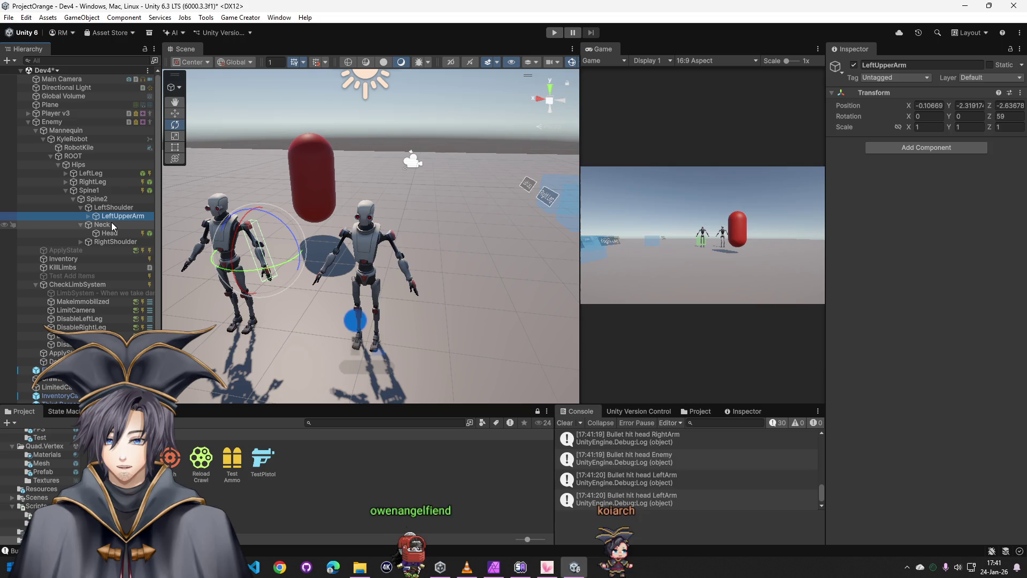
left_click(88, 215)
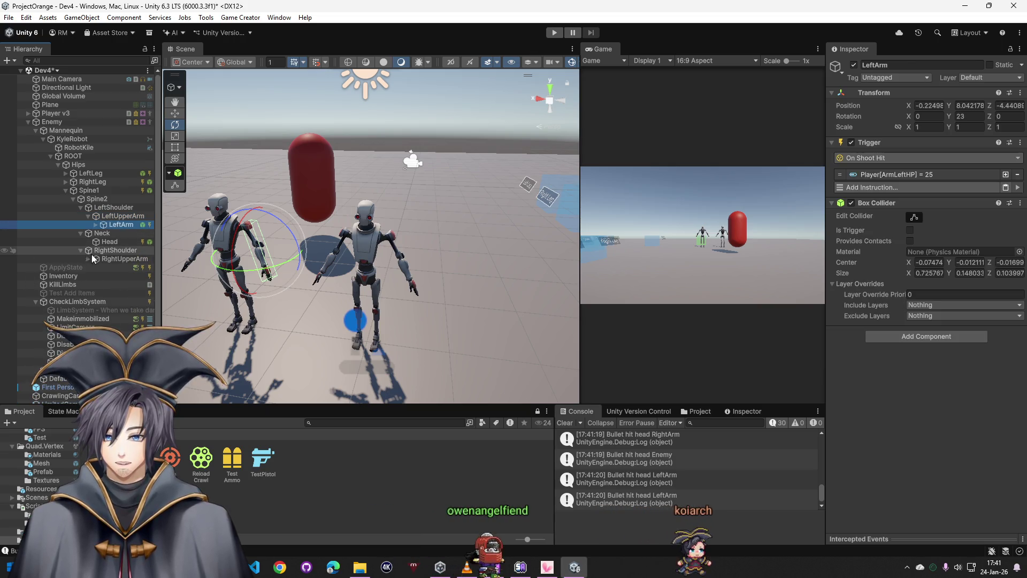
left_click(88, 259)
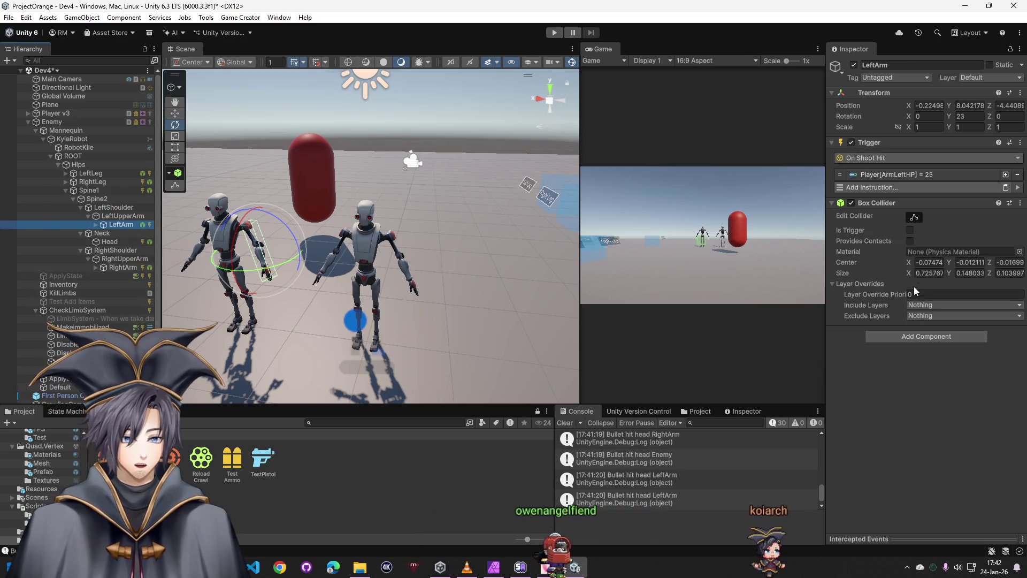
left_click(893, 176)
left_click(927, 191)
type("se")
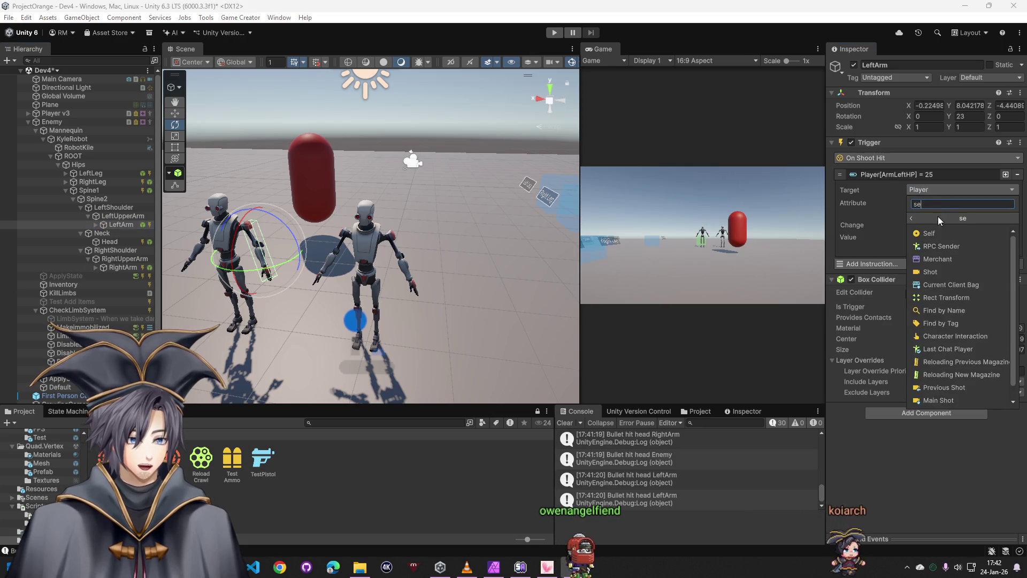
left_click(935, 217)
left_click(921, 224)
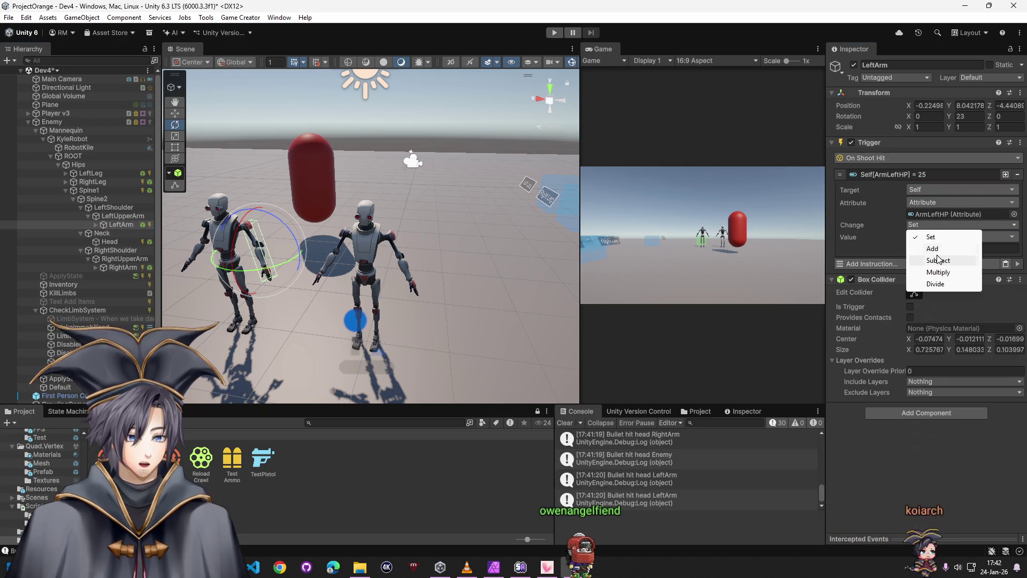
left_click(921, 259)
Make the Head trigger's HP instruction target Self and subtract 25
left_click(115, 243)
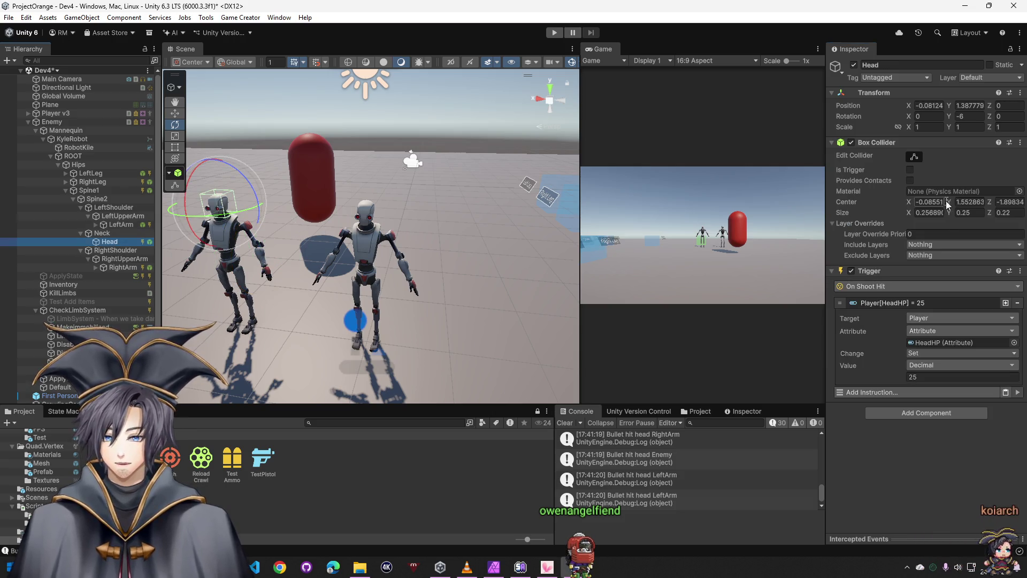
left_click(925, 317)
left_click(929, 361)
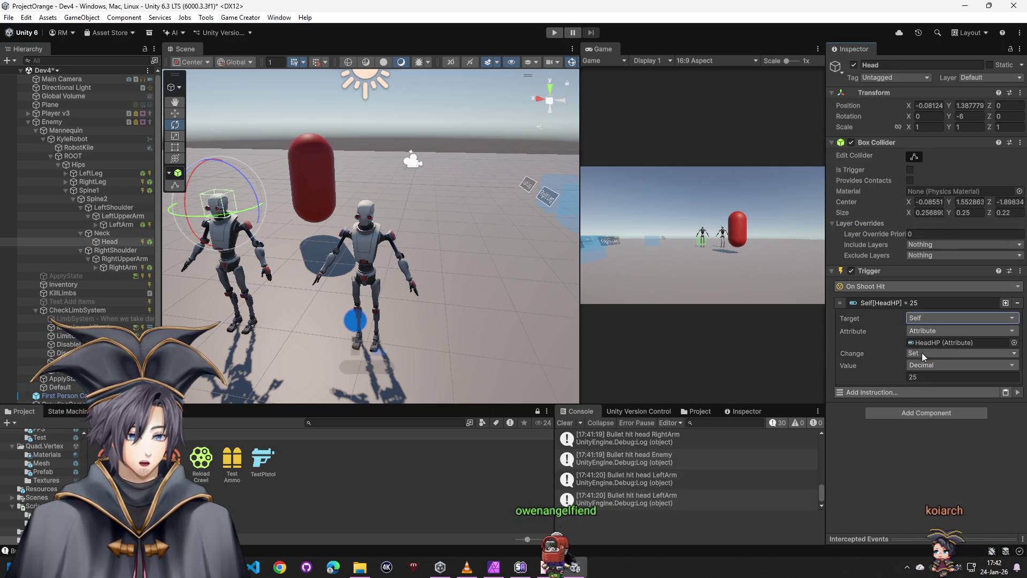
left_click(925, 355)
left_click(937, 389)
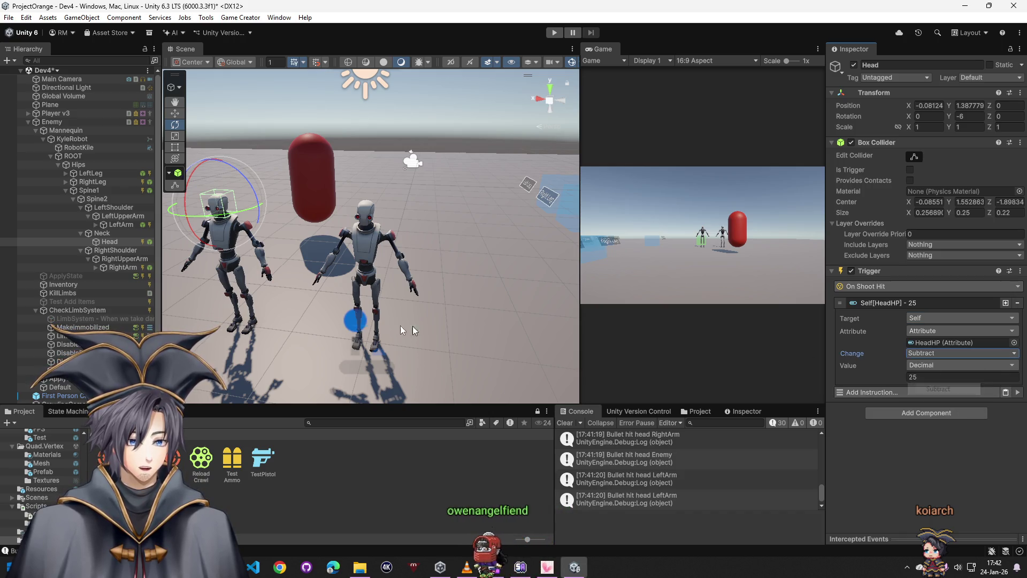
Make the RightArm trigger's HP instruction target Self and subtract 25
left_click(128, 269)
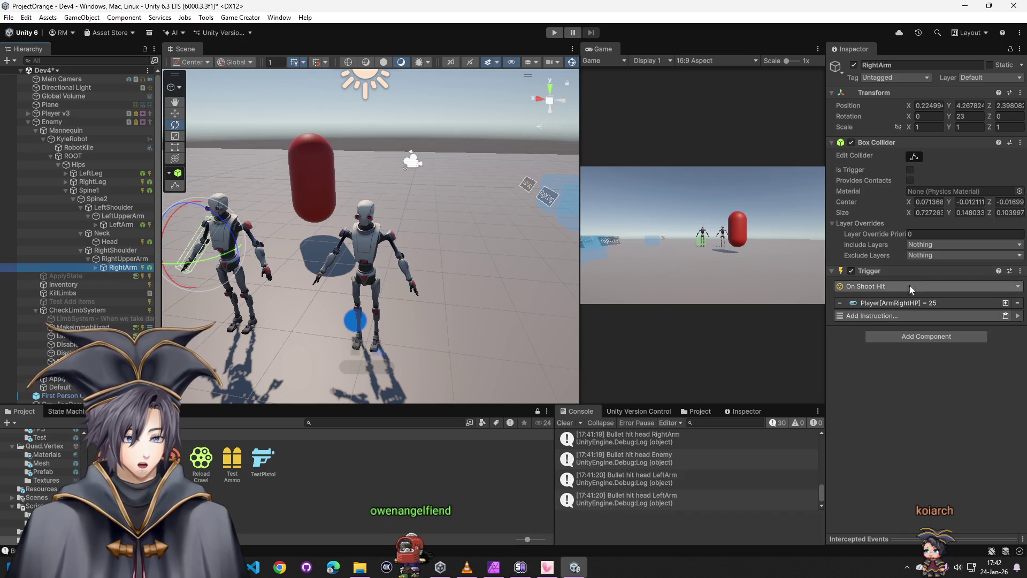
left_click(919, 303)
left_click(923, 322)
left_click(932, 359)
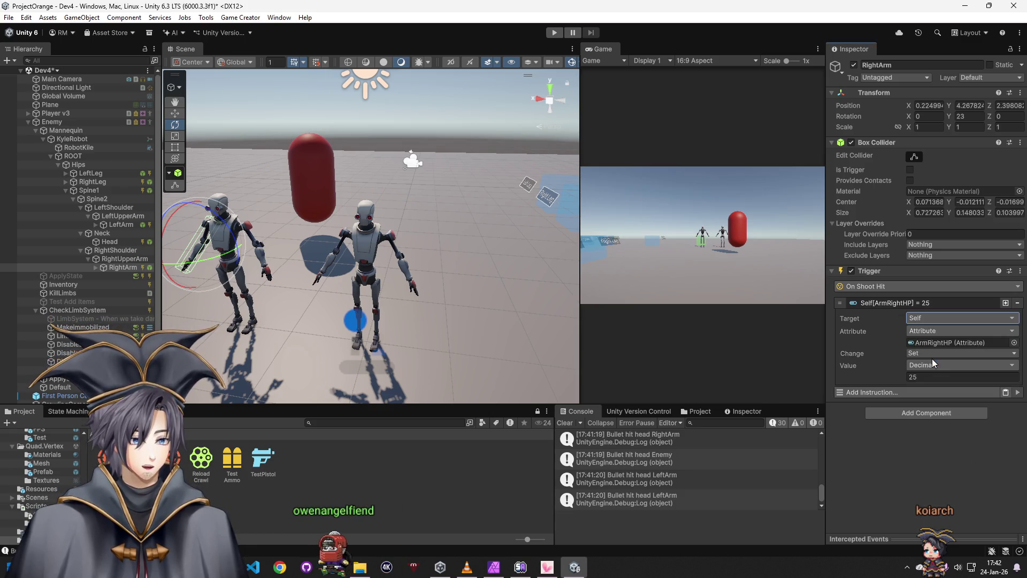
left_click(925, 354)
left_click(938, 388)
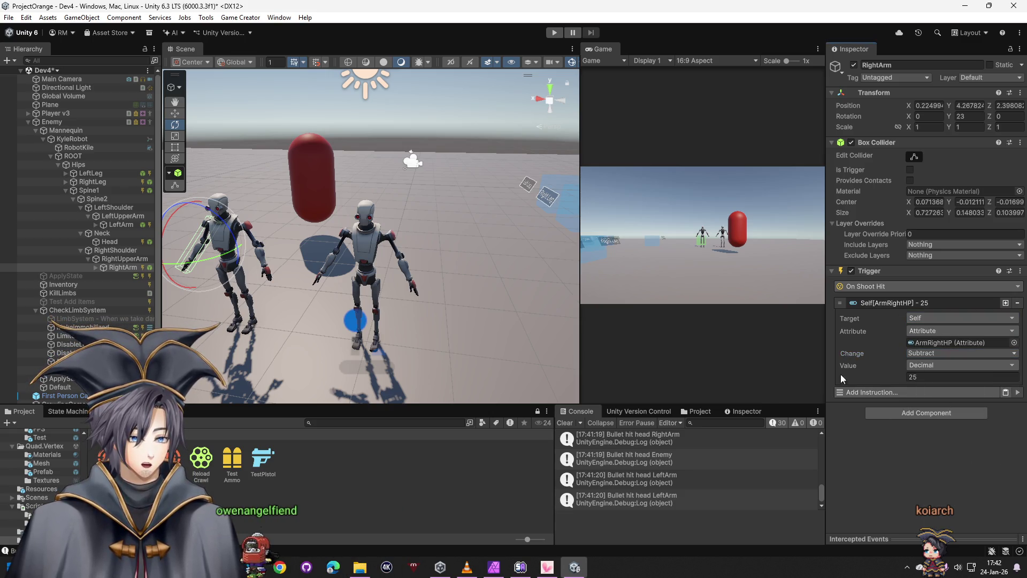
Start play mode, walk to the robot and shoot its left and right legs
left_click(554, 32)
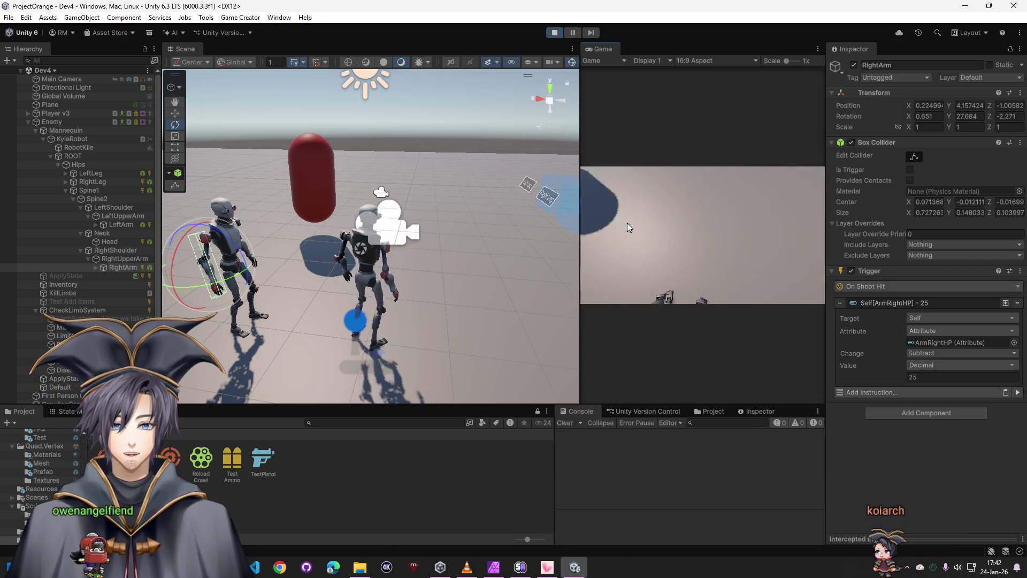
left_click(587, 211)
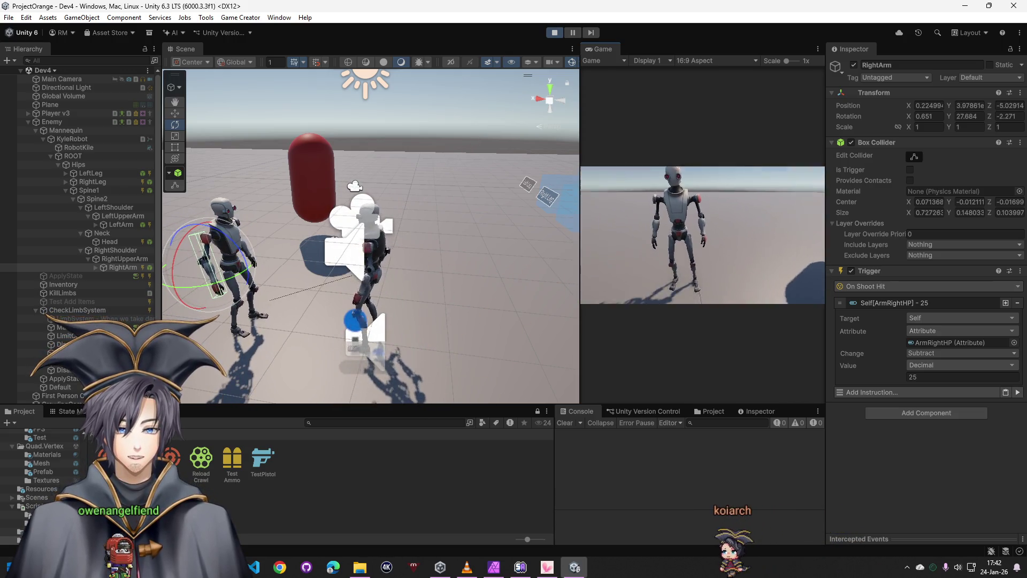
key("w")
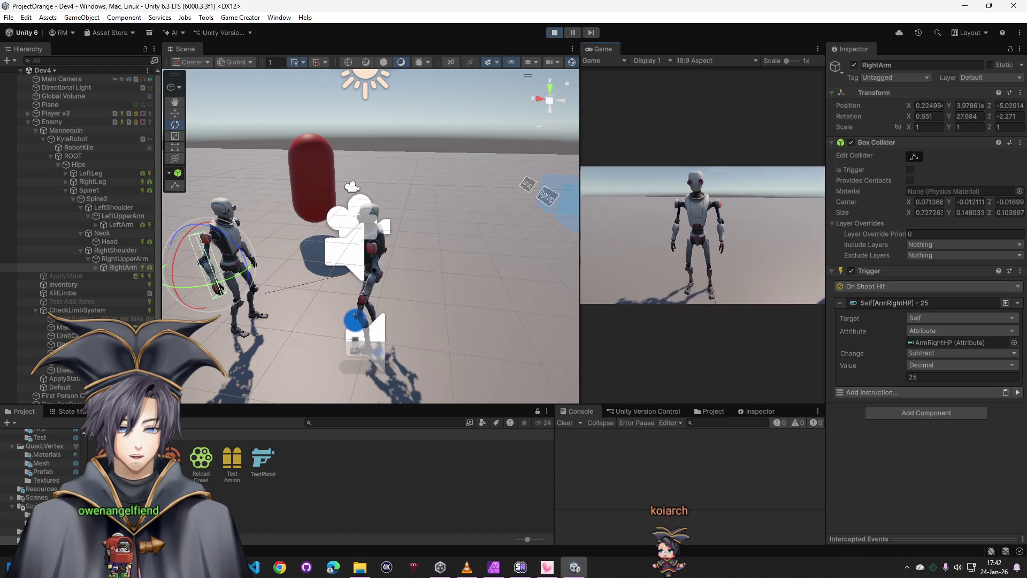
left_click(702, 235)
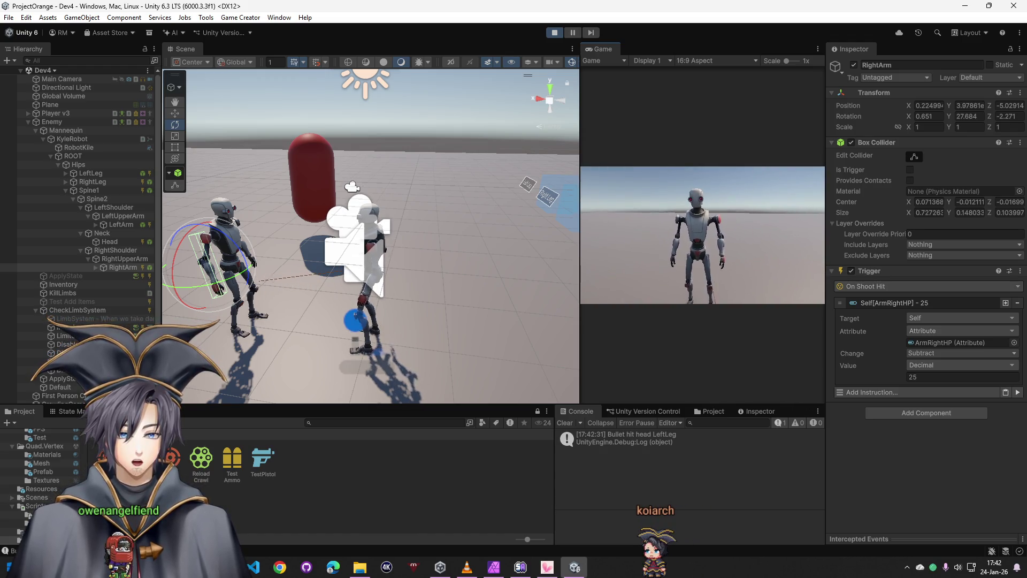
left_click(702, 235)
left_click(702, 235)
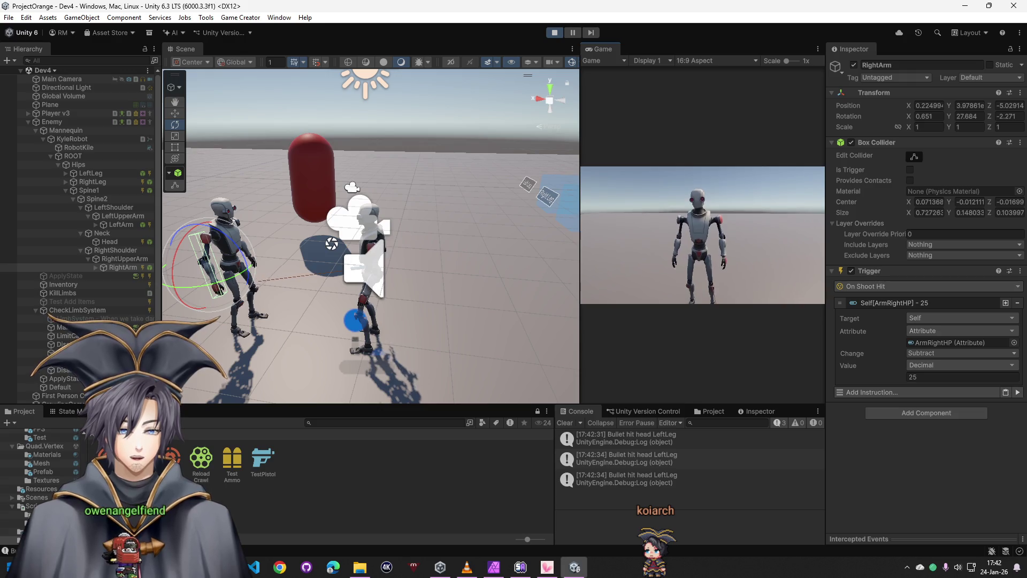
left_click(703, 236)
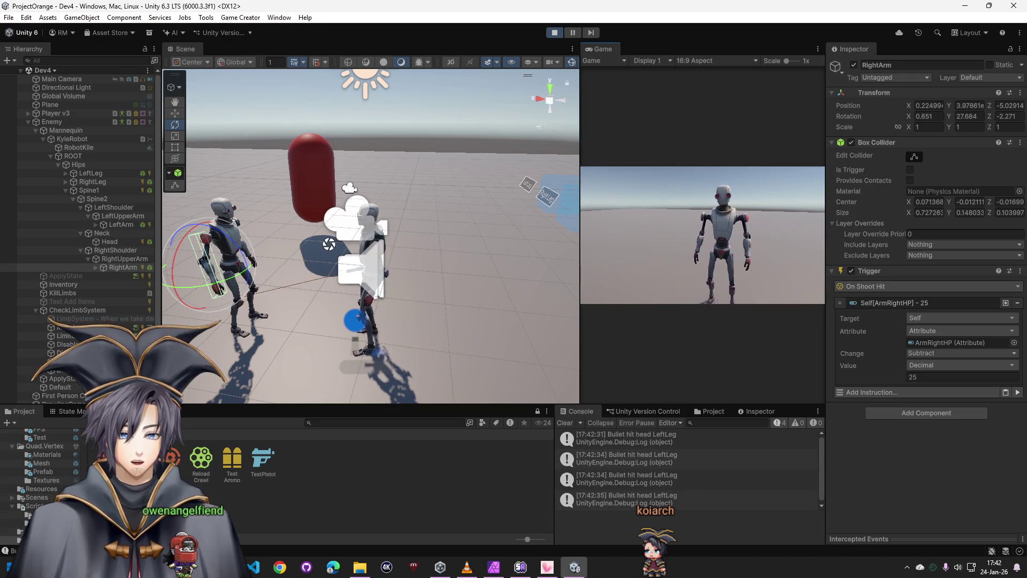
left_click(703, 235)
left_click(703, 235)
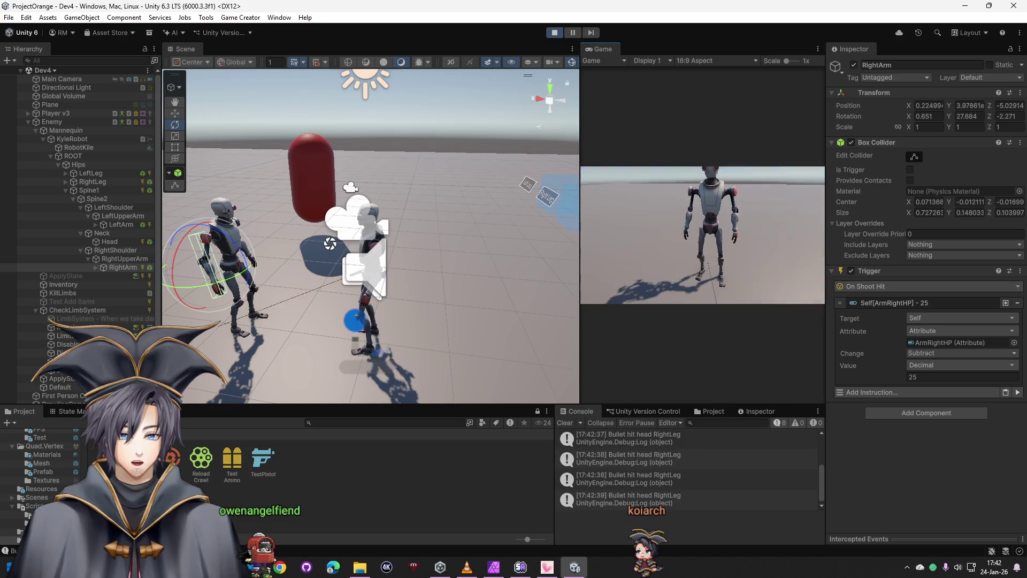
Release control, select Enemy to check its limb HP, then stop the test run
key("super")
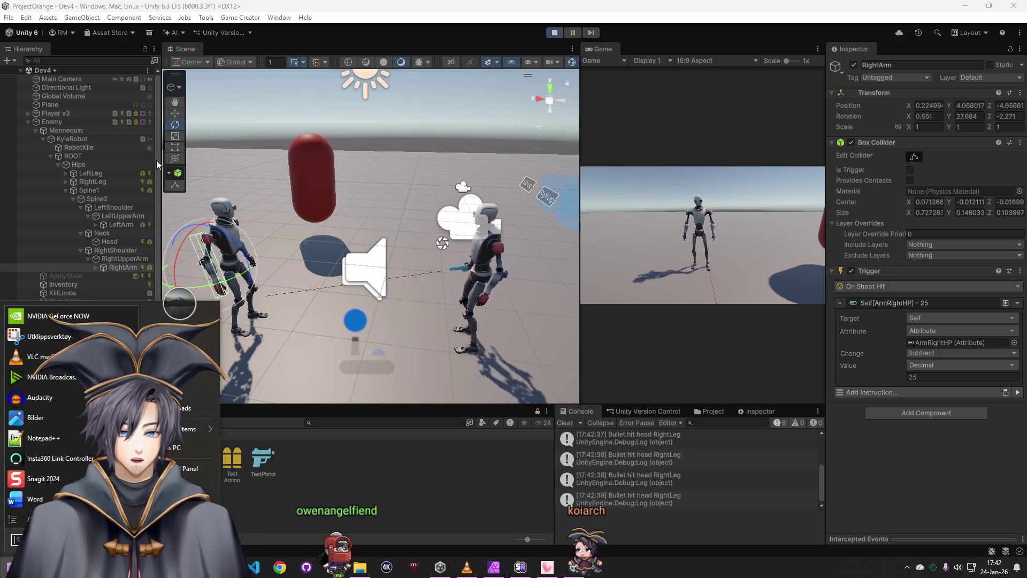
left_click(52, 122)
scroll(859, 341, "down", 5)
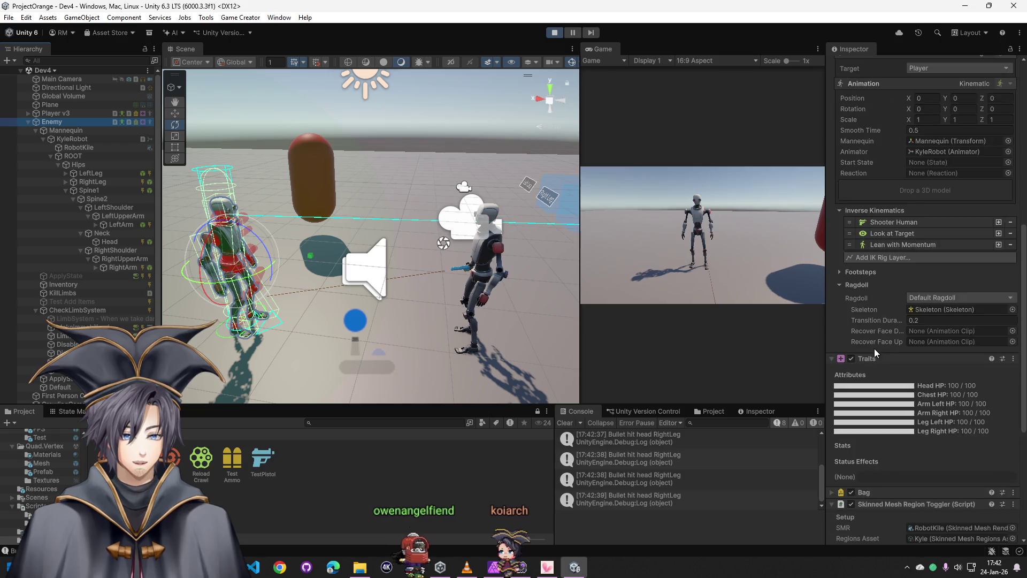
scroll(873, 348, "down", 5)
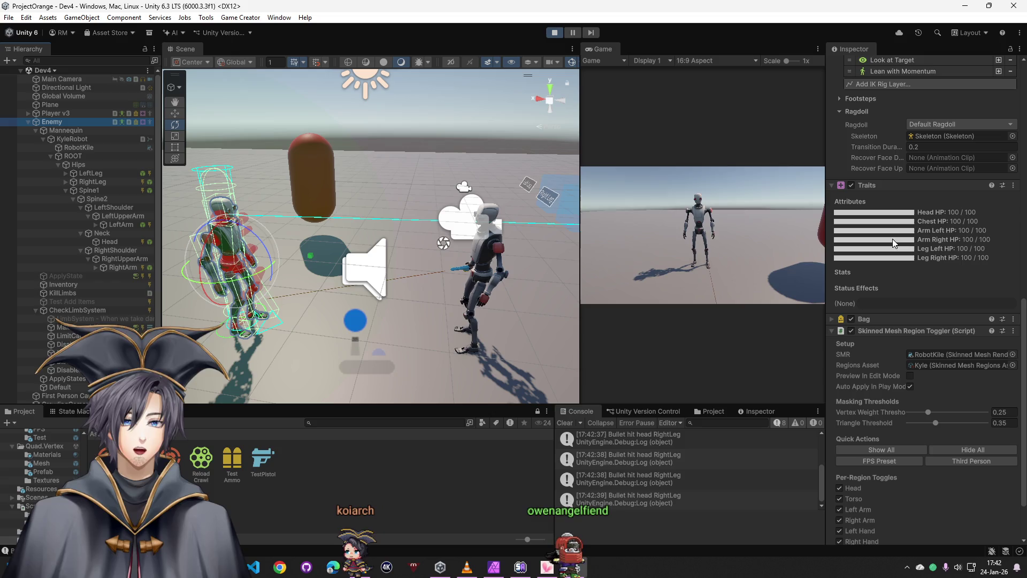
left_click(557, 35)
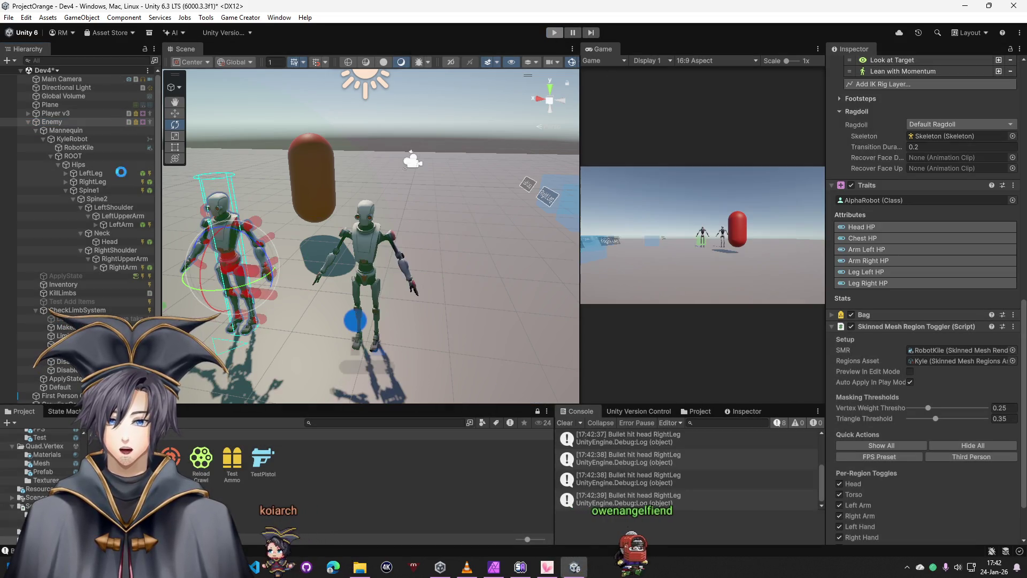
Set LeftLeg's hit instruction target to Game Object Enemy and start a play test
left_click(95, 174)
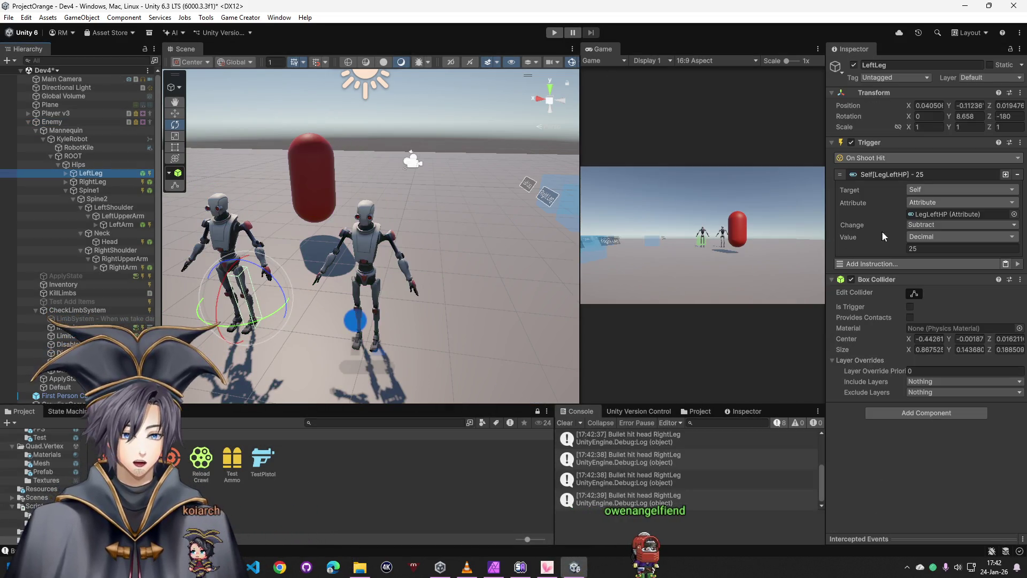
left_click(923, 191)
type("gan")
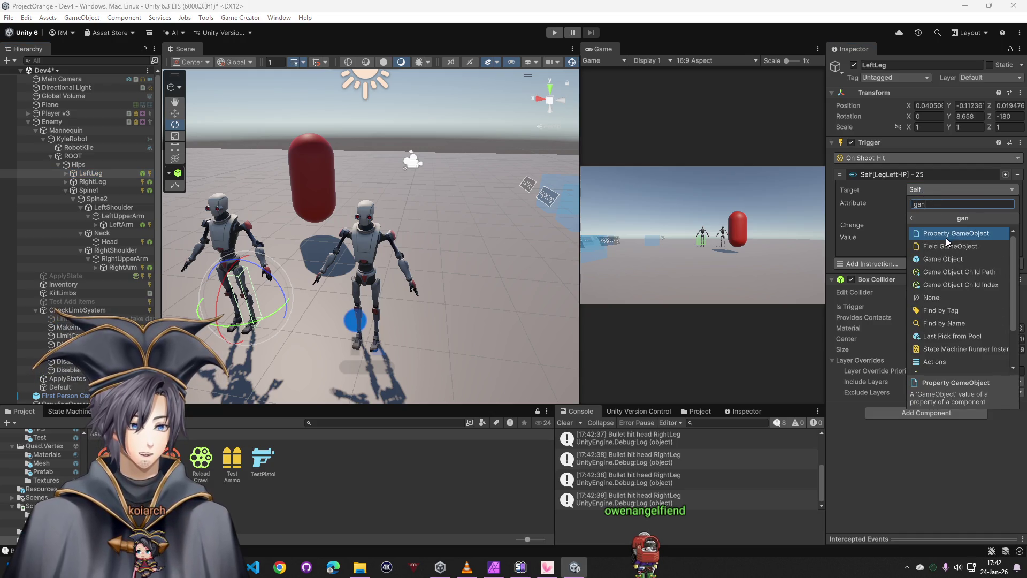
left_click(940, 259)
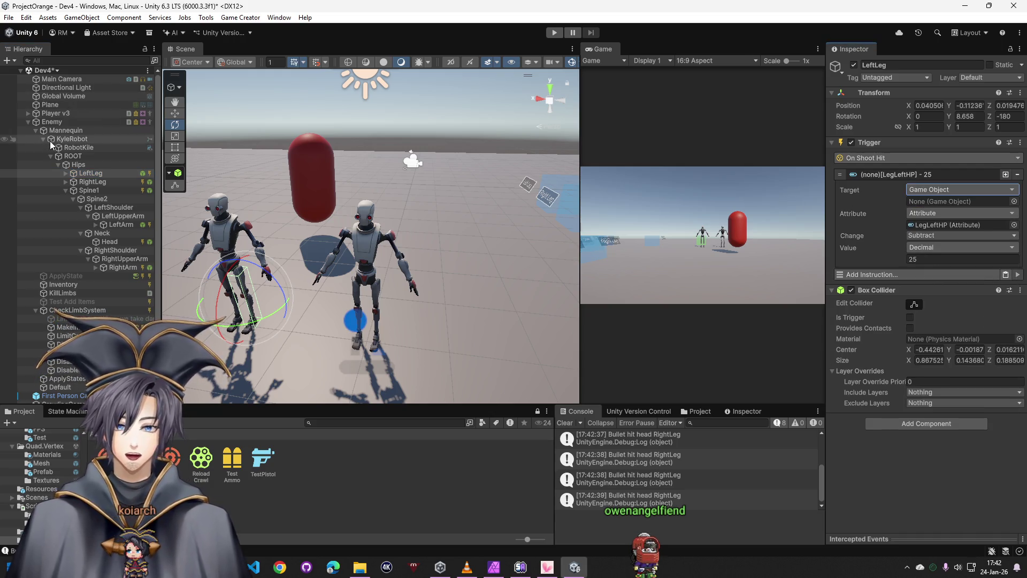
left_click_drag(947, 203, 948, 203)
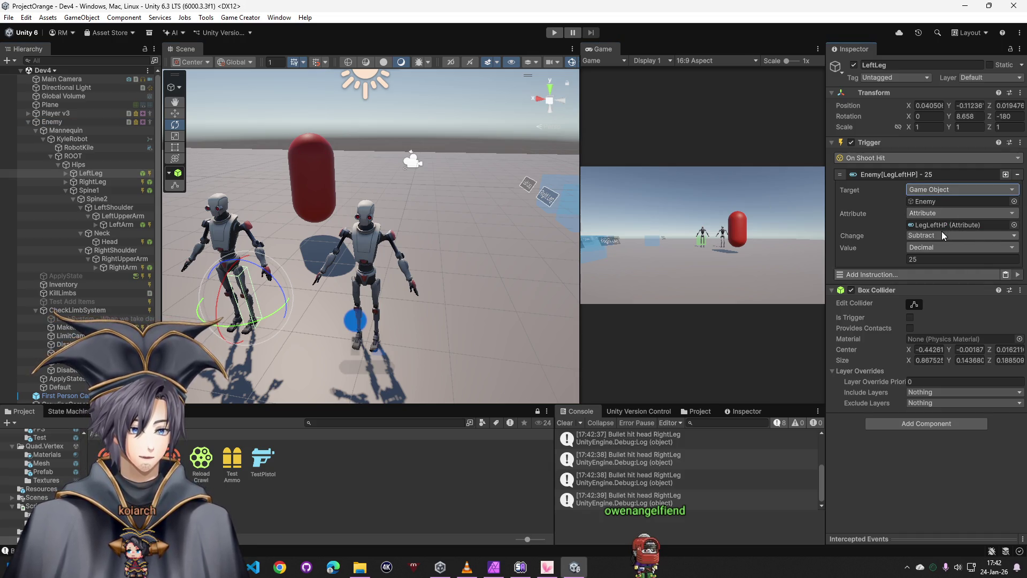
left_click(553, 33)
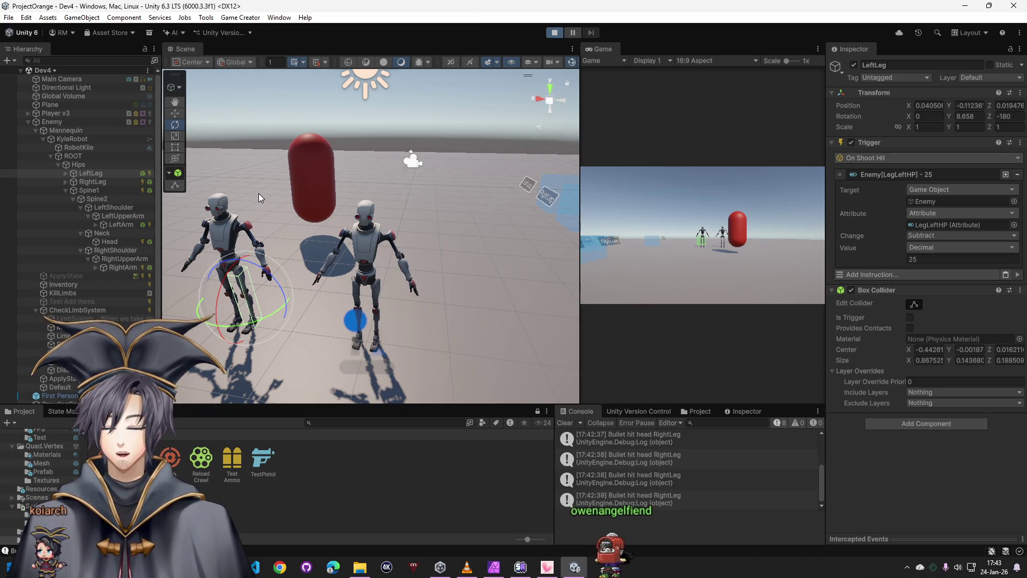
Shoot the robot's left leg, select Enemy to see Leg Left HP at 75, then stop playing
right_click(528, 235)
left_click(663, 200)
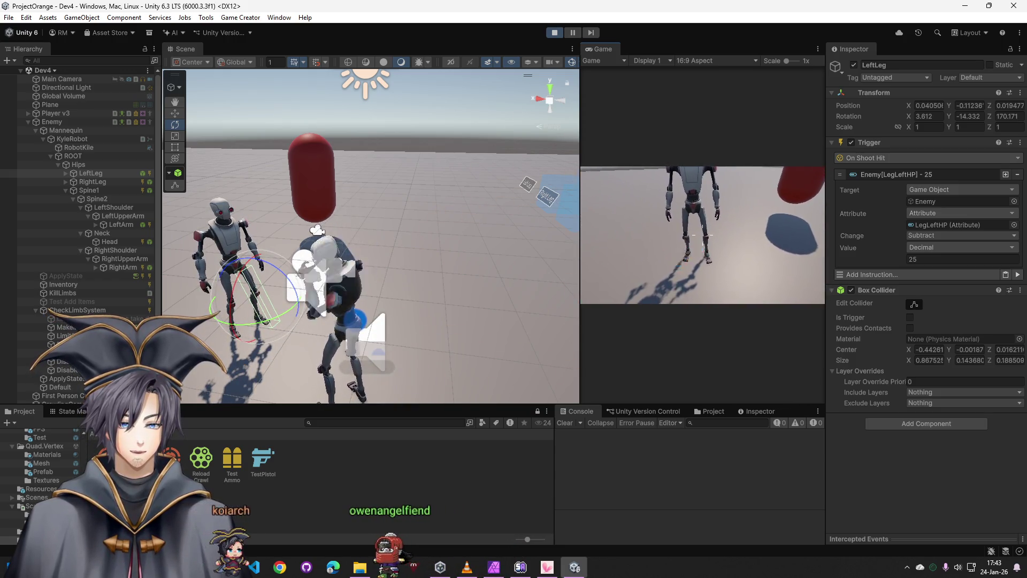
left_click(703, 235)
key("Escape")
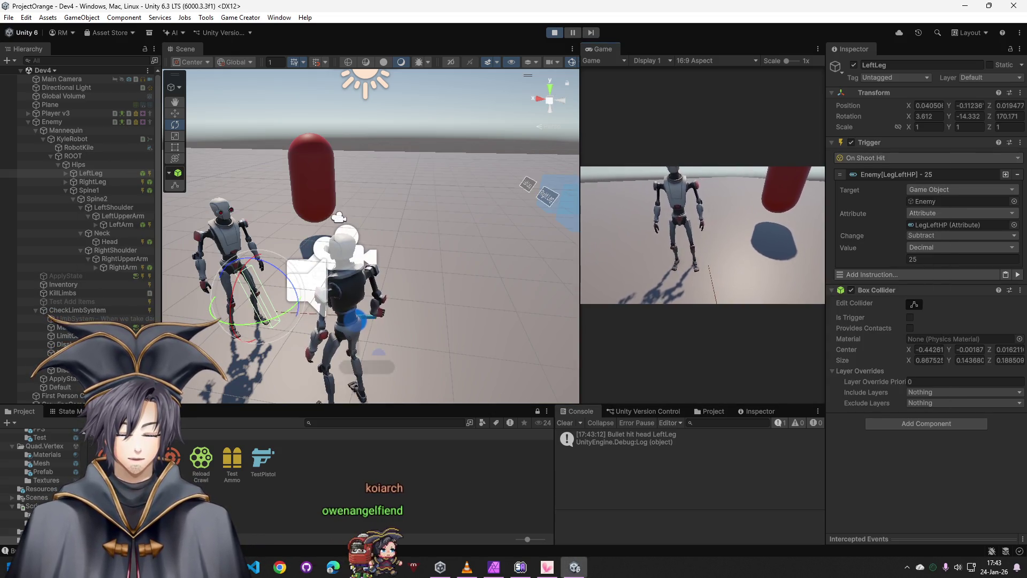
left_click(59, 123)
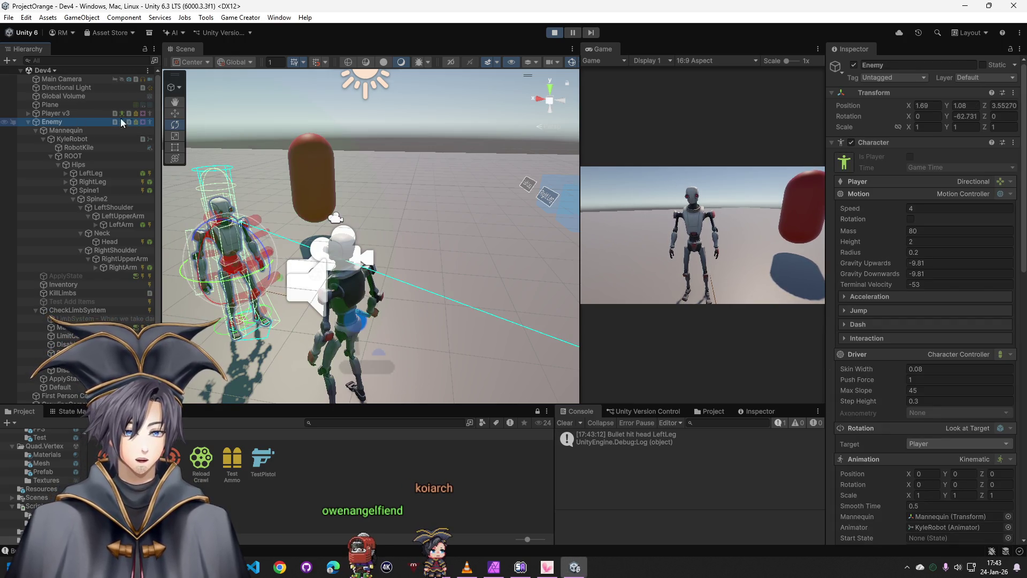
scroll(886, 333, "down", 3)
scroll(885, 333, "down", 3)
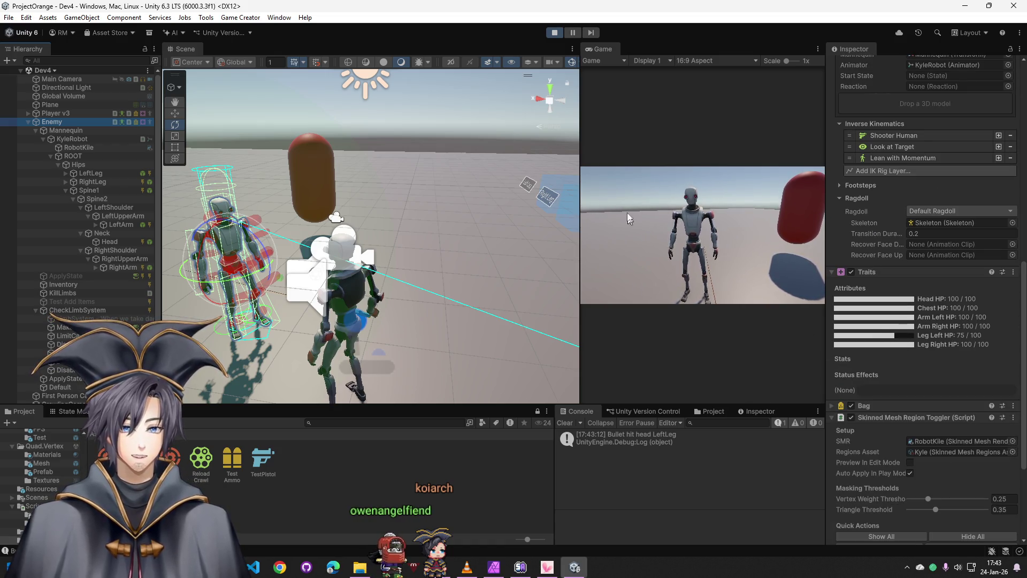
left_click(553, 34)
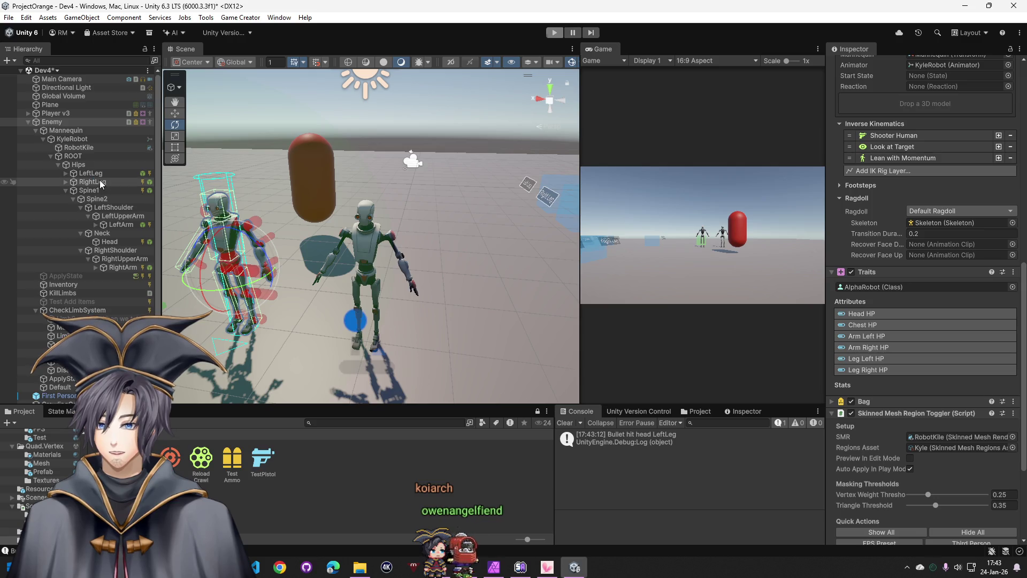
Set RightLeg and Spine1 chest triggers to target a Game Object and drag Enemy into the chest slot
left_click(101, 181)
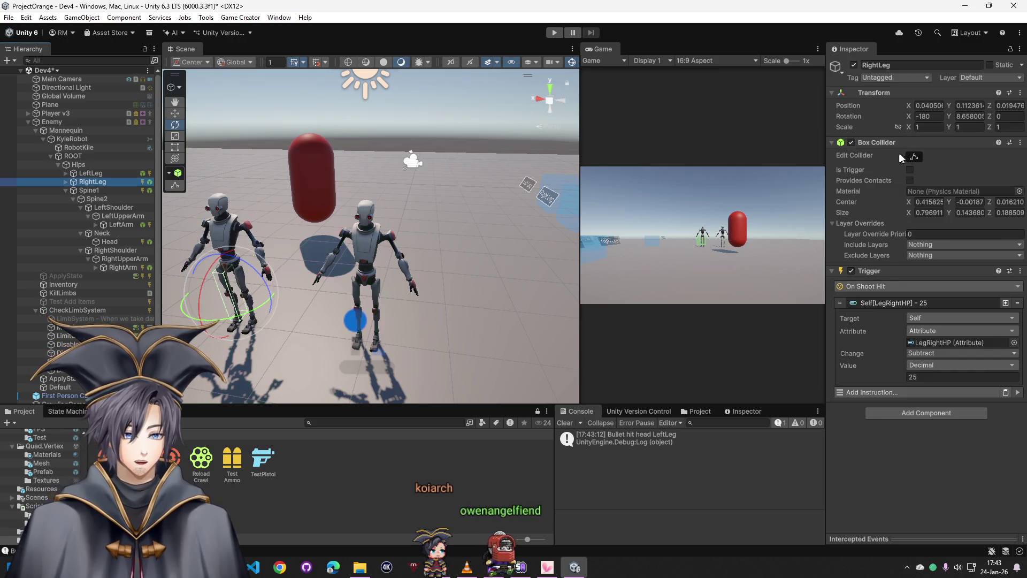
left_click(929, 321)
type("game")
left_click(943, 387)
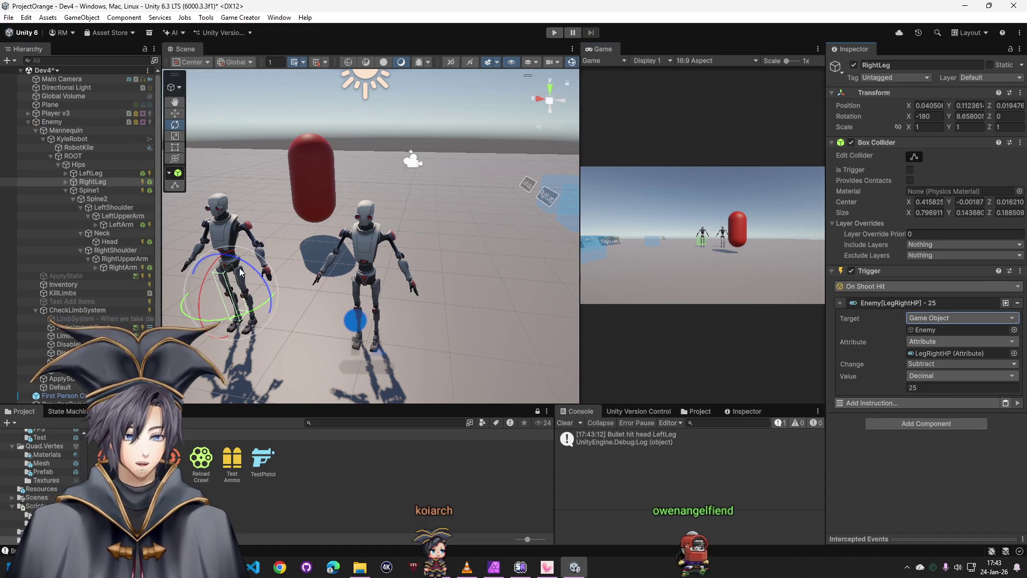
left_click(88, 191)
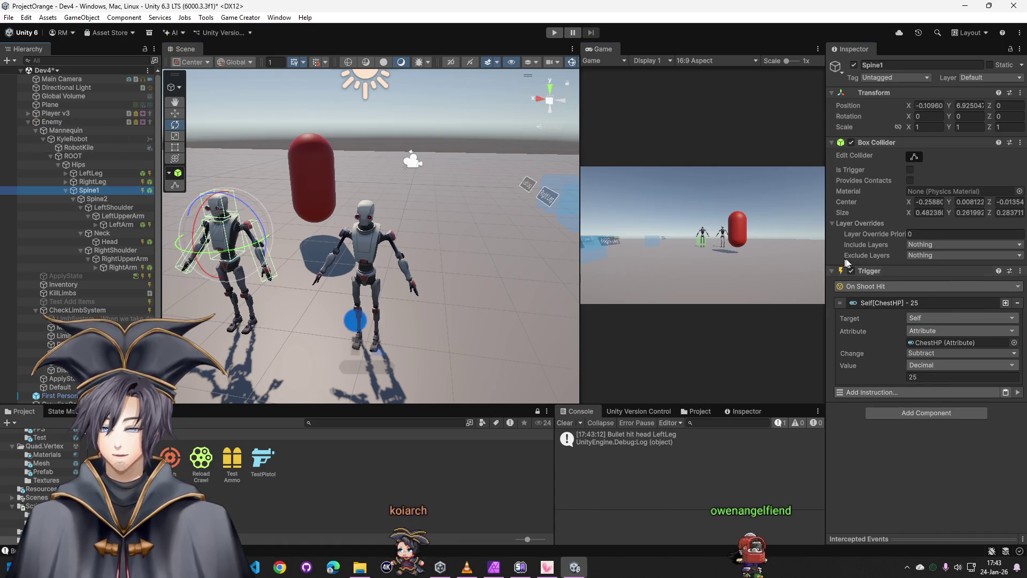
left_click(927, 319)
type("game")
left_click(943, 387)
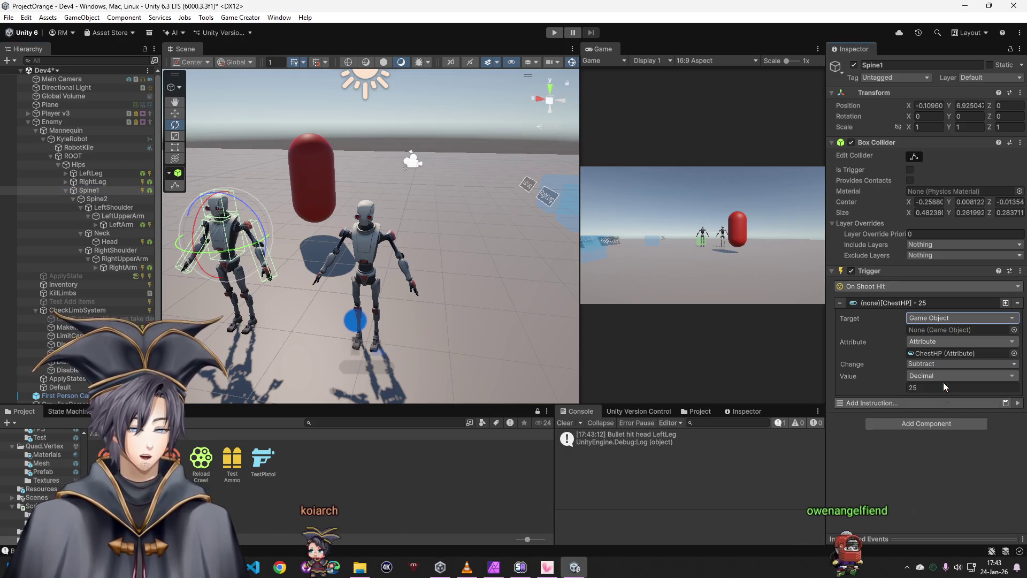
left_click_drag(145, 200, 924, 337)
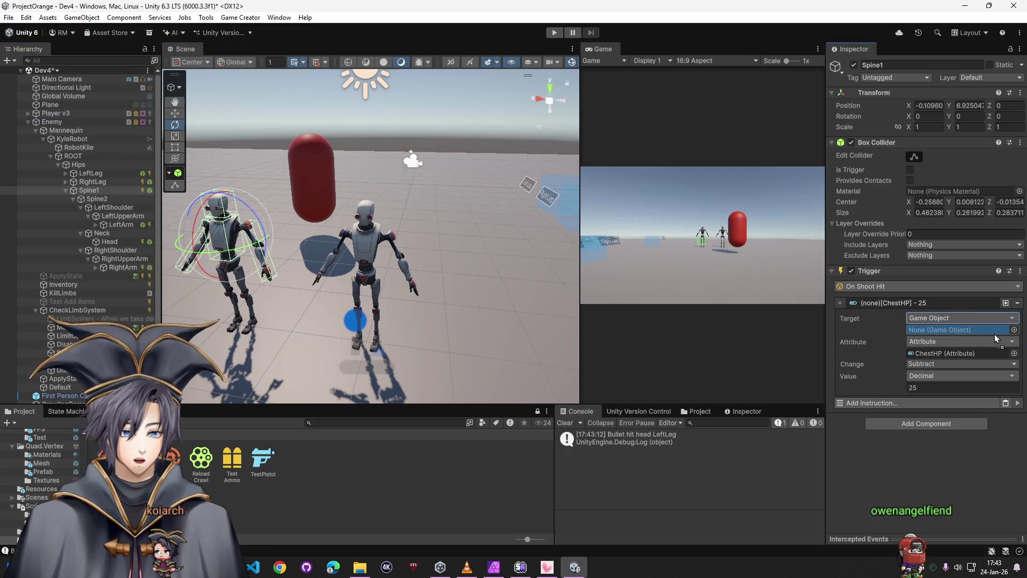
left_click_drag(994, 334, 991, 332)
left_click(103, 180)
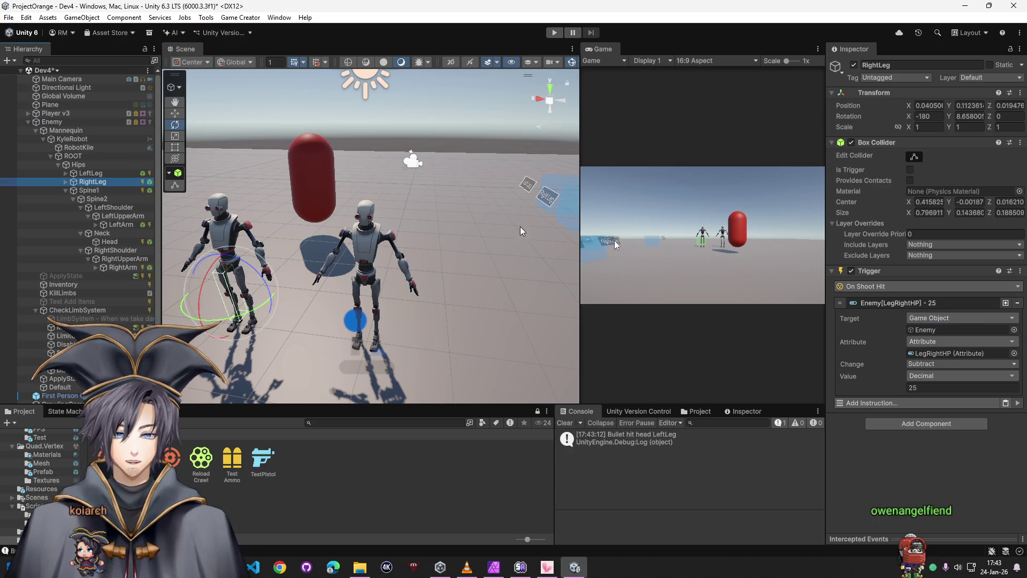
Set the LeftArm trigger's target to Game Object Enemy
left_click(122, 224)
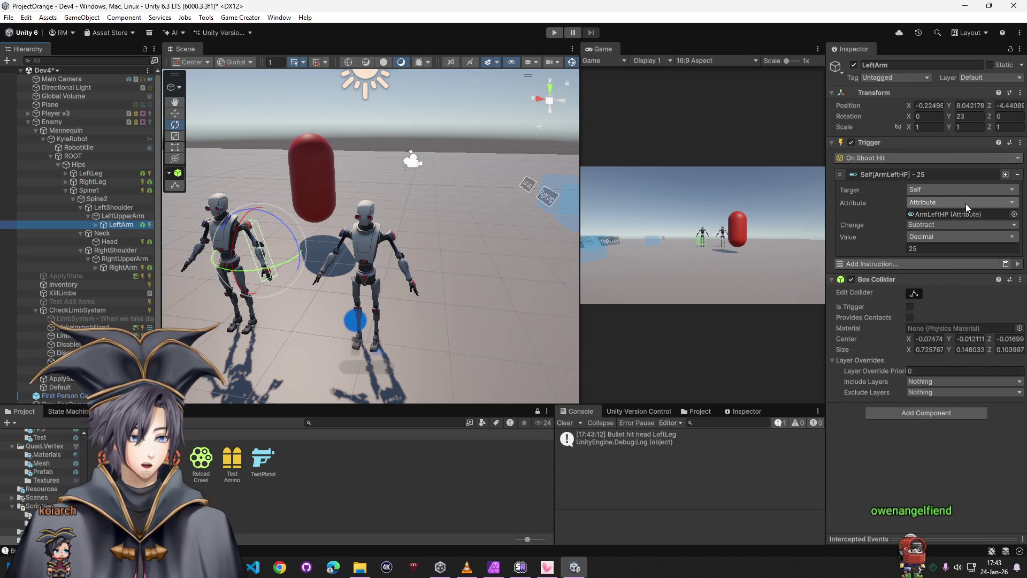
left_click(1001, 189)
type("game")
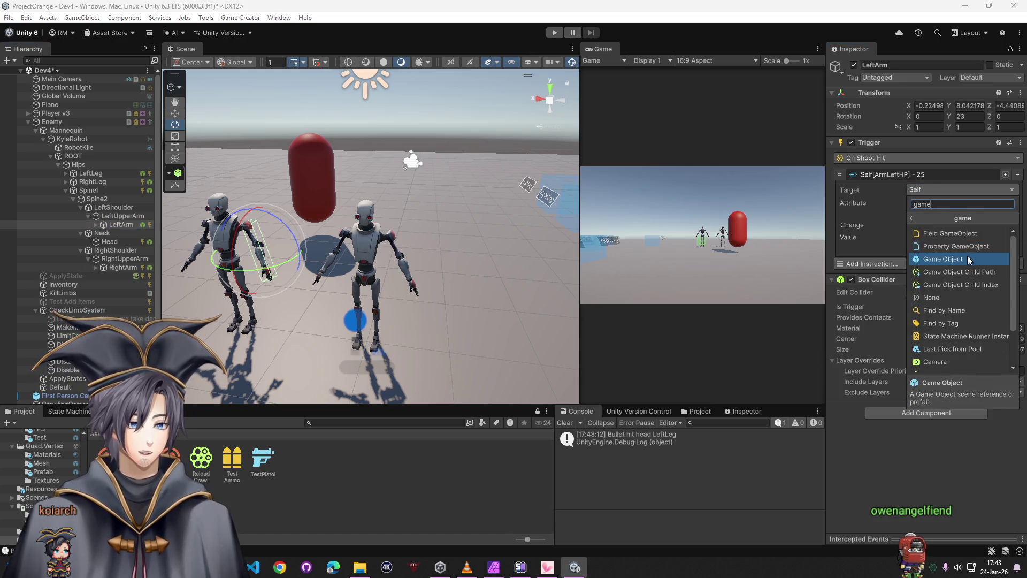
left_click(967, 257)
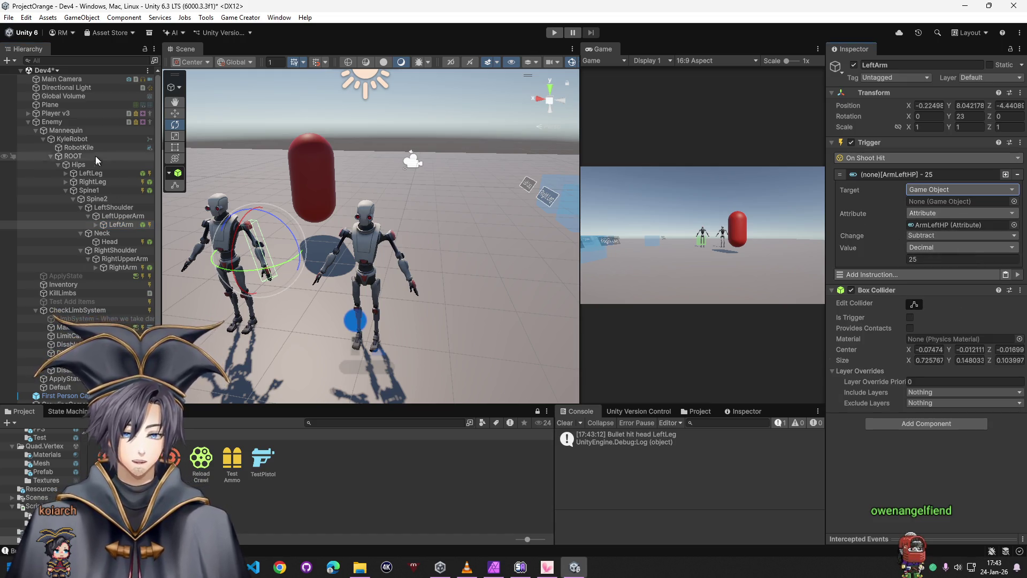
left_click_drag(163, 122, 959, 201)
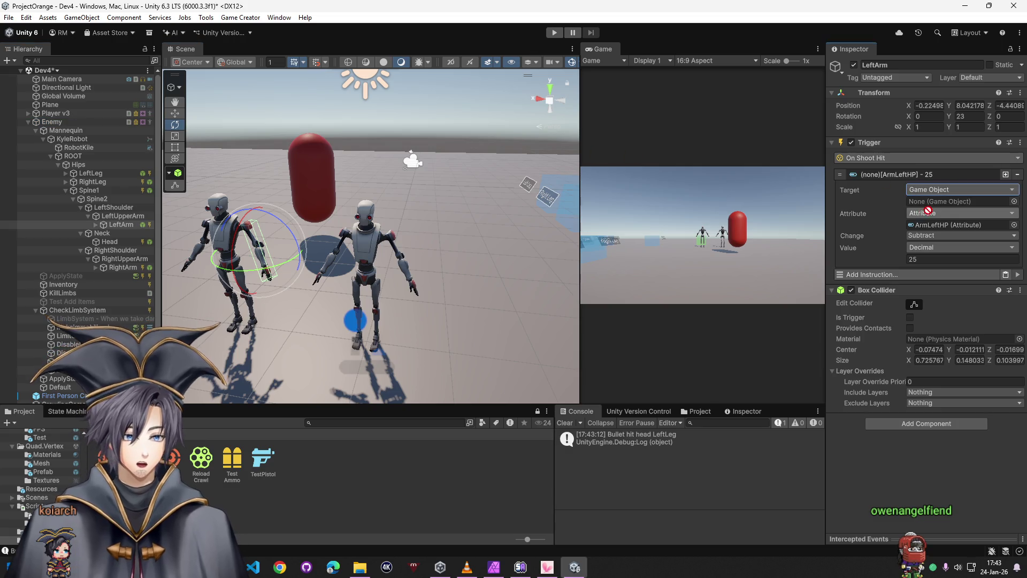
Set the Head trigger's target to Game Object Enemy, check RightArm, and start play mode
left_click(110, 242)
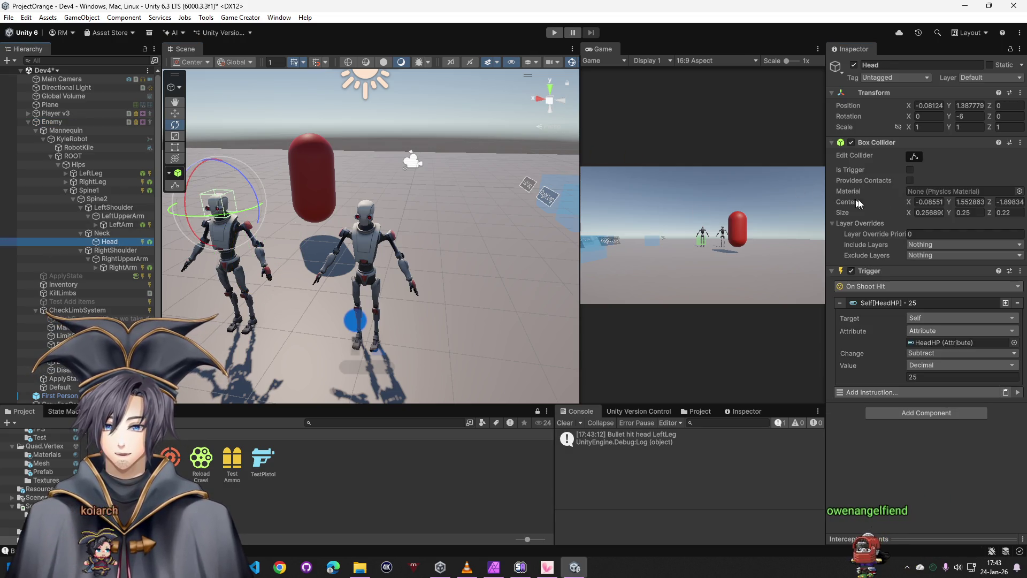
left_click(927, 320)
left_click(945, 367)
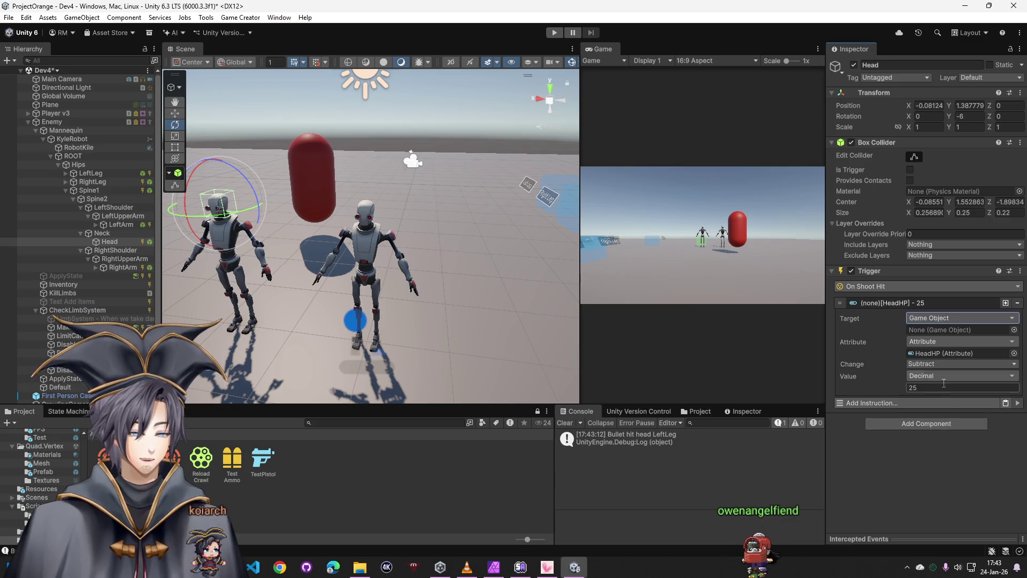
left_click_drag(51, 122, 935, 330)
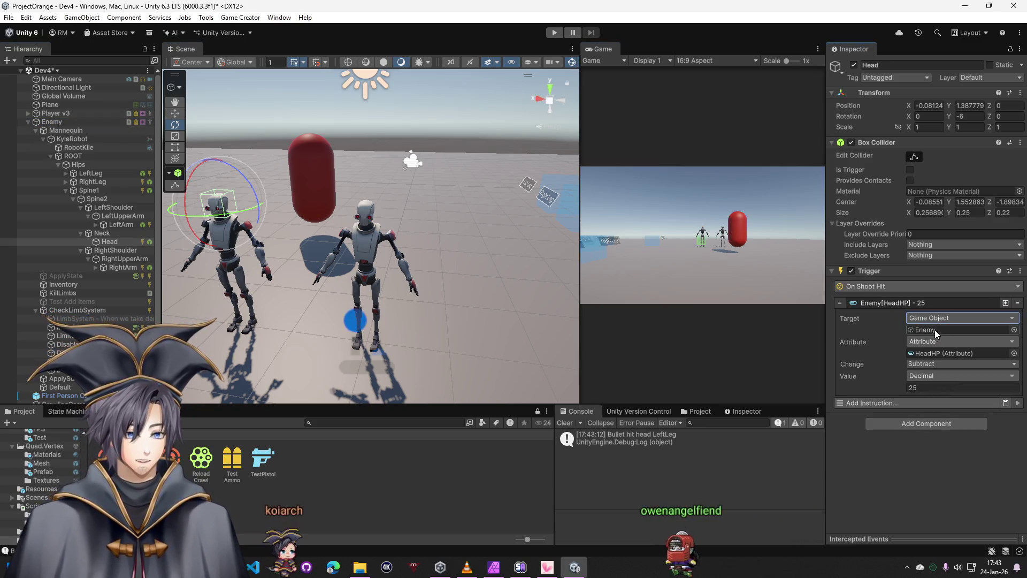
left_click(120, 265)
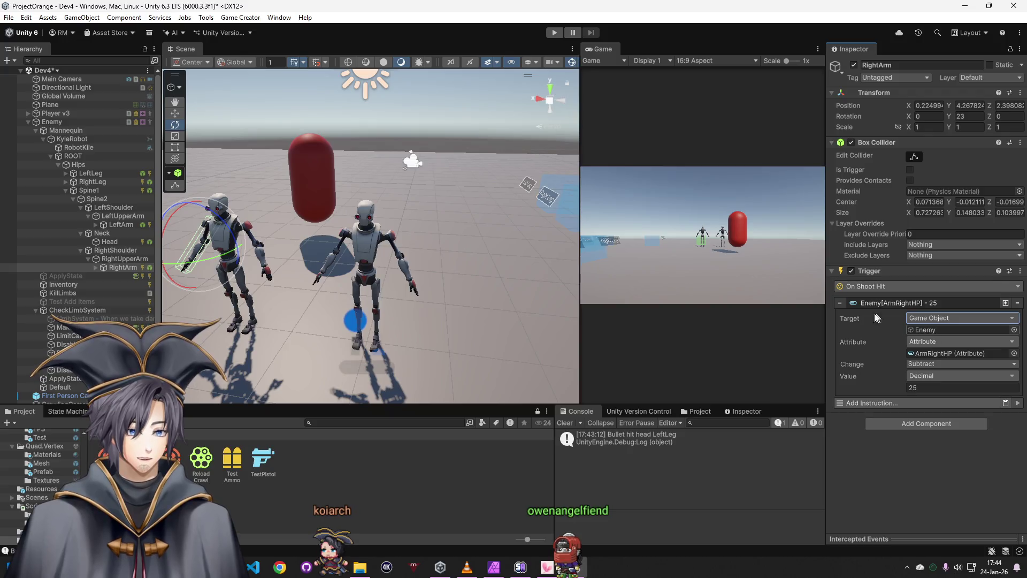
left_click(554, 32)
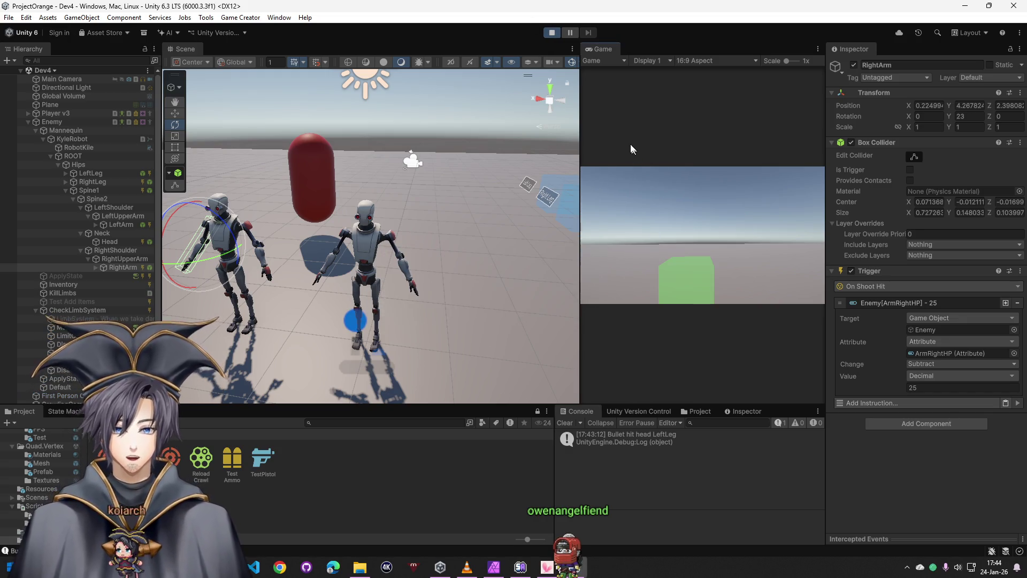
Walk toward and shoot the enemy, select Enemy to see both arm HP at 75, then stop play mode
key("w")
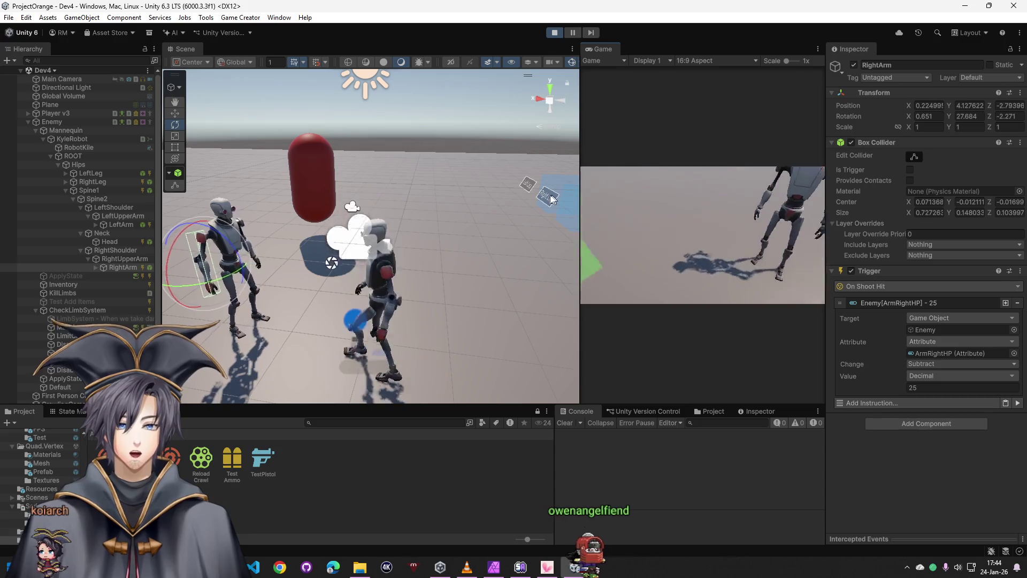
key("w")
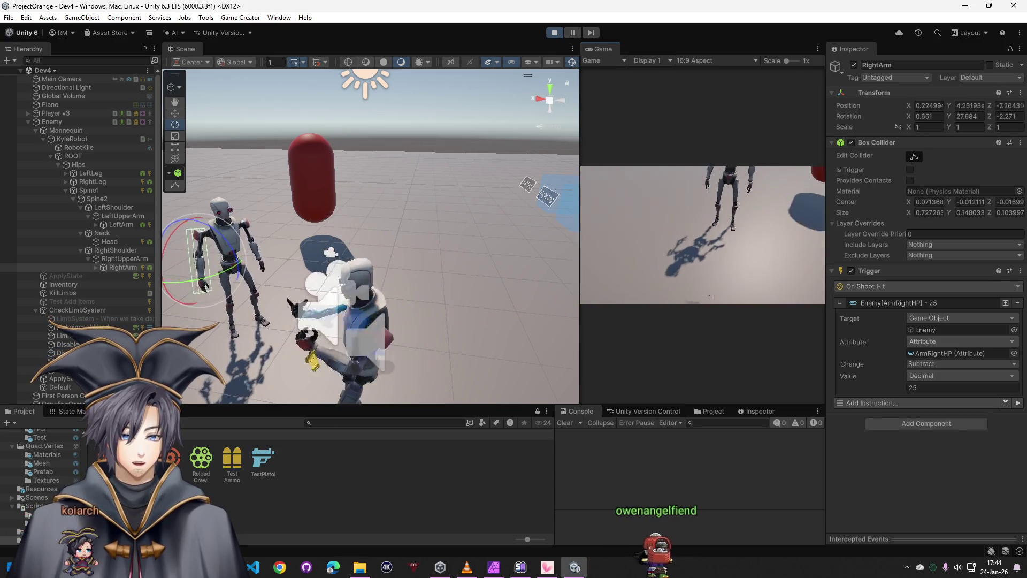
left_click(52, 122)
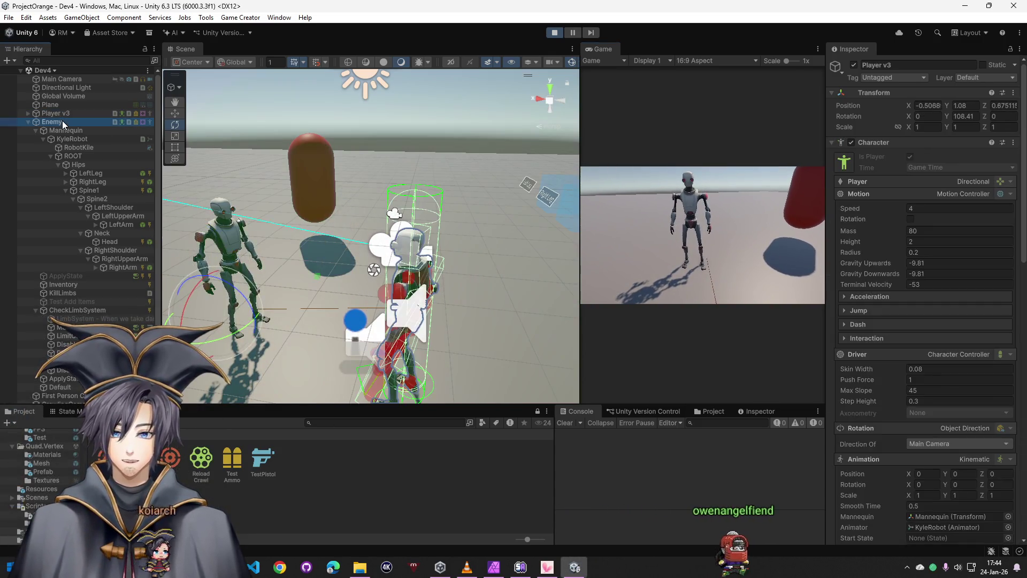
scroll(900, 339, "down", 5)
scroll(896, 350, "down", 5)
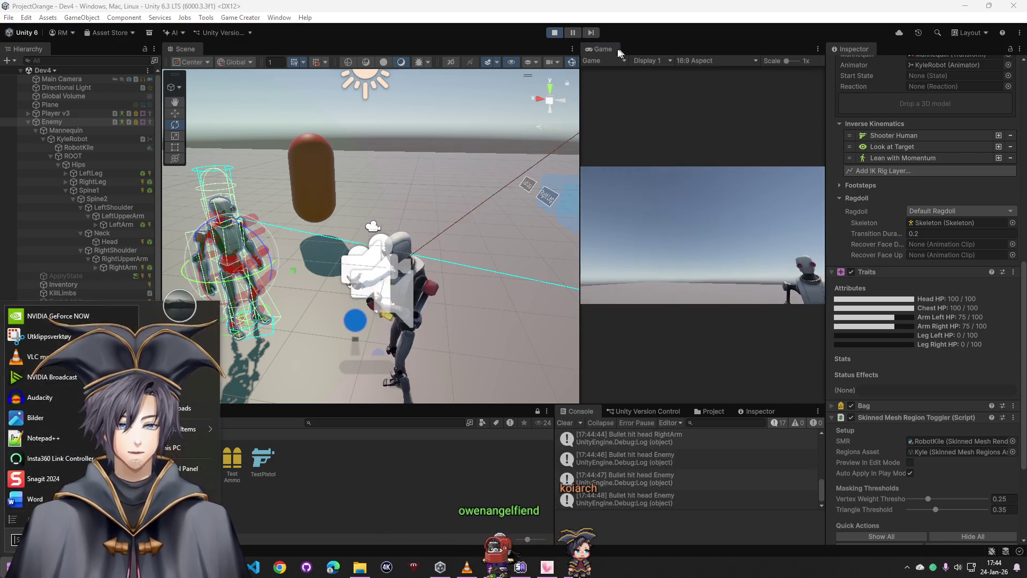
left_click(555, 33)
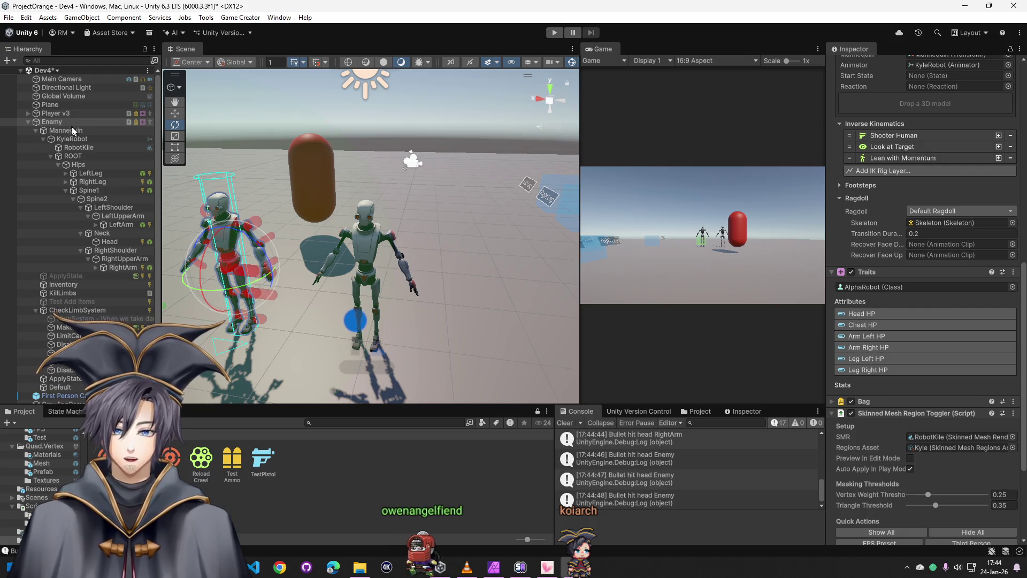
scroll(923, 283, "up", 1)
scroll(923, 284, "up", 2)
scroll(924, 283, "up", 1)
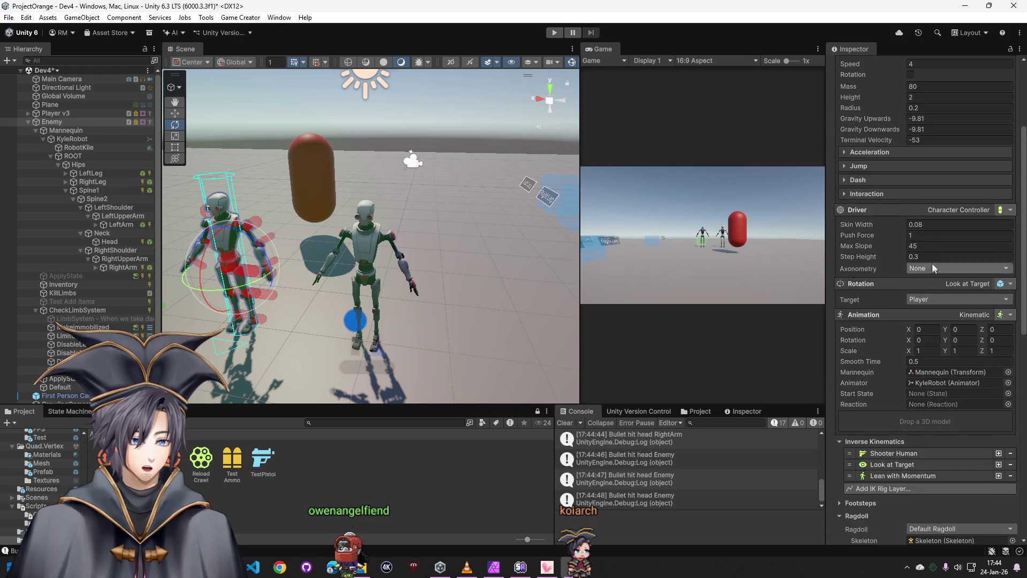
scroll(924, 283, "up", 1)
Set the Enemy character's motion radius to 0.01
left_click(926, 195)
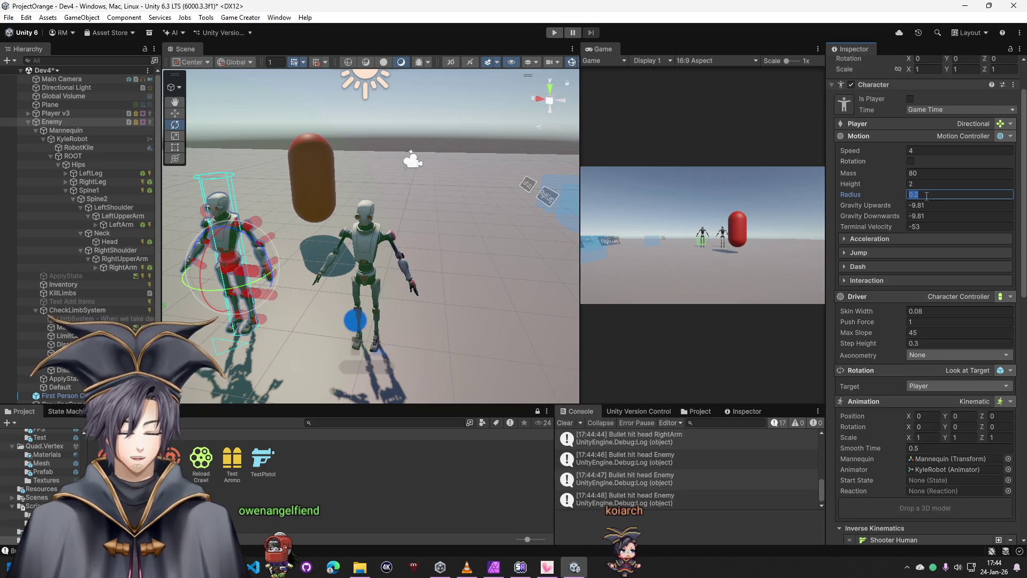
type("0.01")
key("Return")
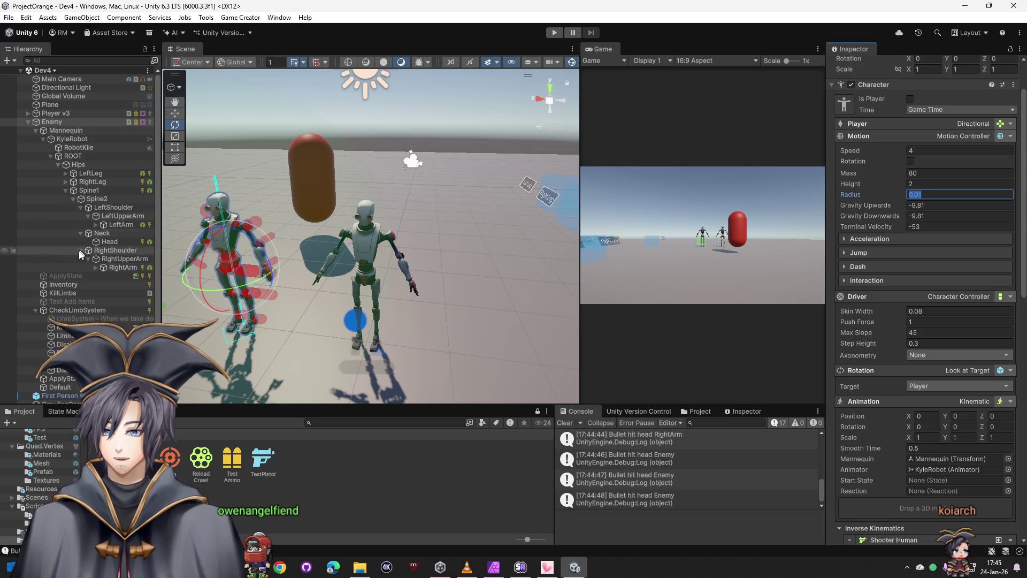
Remove the Trigger component from the CheckLimbSystem object
left_click(74, 293)
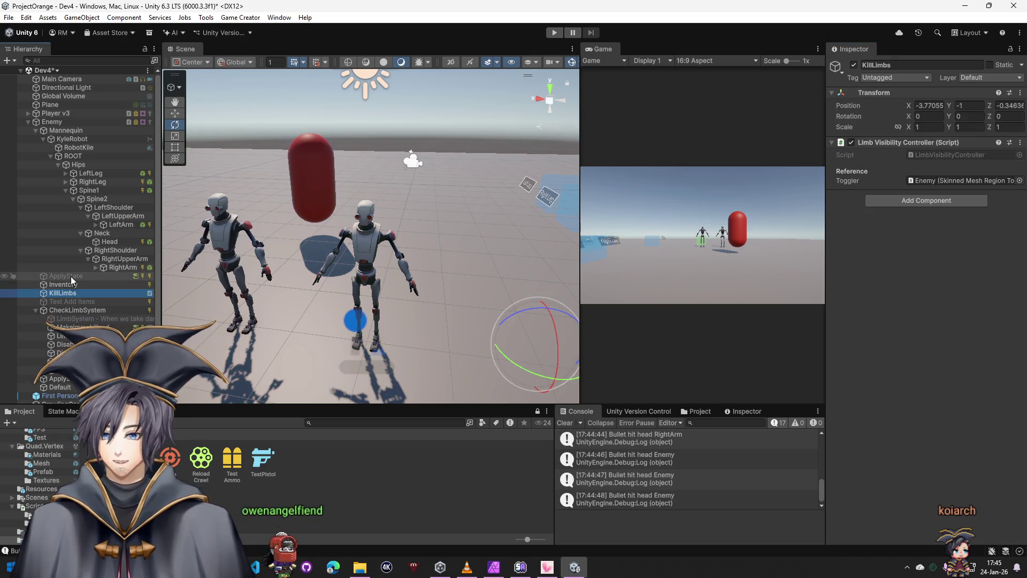
left_click(73, 311)
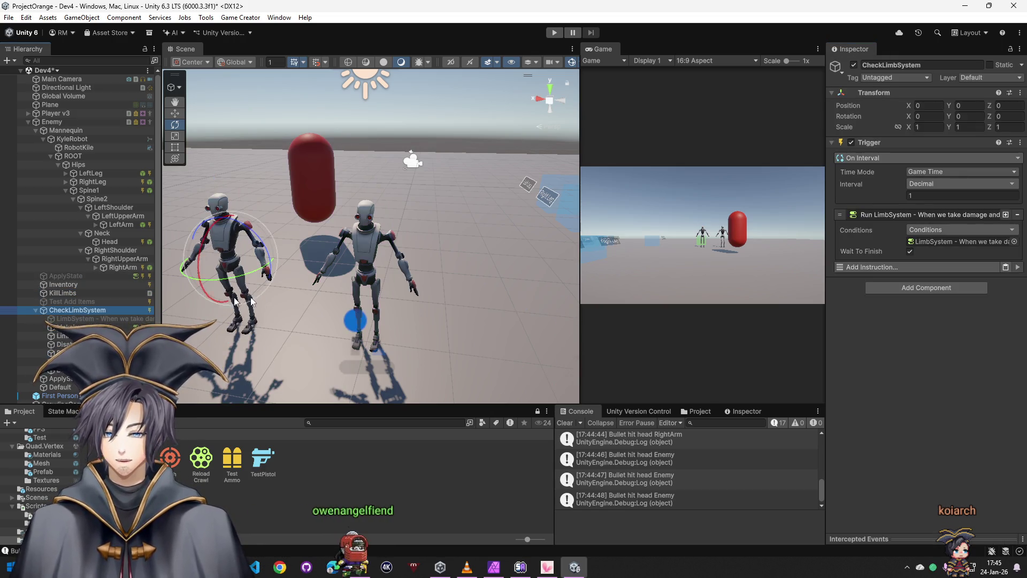
left_click(939, 242)
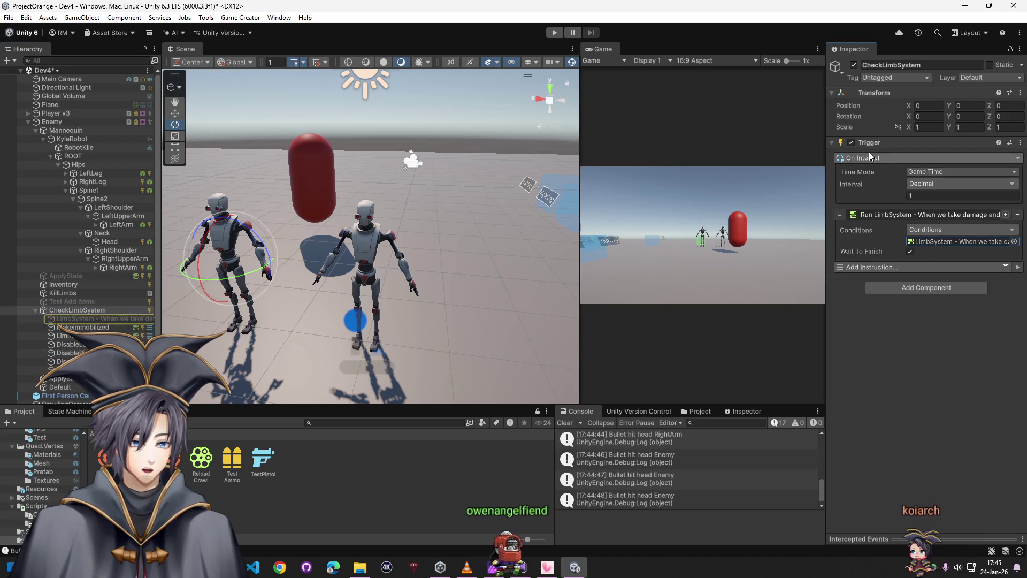
right_click(879, 143)
left_click(926, 191)
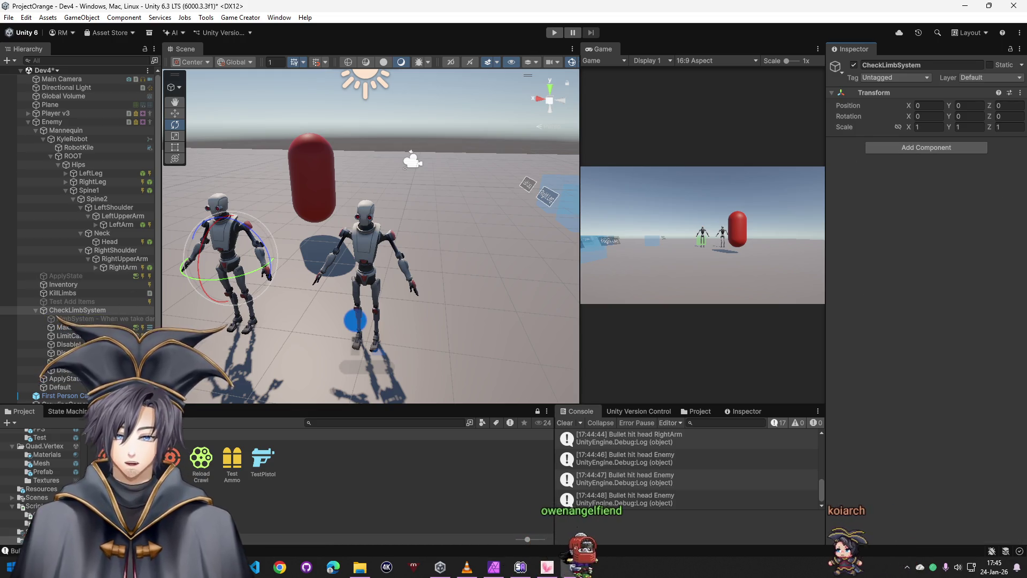
Bring up MakeImmobilized and then the ApplyStates condition checks in the Inspector
left_click(93, 326)
scroll(93, 327, "down", 4)
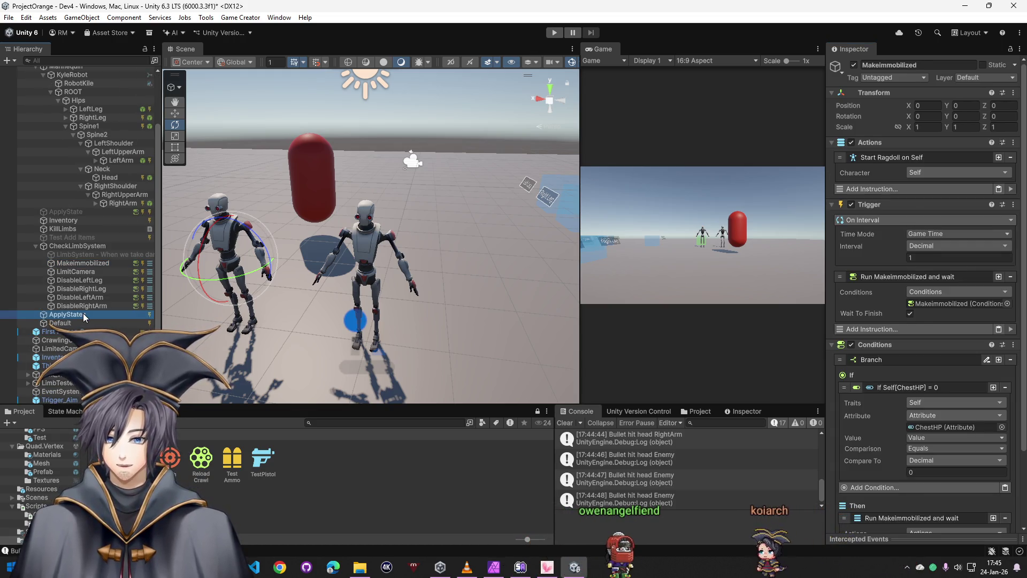
left_click(81, 314)
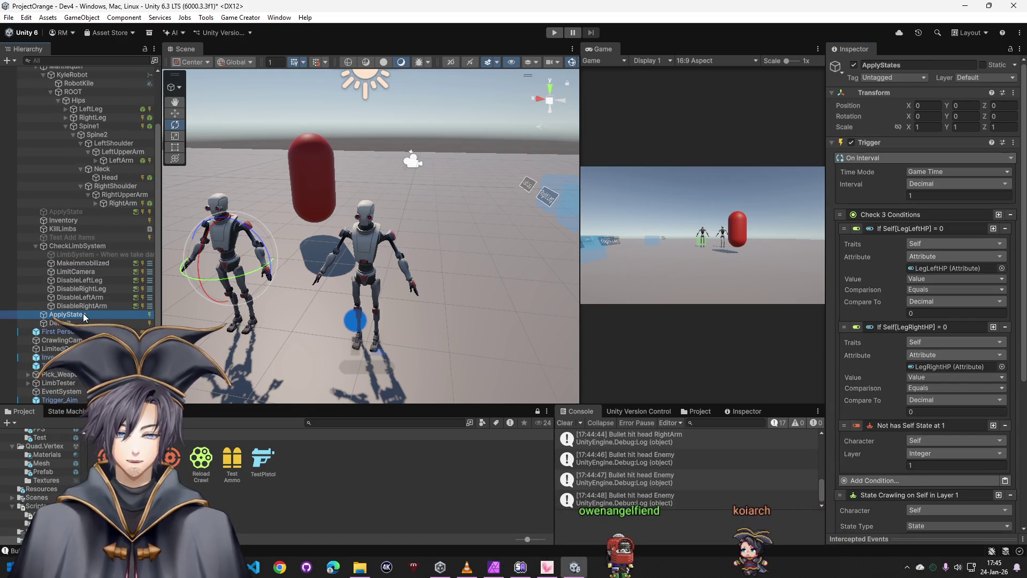
Make the LegLeftHP and LegRightHP checks read a Game Object (Enemy) and start a play test
left_click(924, 243)
type("game")
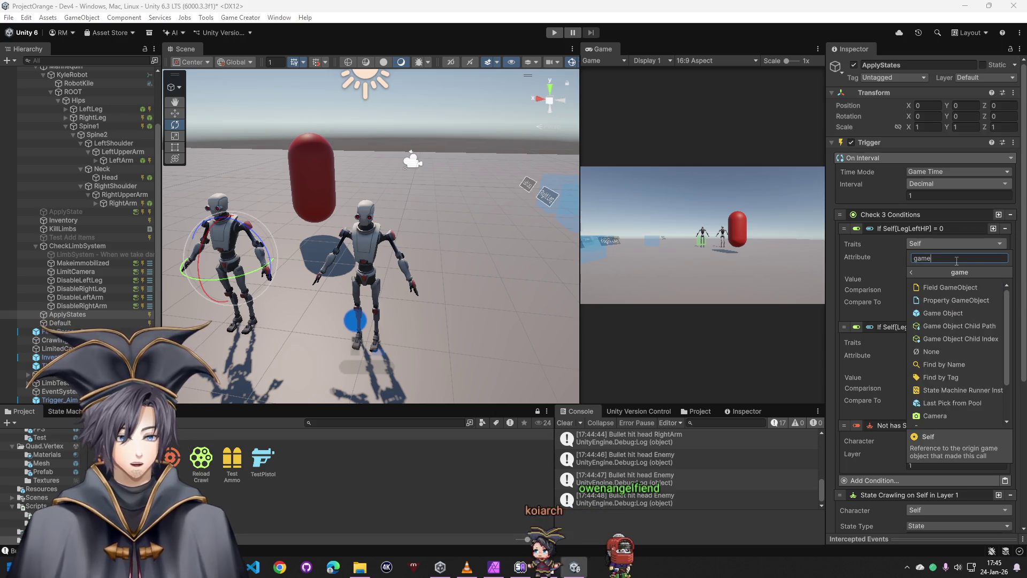
left_click(934, 312)
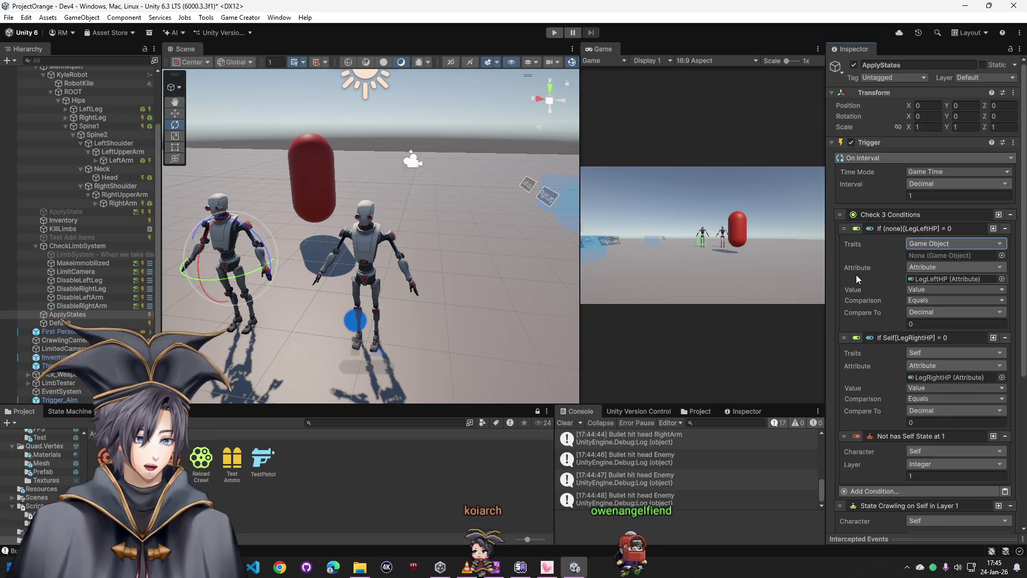
scroll(107, 209, "up", 3)
left_click_drag(50, 121, 947, 256)
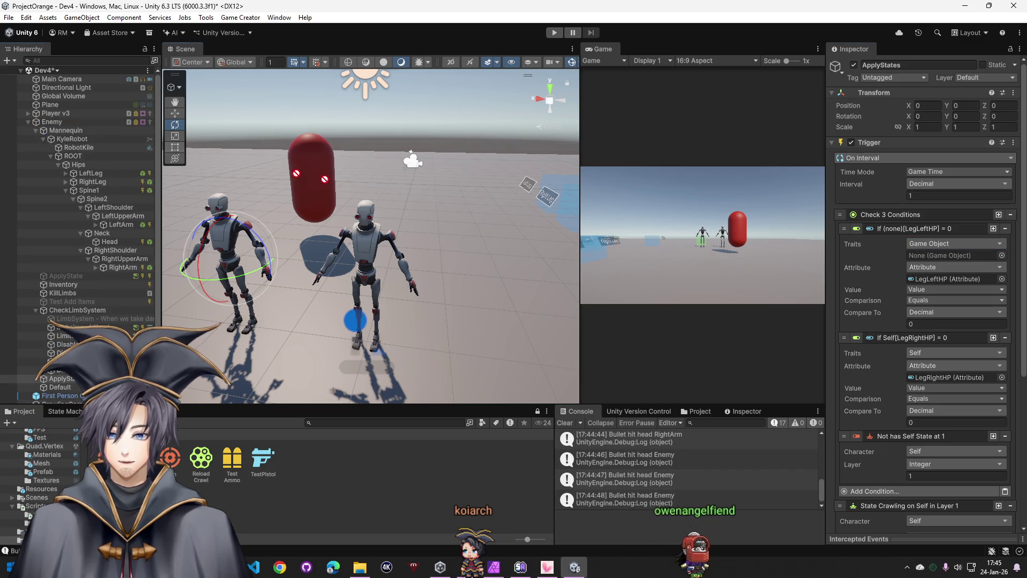
scroll(918, 300, "down", 3)
left_click(923, 295)
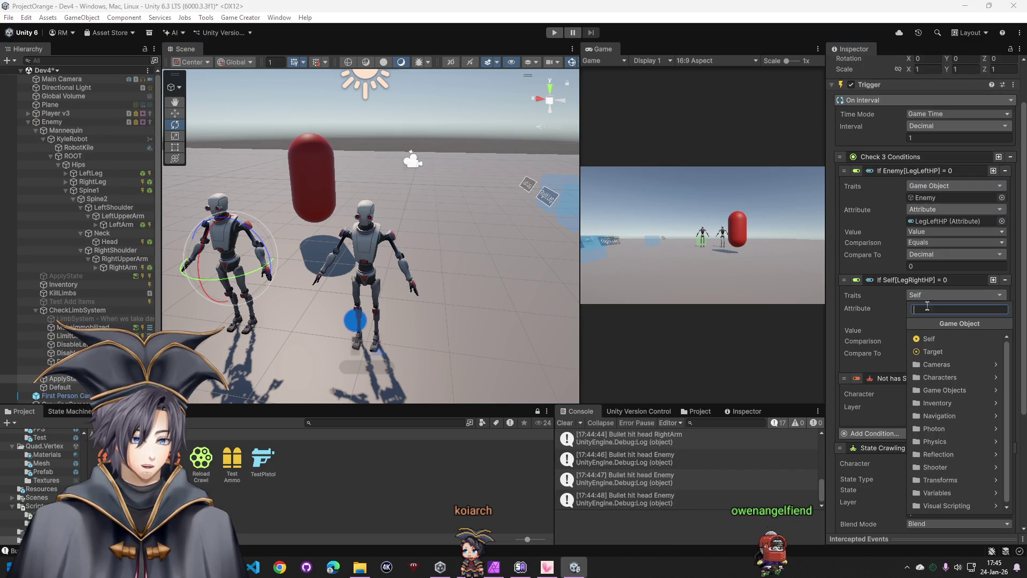
type("game")
left_click(935, 360)
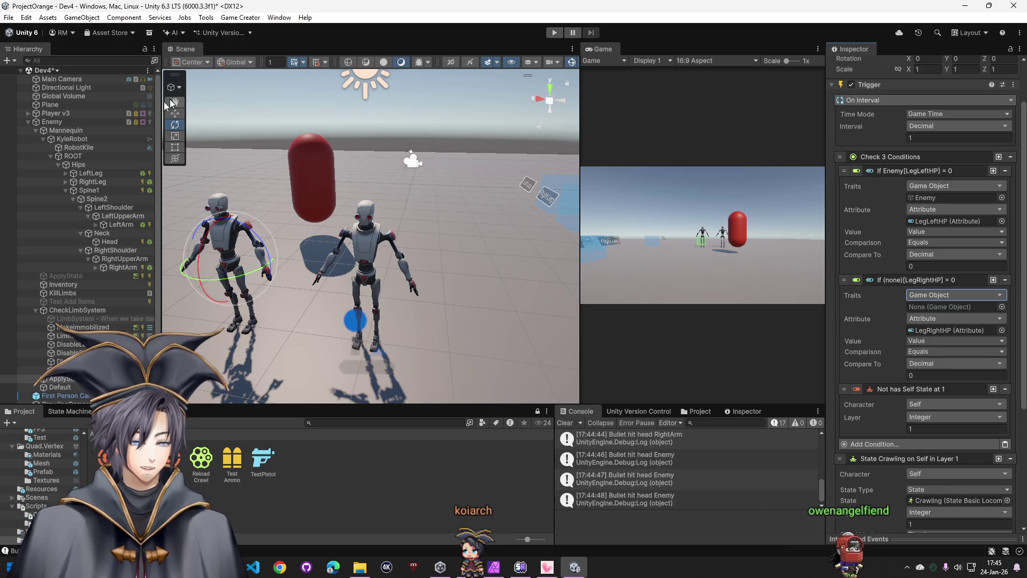
left_click(47, 122)
left_click_drag(942, 309, 941, 309)
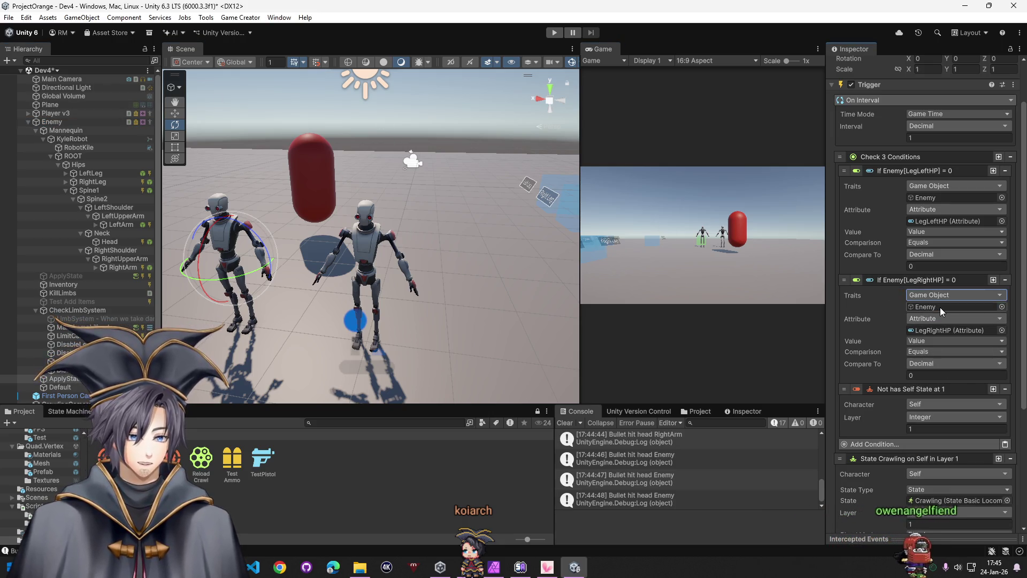
scroll(901, 363, "down", 3)
scroll(900, 363, "down", 2)
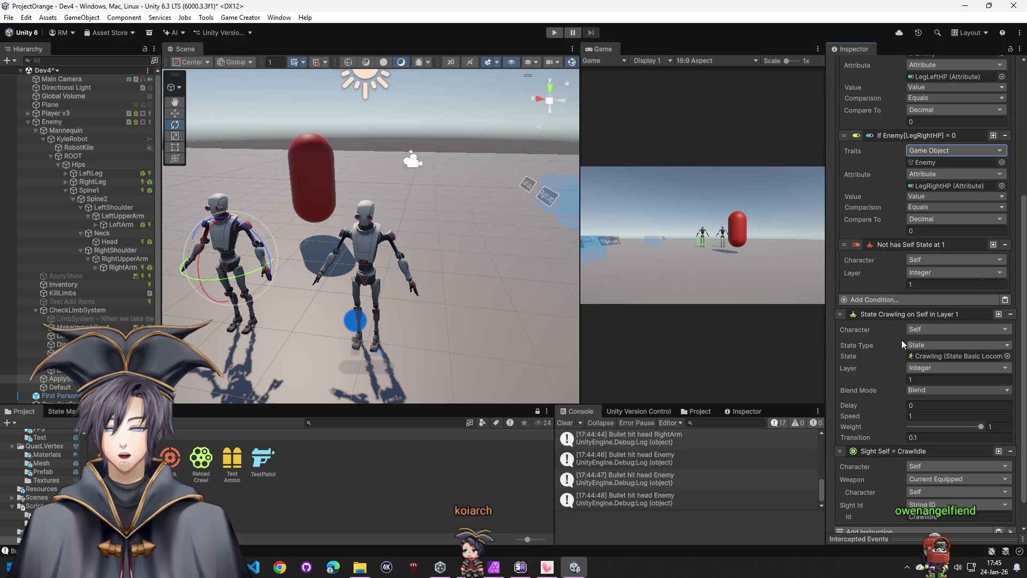
scroll(888, 341, "down", 1)
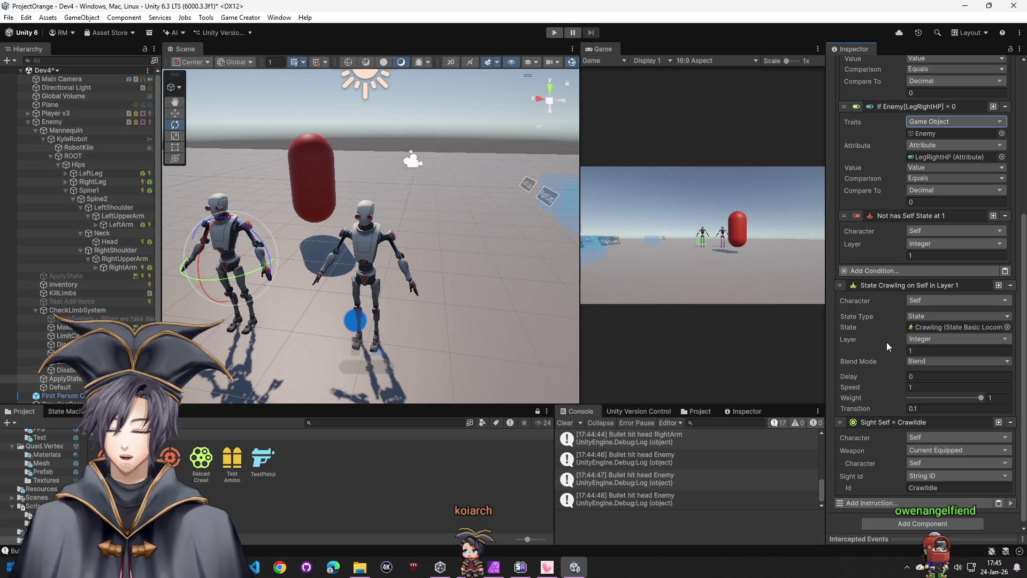
scroll(887, 340, "up", 4)
scroll(885, 324, "down", 1)
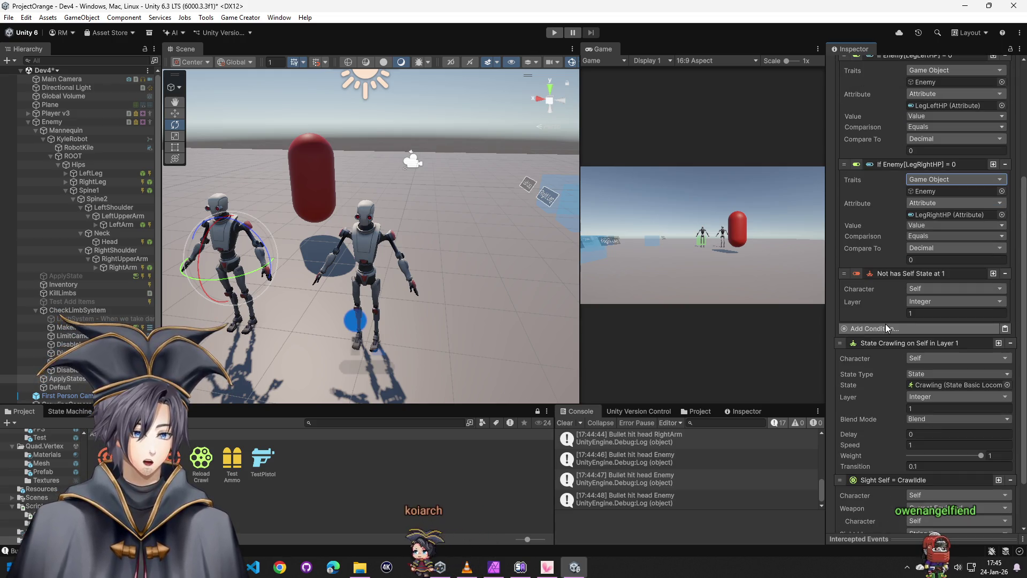
scroll(885, 323, "down", 2)
scroll(885, 323, "down", 1)
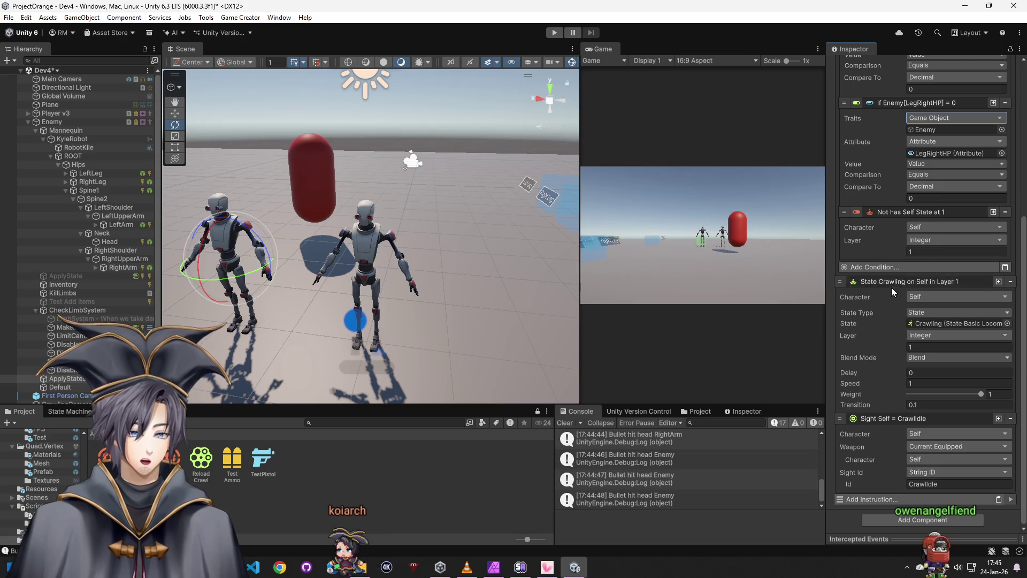
scroll(893, 285, "up", 5)
scroll(885, 298, "up", 3)
scroll(884, 298, "down", 7)
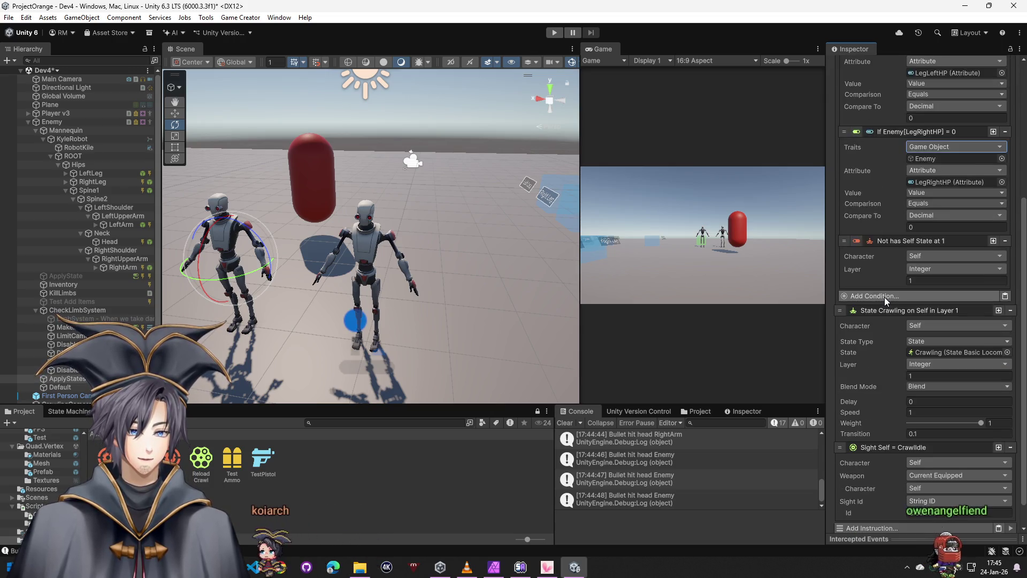
scroll(884, 297, "down", 1)
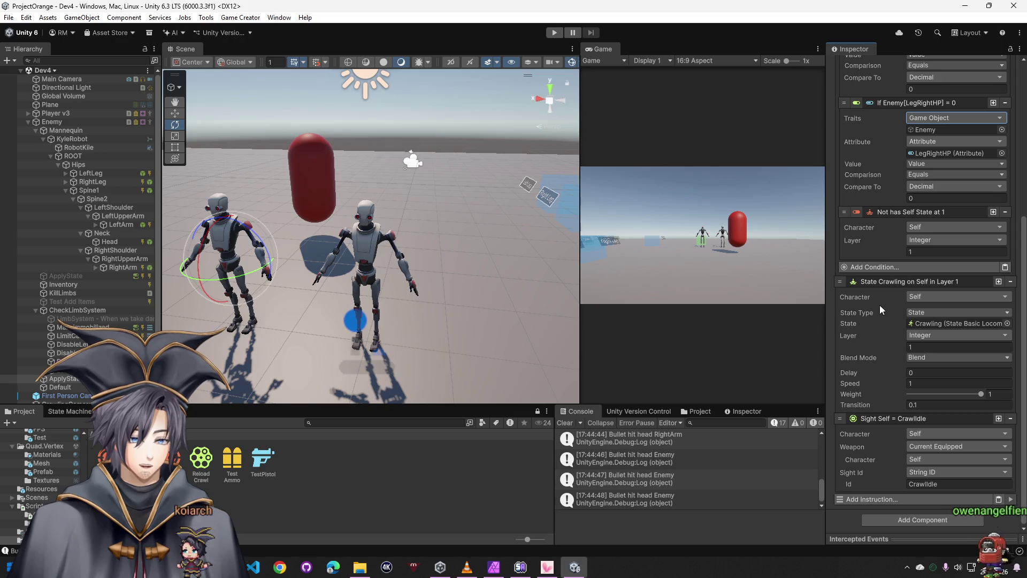
left_click(553, 32)
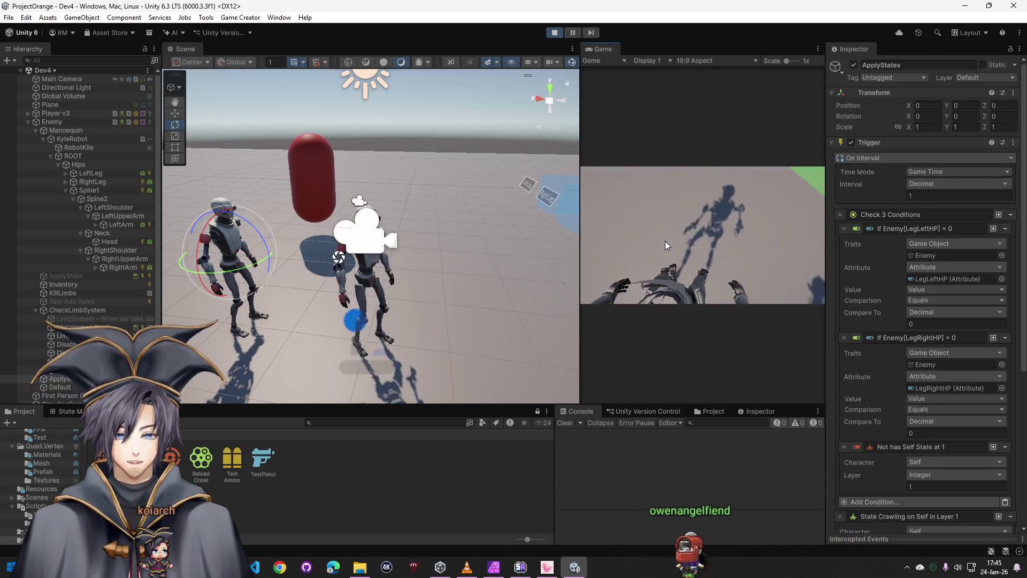
Walk the player toward the robot and shoot both of its legs
left_click(681, 226)
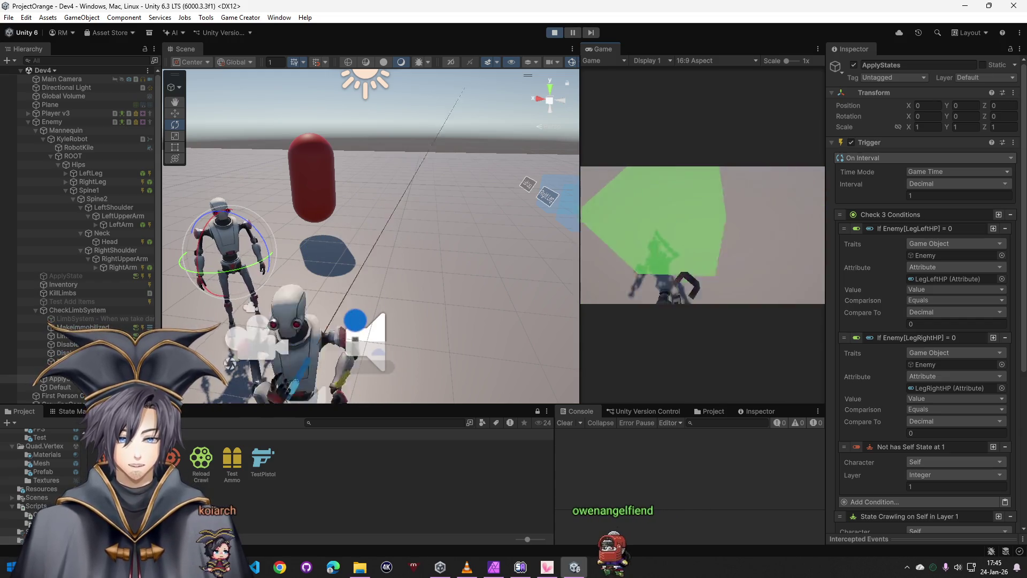
key("w")
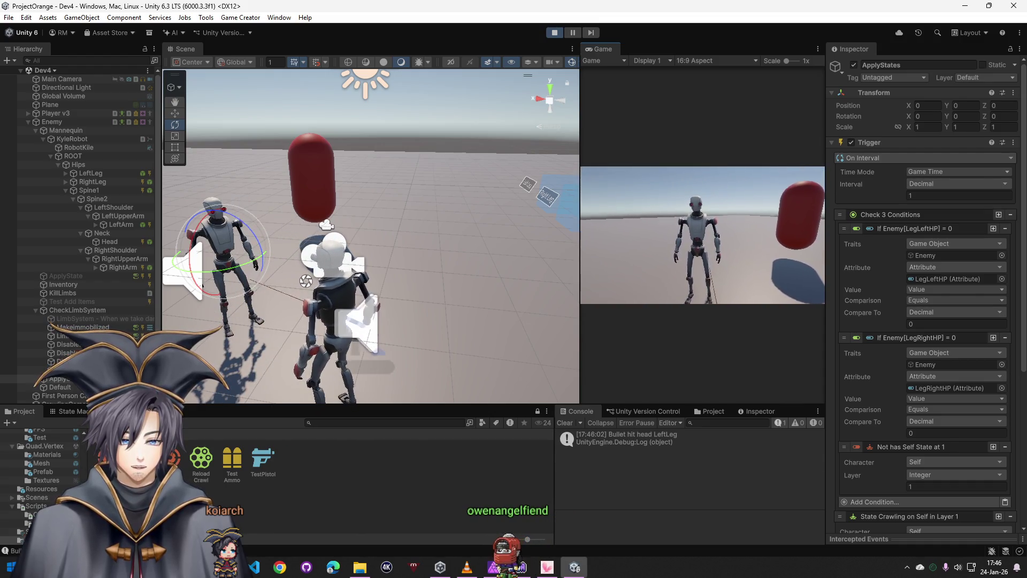
left_click(702, 235)
left_click(702, 235)
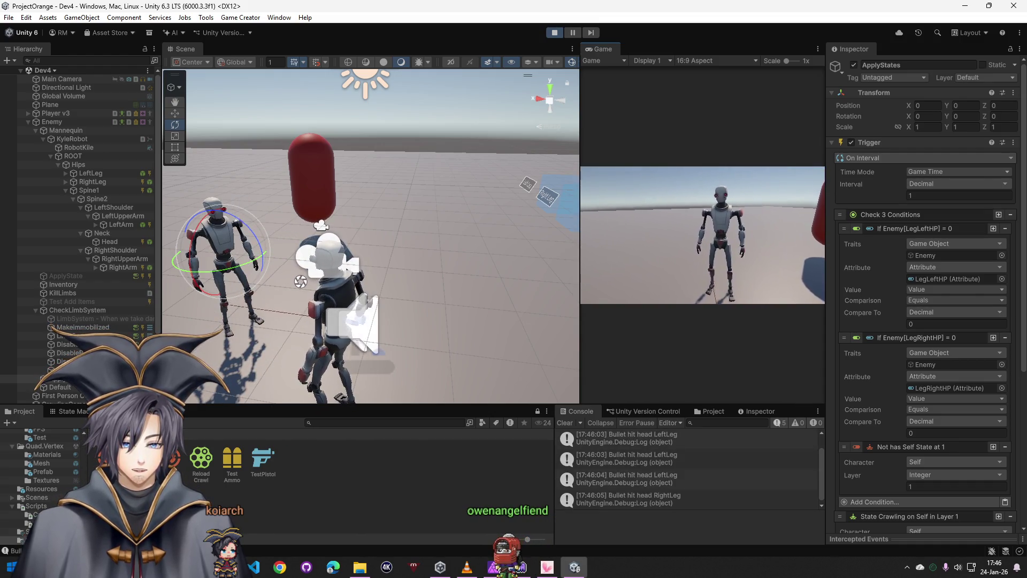
left_click(703, 235)
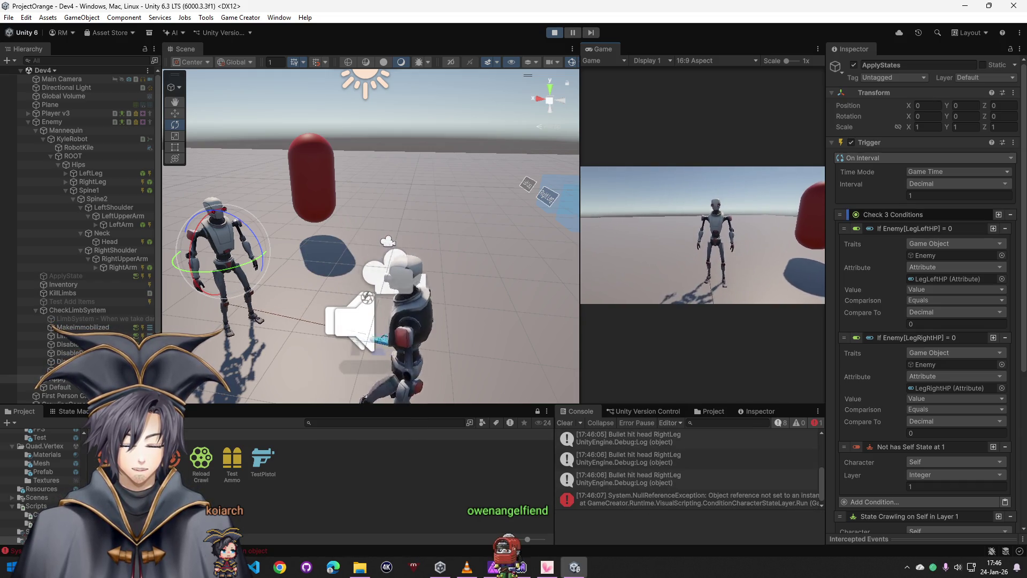
Examine the logged NullReferenceException and stop the play test
left_click(754, 499)
scroll(730, 517, "down", 1)
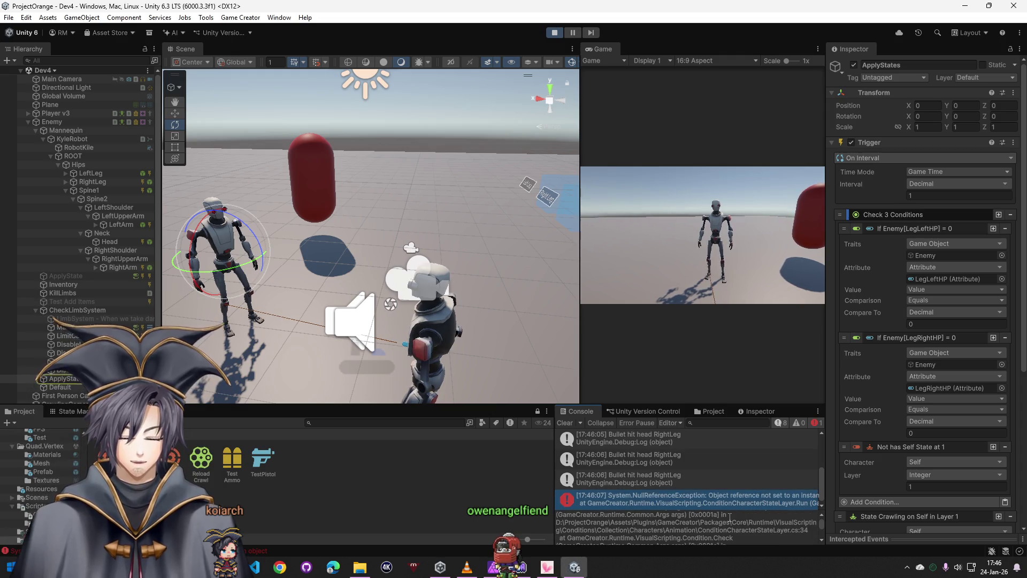
scroll(727, 523, "down", 1)
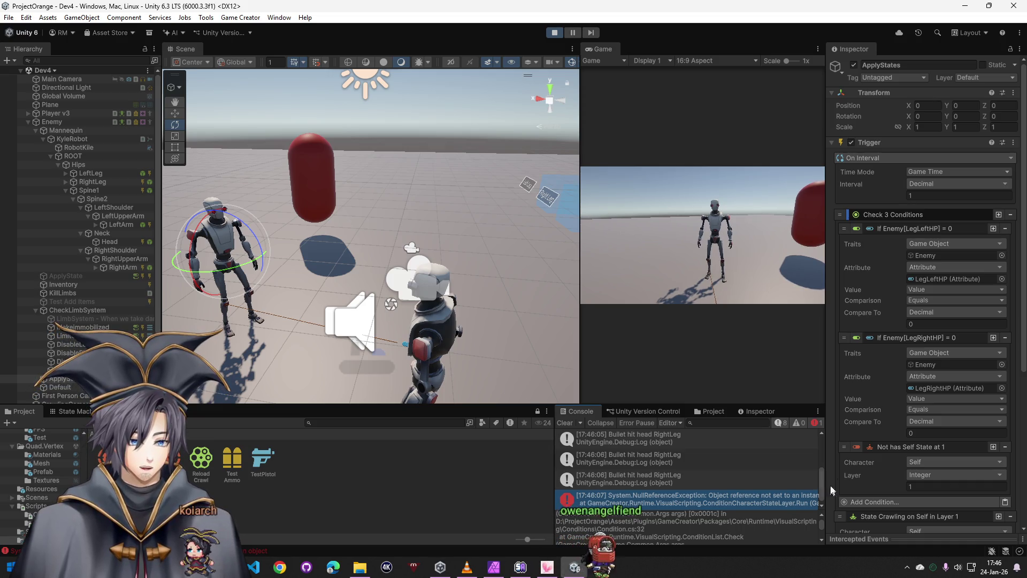
scroll(899, 399, "down", 2)
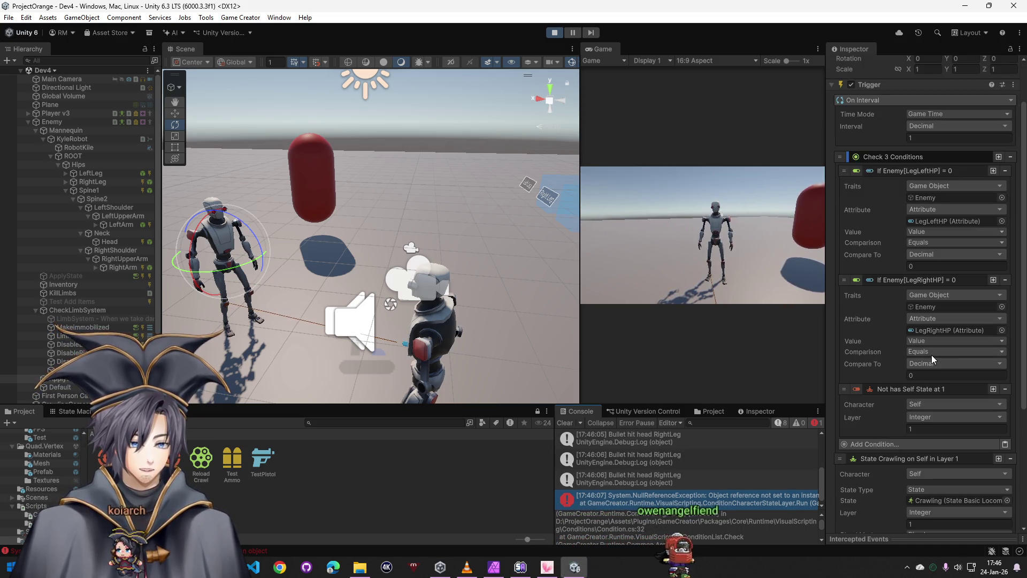
scroll(903, 369, "down", 2)
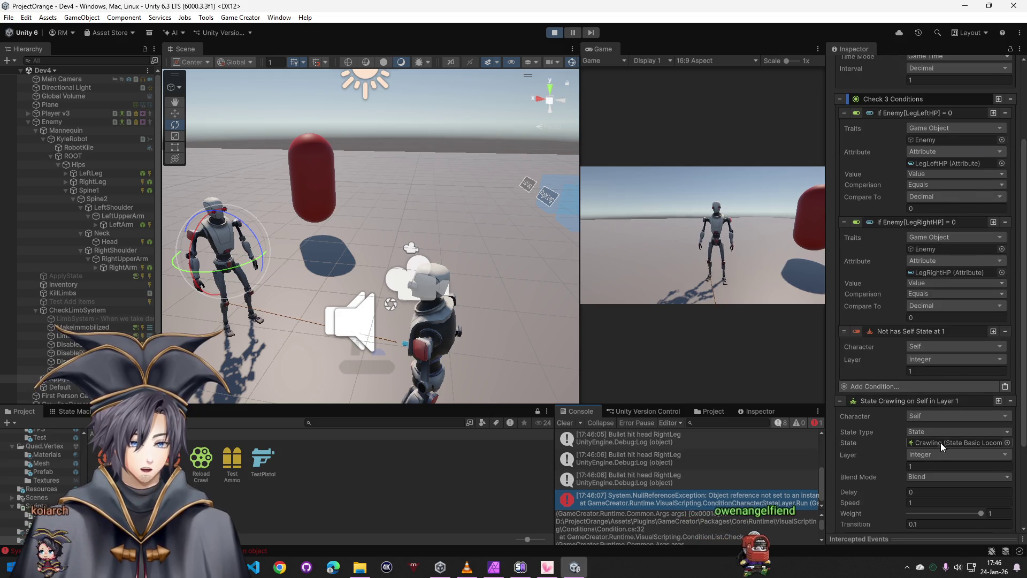
scroll(942, 444, "down", 2)
left_click(553, 33)
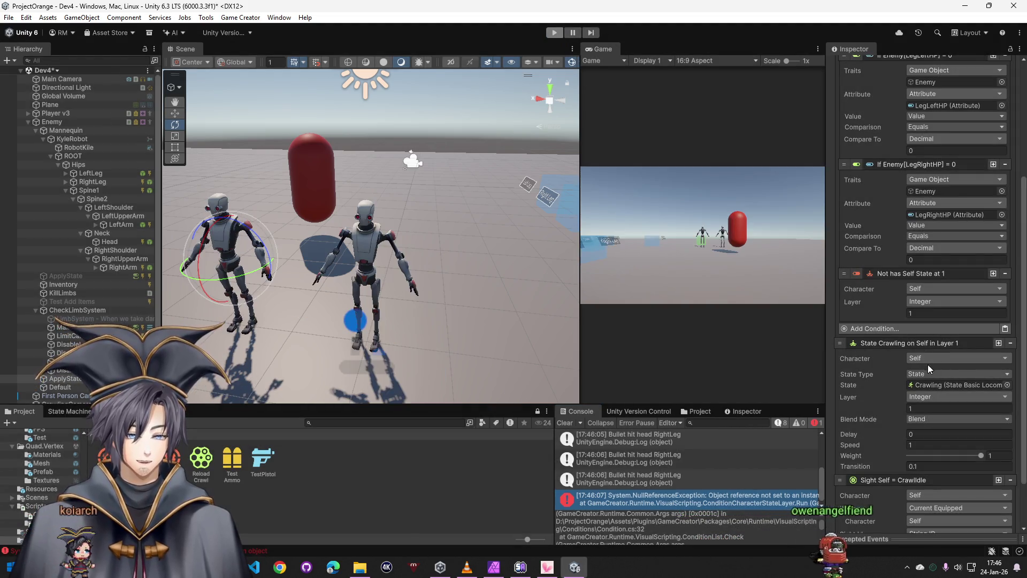
Set the Crawling state and CrawlIdle sight conditions to use the Enemy game object, then clear the console
left_click(938, 358)
left_click(945, 227)
left_click(932, 207)
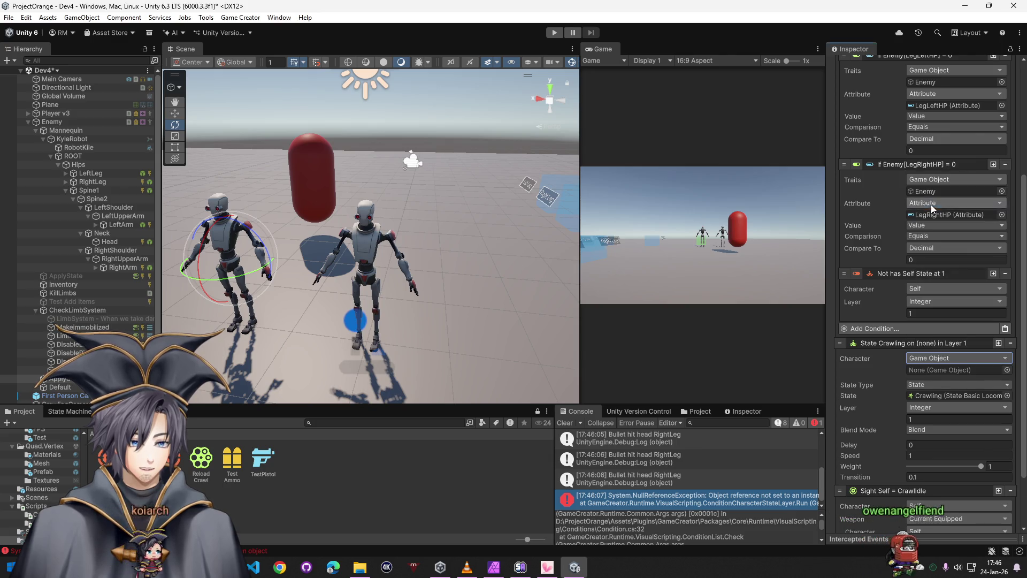
left_click_drag(52, 121, 947, 370)
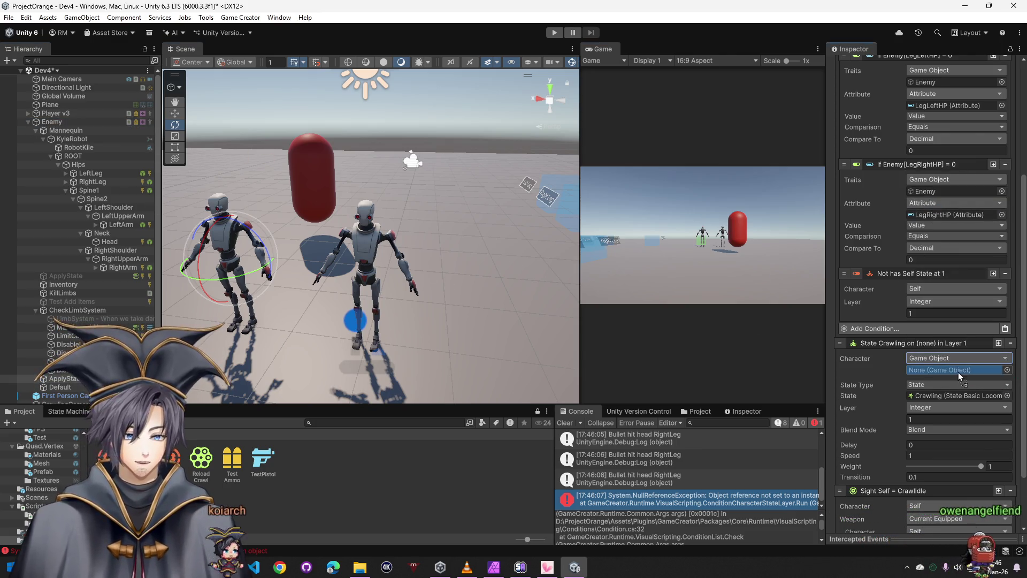
scroll(957, 406, "down", 2)
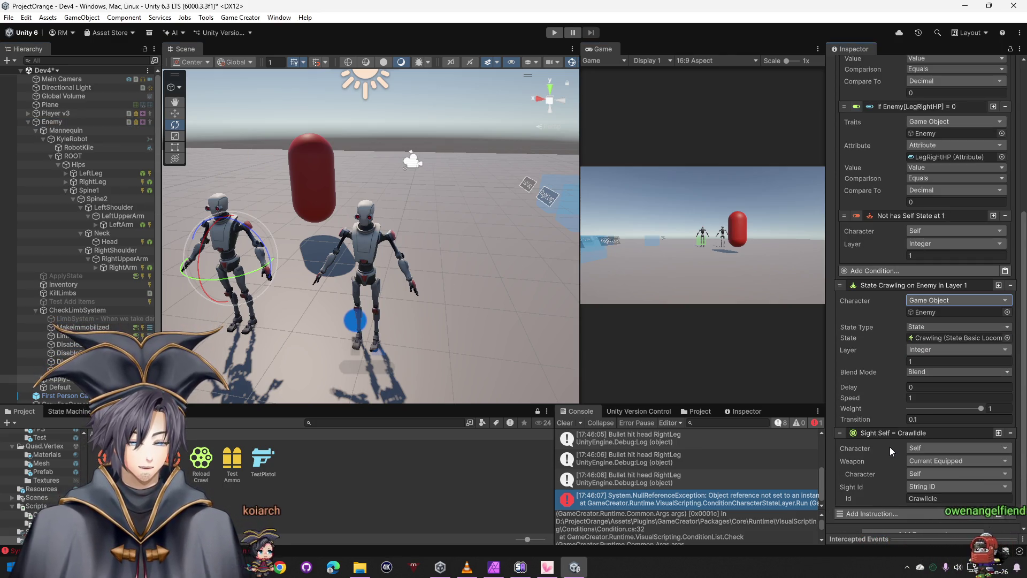
left_click(933, 450)
mouse_move(933, 279)
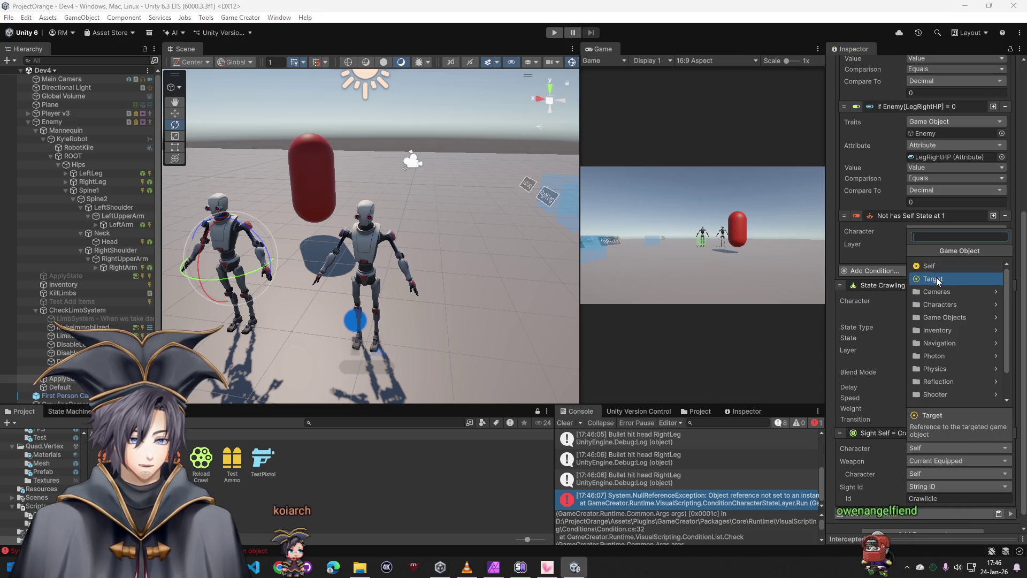
left_click(945, 300)
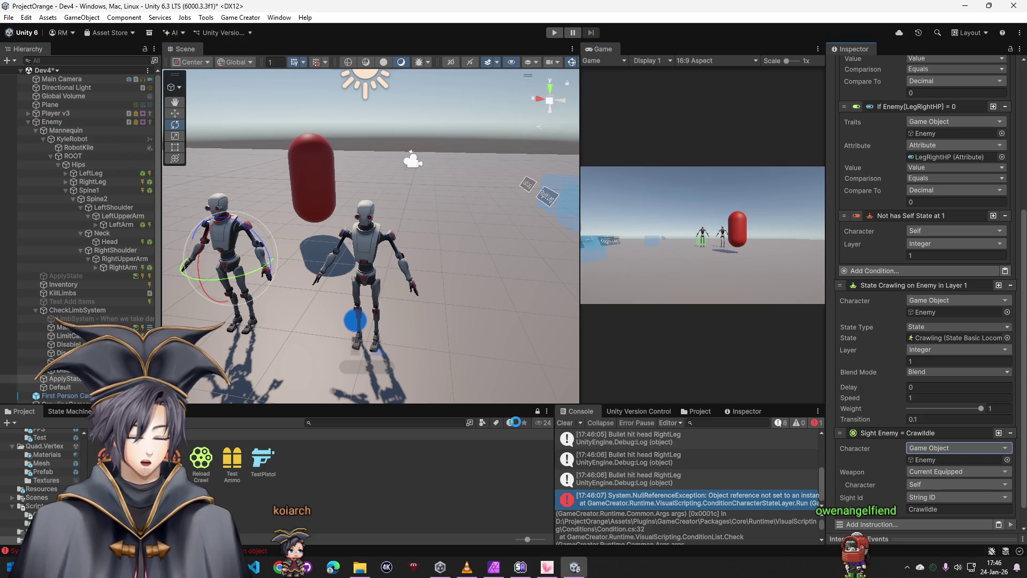
left_click(563, 426)
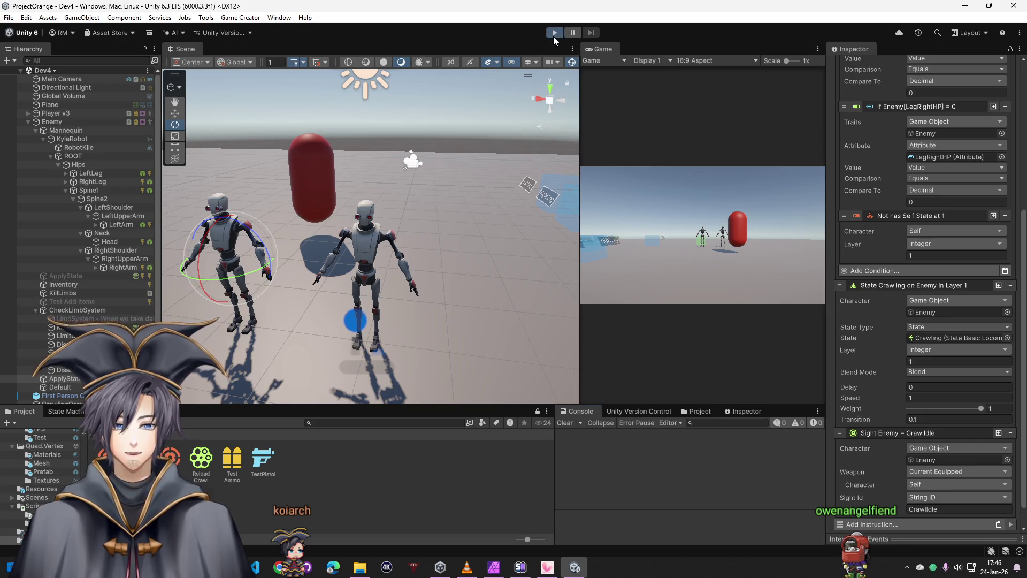
Start a play test and shoot the robot's left and right legs repeatedly
left_click(552, 36)
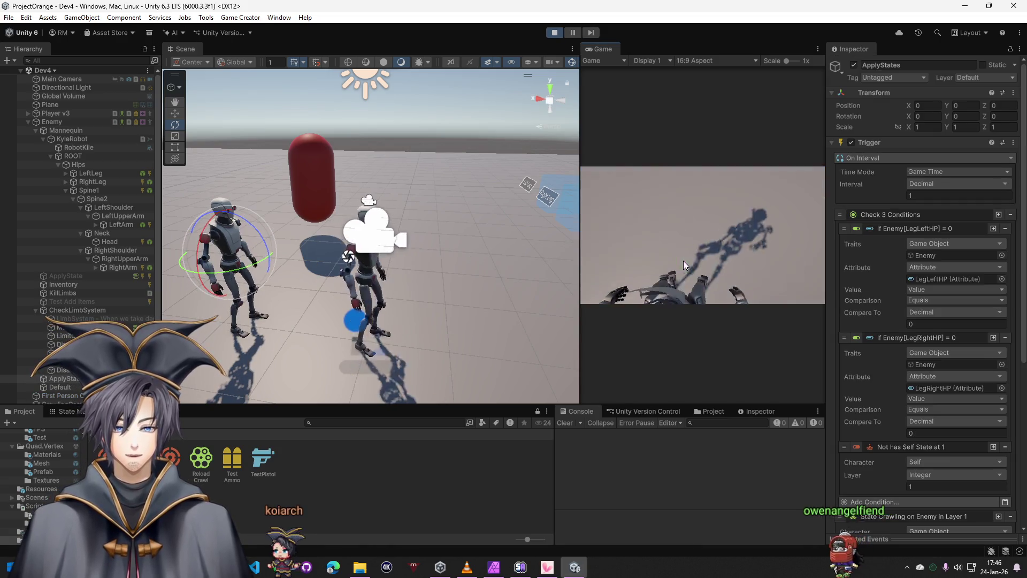
left_click(585, 260)
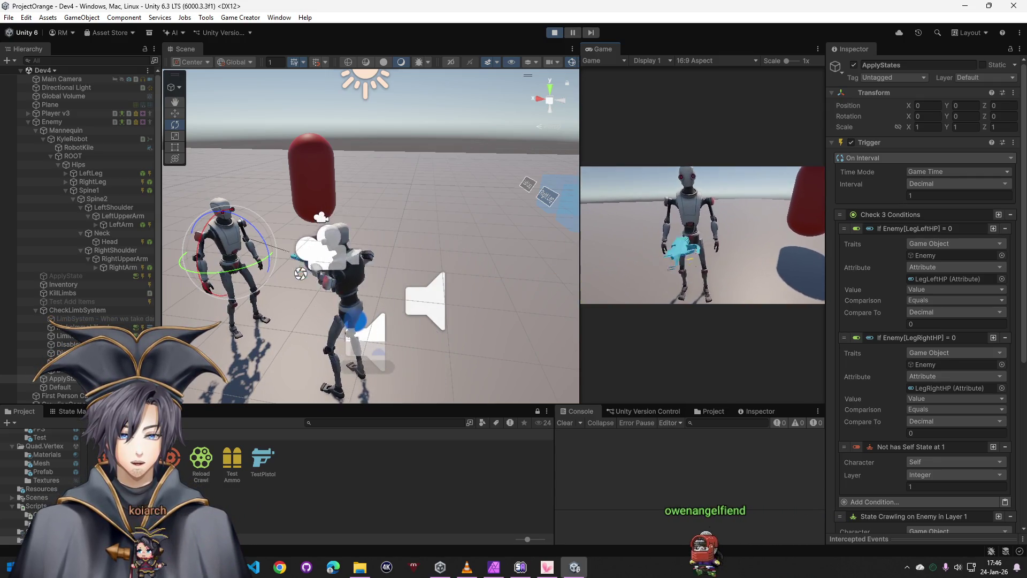
left_click(702, 235)
left_click(703, 235)
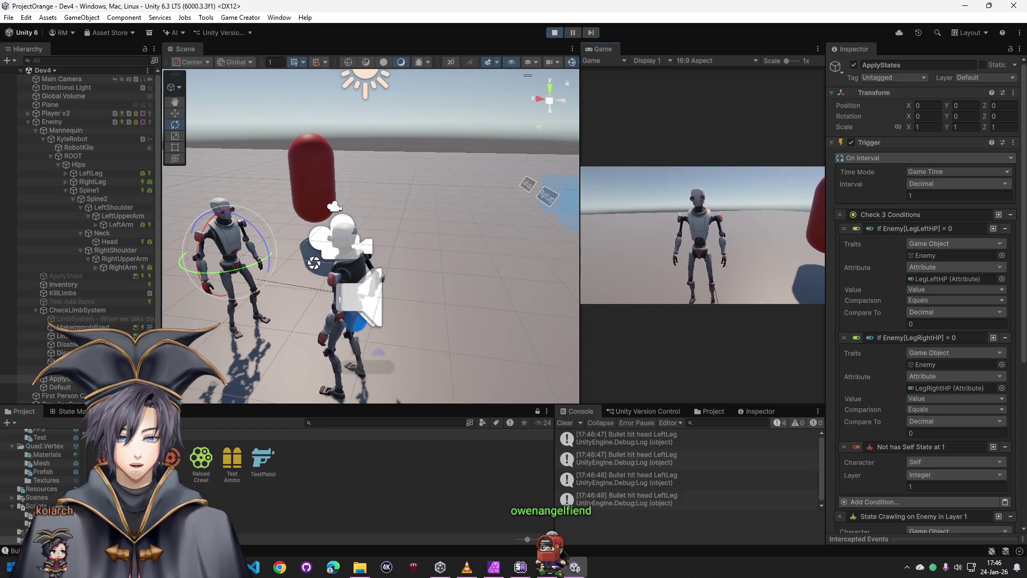
left_click(702, 236)
left_click(702, 236)
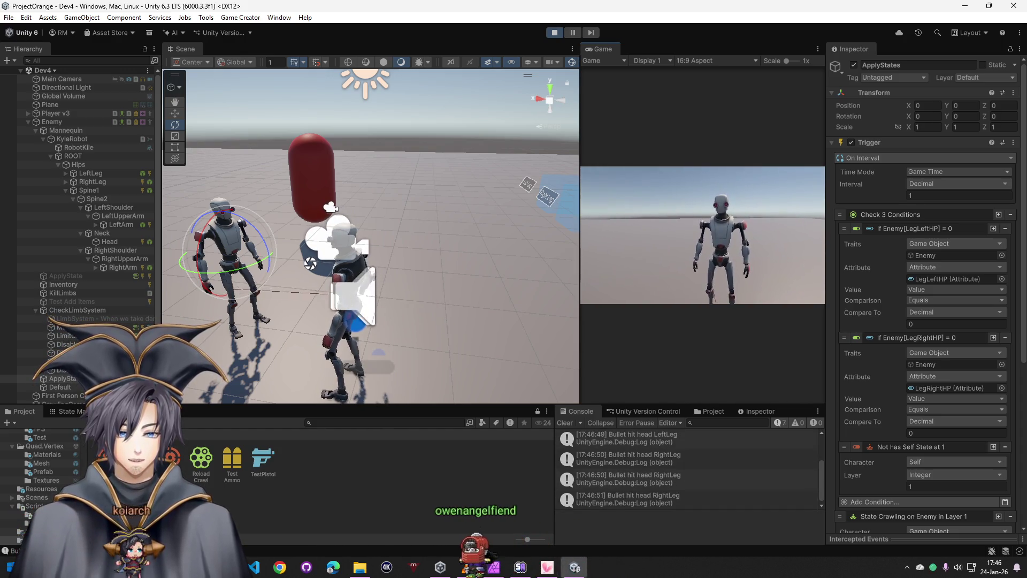
left_click(702, 235)
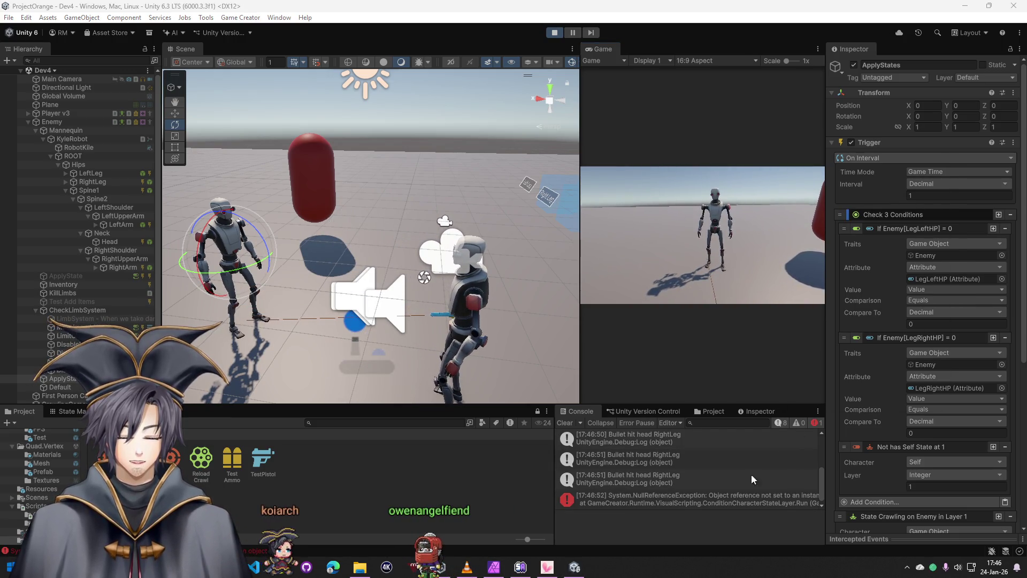
Check the new null-reference error, clear the console and shoot the robot's right leg again
left_click(745, 496)
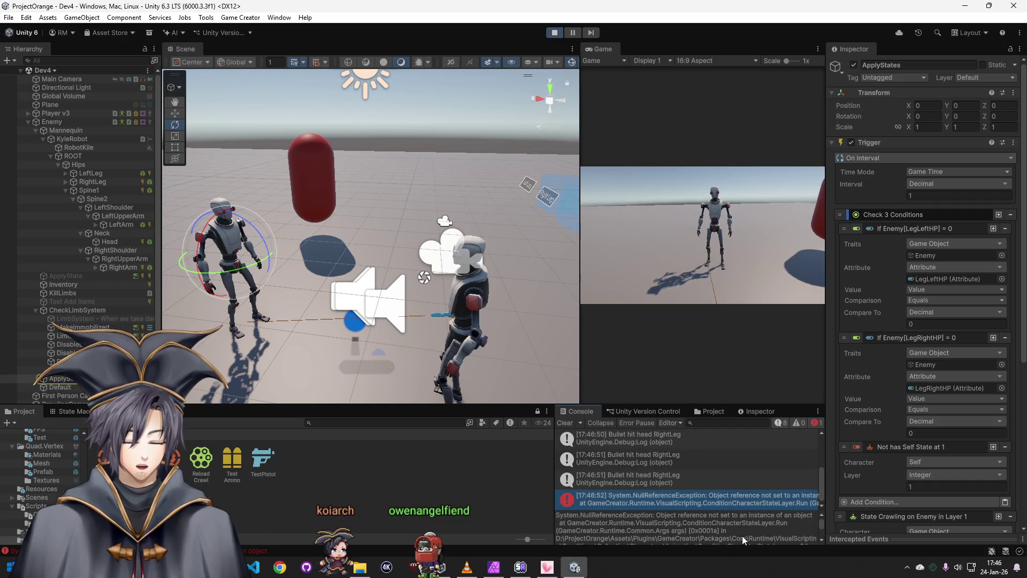
scroll(721, 528, "down", 1)
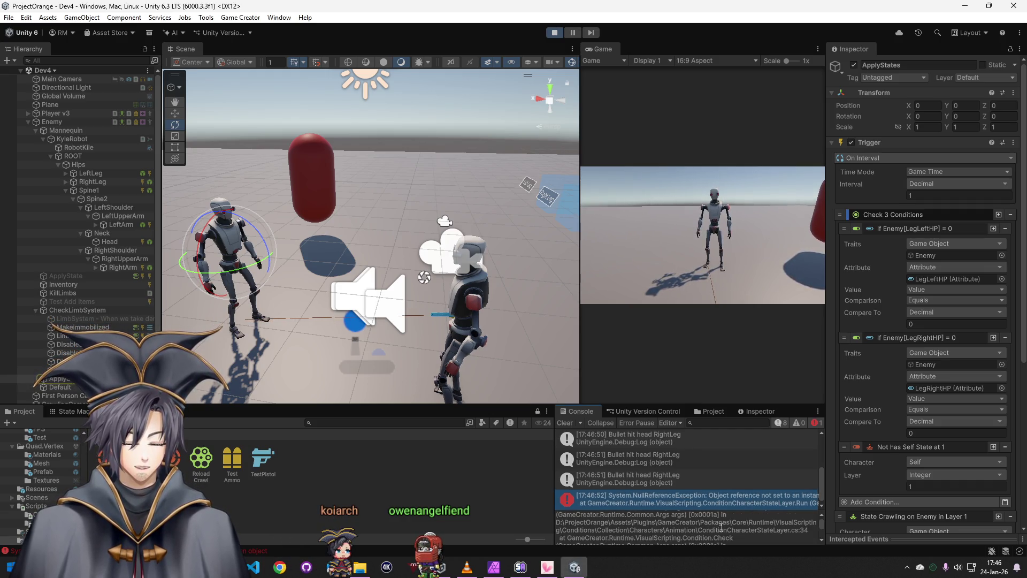
scroll(720, 528, "down", 1)
scroll(721, 527, "down", 1)
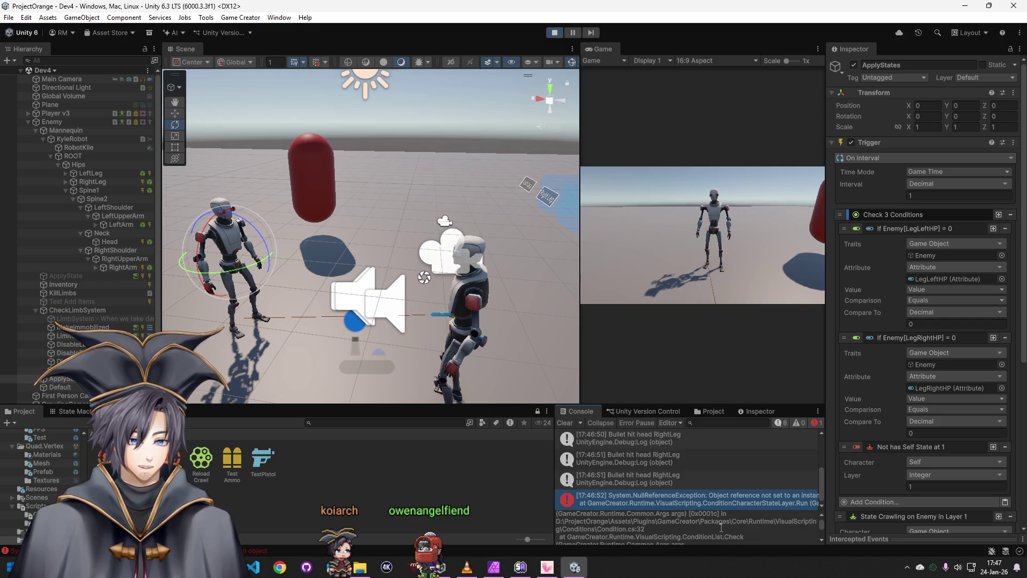
scroll(720, 528, "down", 1)
scroll(719, 527, "down", 1)
scroll(720, 529, "down", 1)
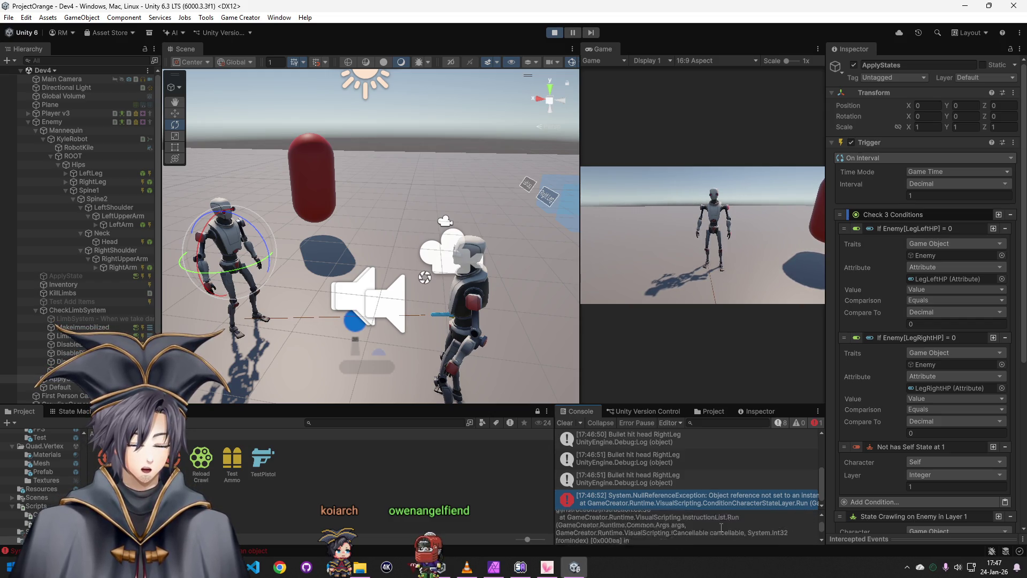
scroll(721, 531, "down", 1)
scroll(719, 530, "down", 1)
scroll(720, 529, "down", 1)
scroll(720, 530, "down", 1)
scroll(720, 530, "down", 1)
left_click(565, 421)
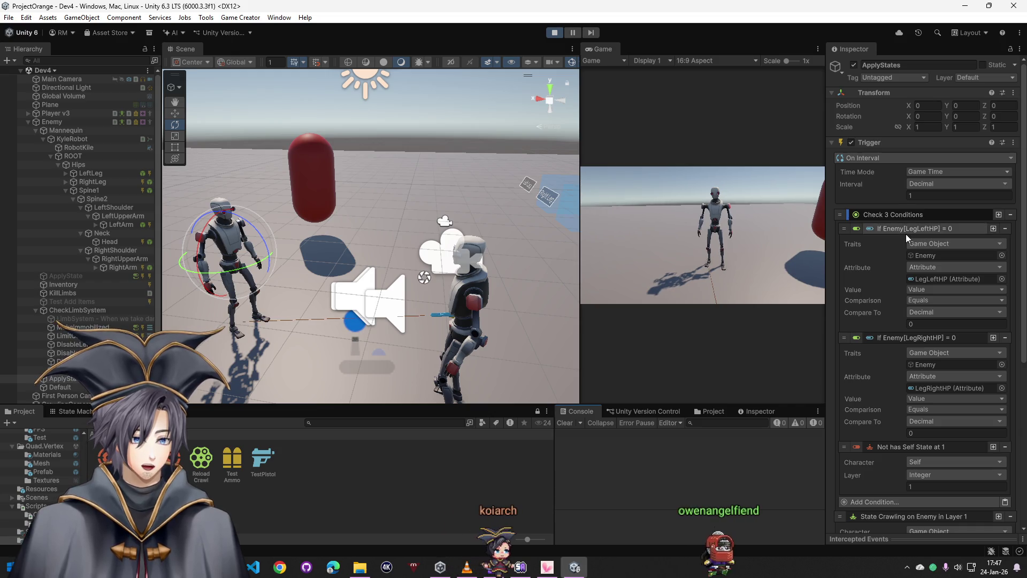
scroll(906, 232, "down", 3)
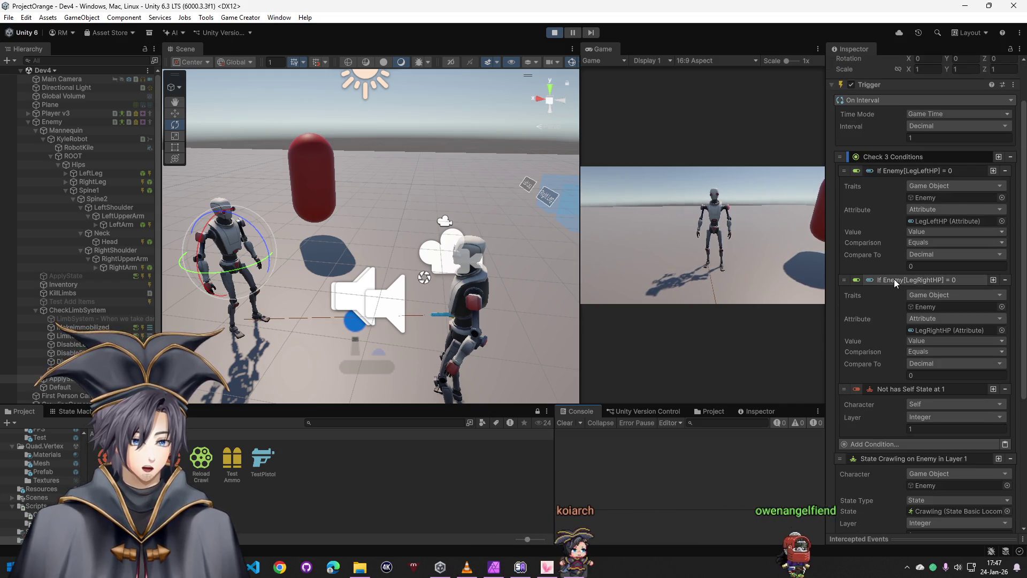
scroll(898, 280, "down", 3)
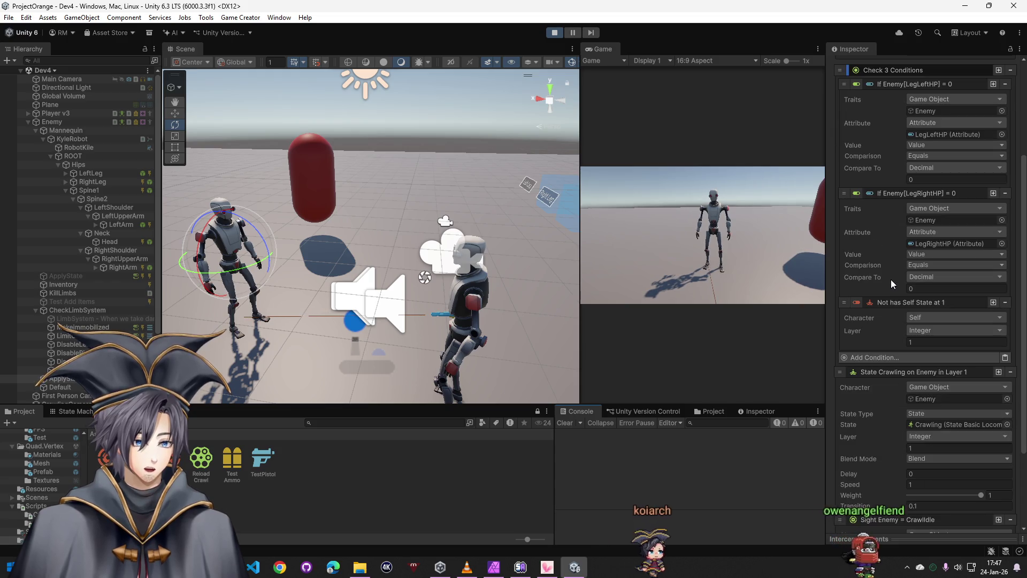
scroll(935, 307, "down", 2)
scroll(927, 304, "down", 1)
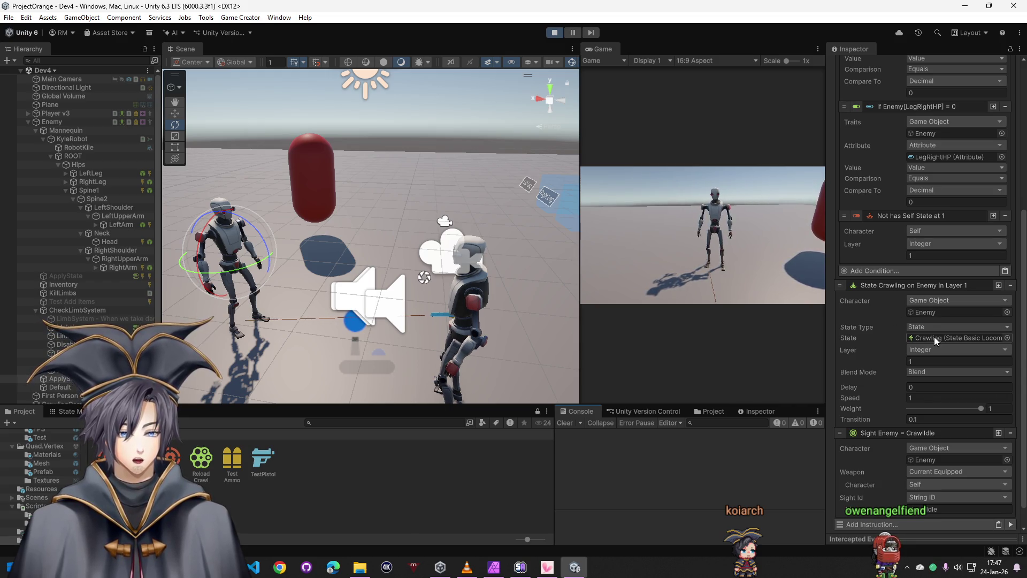
scroll(929, 336, "down", 1)
scroll(1011, 414, "up", 3)
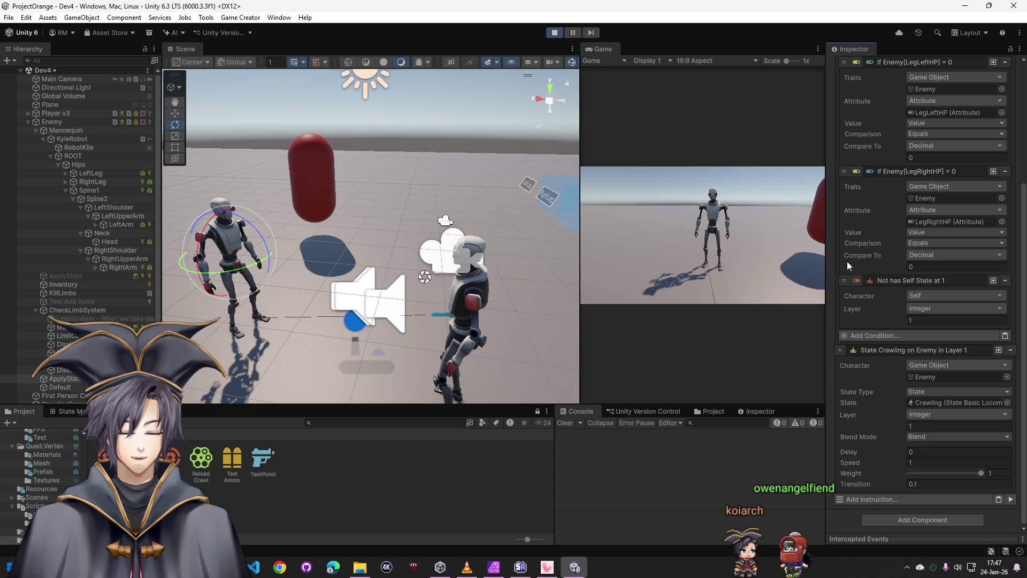
left_click(674, 213)
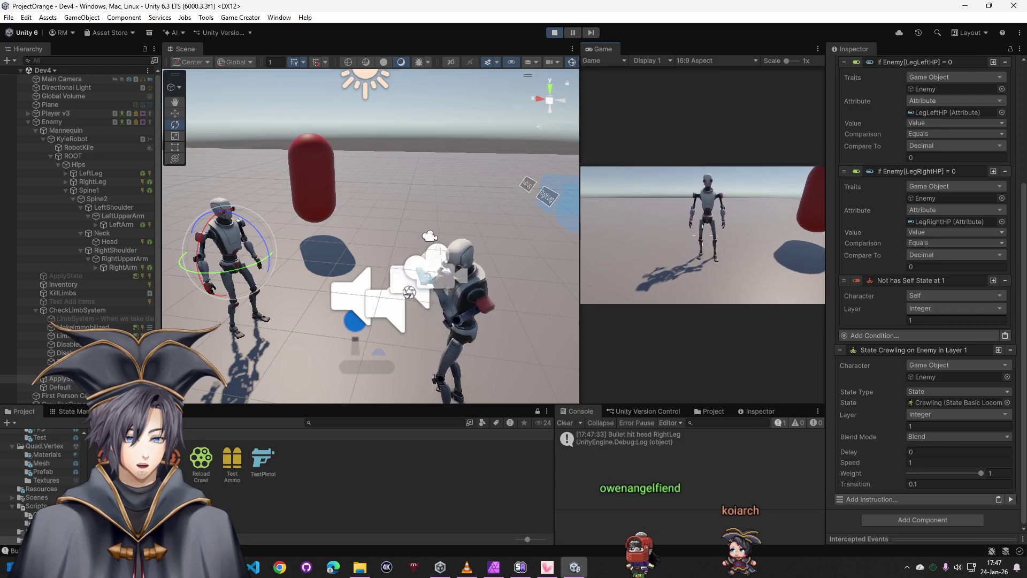
key("Escape")
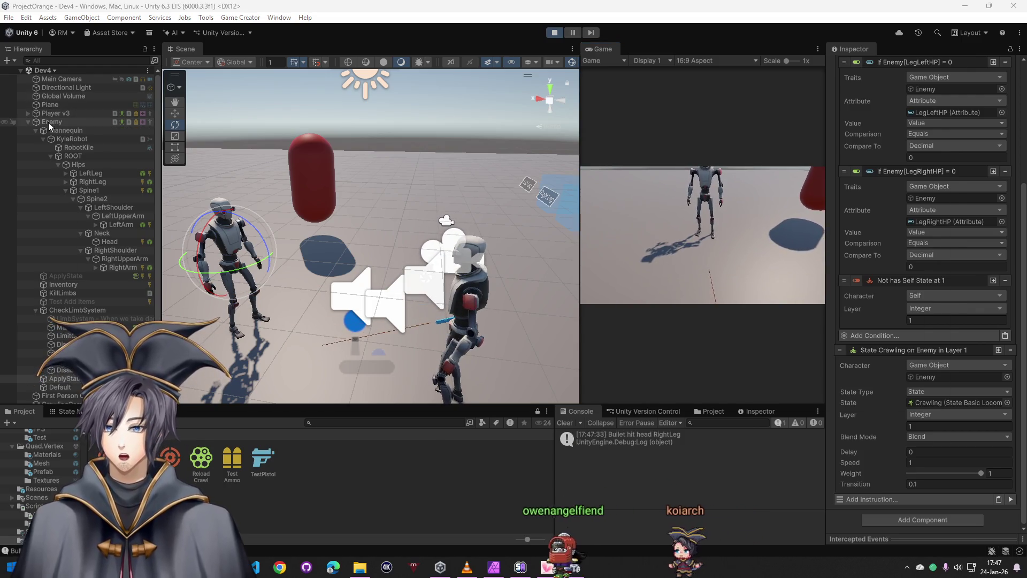
Check the Enemy's Traits, stop the game and expand the Default trigger's LegLeftHP condition
left_click(50, 122)
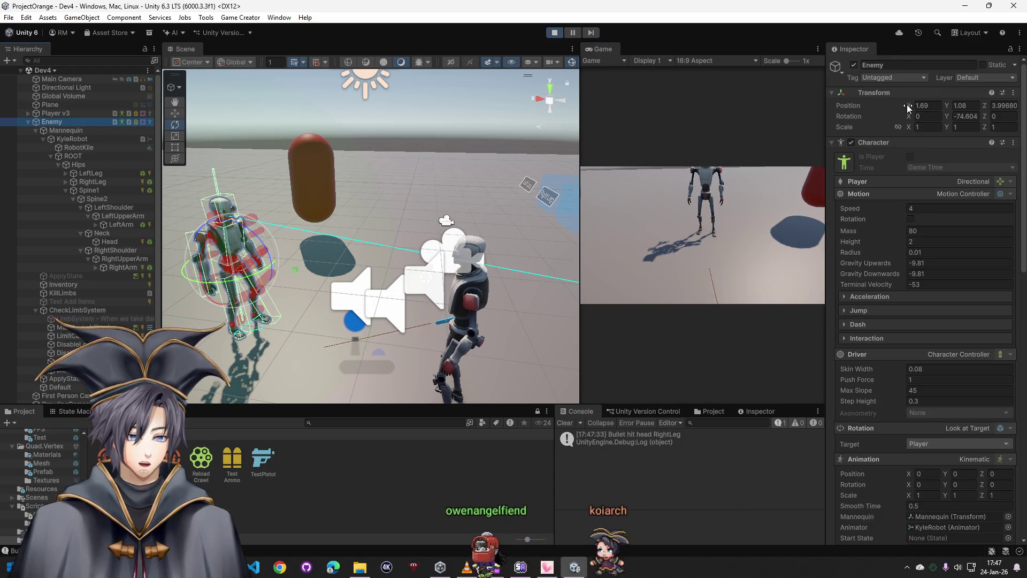
scroll(944, 244, "down", 3)
scroll(937, 250, "down", 3)
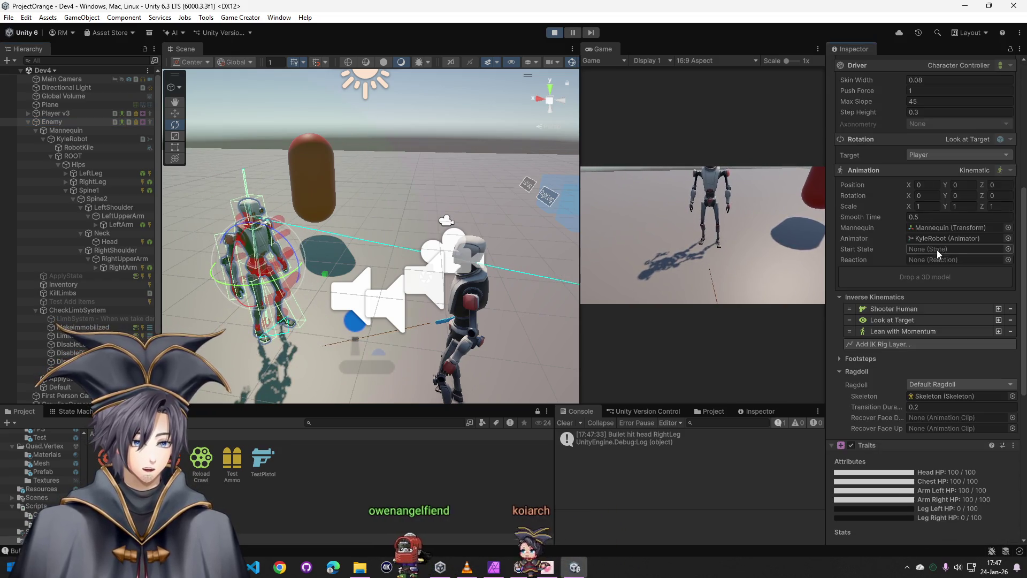
scroll(895, 318, "down", 3)
scroll(901, 279, "down", 2)
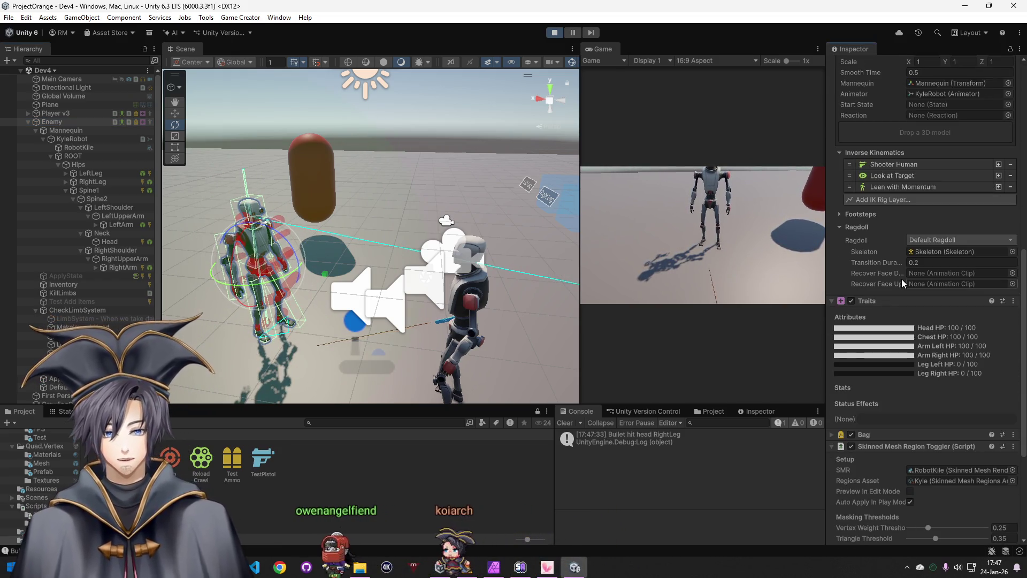
scroll(900, 279, "down", 3)
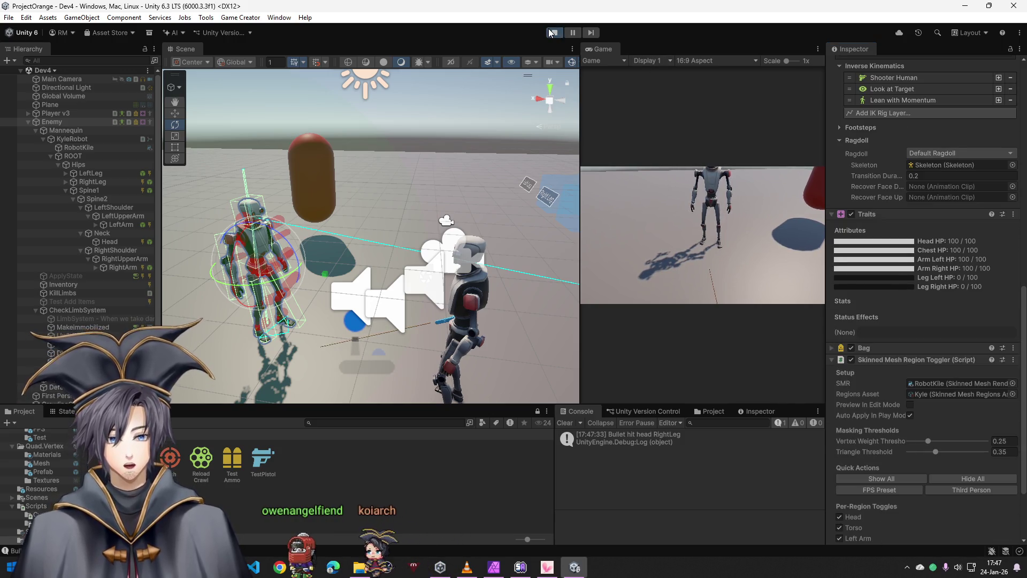
left_click(552, 33)
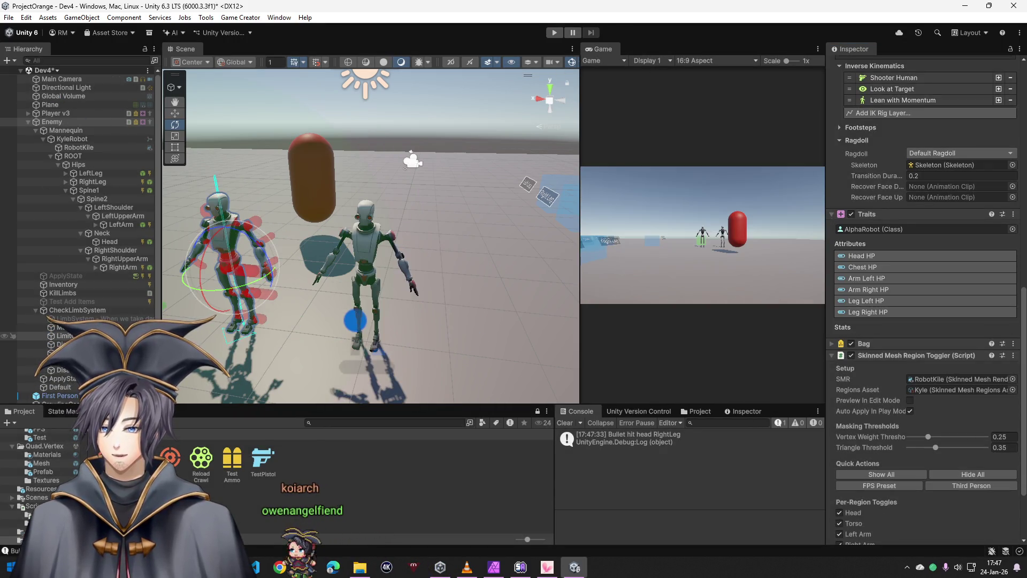
left_click(74, 388)
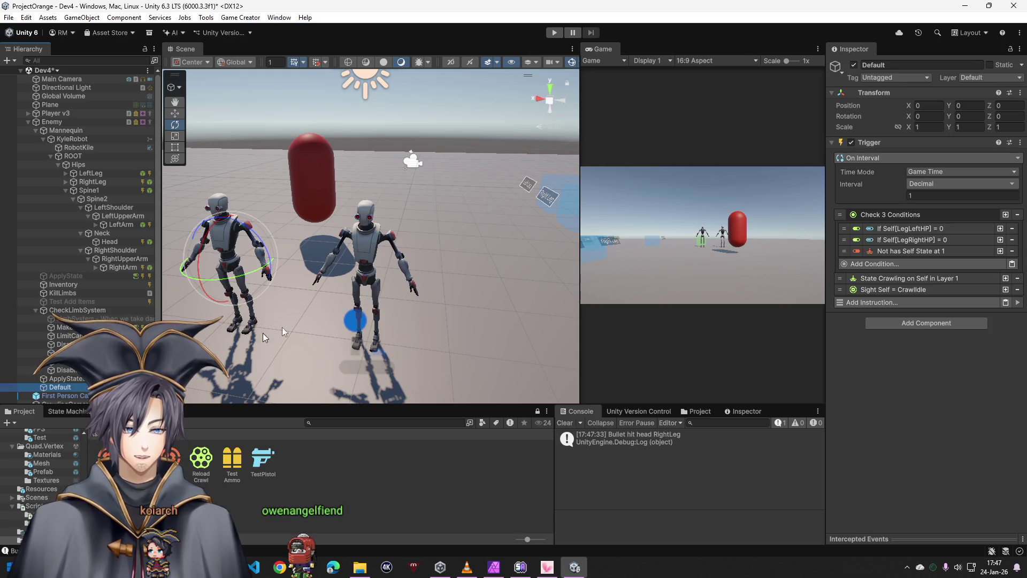
left_click(897, 231)
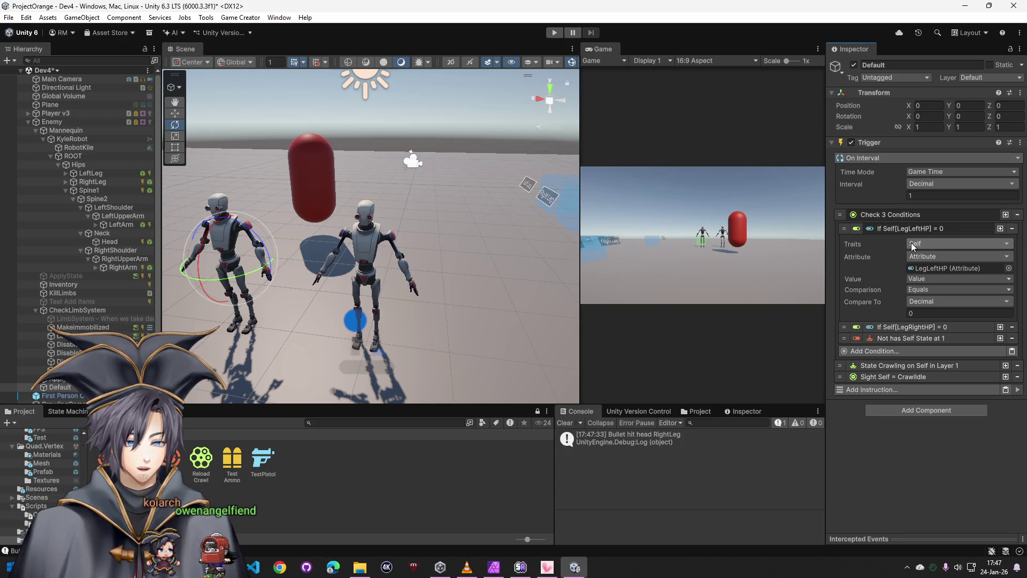
Delete the CrawlIdle sight instruction and switch both leg-HP conditions from Self to Game Object
left_click(919, 245)
left_click(861, 443)
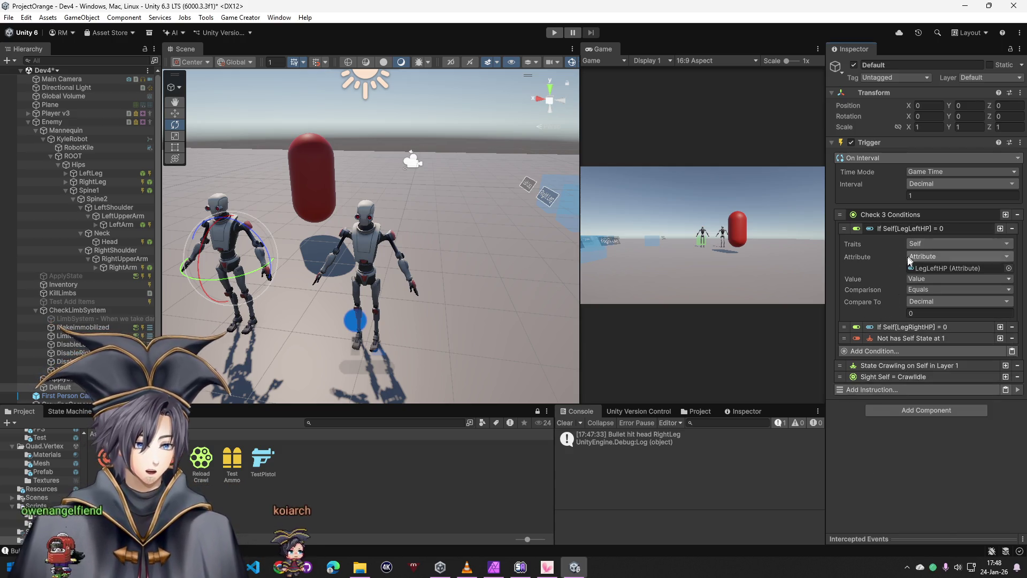
left_click(1017, 377)
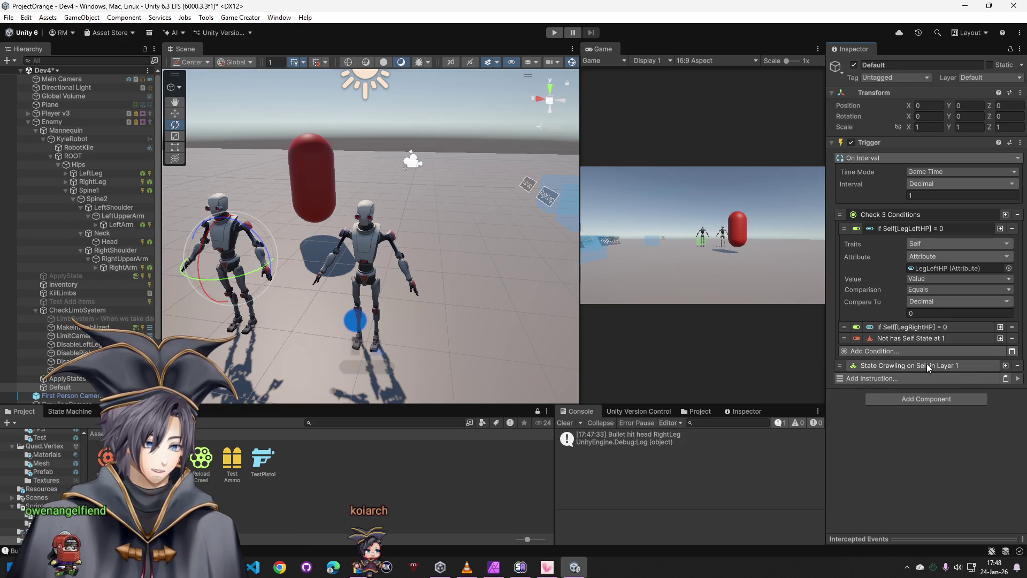
left_click(930, 239)
type("game")
left_click(935, 313)
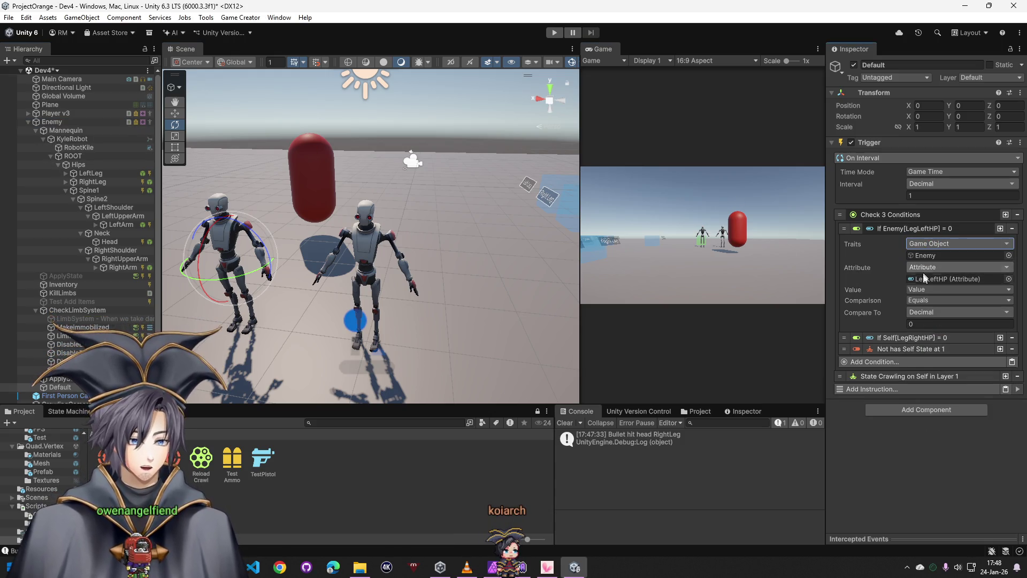
left_click(897, 338)
left_click(926, 346)
type("game")
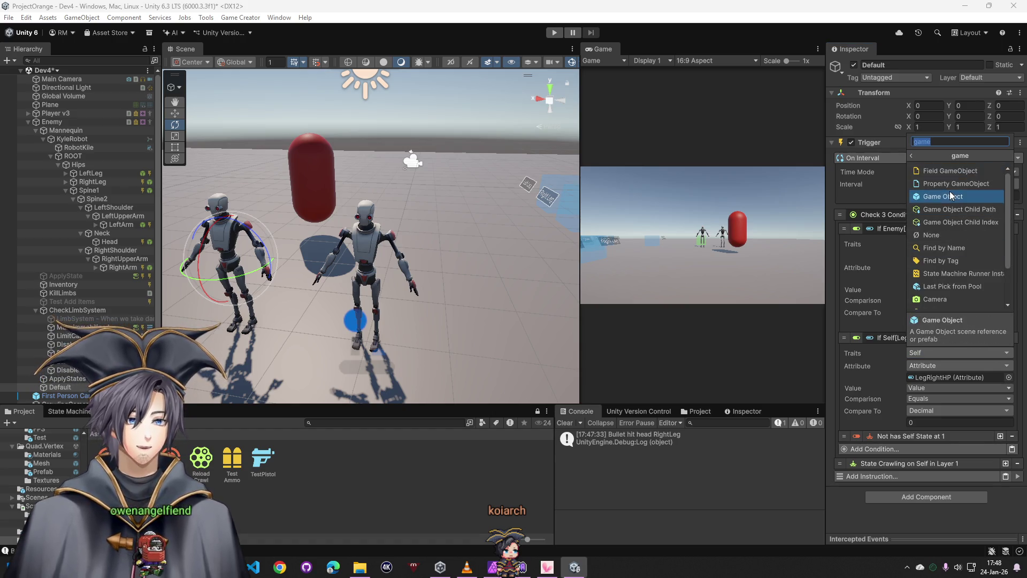
left_click(950, 195)
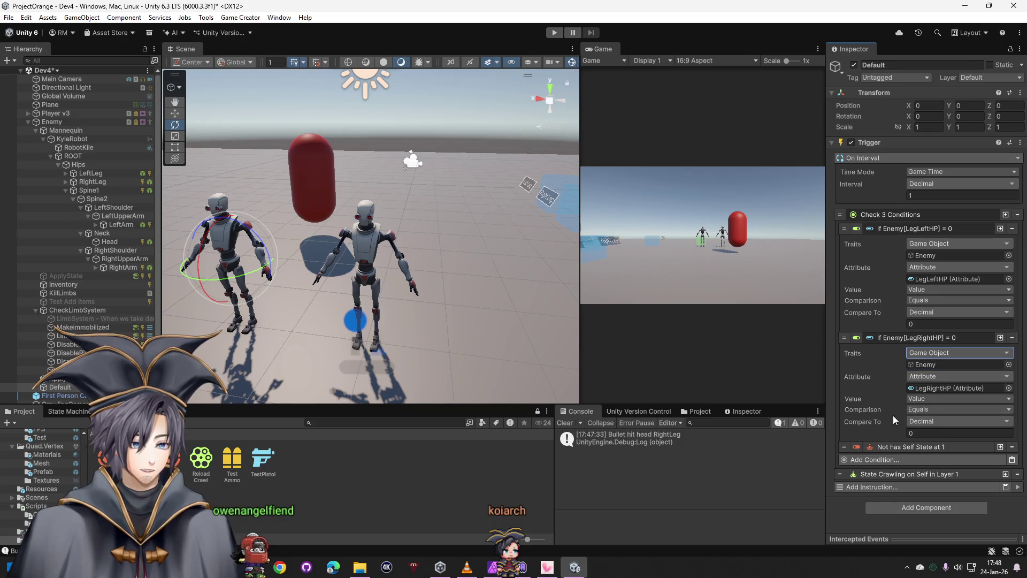
Assign Enemy to the state check condition and switch the crawling state instruction to a Game Object target
left_click(910, 450)
left_click(956, 462)
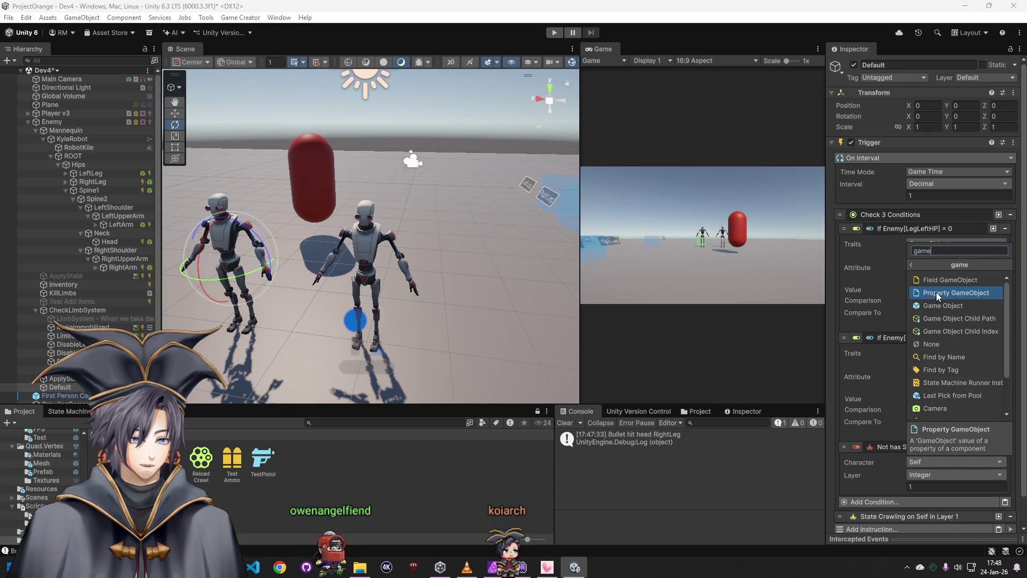
left_click(923, 293)
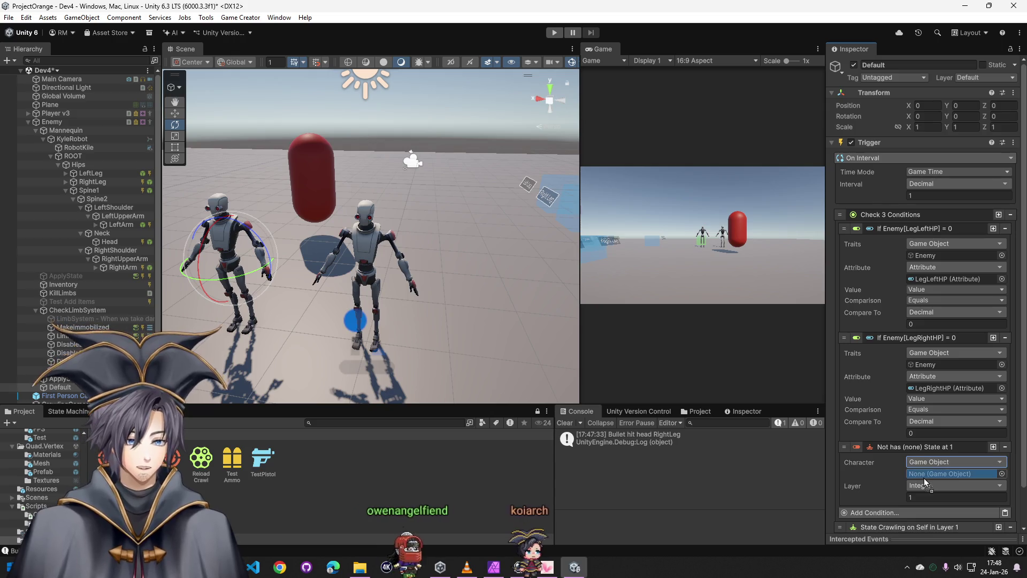
left_click_drag(51, 122, 948, 473)
left_click(899, 486)
scroll(923, 482, "down", 3)
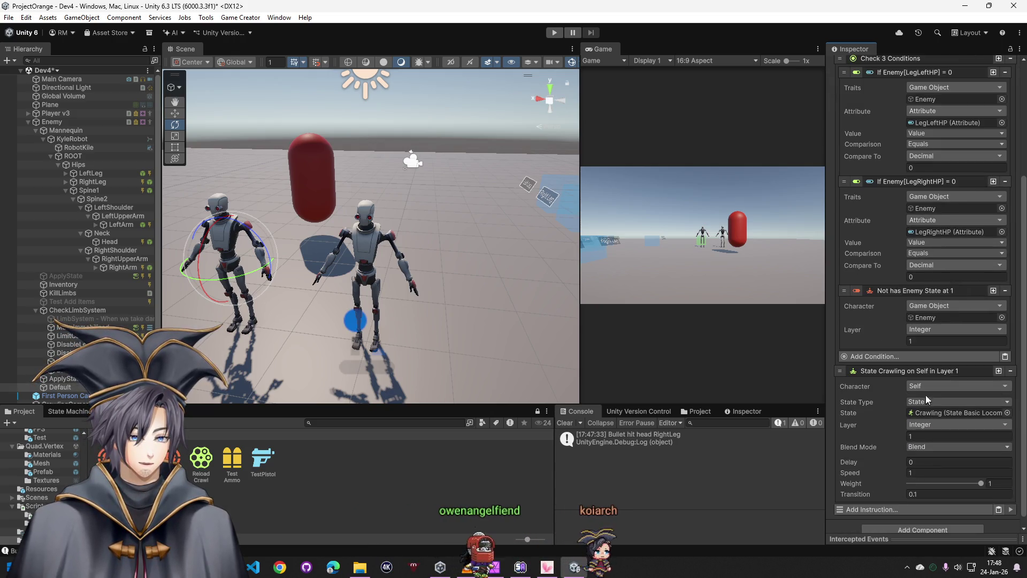
left_click(927, 386)
type("ga")
left_click(944, 230)
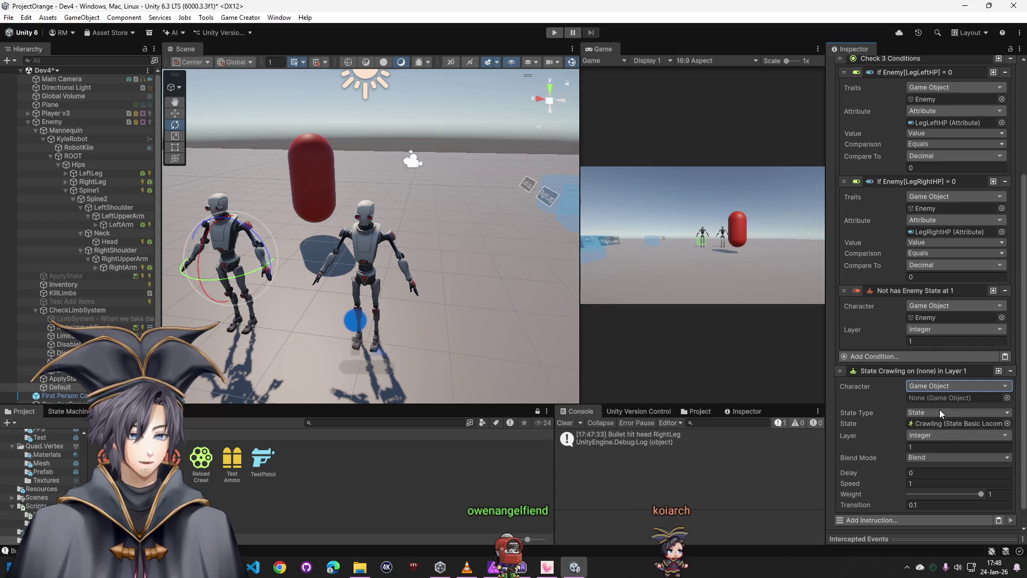
left_click(1007, 398)
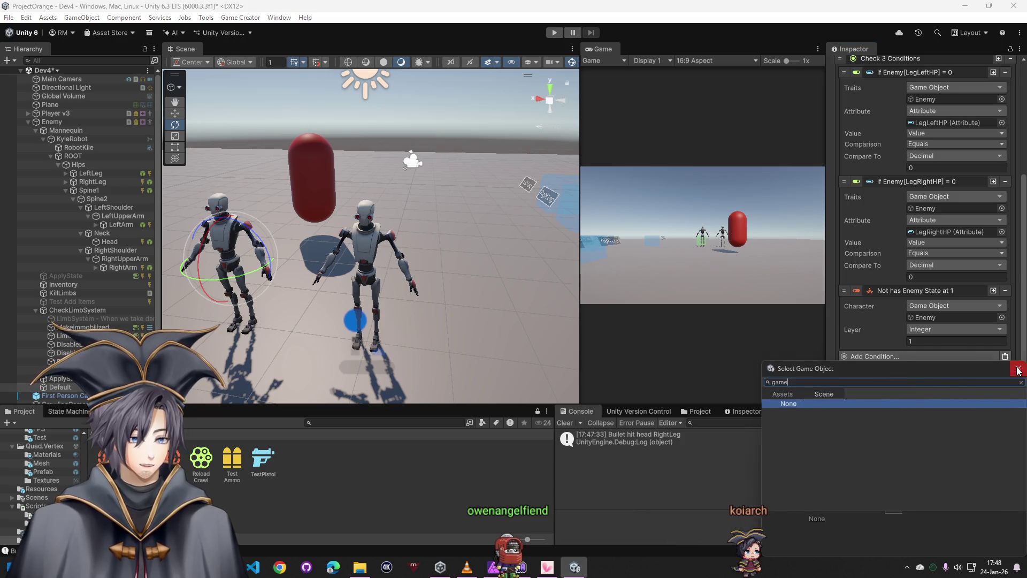
left_click(1018, 369)
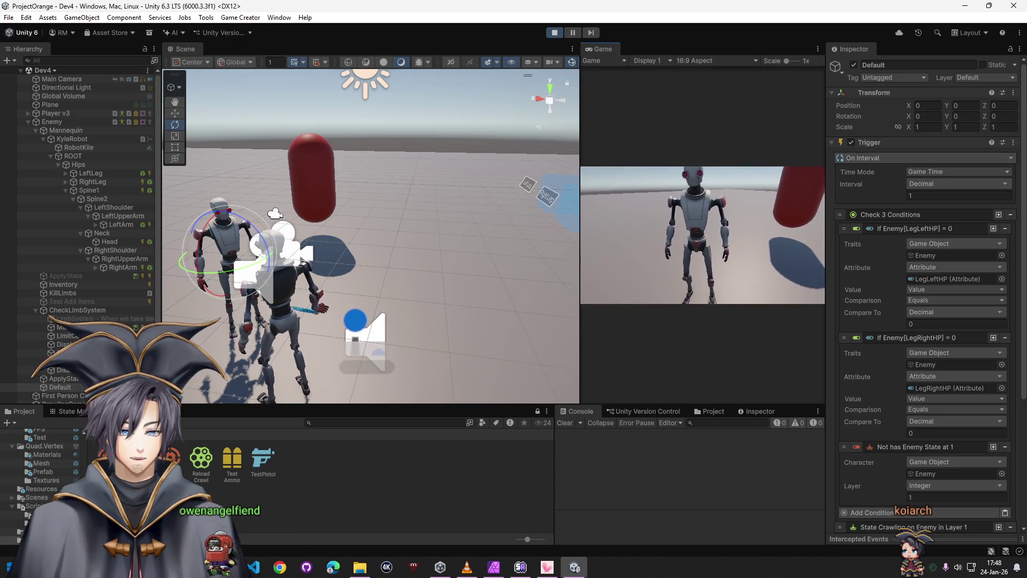
Shoot the enemy robot's legs until it starts crawling
left_click(703, 235)
left_click(702, 236)
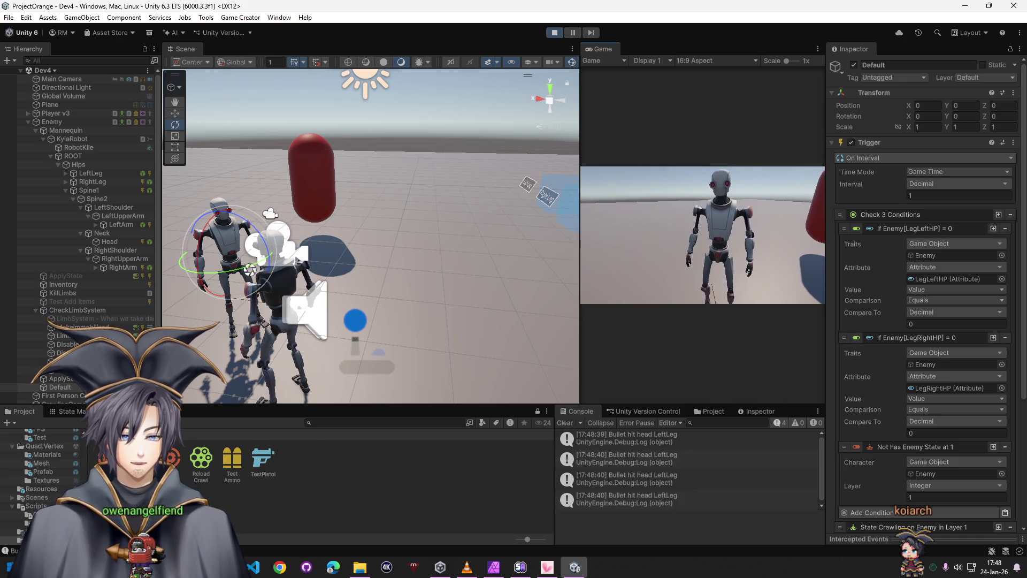
left_click(702, 236)
left_click(702, 235)
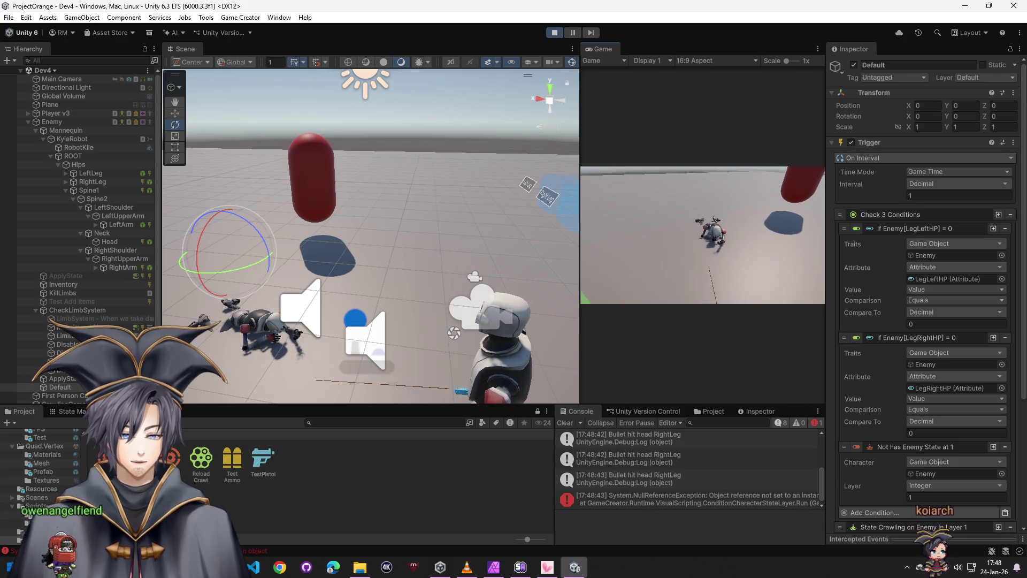
Walk the player up to and away from the crawling robot while watching the hit logs
key("w")
key("w")
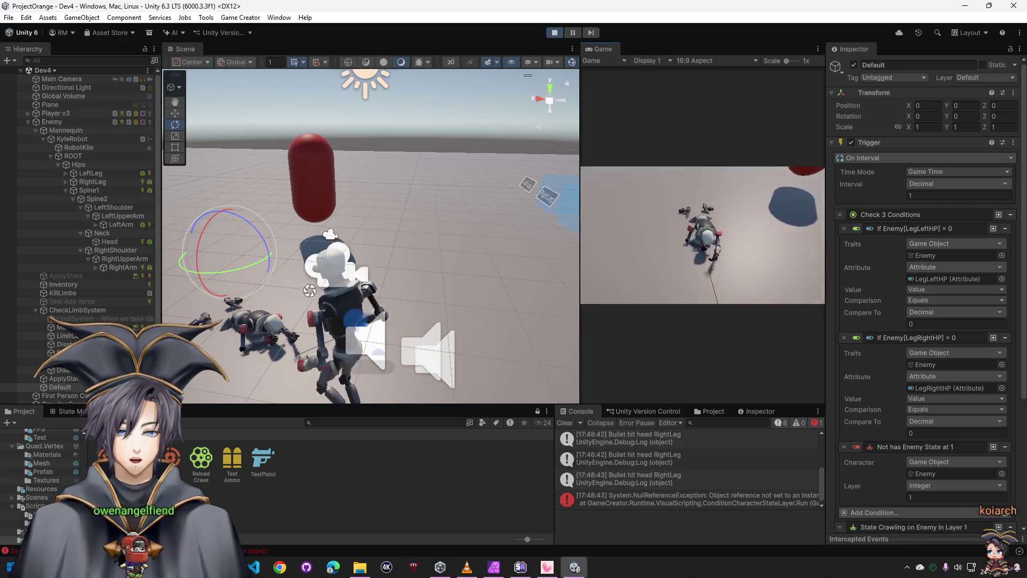
key("s")
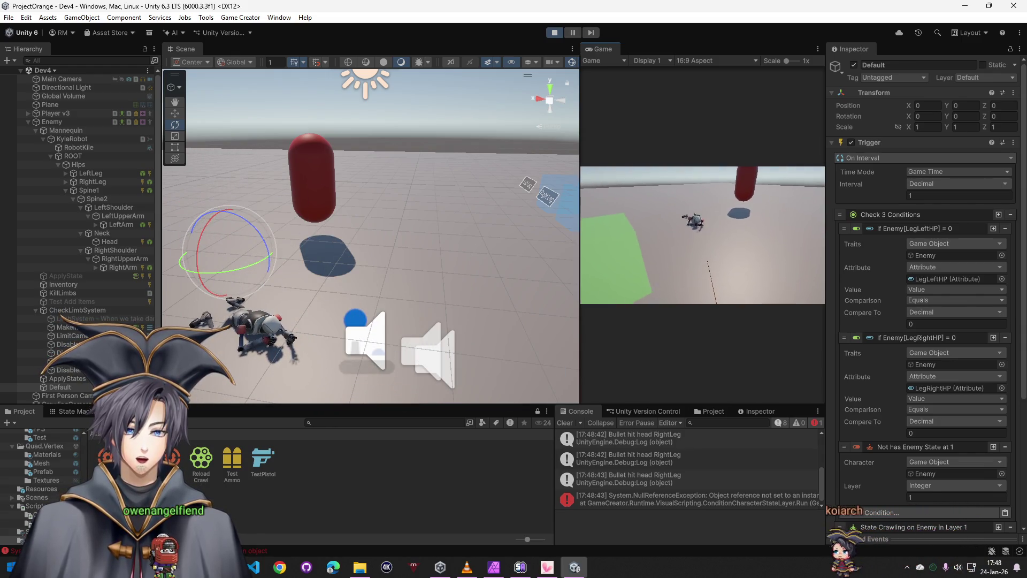
key("w")
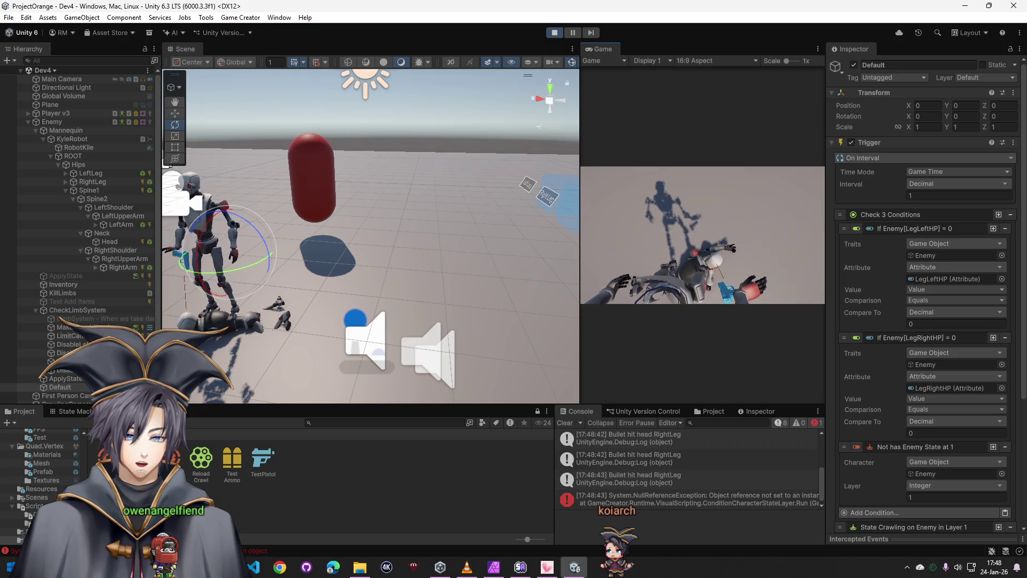
key("s")
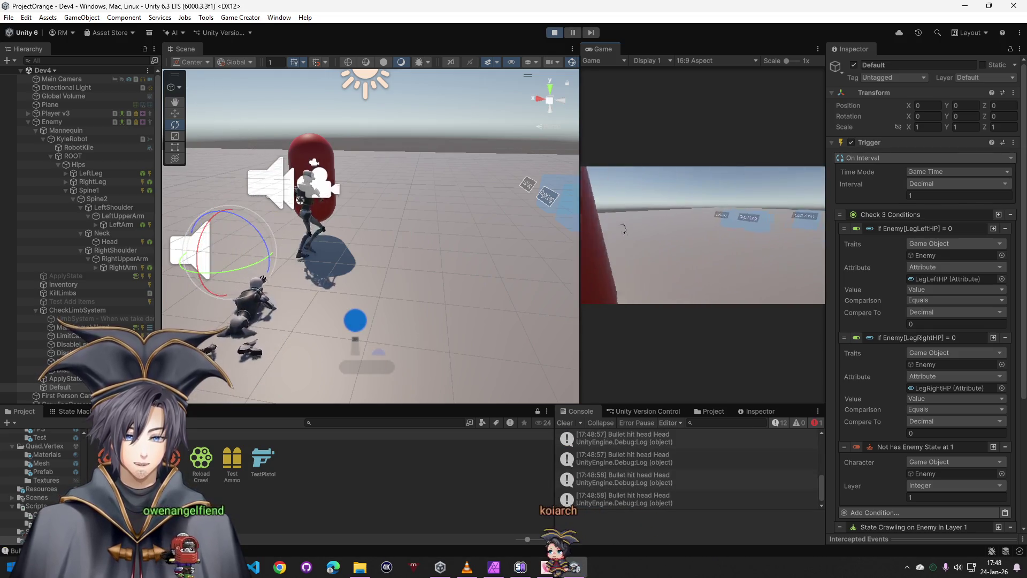
key("super+Tab")
left_click(364, 136)
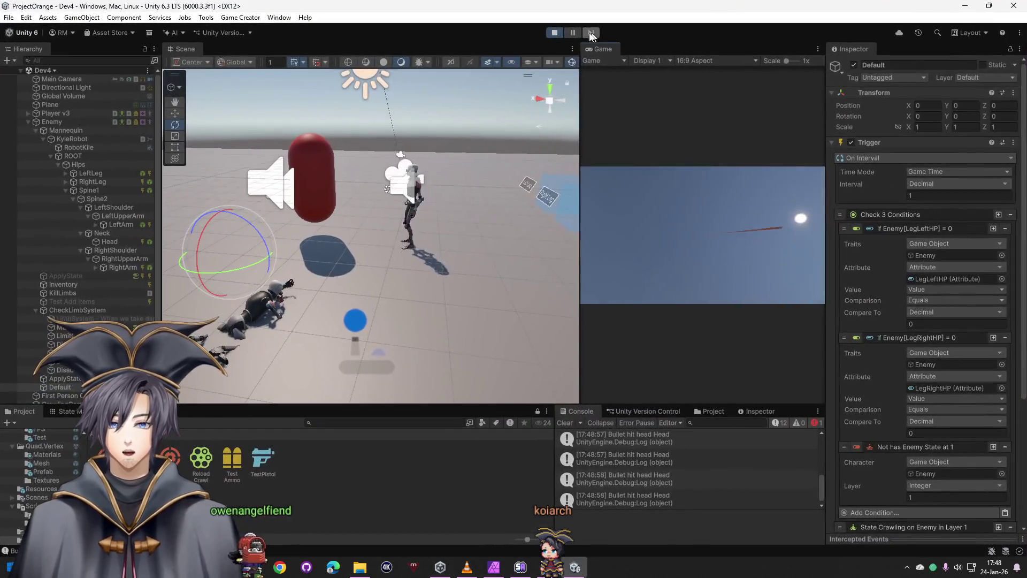
Stop play mode and retarget DisableLeftLeg's condition from Self to the Enemy game object
left_click(554, 32)
scroll(81, 269, "down", 3)
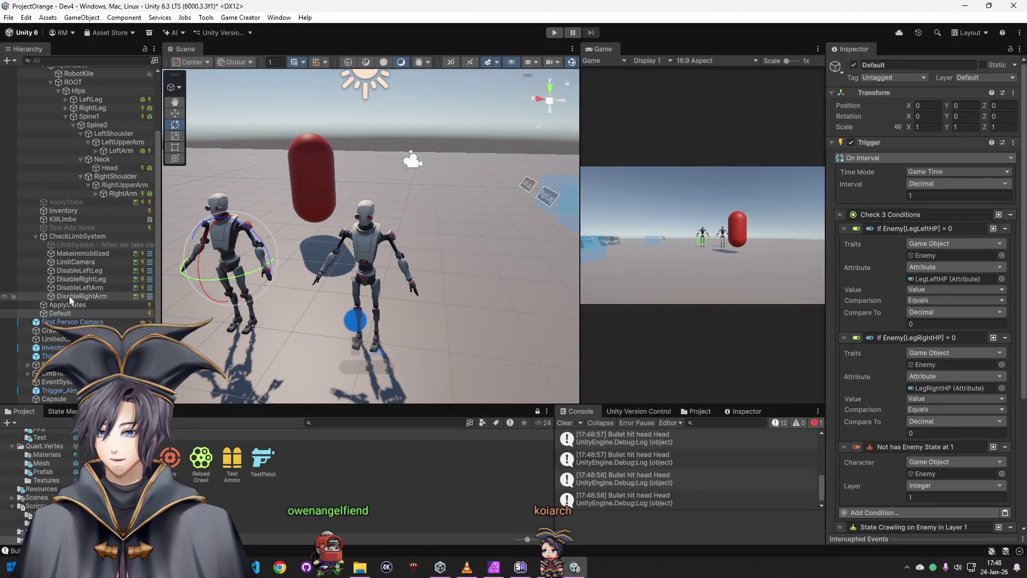
left_click(80, 254)
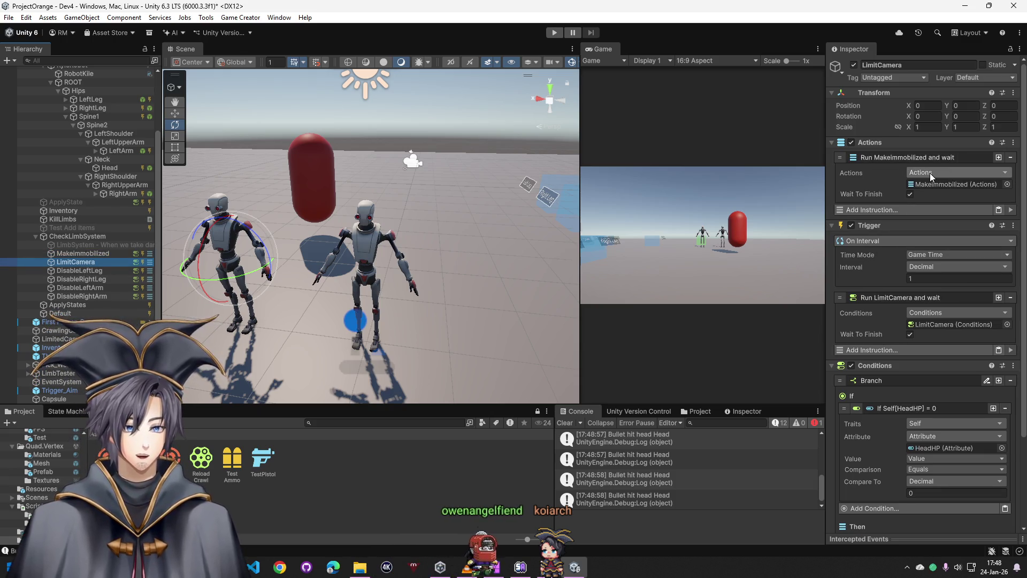
scroll(926, 364, "down", 3)
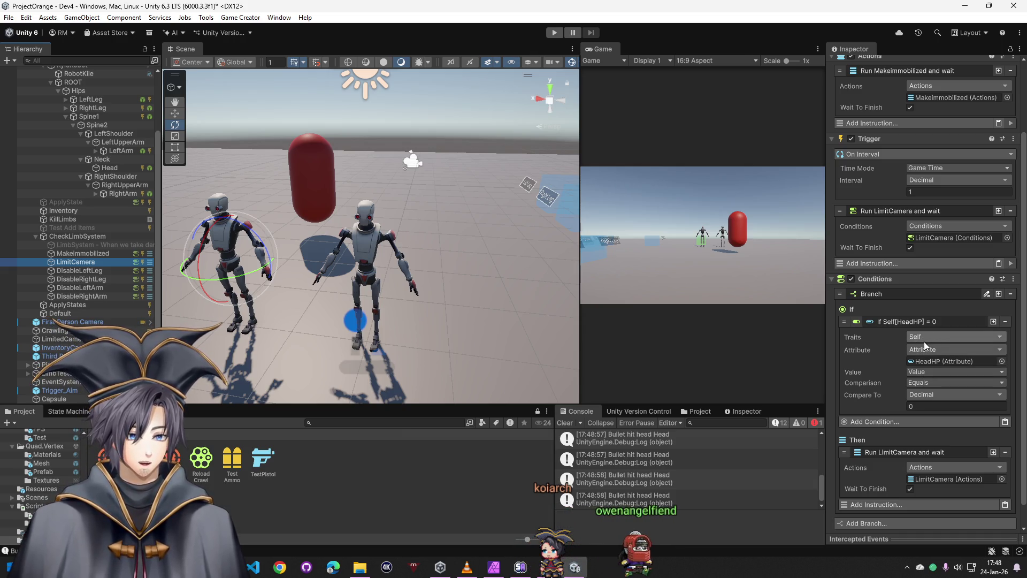
scroll(925, 341, "down", 1)
scroll(925, 342, "up", 3)
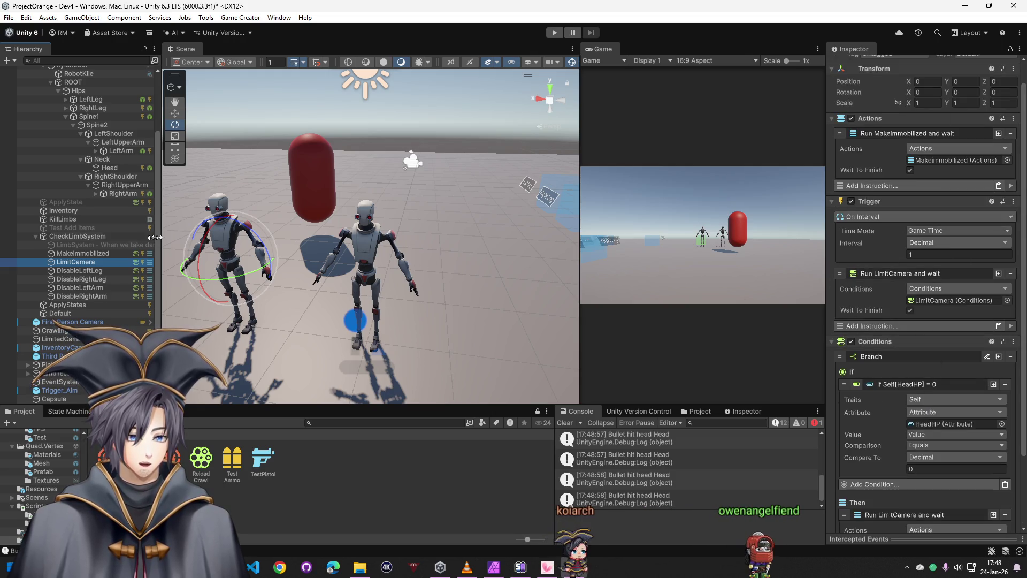
left_click(88, 270)
left_click(90, 271)
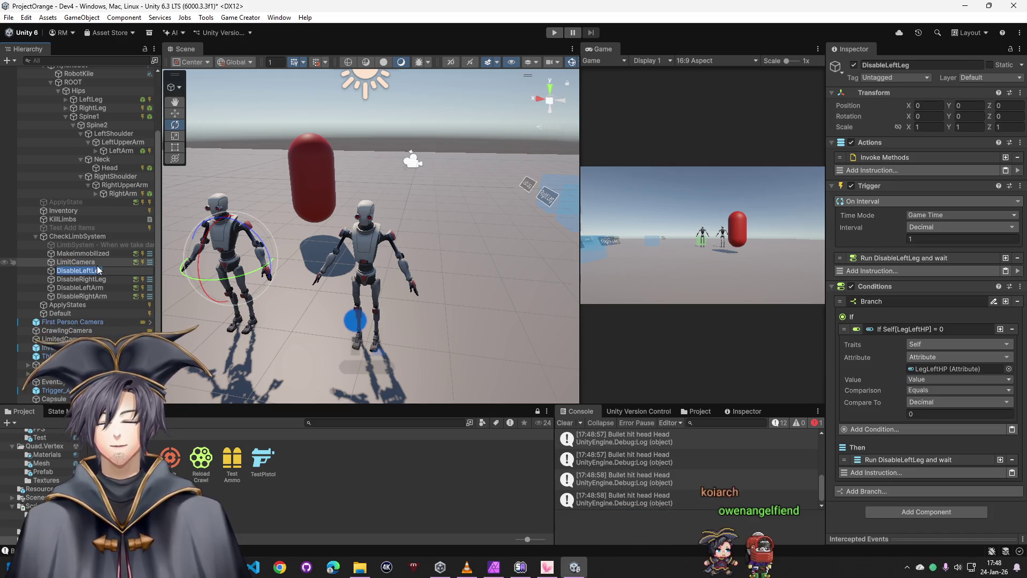
left_click(100, 272)
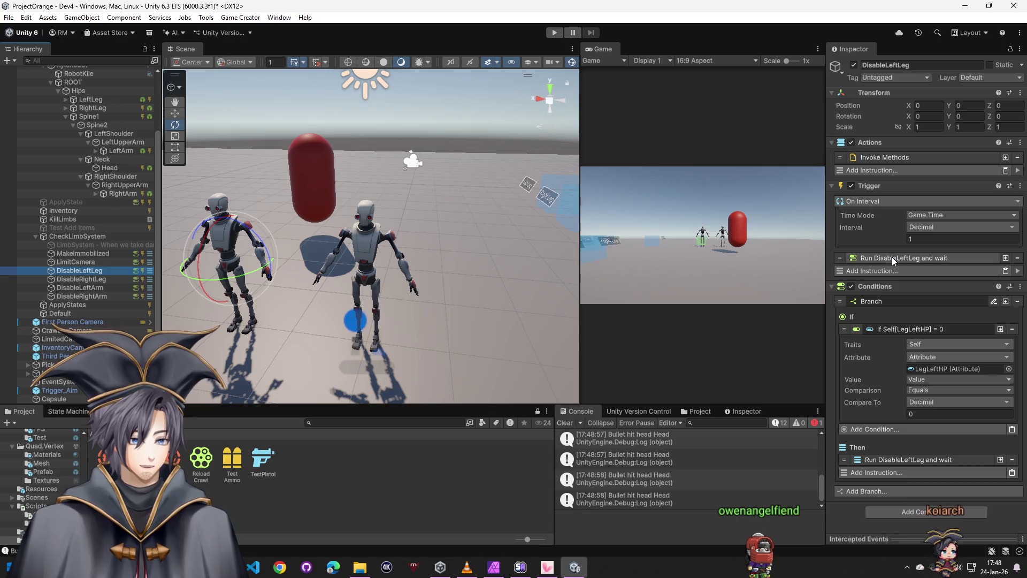
left_click(922, 343)
type("ga")
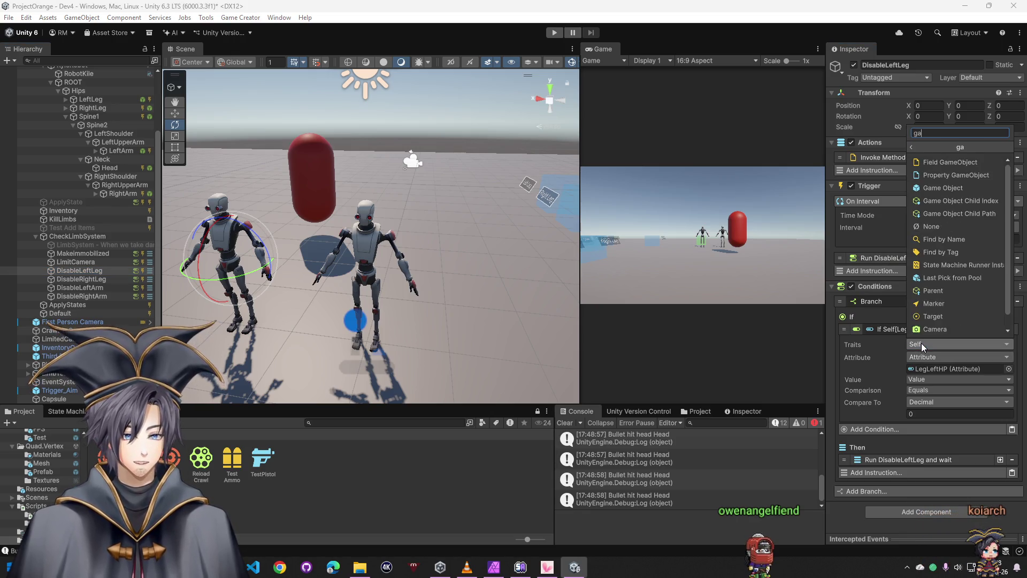
type("me object")
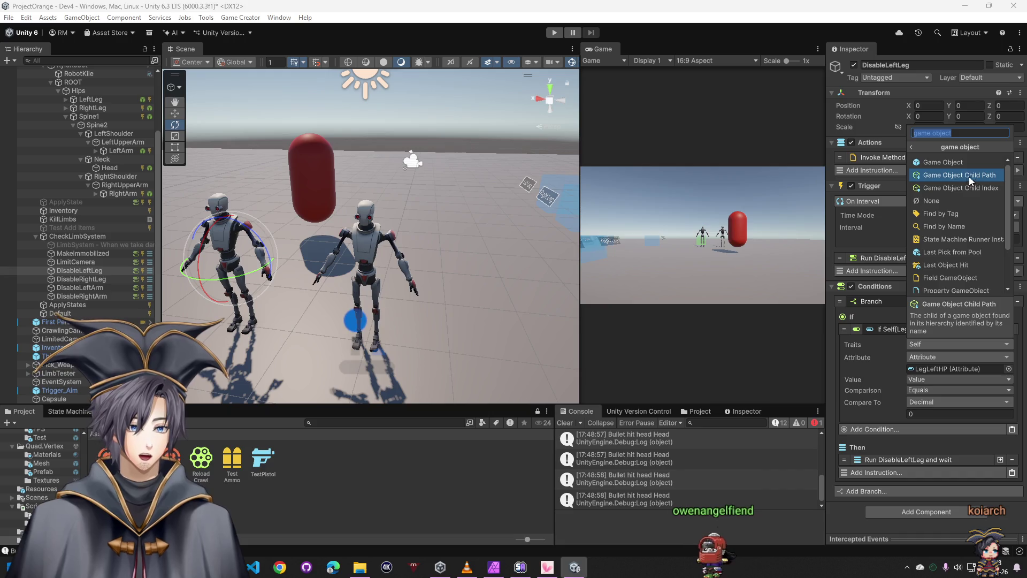
left_click(963, 163)
scroll(48, 210, "up", 3)
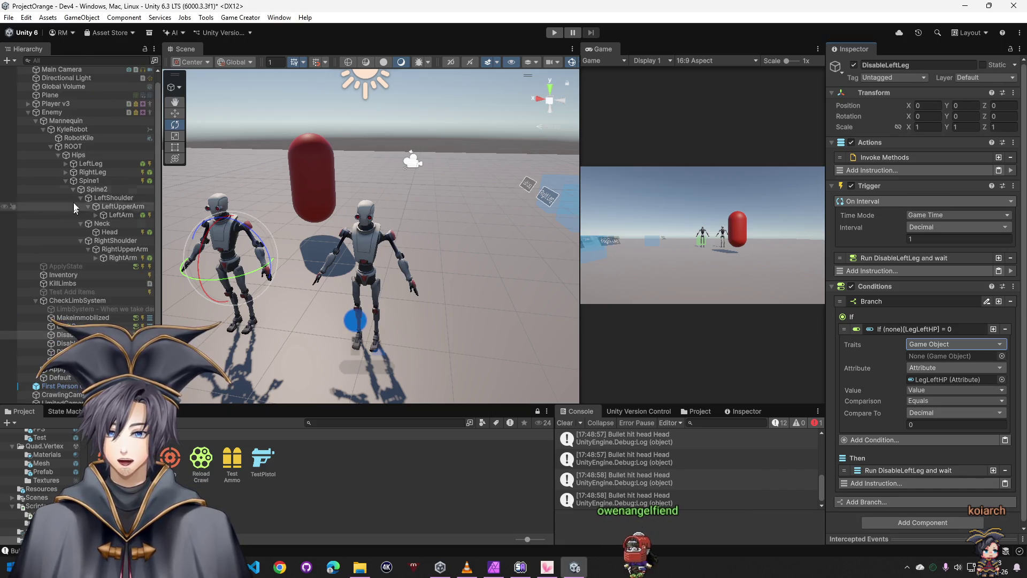
left_click_drag(896, 369, 932, 357)
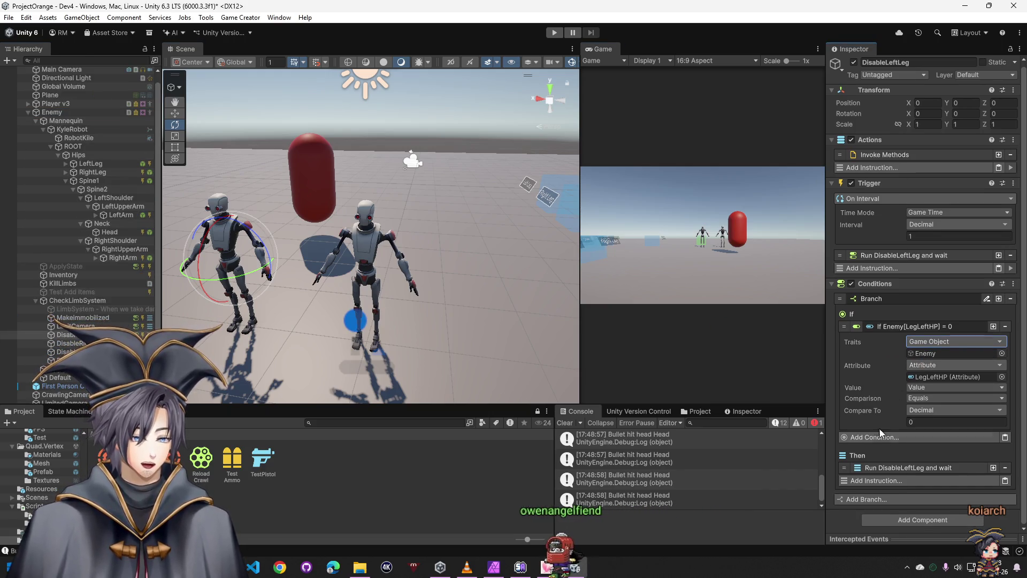
left_click(892, 468)
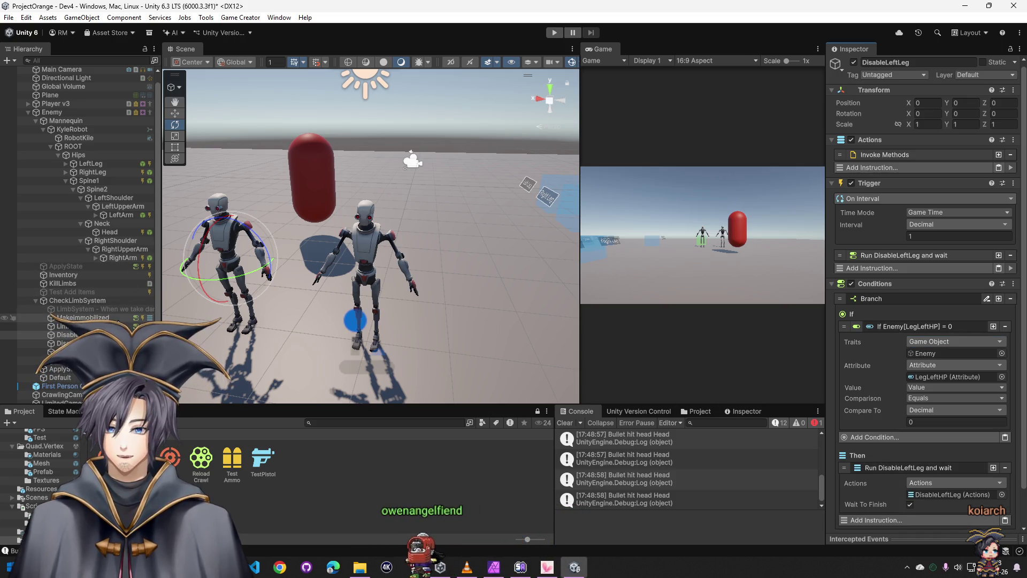
Retarget the DisableRightLeg and DisableLeftArm conditions to the Enemy game object
left_click(61, 342)
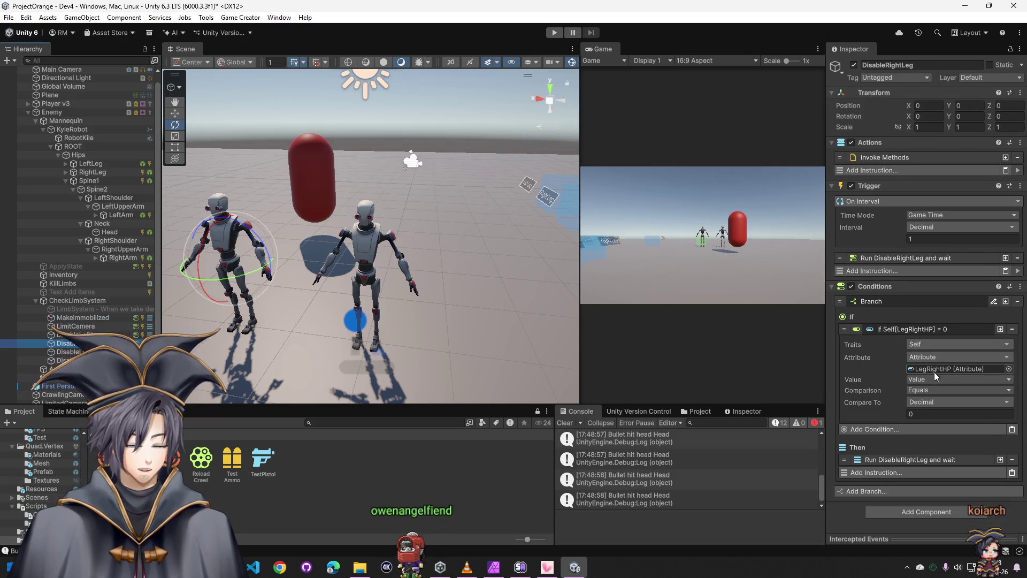
left_click(923, 343)
type("game object")
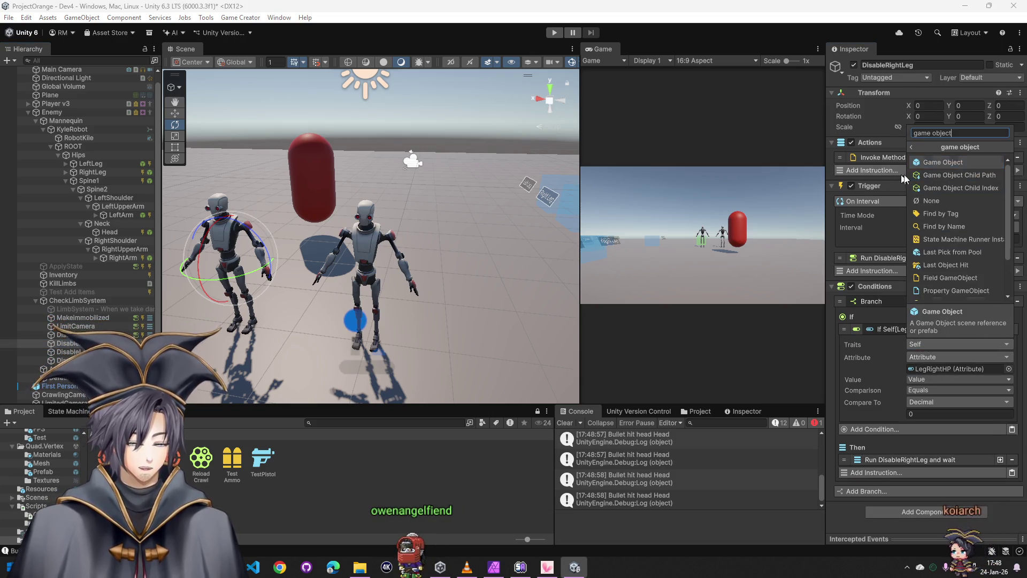
left_click(939, 164)
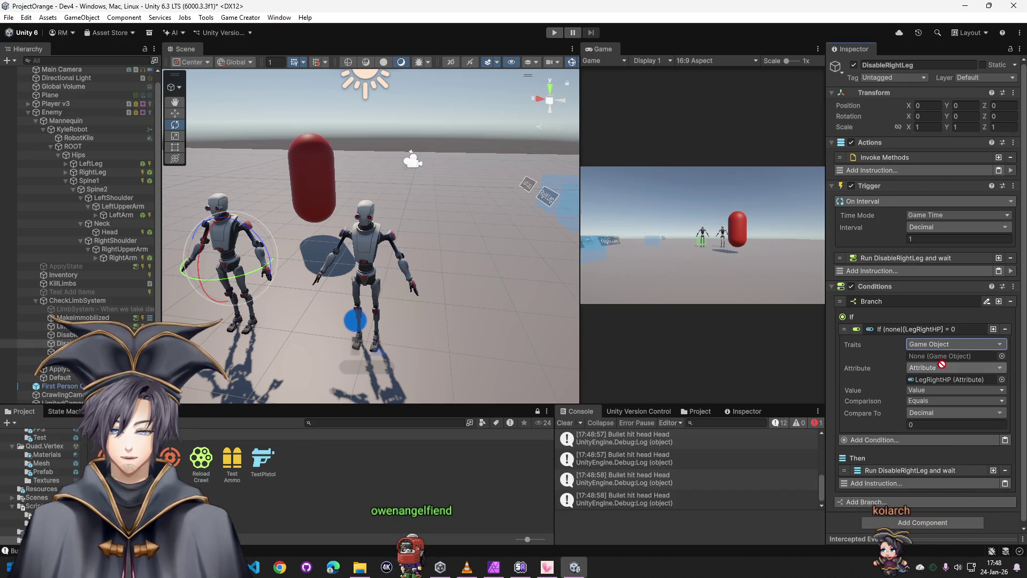
left_click(60, 351)
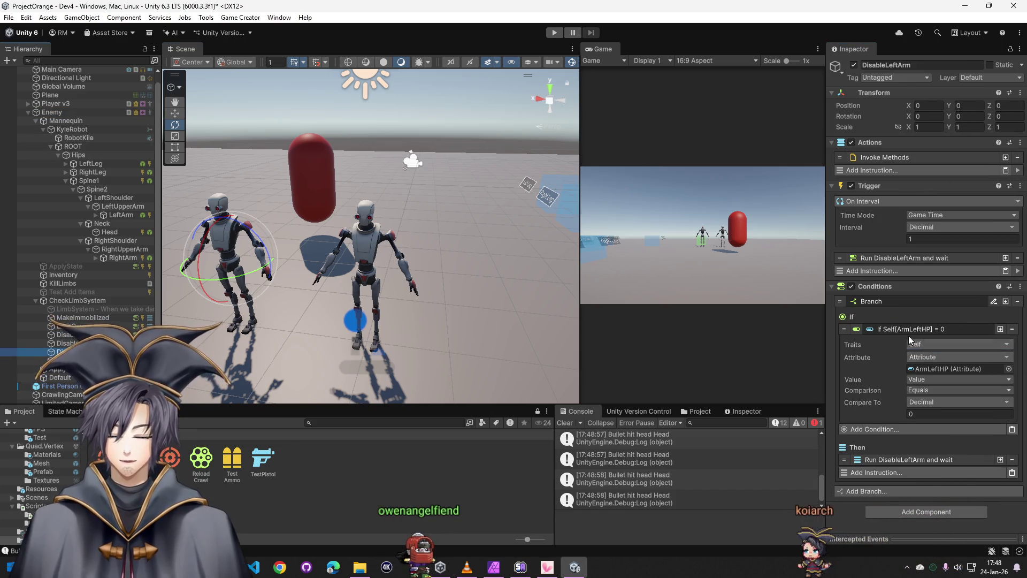
left_click(956, 345)
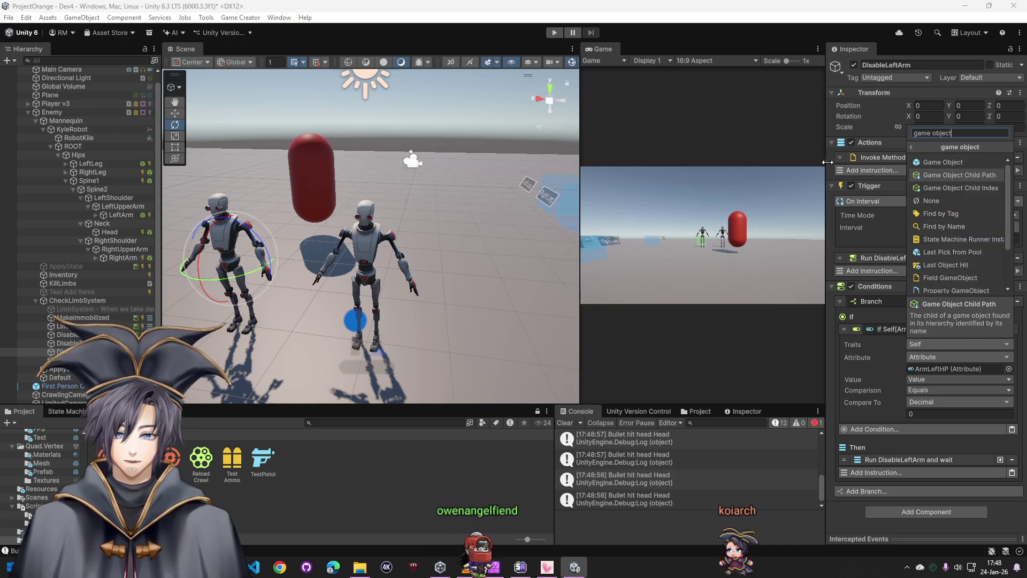
left_click(939, 163)
left_click_drag(44, 120, 921, 356)
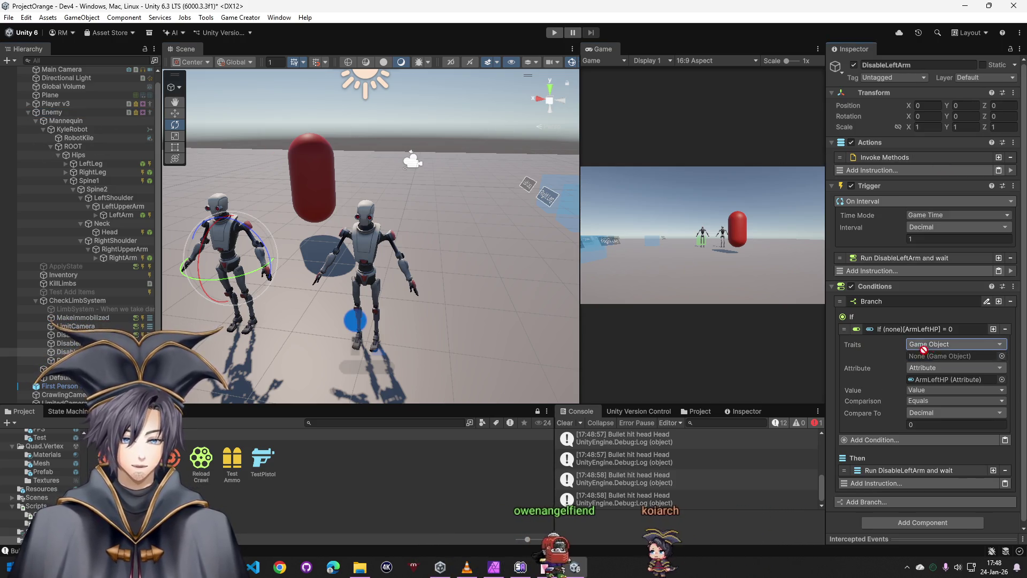
Retarget DisableRightArm's ArmRightHP condition to a game object and start a play test
key("Down")
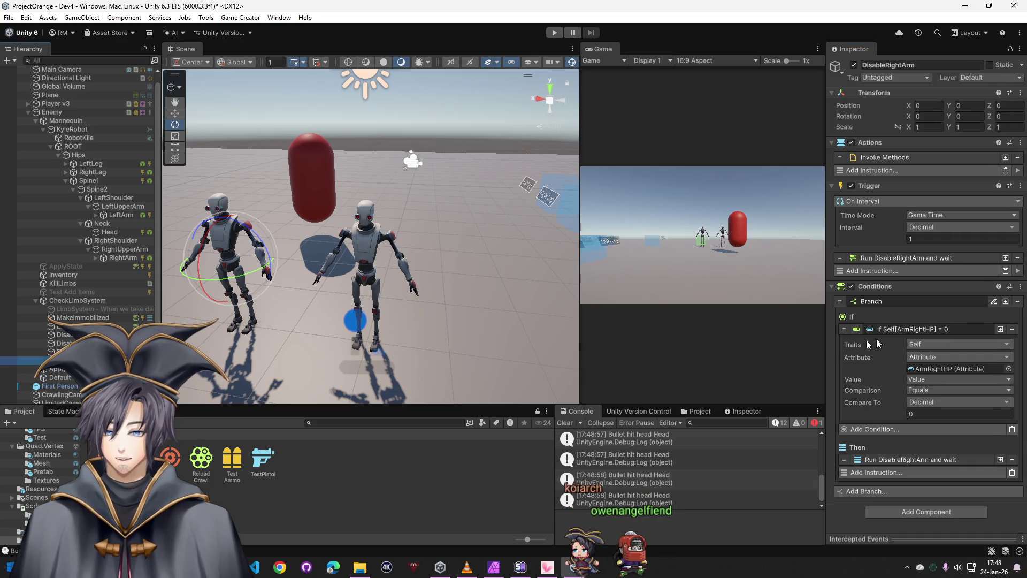
left_click(956, 344)
left_click(938, 164)
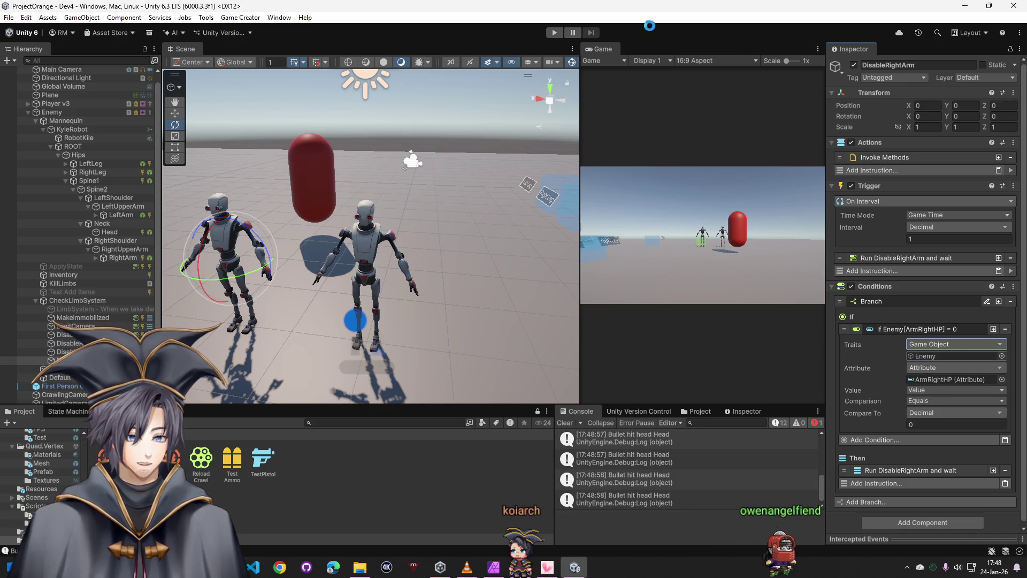
left_click(553, 33)
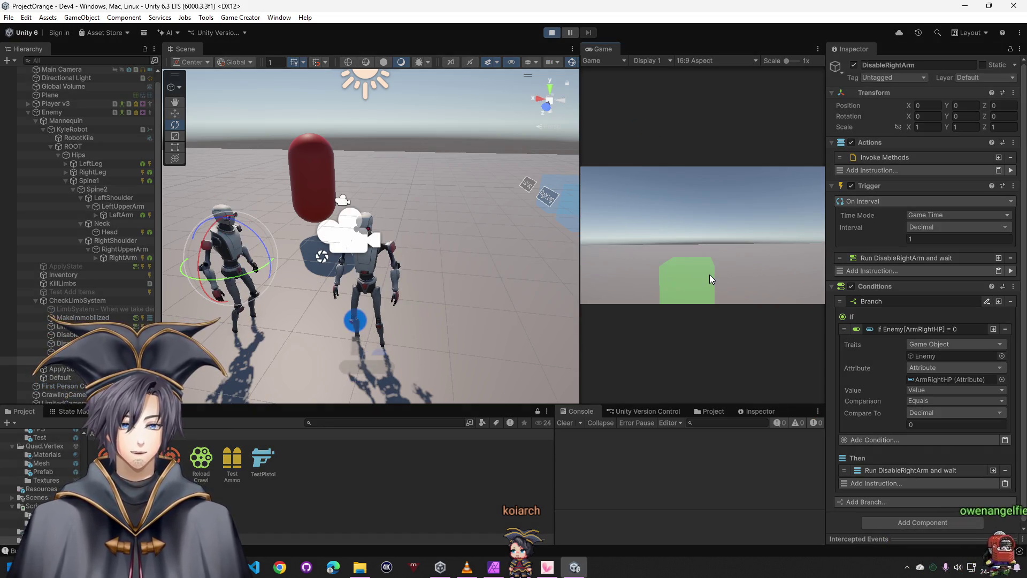
Shoot the robot's right arm, enlarge the Game view and approach with weapon 1
left_click(711, 272)
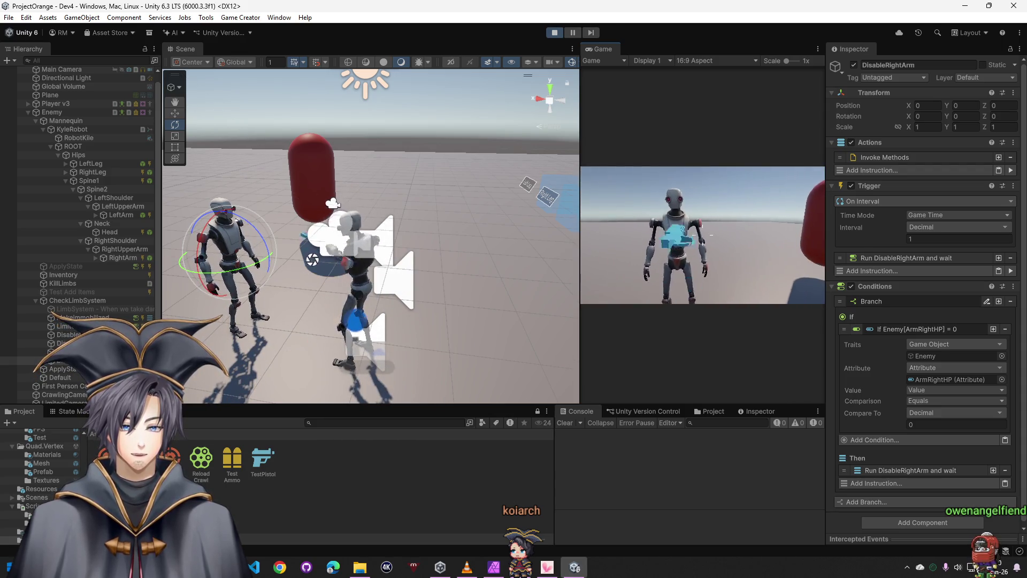
left_click(702, 235)
left_click(702, 235)
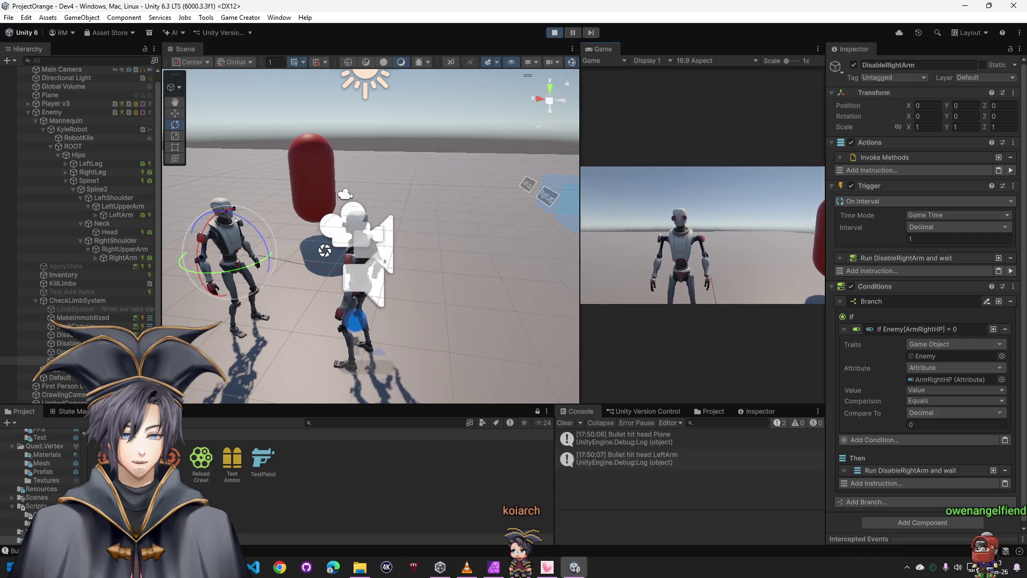
left_click(702, 235)
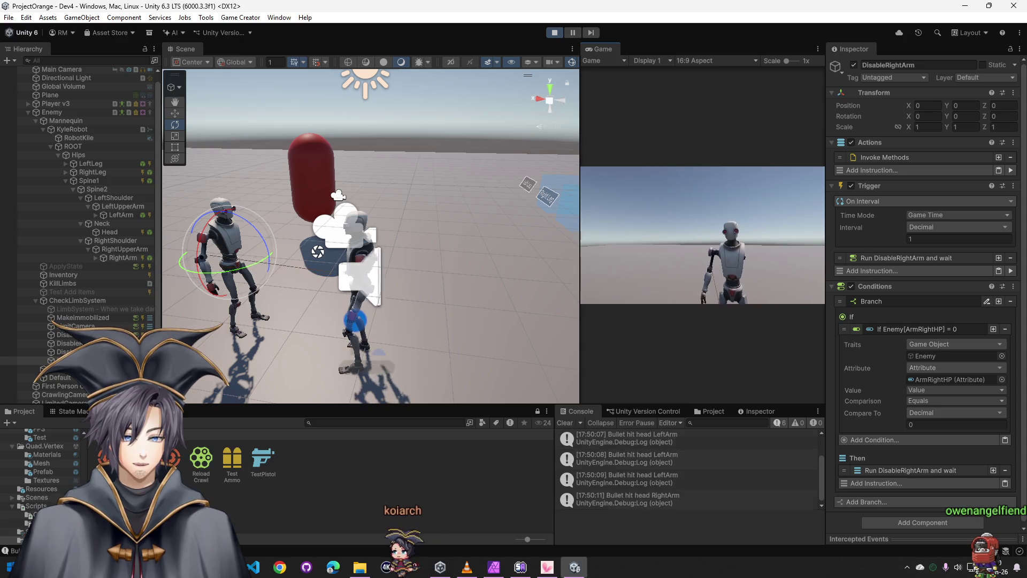
left_click(710, 207)
left_click(710, 206)
mouse_move(607, 53)
left_mouse_down()
mouse_move(220, 133)
mouse_move(272, 161)
left_mouse_up()
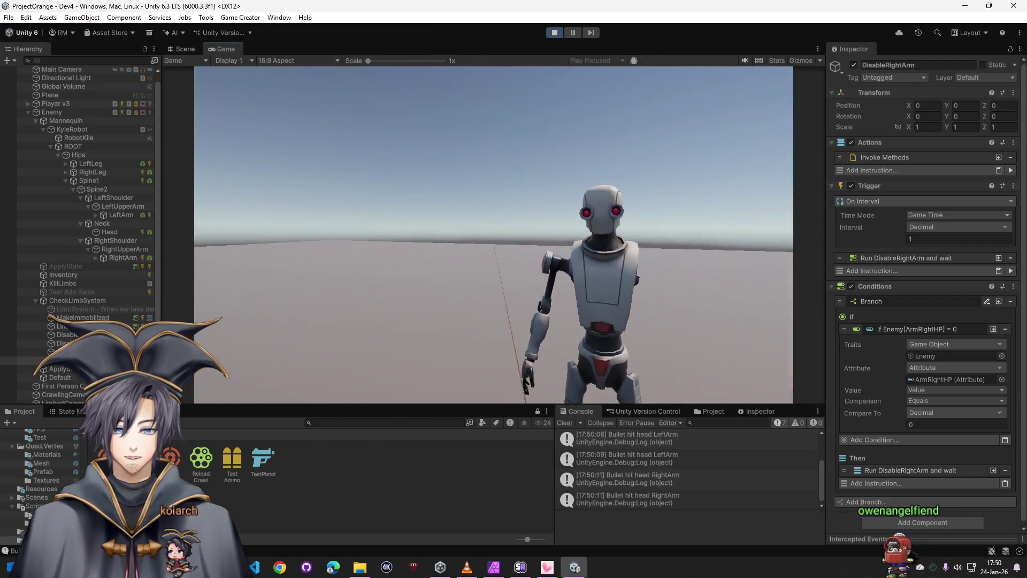
key("1")
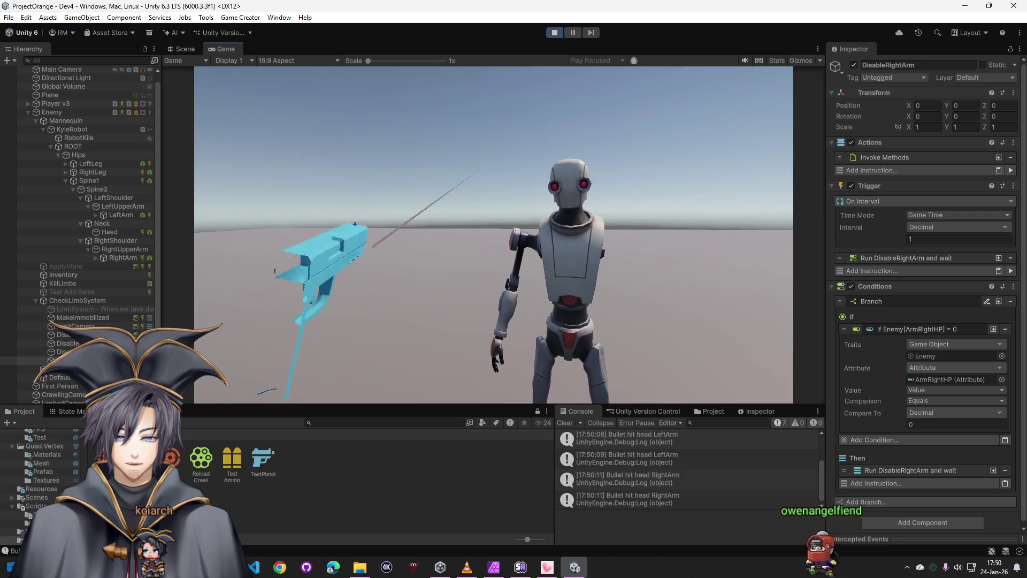
key("w")
Close in on the robot while shooting its arm and both legs until it falls
left_click(493, 235)
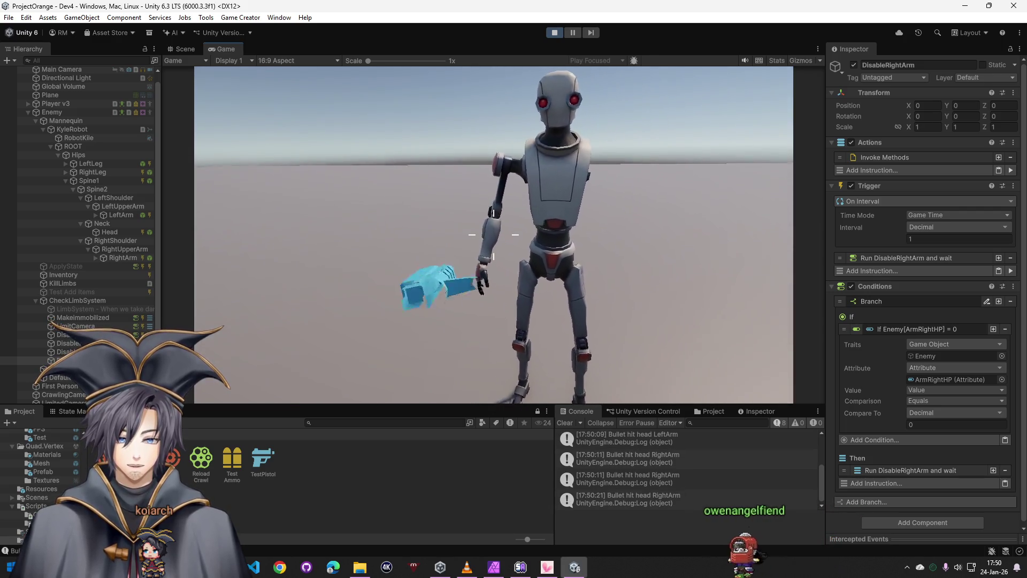
key("w")
left_click(493, 235)
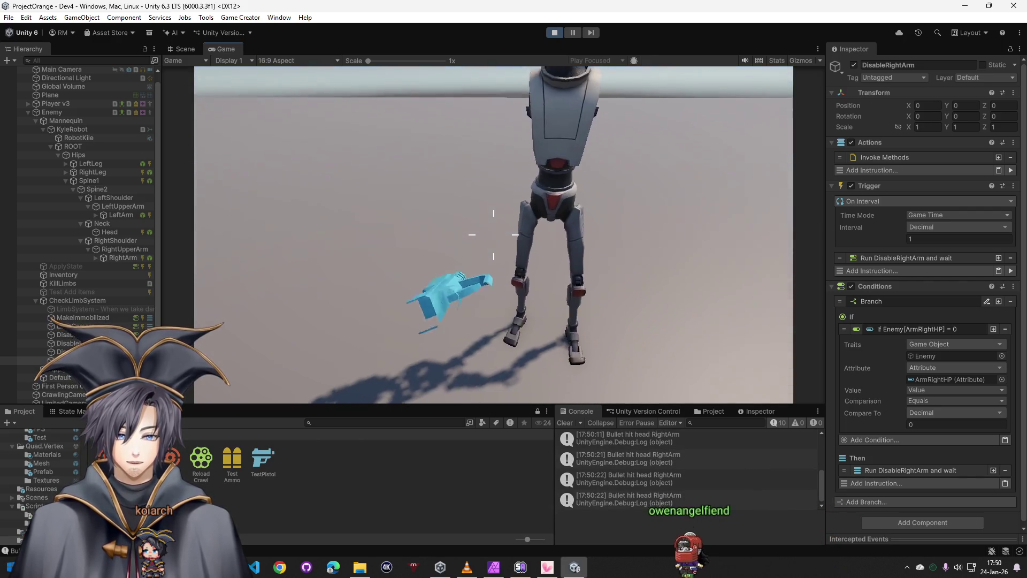
key("w")
left_click(493, 236)
left_click(493, 235)
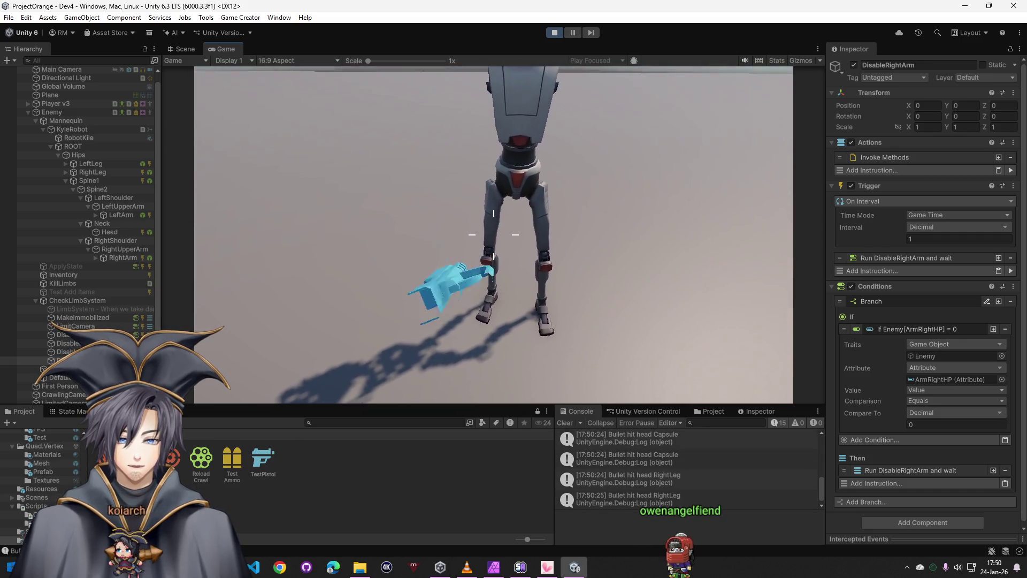
key("w")
key("w")
left_click(493, 235)
left_click(493, 235)
left_click(493, 235)
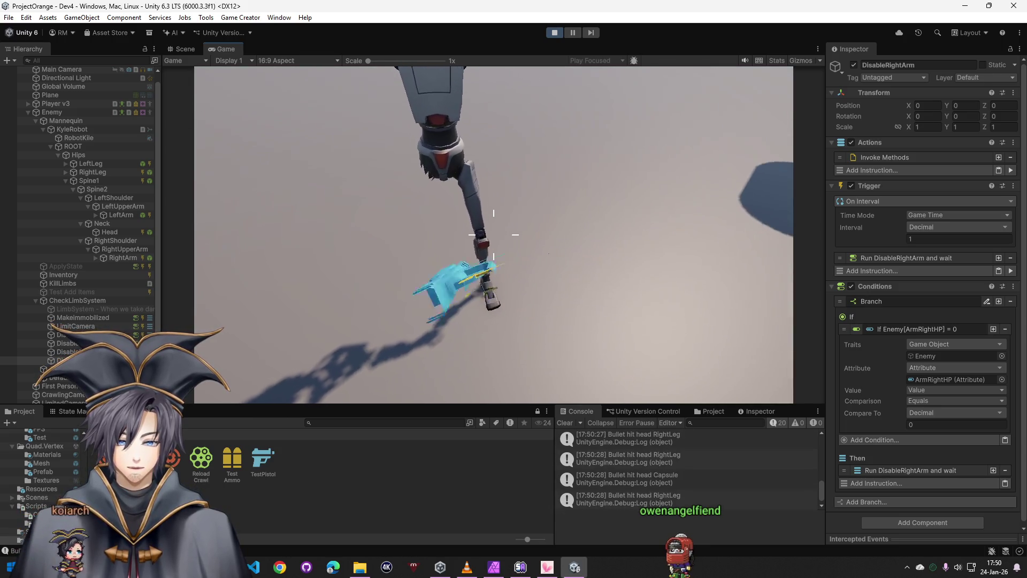
key("w")
left_click(493, 234)
left_click(493, 236)
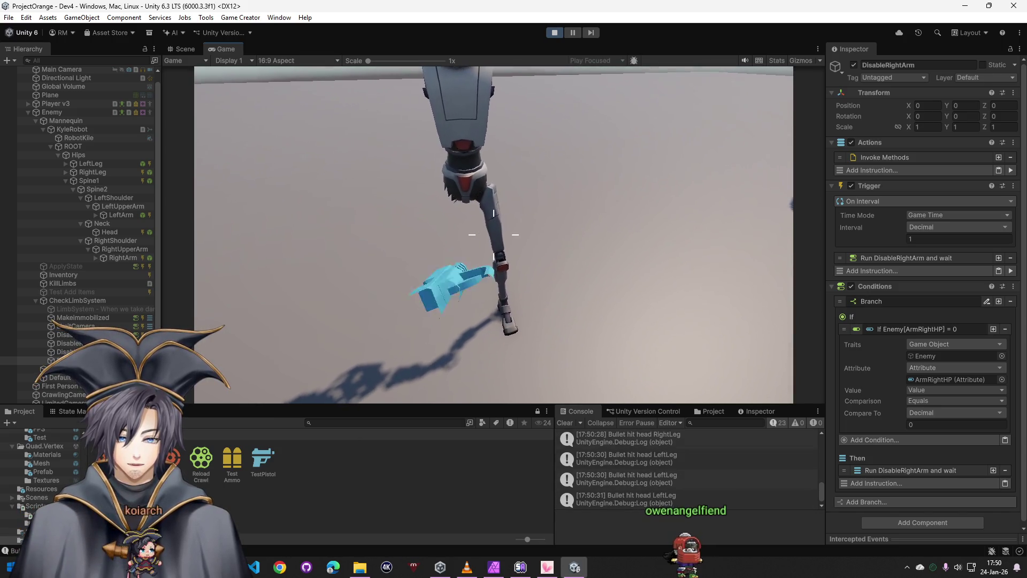
key("w")
left_click(493, 235)
left_click(493, 235)
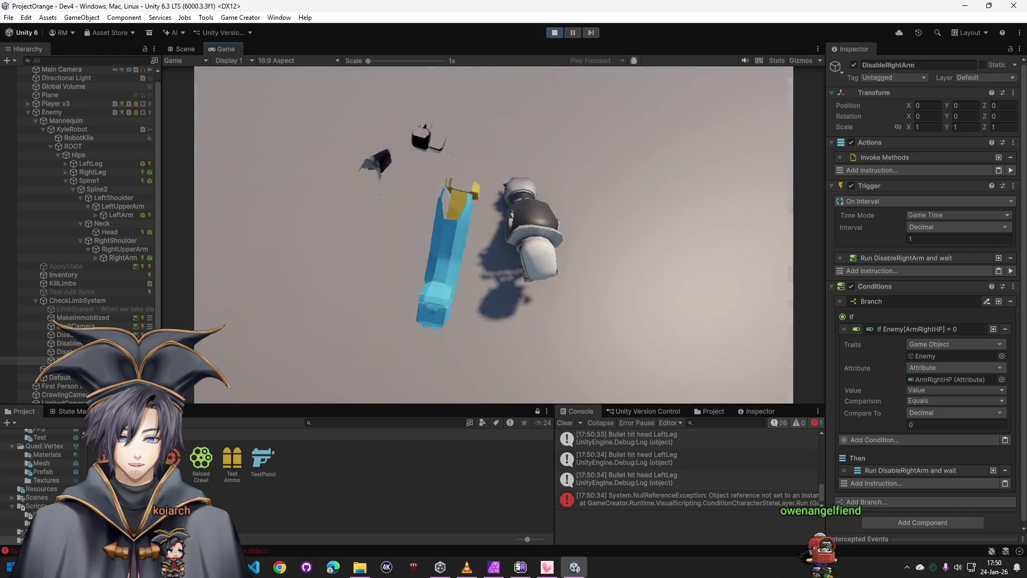
Walk over to the fallen robot and stop the play test
key("s")
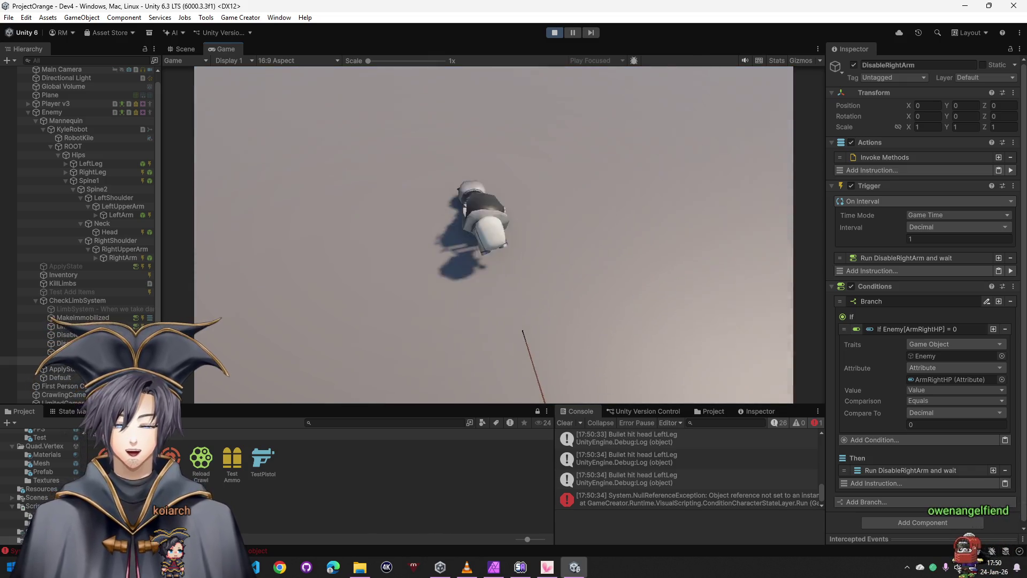
key("w")
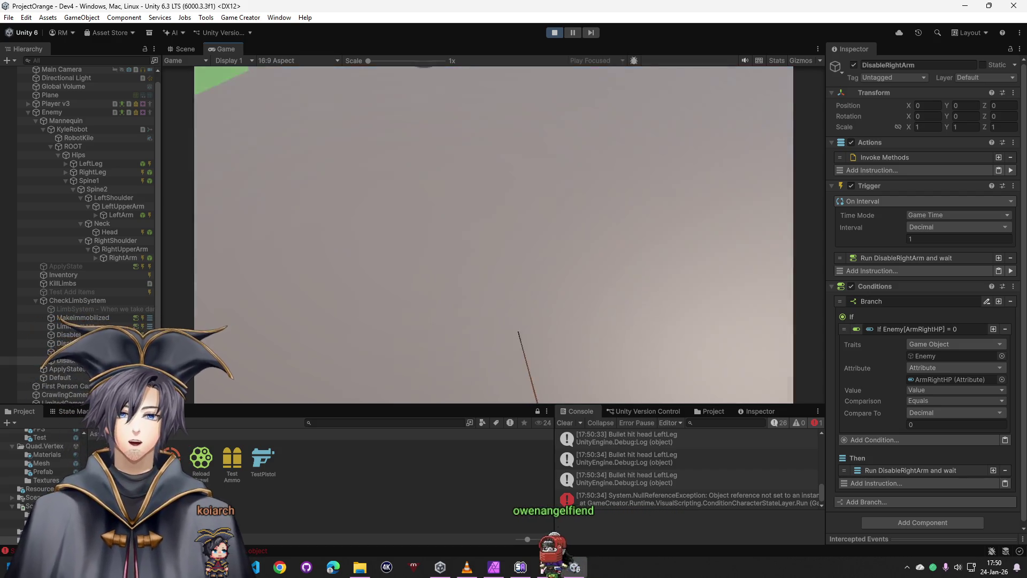
left_click(552, 34)
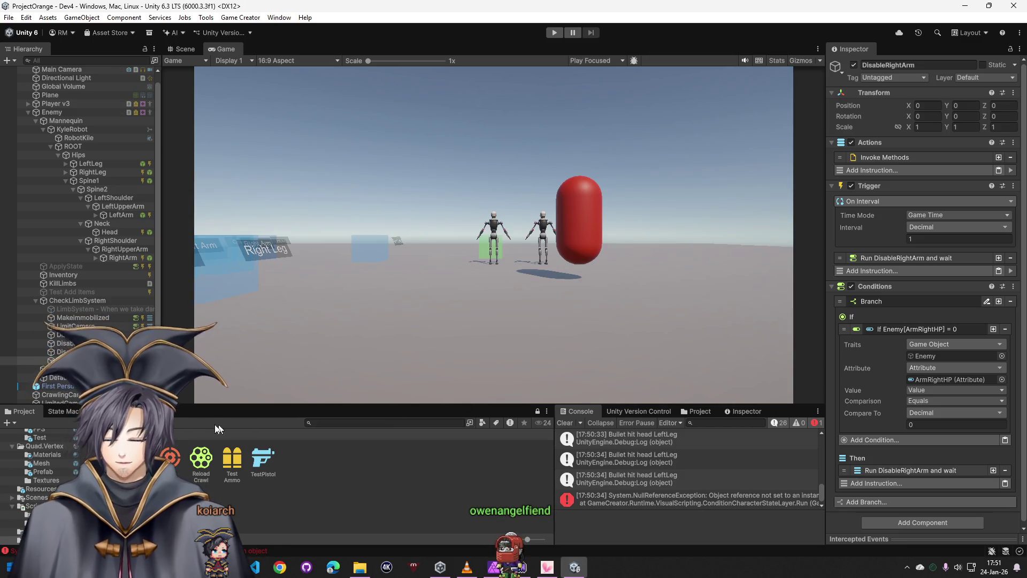
Clear the Console, collapse Enemy and expand Player v3's bone hierarchy instead
left_click(563, 420)
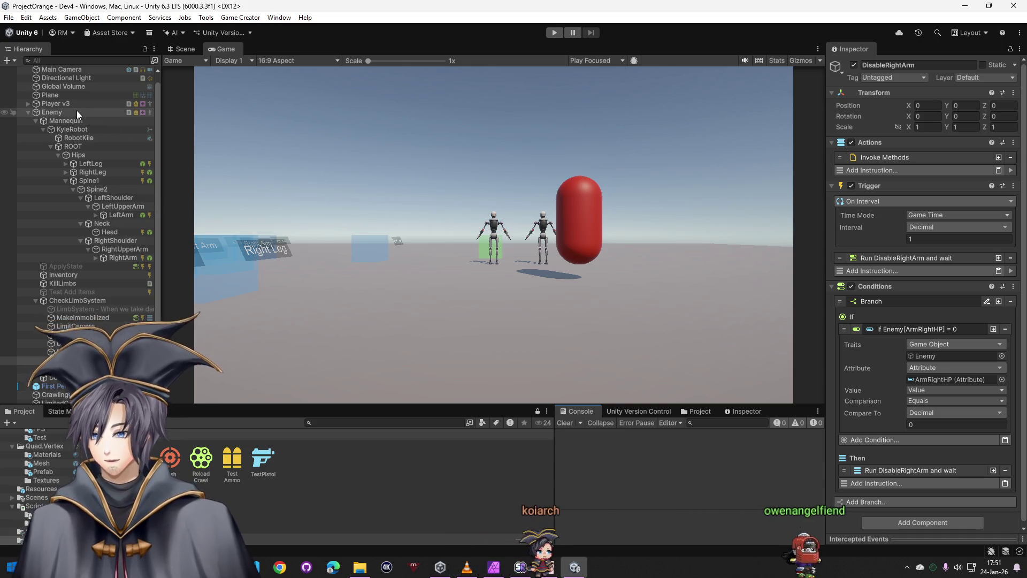
left_click(25, 112)
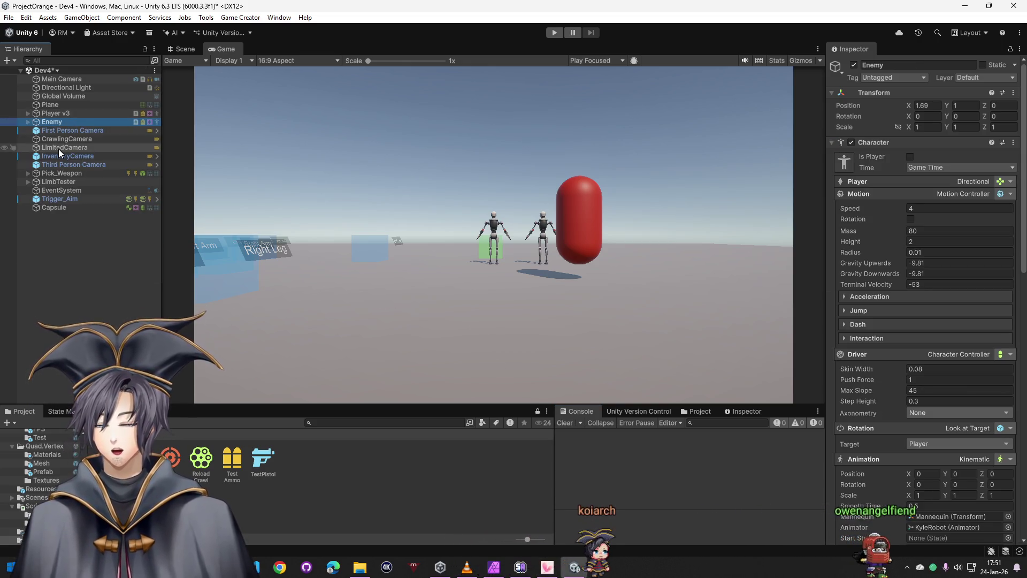
left_click(64, 113)
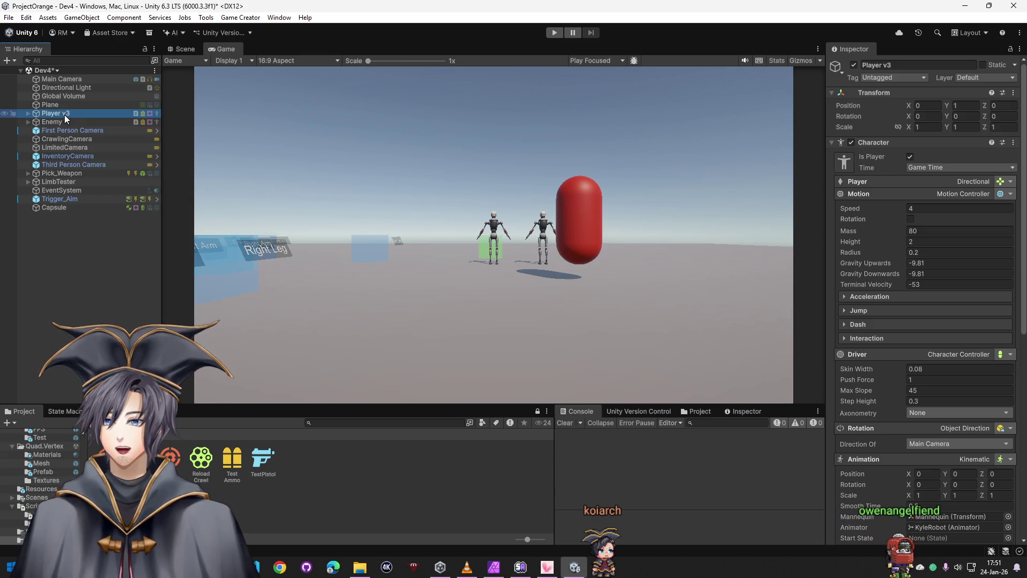
left_click(27, 114)
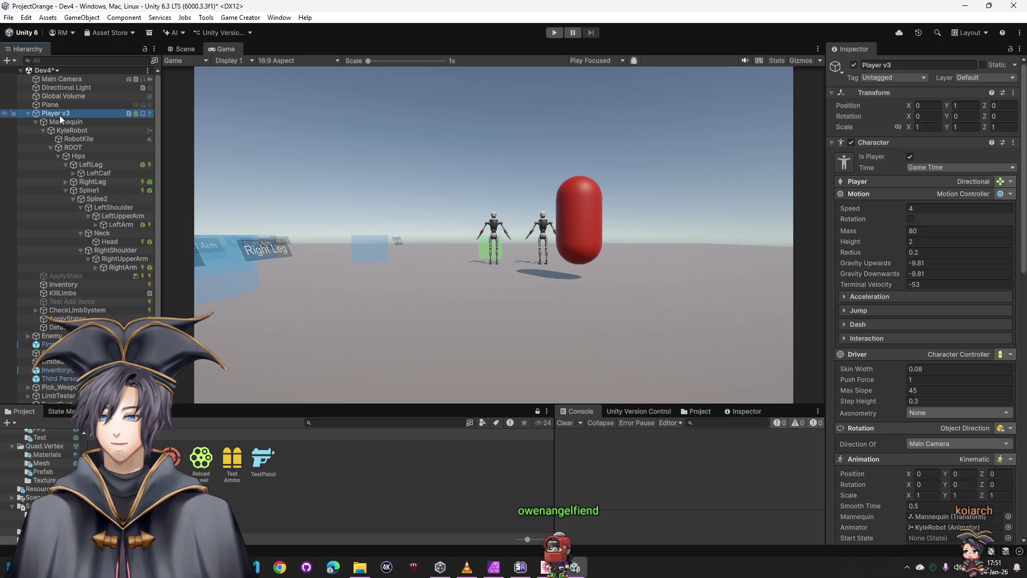
mouse_move(79, 139)
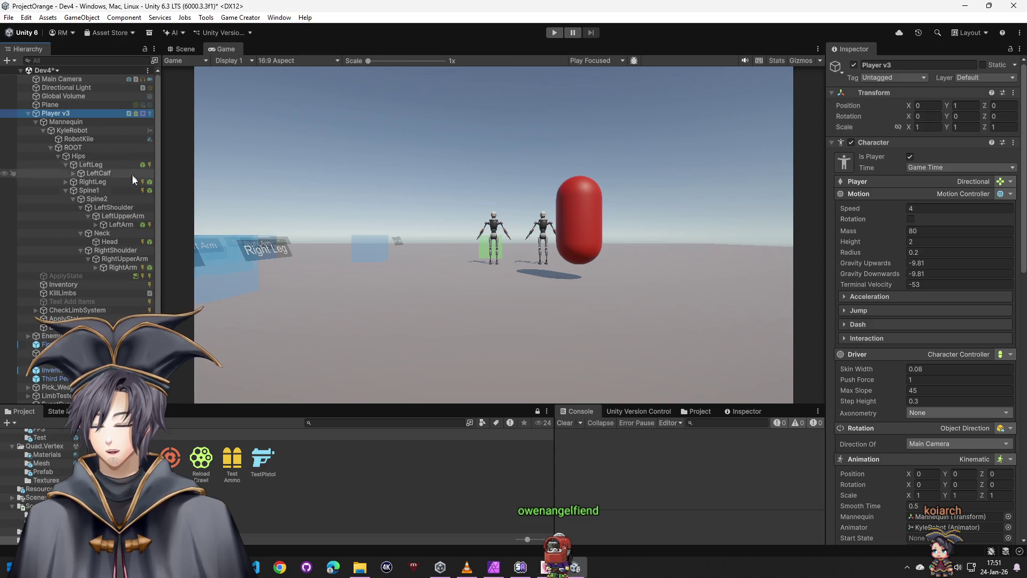
mouse_move(89, 189)
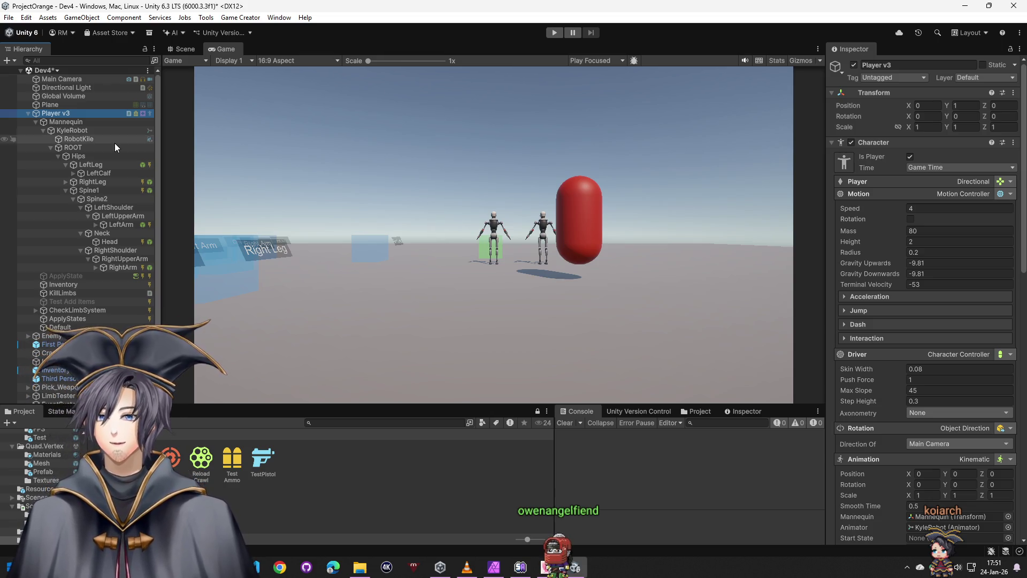
left_click(177, 439)
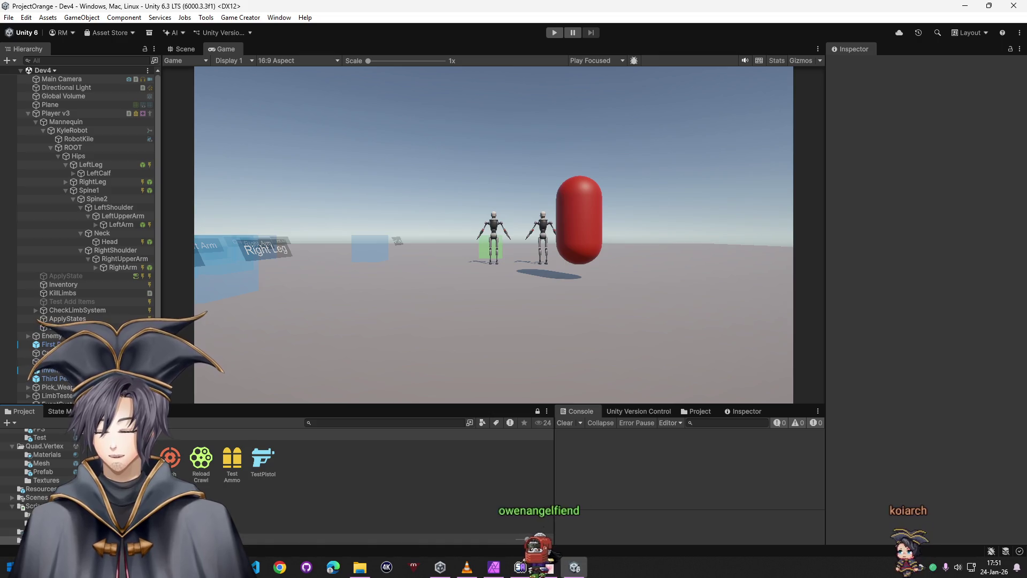
Browse Assets through Prefabs and Photon, then open the GameWorld2 scene from Scenes
left_click(175, 434)
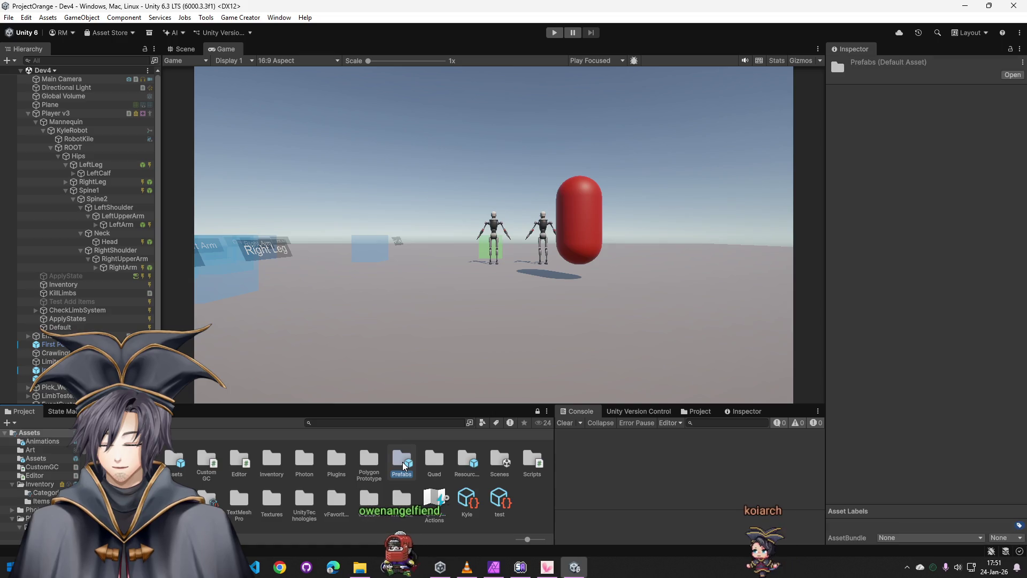
double_click(399, 462)
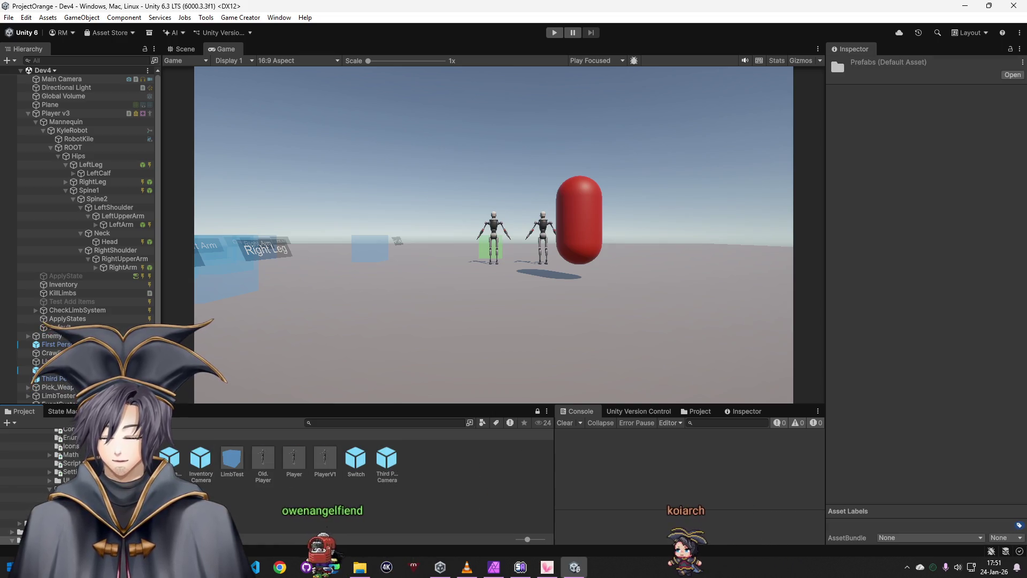
left_click(175, 434)
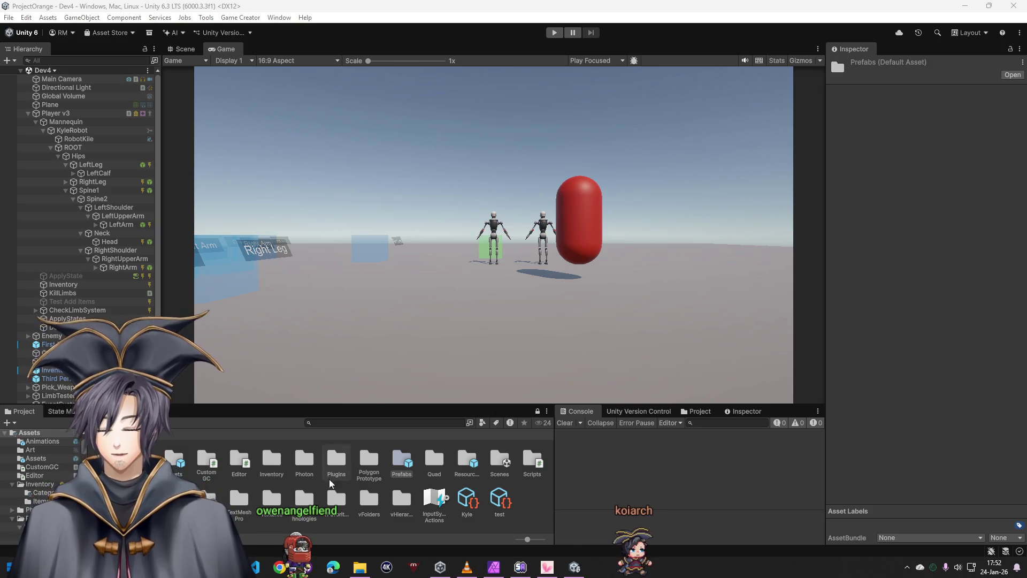
left_click(315, 461)
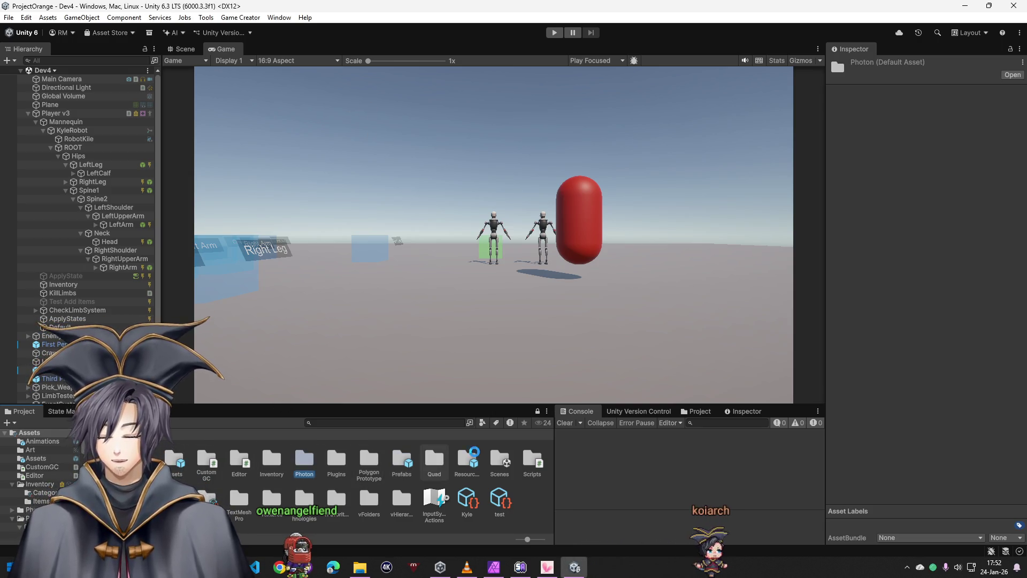
double_click(499, 462)
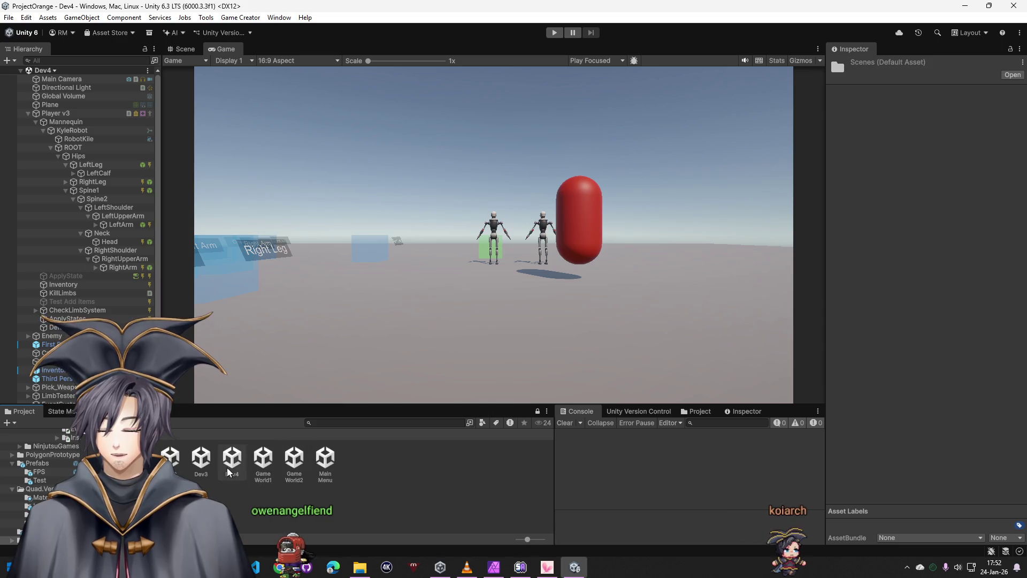
double_click(294, 460)
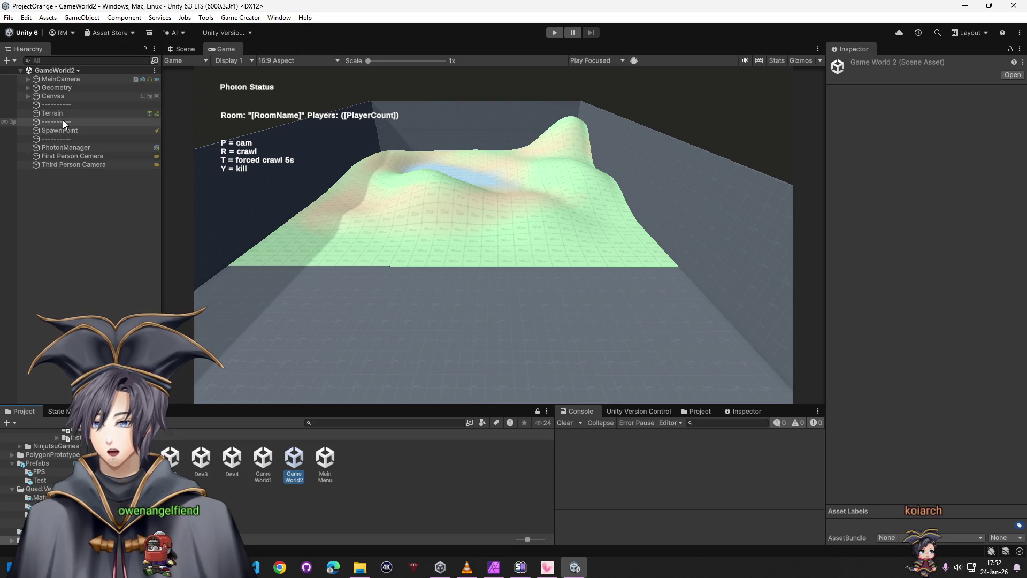
Inspect PhotonManager's NetworkManager variables, then return to the Scenes folder
left_click(64, 149)
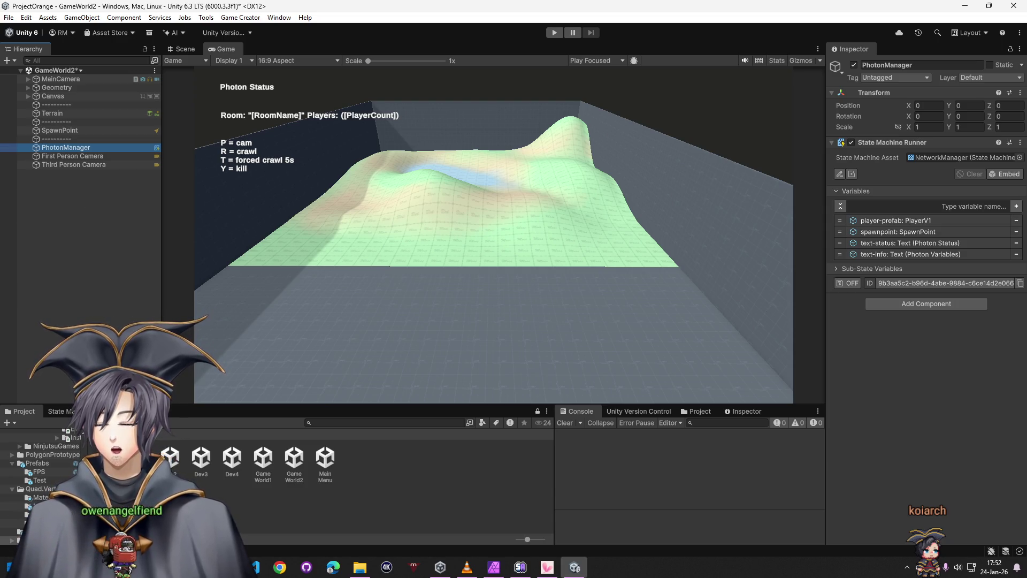
left_click(95, 434)
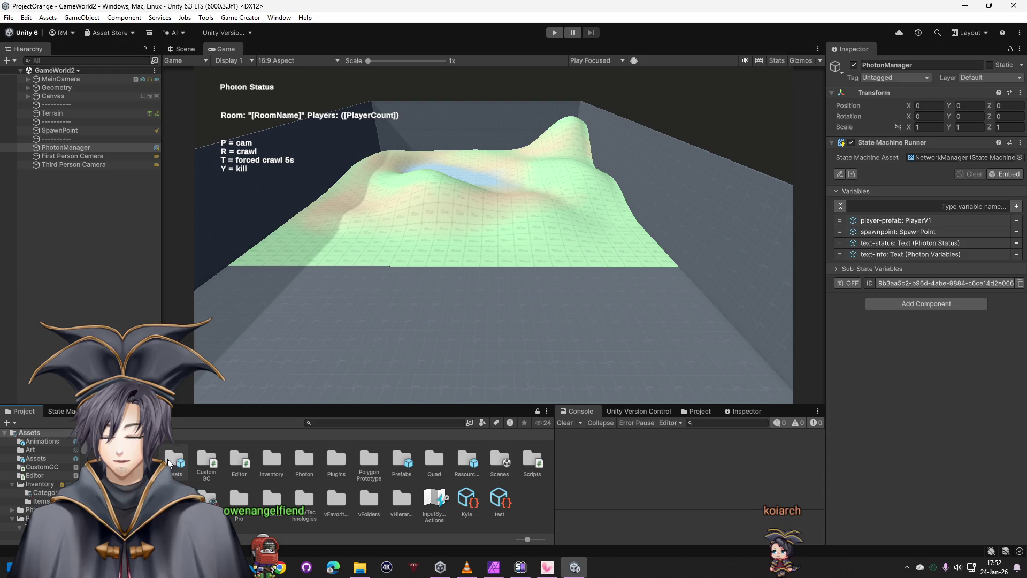
double_click(500, 462)
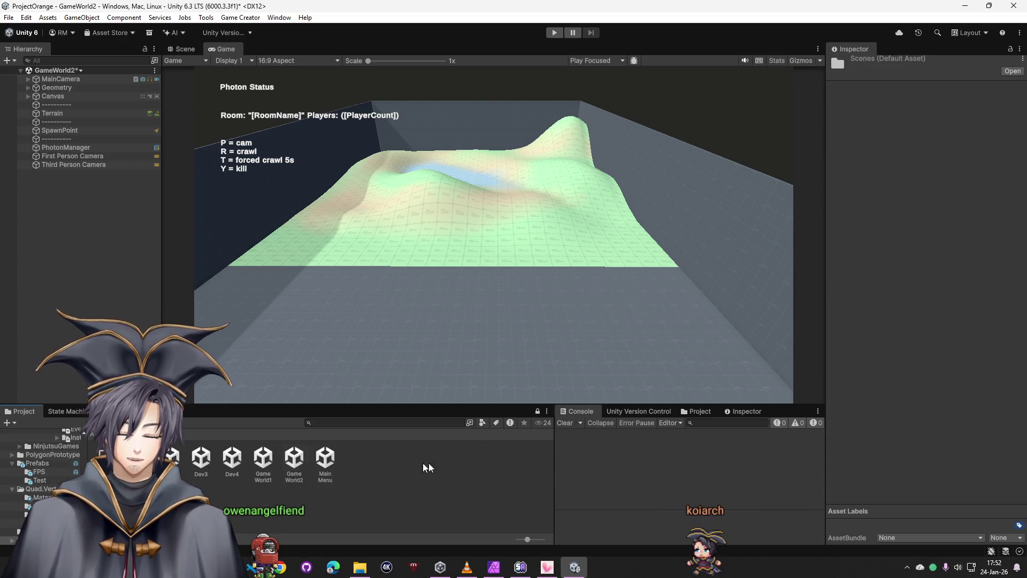
Load Dev4 discarding GameWorld2 changes and drag Player v3 into Resources as a prefab
double_click(228, 461)
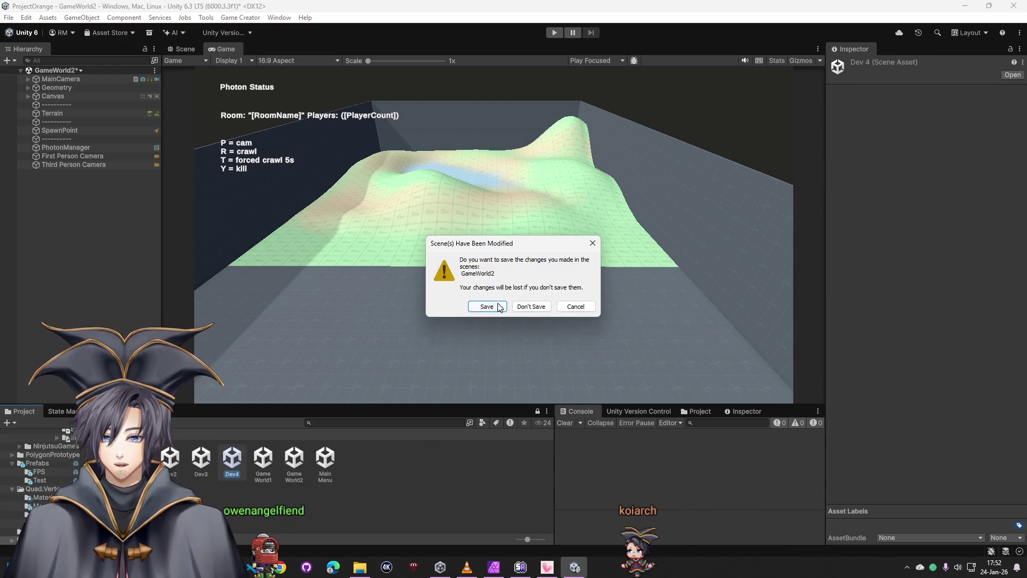
left_click(531, 306)
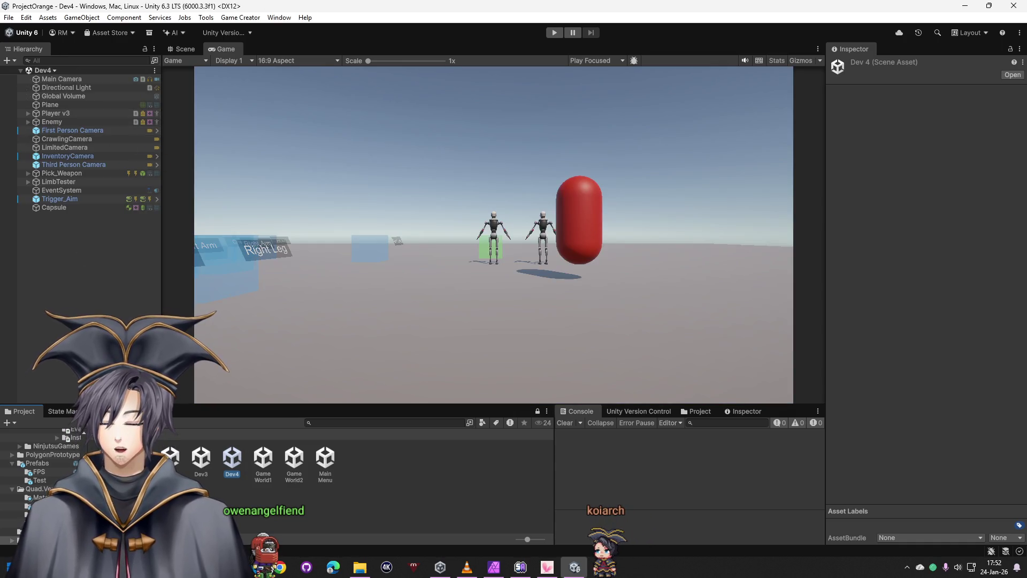
left_click(181, 431)
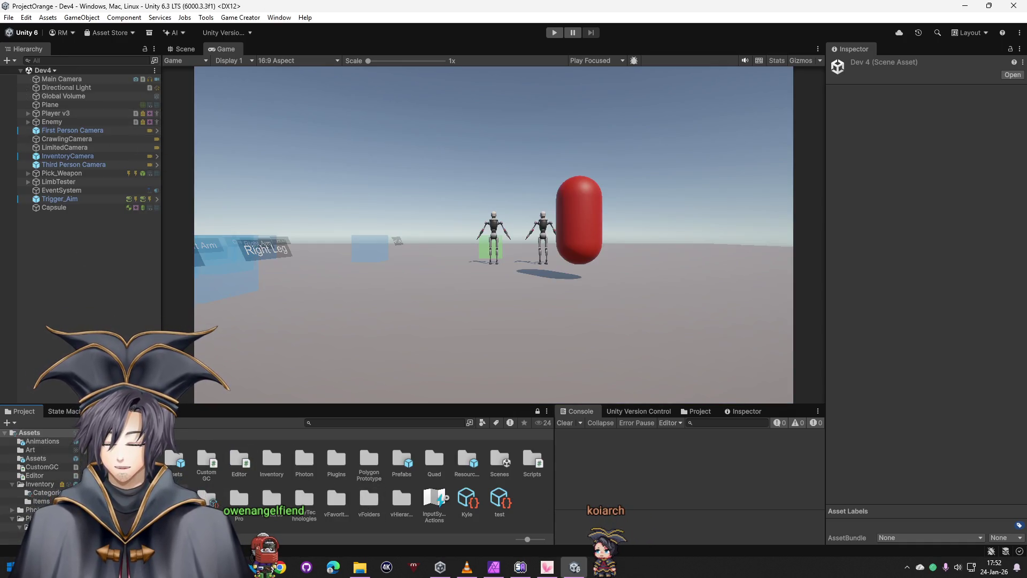
double_click(467, 465)
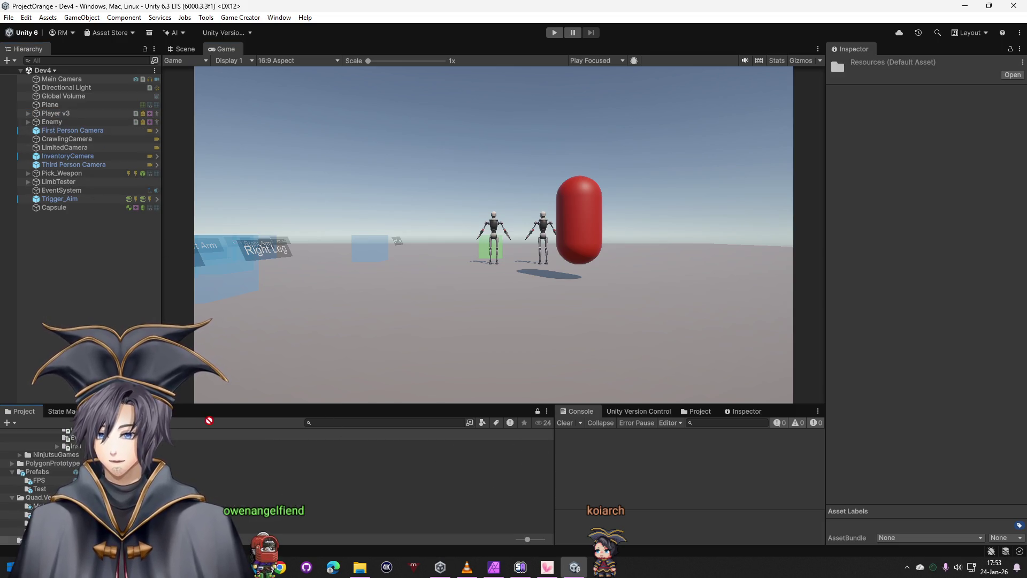
left_click_drag(208, 418, 161, 458)
left_click(28, 113)
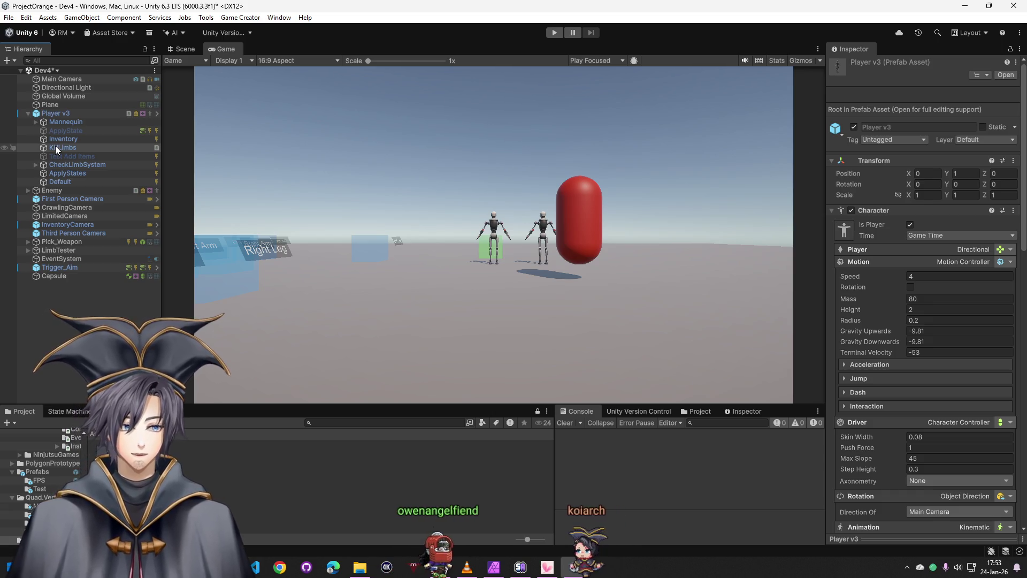
In the Player v3 prefab, set LeftLeg's LegLeftHP instruction target to Game Object Player v3
double_click(201, 427)
left_click(91, 135)
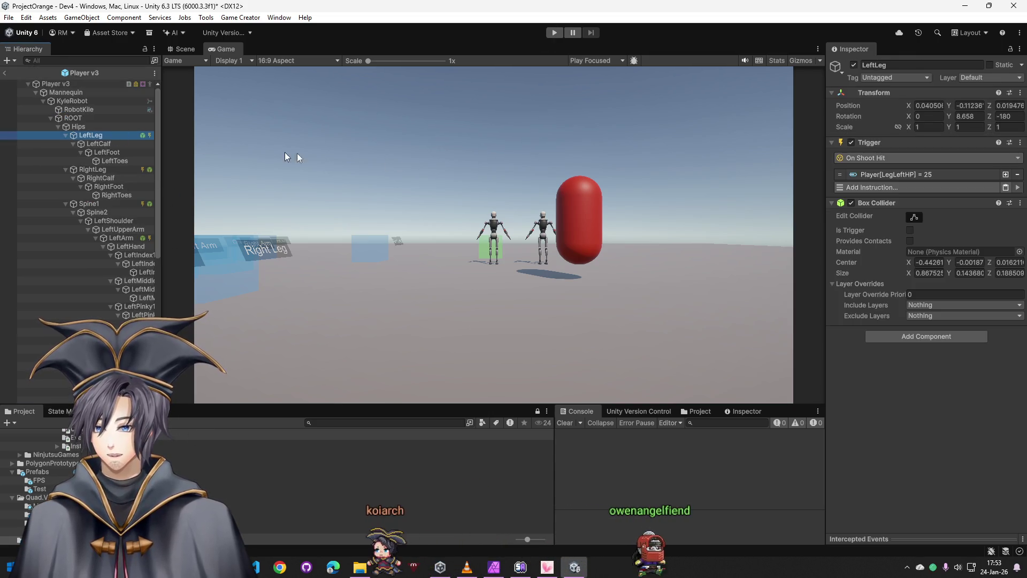
left_click(909, 175)
left_click(930, 188)
type("se")
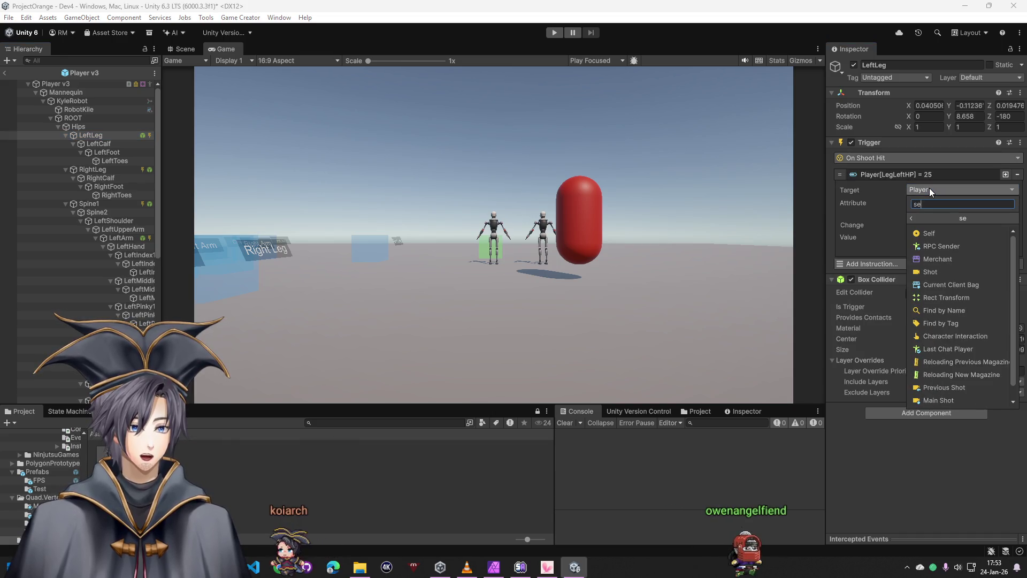
left_click(965, 226)
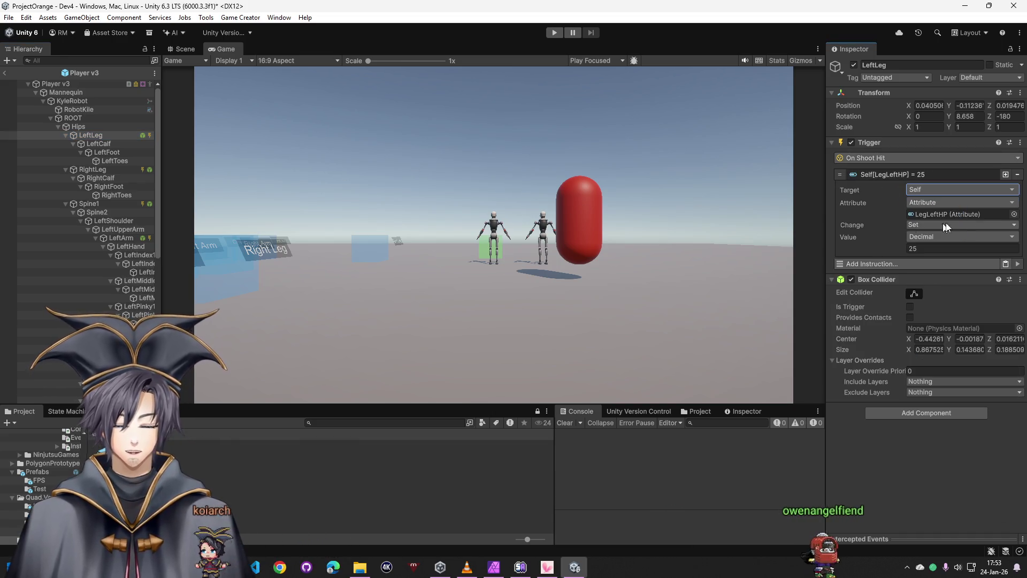
left_click(932, 202)
type("game objec")
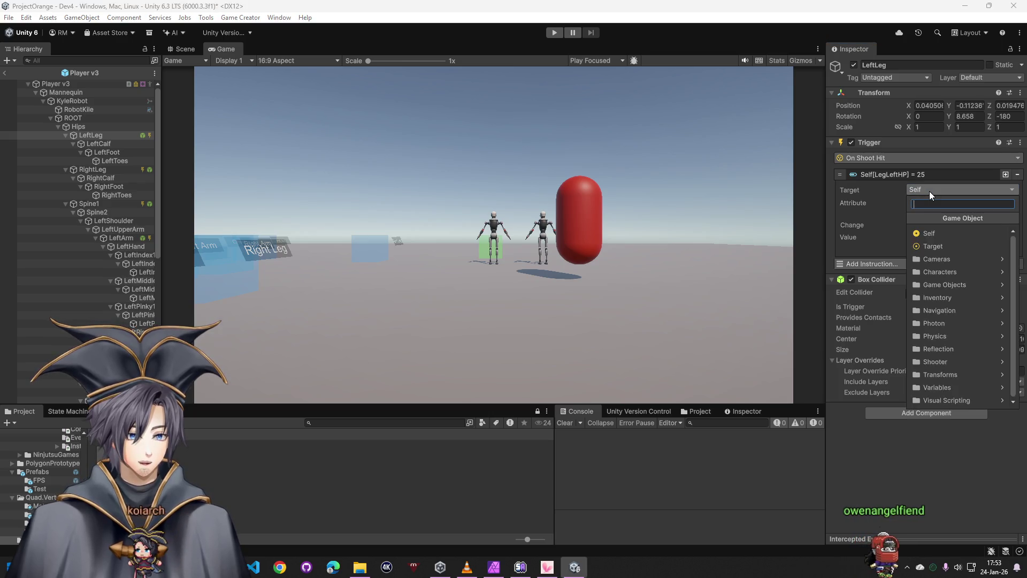
left_click(943, 234)
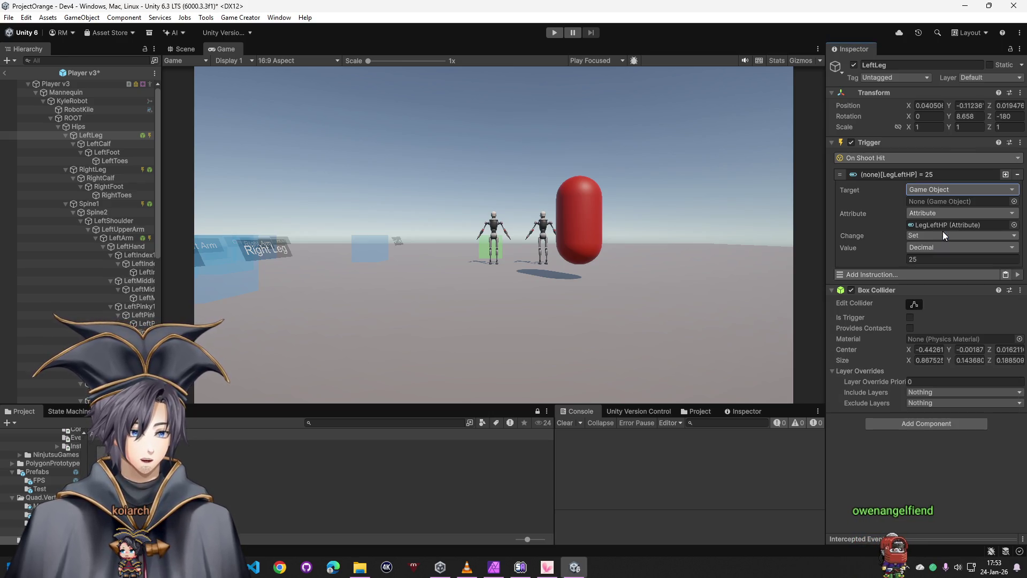
mouse_move(55, 91)
left_mouse_down()
mouse_move(831, 204)
mouse_move(955, 202)
left_mouse_up()
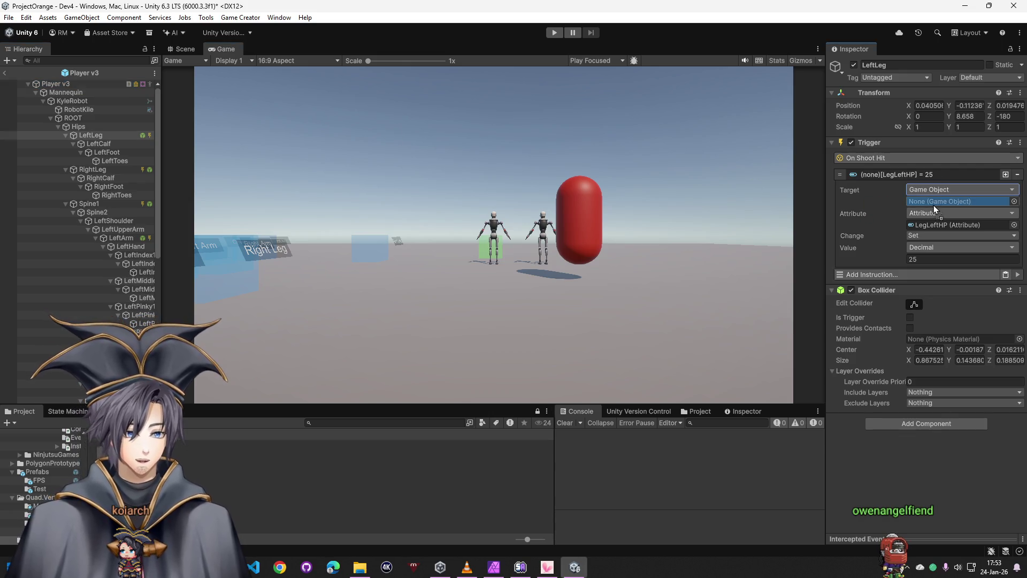
Set the RightLeg and Spine1 (ChestHP) hit trigger targets to Game Object
left_click(123, 169)
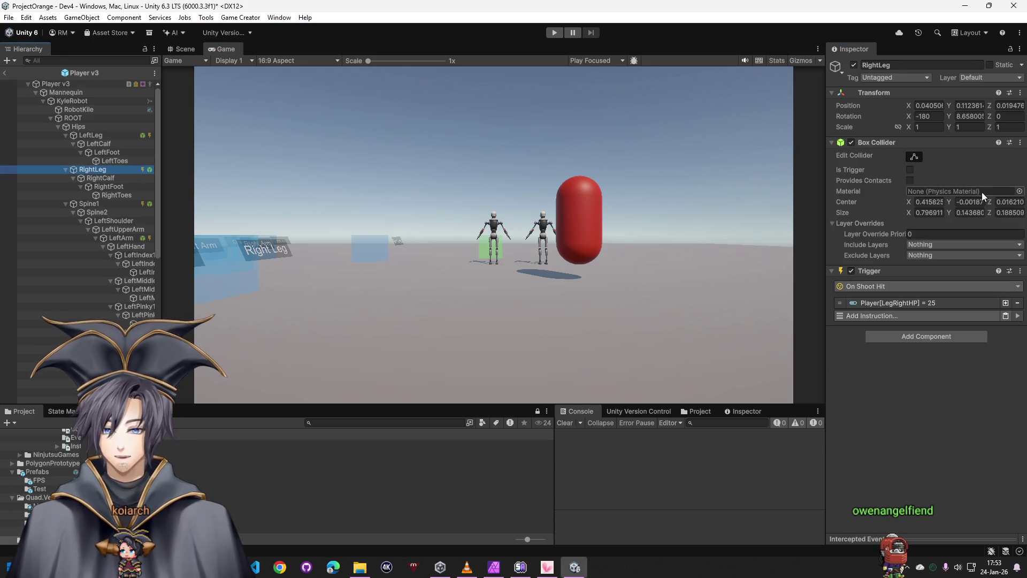
left_click(912, 301)
left_click(935, 319)
left_click(940, 356)
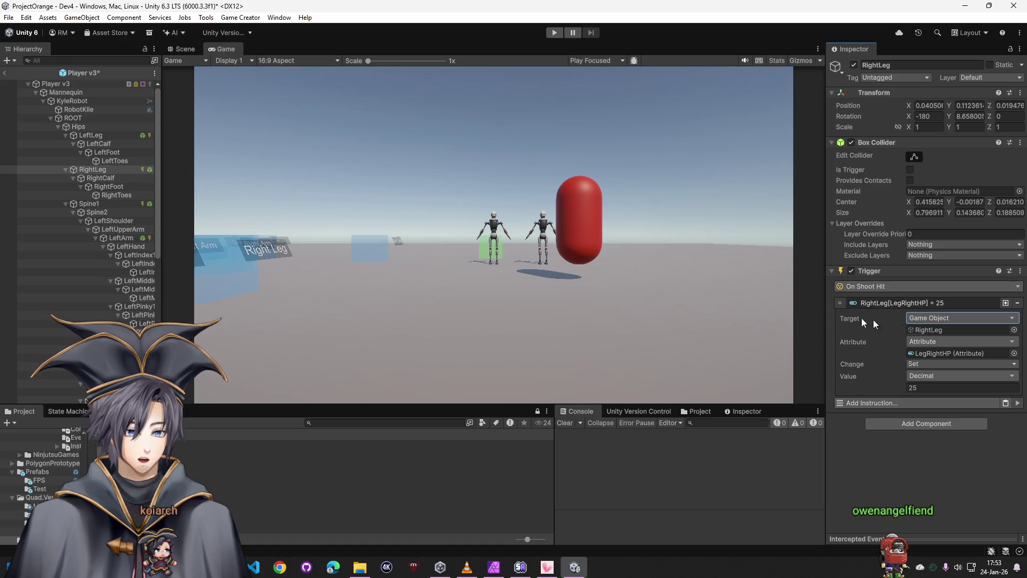
left_click(115, 205)
left_click(944, 303)
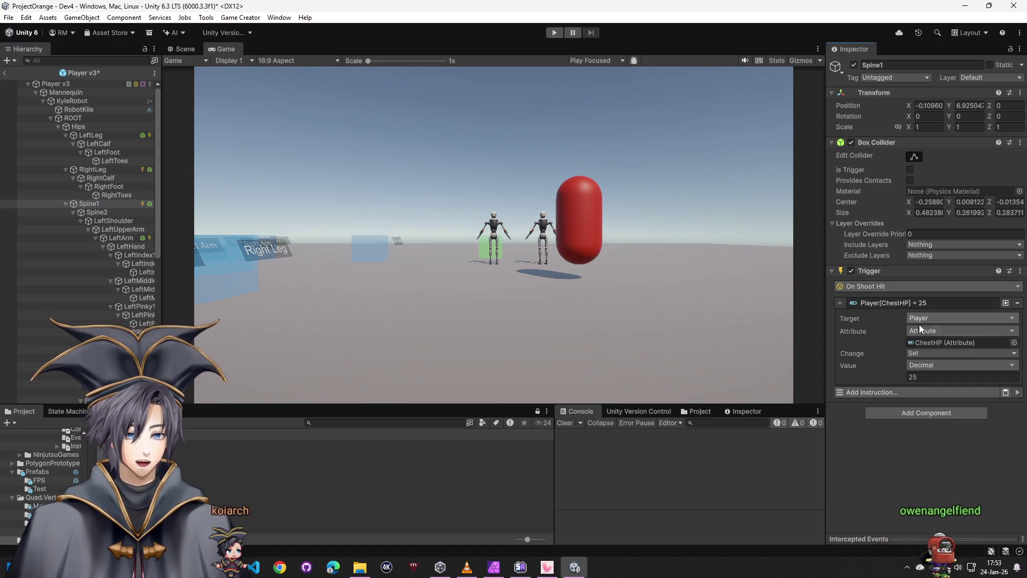
left_click(945, 413)
left_click(941, 368)
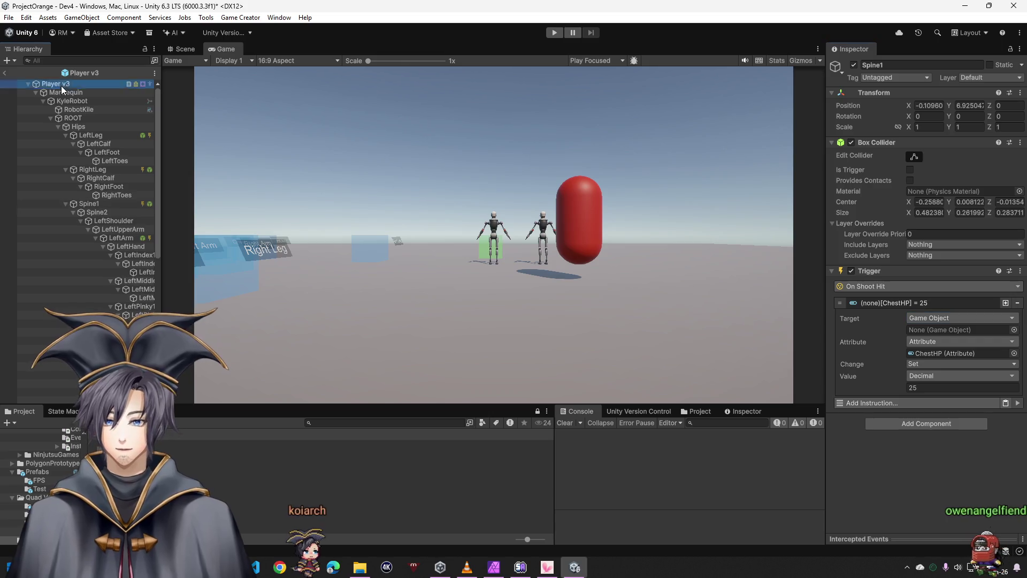
Set LeftArm's ArmLeftHP instruction target to Game Object with Player v3 assigned
left_click(122, 238)
left_click(898, 173)
left_click(934, 203)
left_click(929, 233)
left_click(931, 212)
left_click(941, 236)
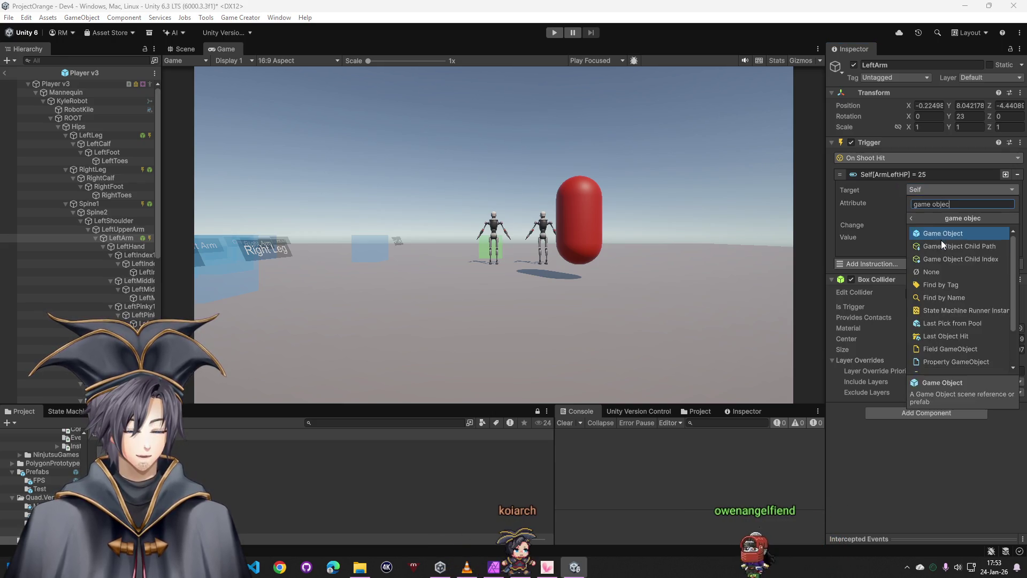
left_click_drag(60, 83, 961, 201)
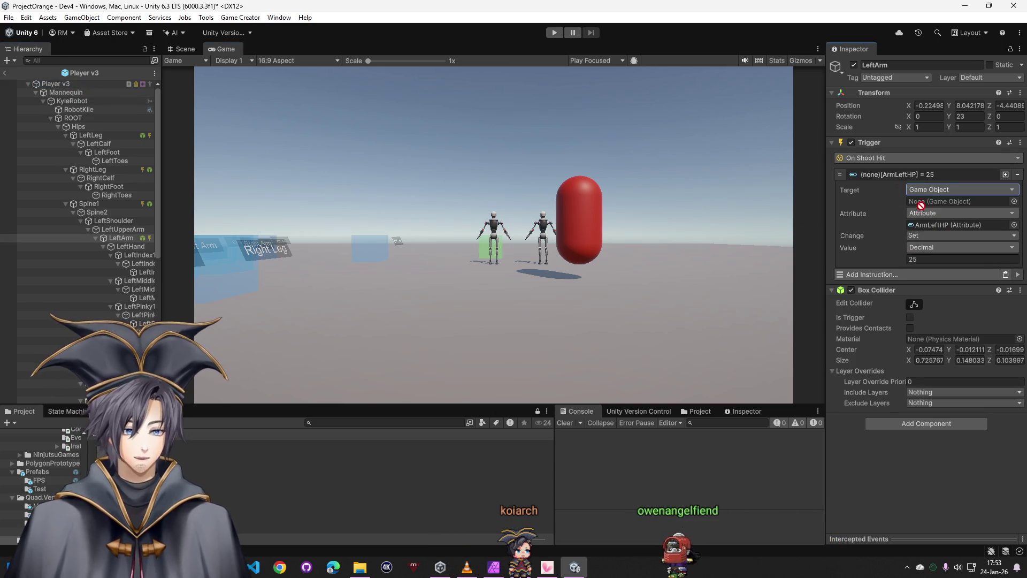
scroll(148, 261, "down", 3)
left_click_drag(161, 312, 222, 311)
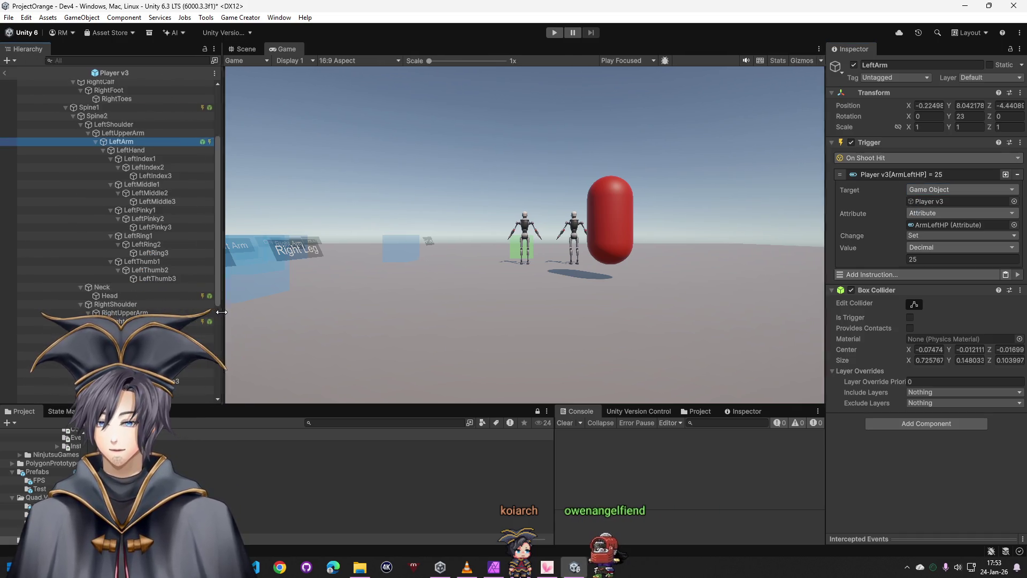
left_click(205, 295)
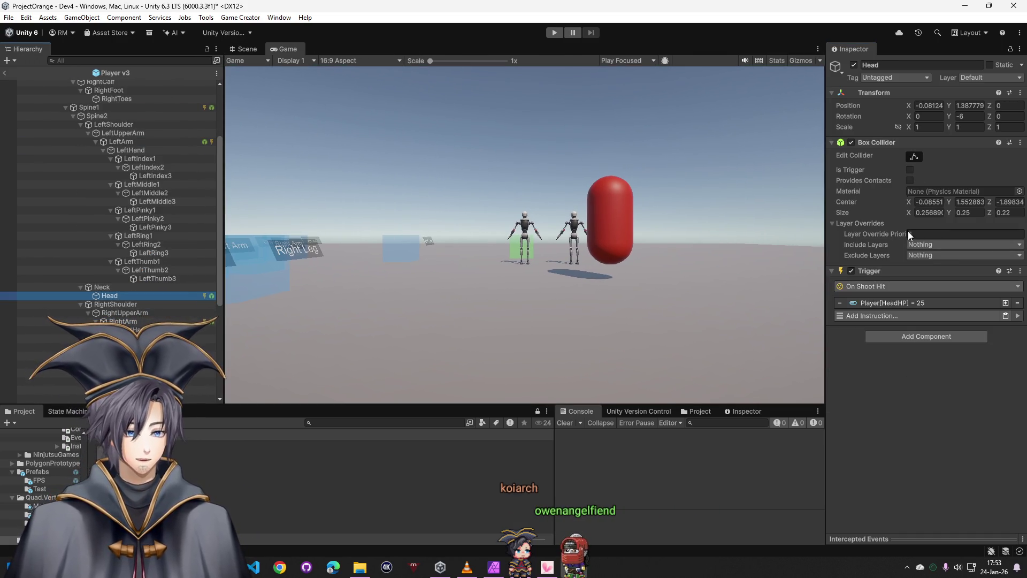
Set the Head trigger's HeadHP instruction target to Game Object
left_click(895, 303)
left_click(926, 320)
left_click(947, 378)
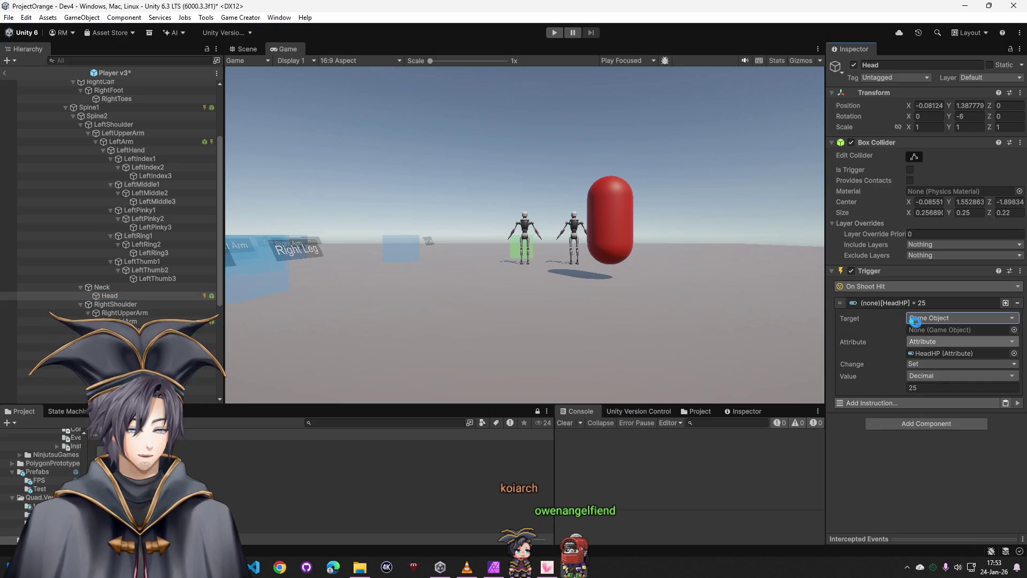
scroll(100, 82, "up", 3)
left_click_drag(55, 83, 961, 330)
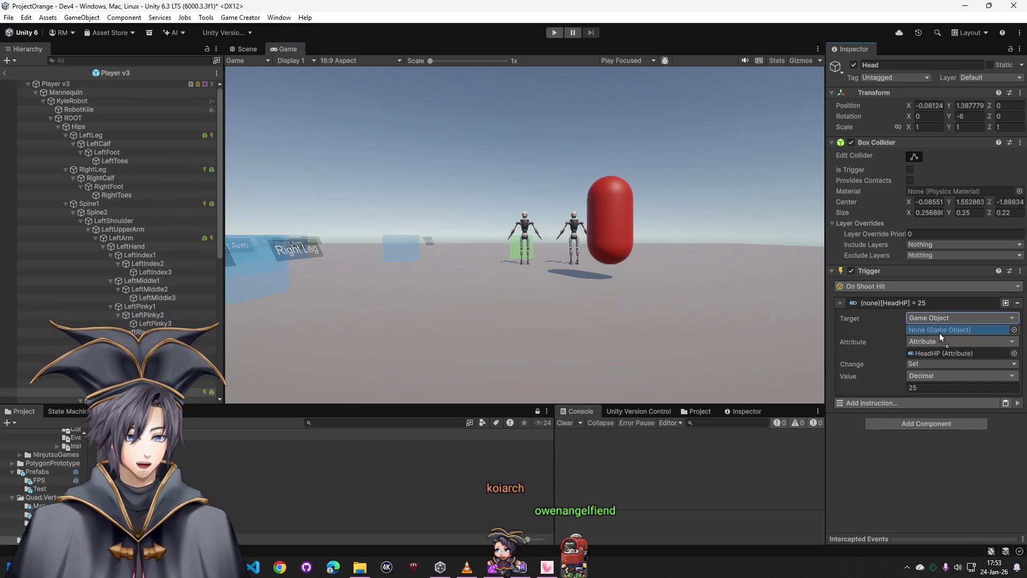
scroll(197, 265, "down", 10)
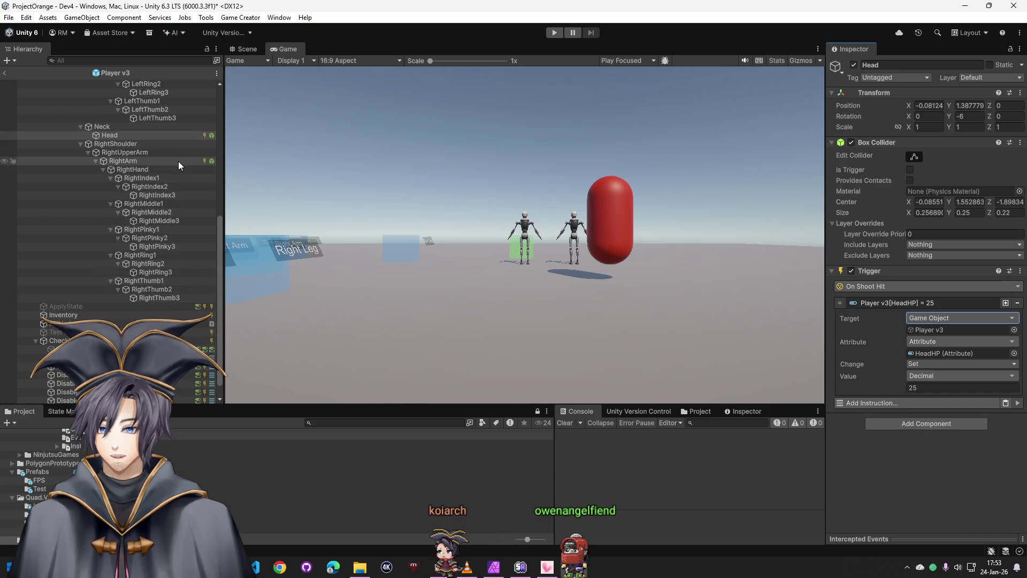
Set RightArm's ArmRightHP target to Game Object Player v3, then collapse KyleRobot
left_click(178, 161)
left_click(908, 302)
left_click(937, 330)
type("game objec")
left_click(943, 361)
scroll(53, 90, "up", 10)
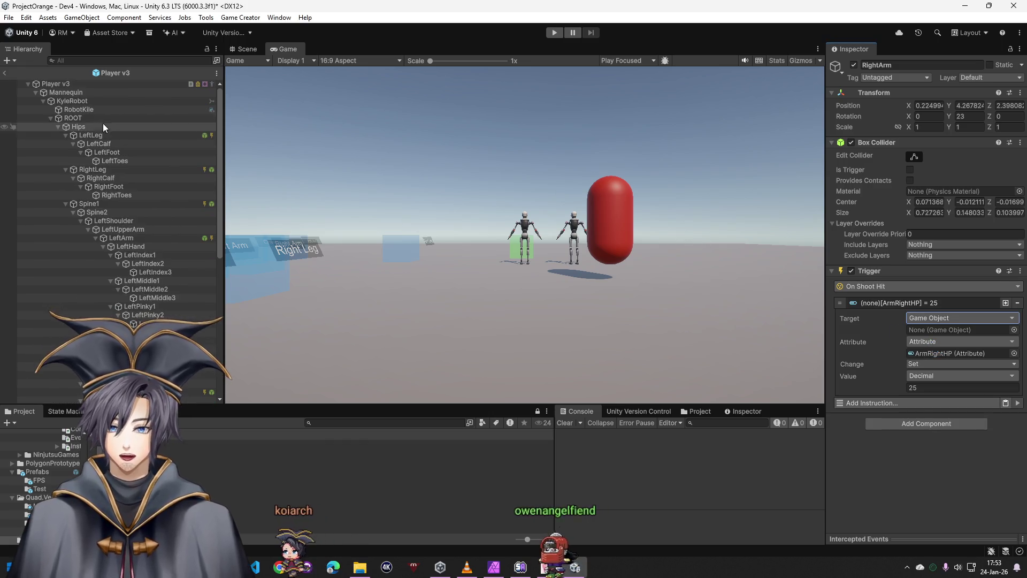
left_click_drag(53, 85, 961, 329)
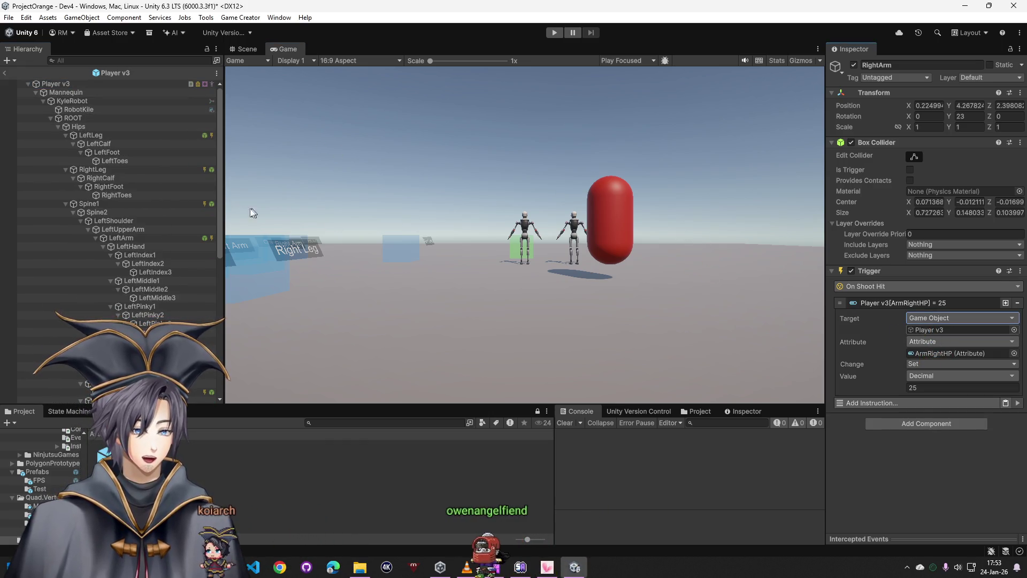
left_click(43, 101)
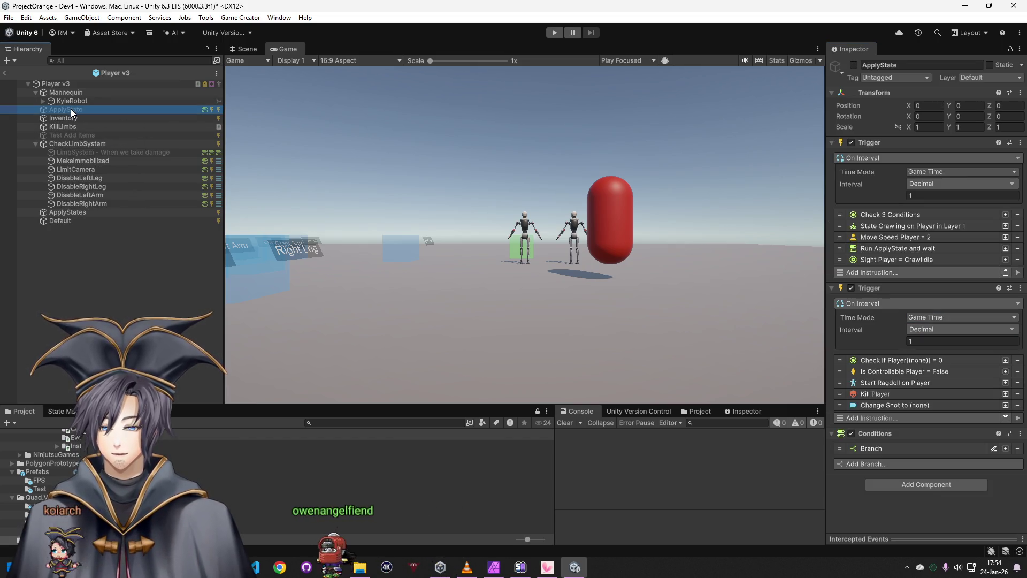
Delete the ApplyState object and review Test Add Items and MakeImmobilized
key("Delete")
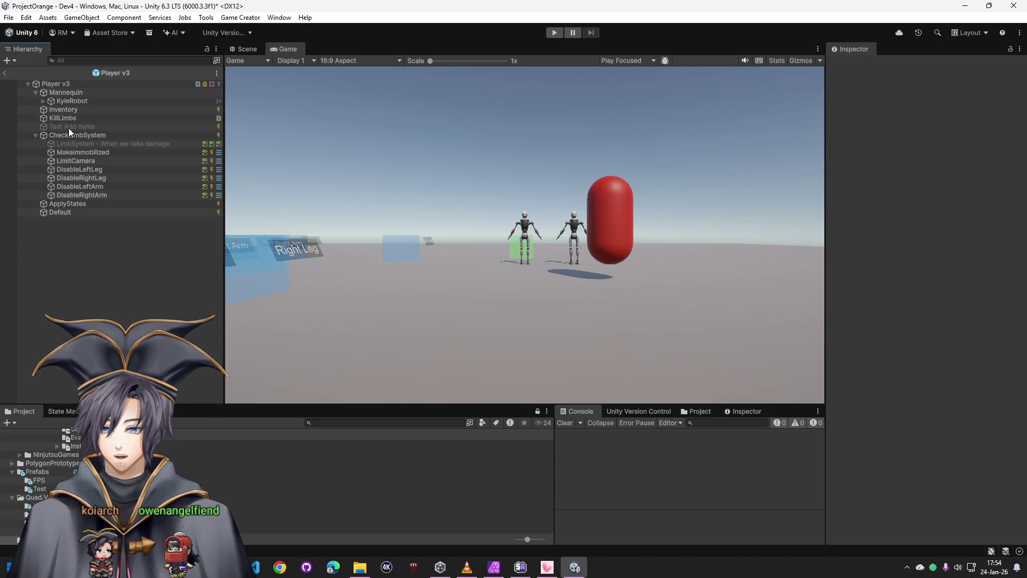
left_click(68, 126)
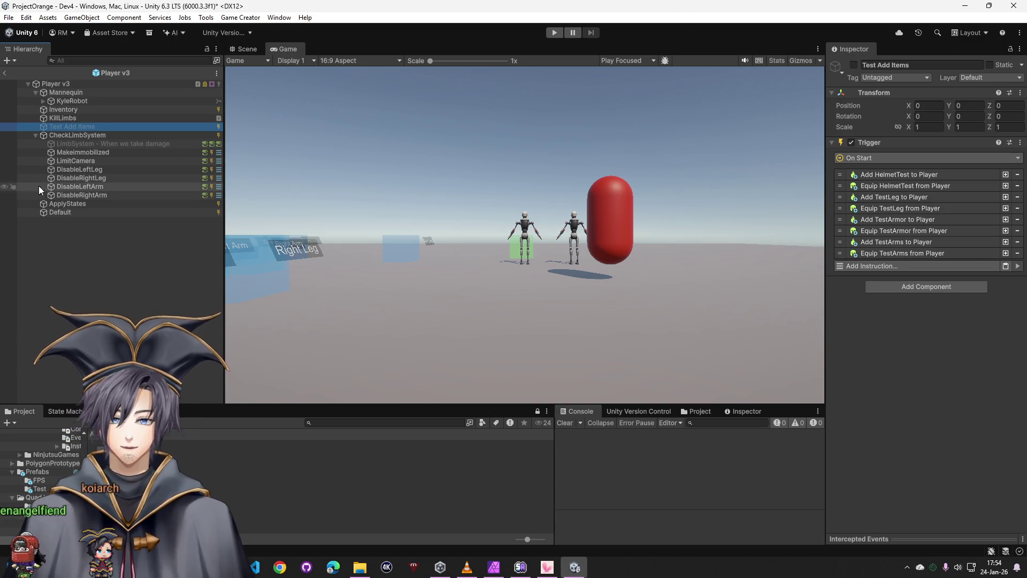
left_click(77, 151)
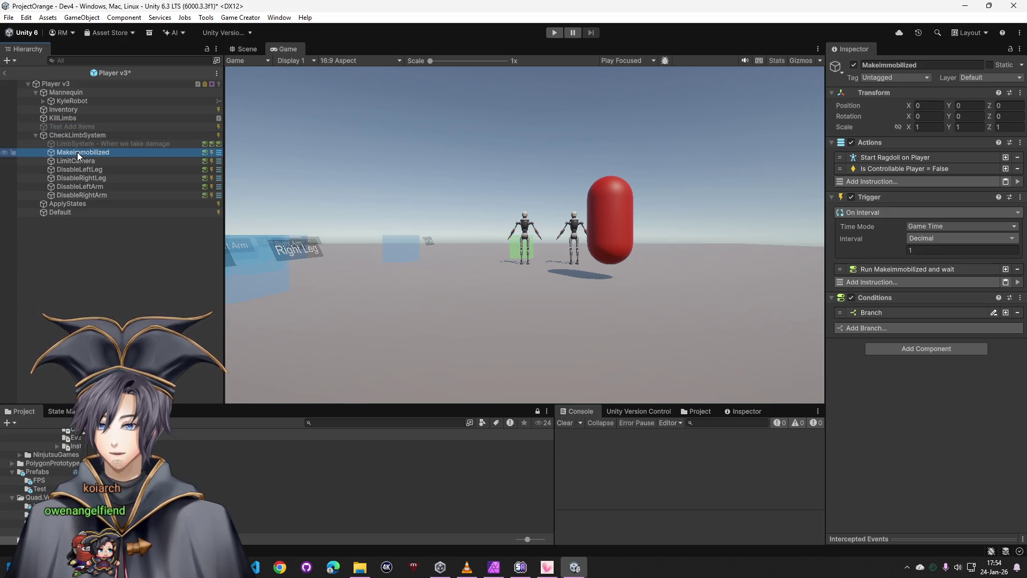
Set MakeImmobilized's ChestHP branch condition to read Traits from a Game Object
left_click(885, 312)
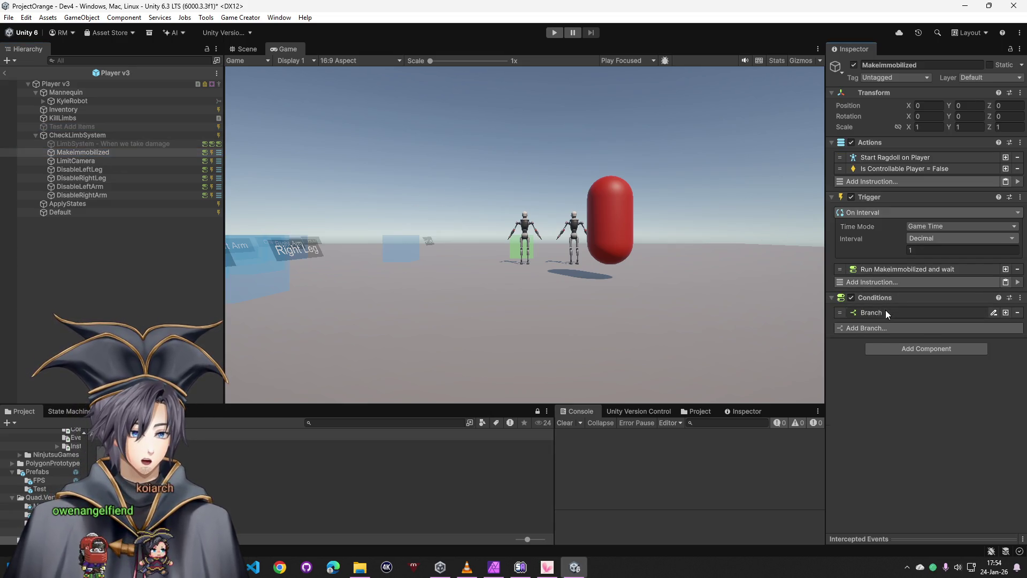
left_click(886, 342)
left_click(931, 355)
left_click(945, 225)
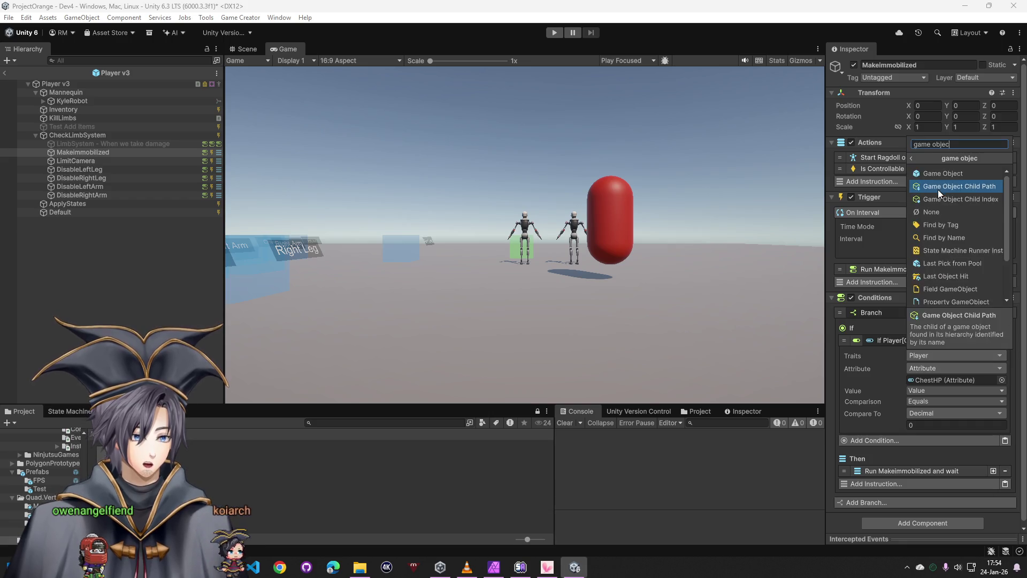
left_click(938, 190)
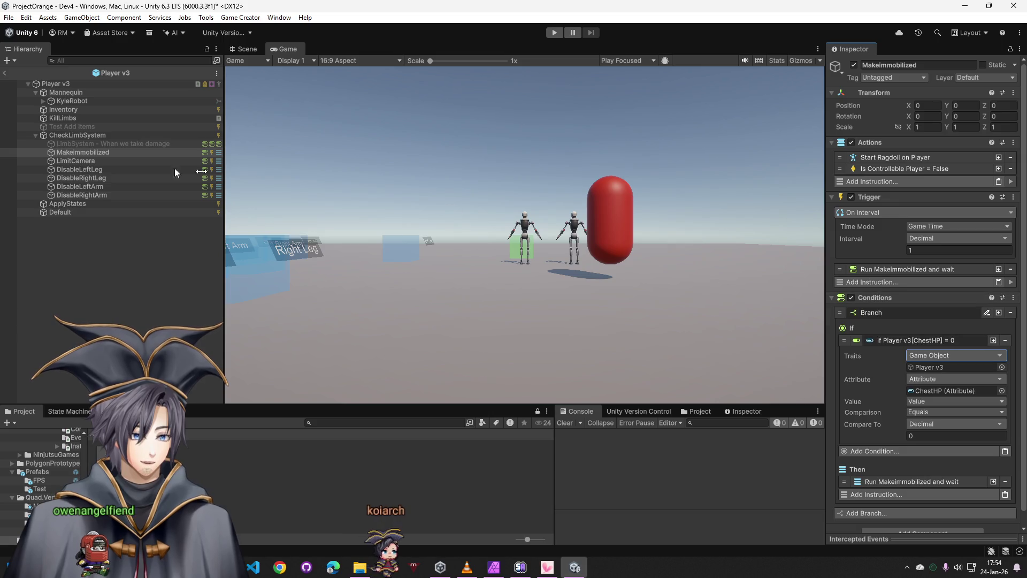
left_click(88, 160)
Set LimitCamera's HeadHP condition Traits to Game Object Player v3
left_click(870, 325)
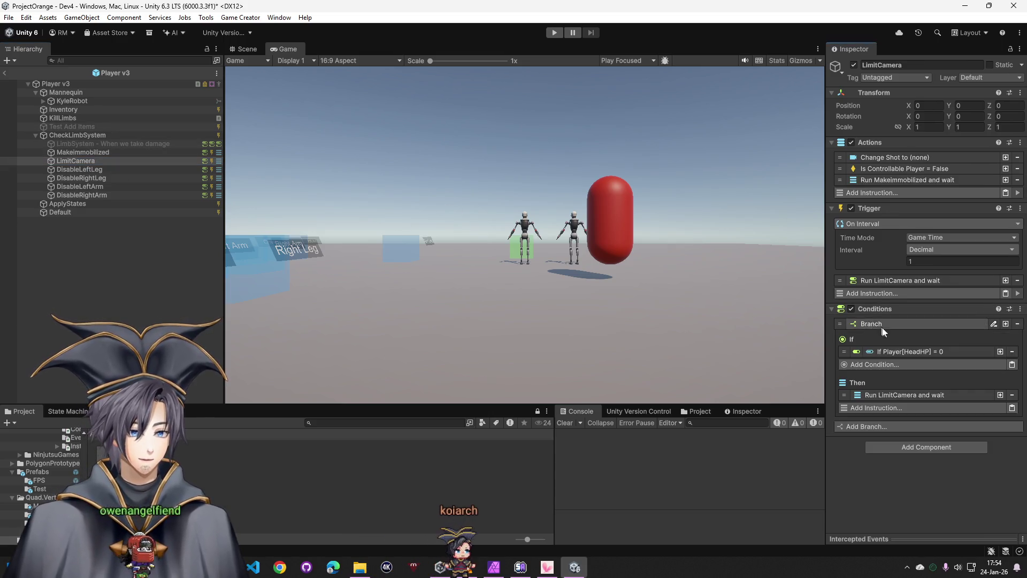
left_click(917, 351)
left_click(929, 369)
left_click(933, 187)
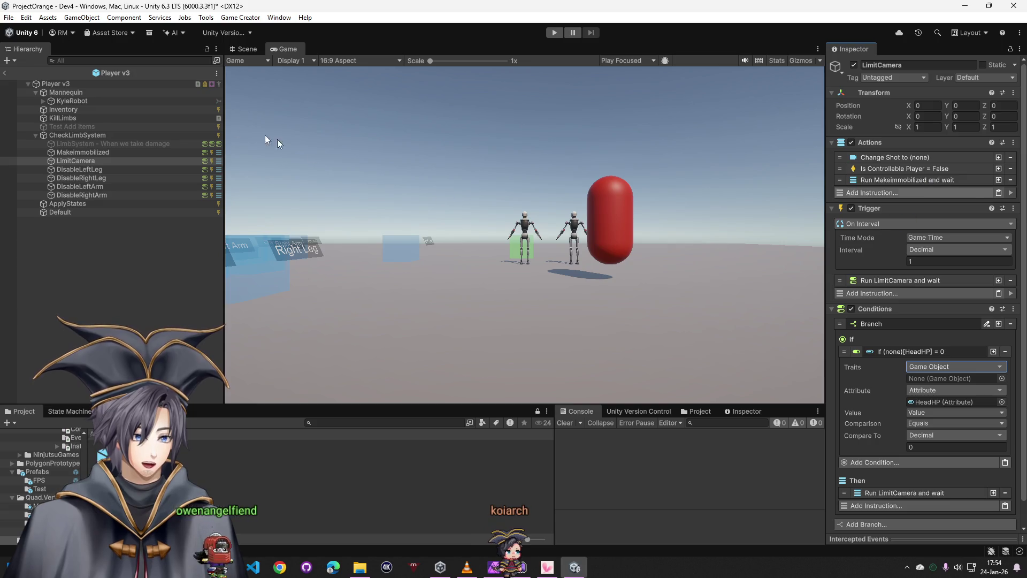
left_click_drag(55, 84, 936, 378)
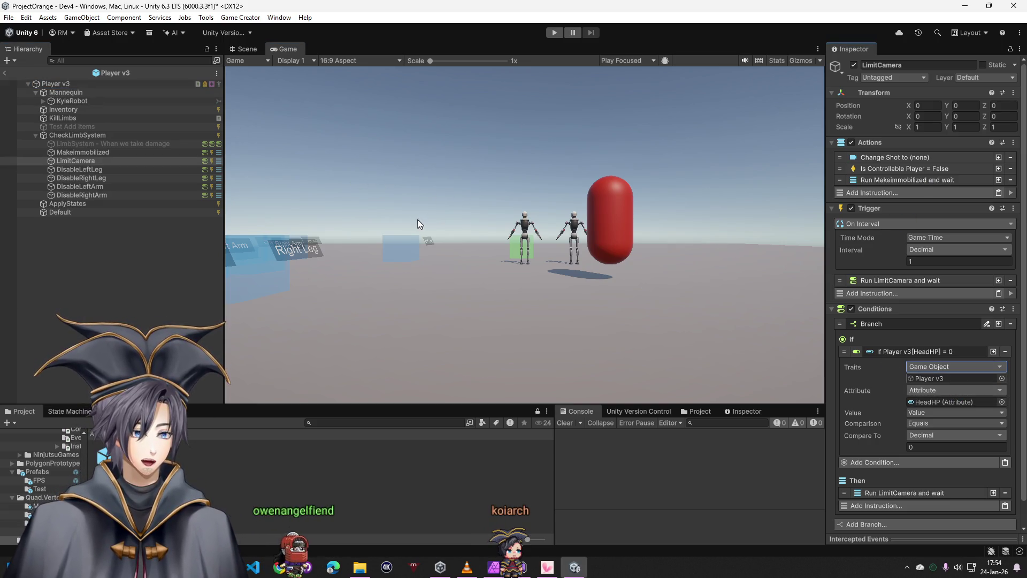
Set the Is Controllable action's Character to Game Object Player v3
left_click(896, 172)
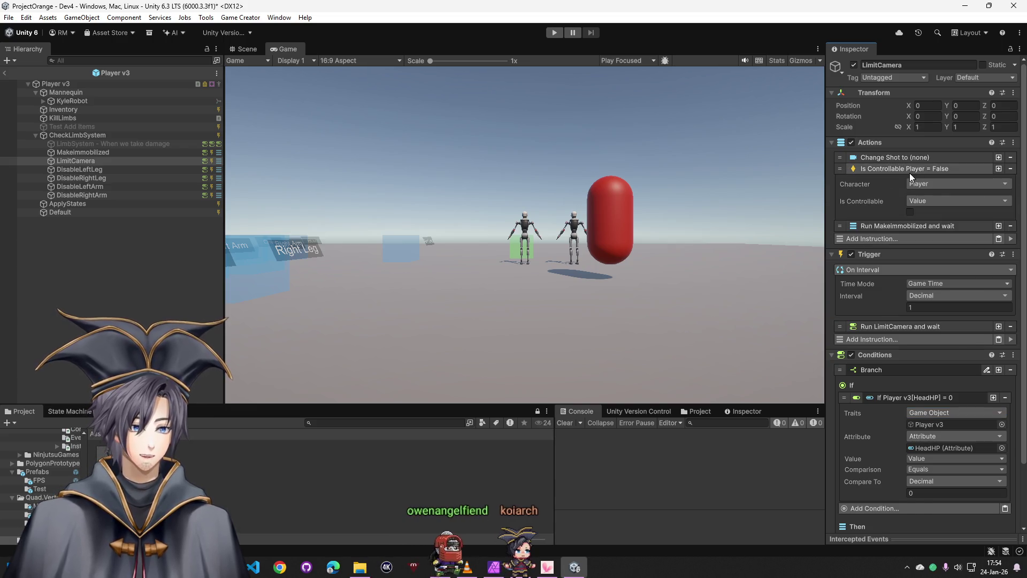
left_click(923, 185)
left_click(945, 278)
left_click(935, 227)
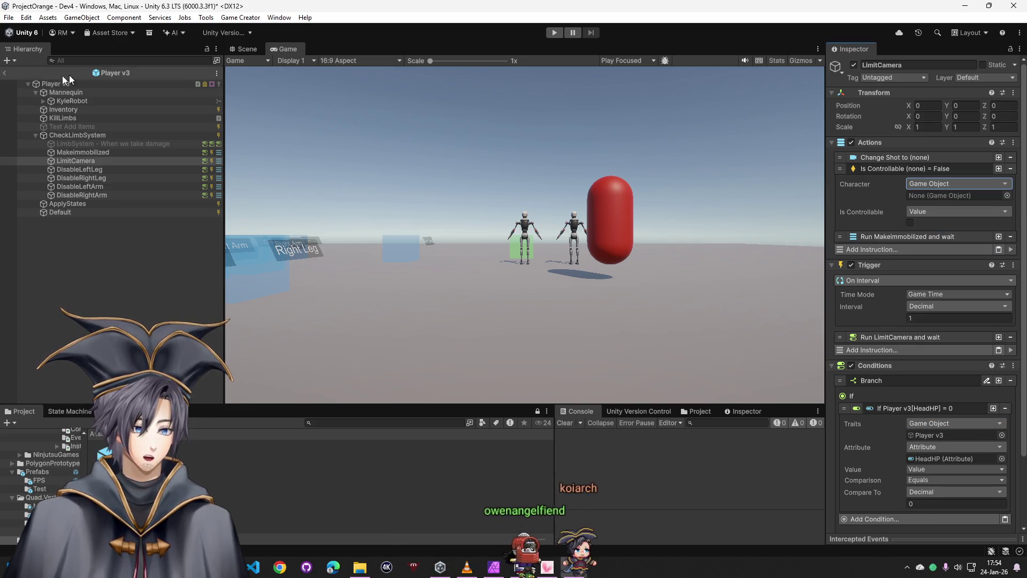
left_click_drag(50, 89, 954, 195)
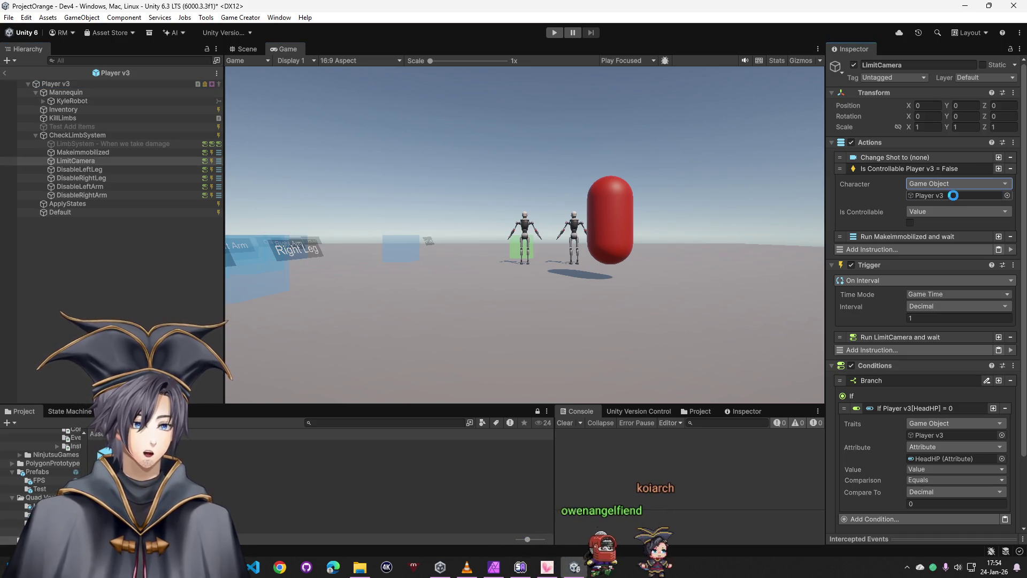
left_click(912, 159)
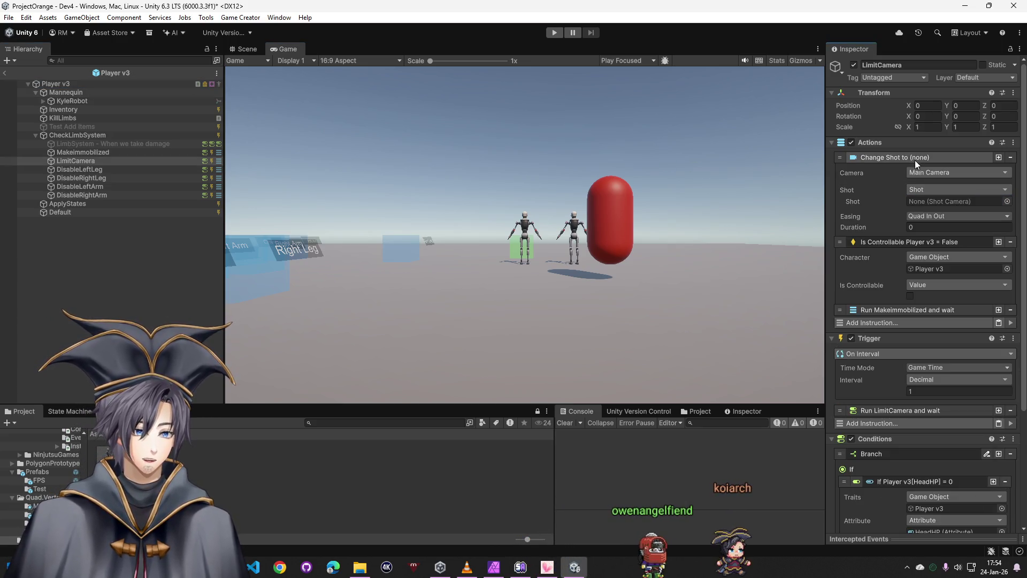
left_click(856, 157)
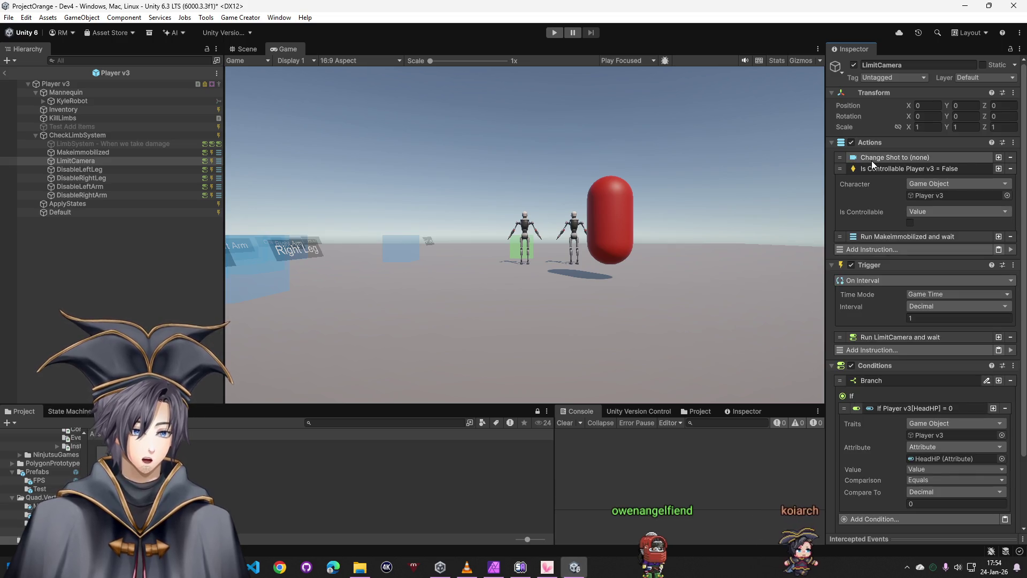
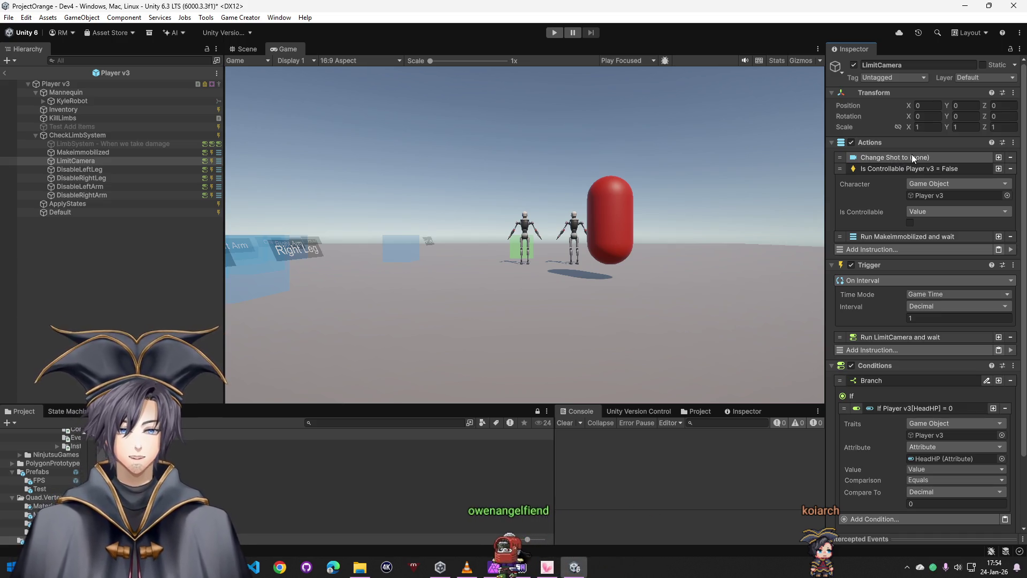
scroll(892, 274, "down", 3)
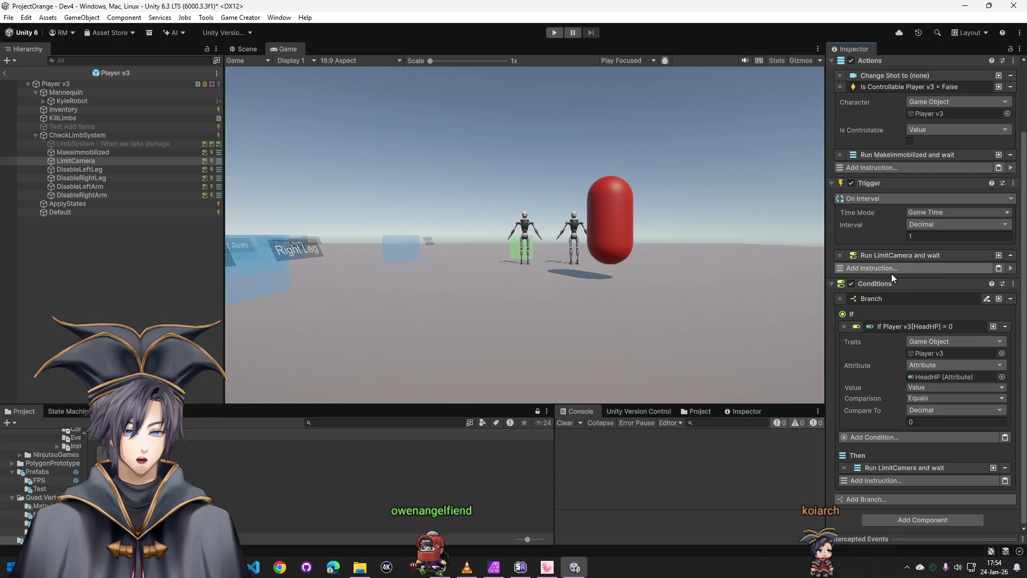
Set the DisableLeftLeg health condition's target type to Game Object
left_click(96, 171)
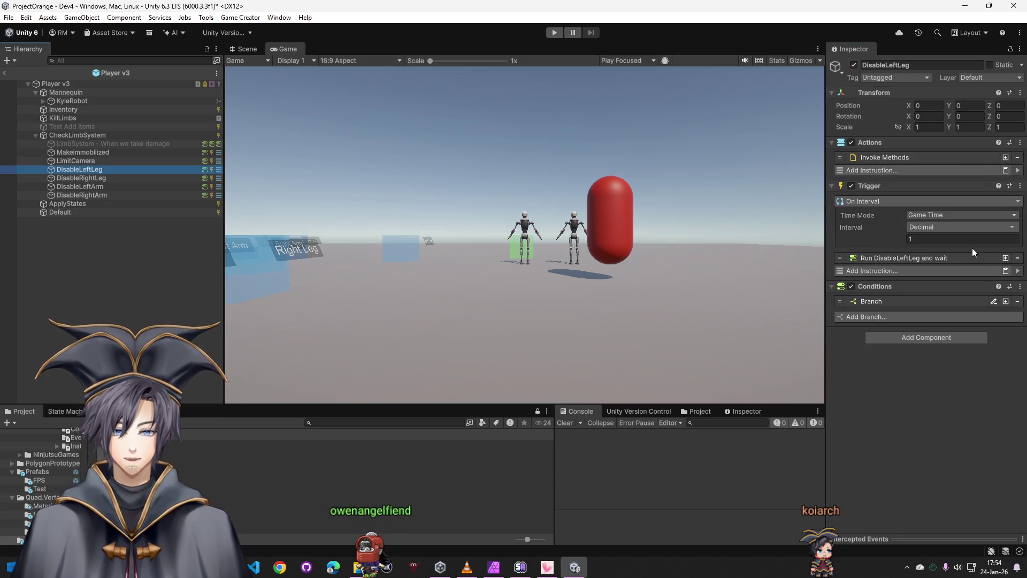
left_click(893, 302)
left_click(906, 327)
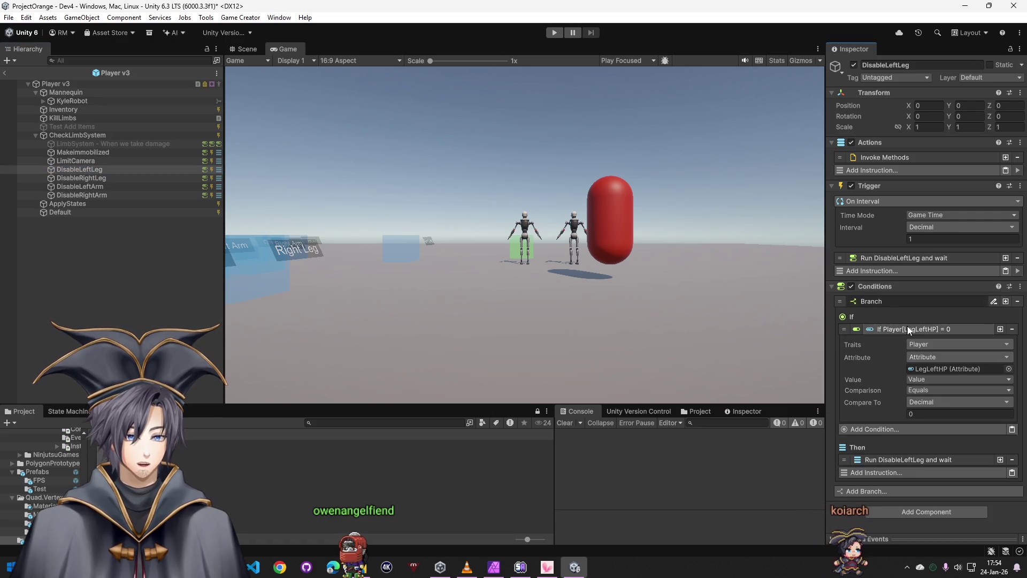
left_click(926, 344)
left_click(941, 189)
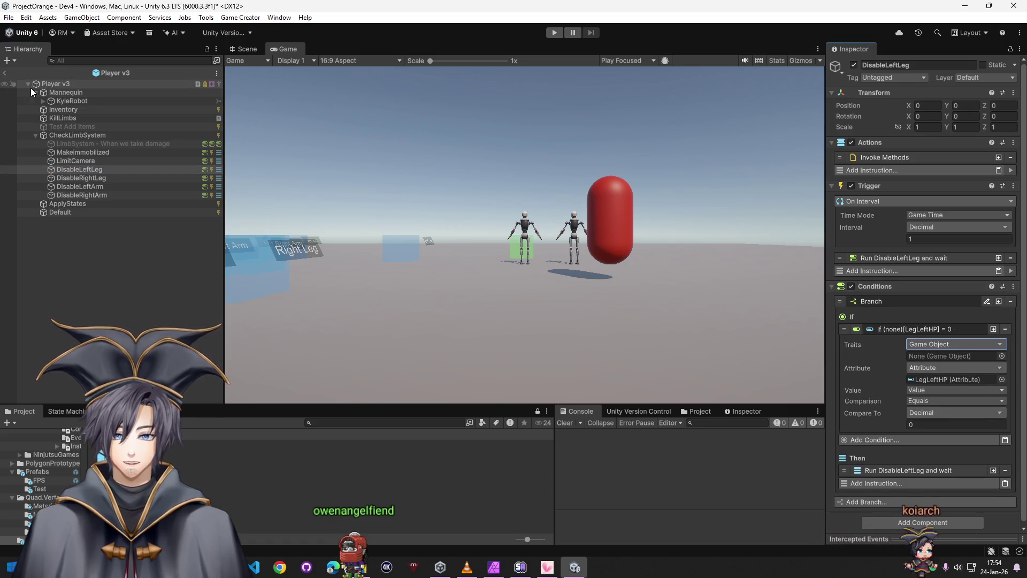
Make the DisableRightLeg health condition target the Player v3 game object
left_click(84, 177)
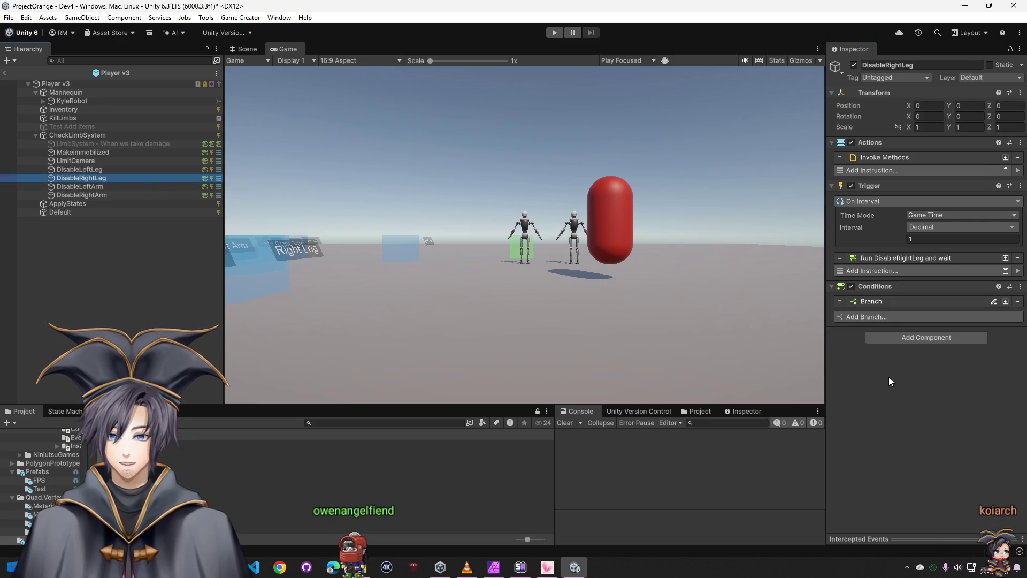
left_click(890, 301)
left_click(906, 326)
left_click(929, 345)
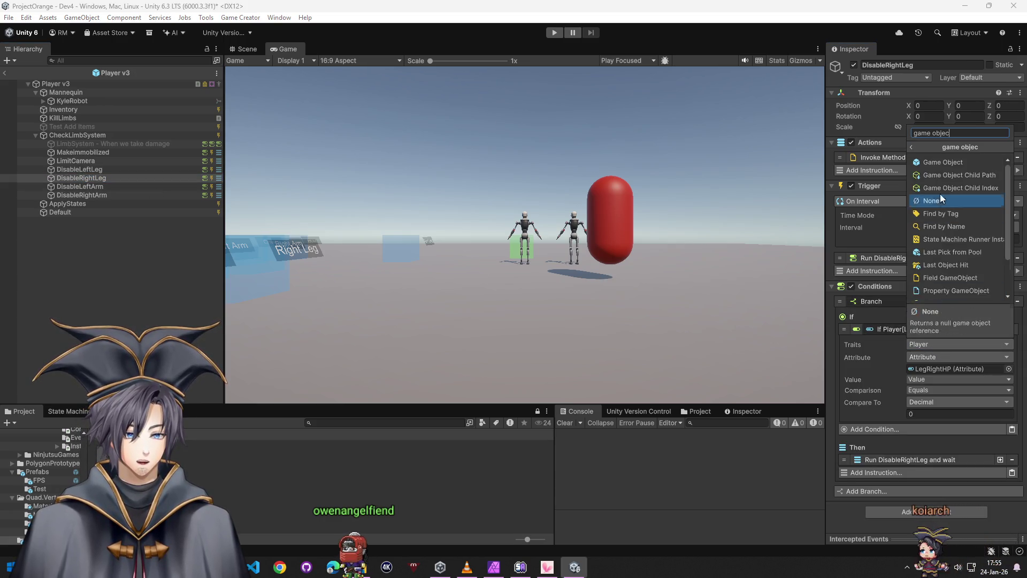
left_click(941, 198)
left_click(80, 178)
left_click_drag(56, 84, 955, 356)
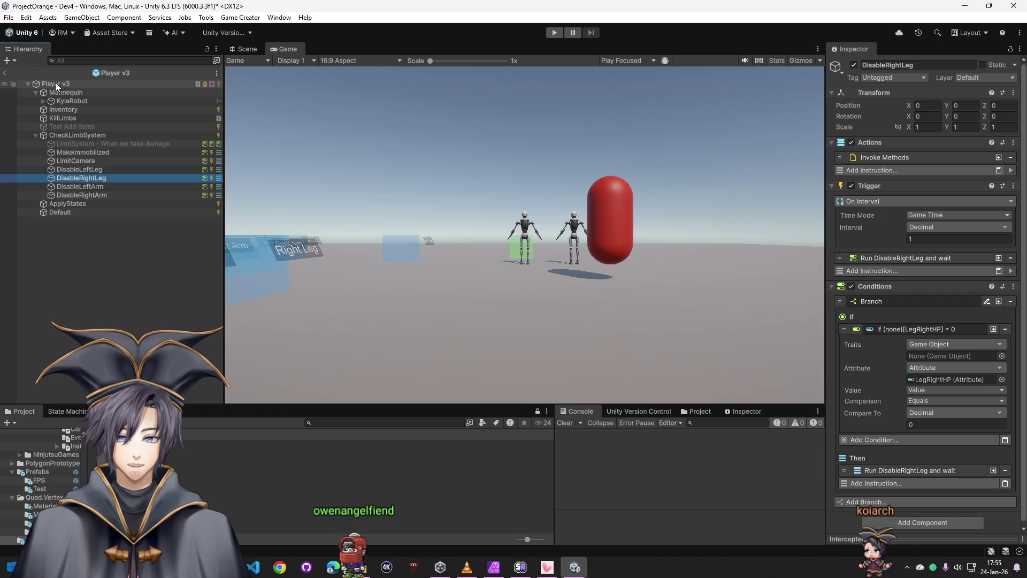
Make the DisableLeftArm health condition target the Player v3 game object
left_click(80, 187)
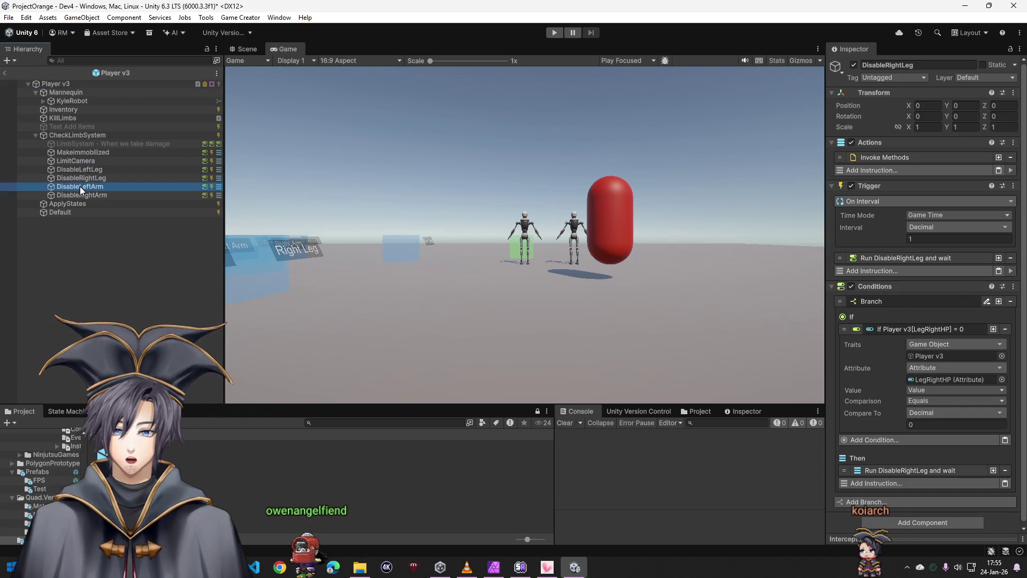
left_click(893, 300)
left_click(908, 328)
left_click(931, 344)
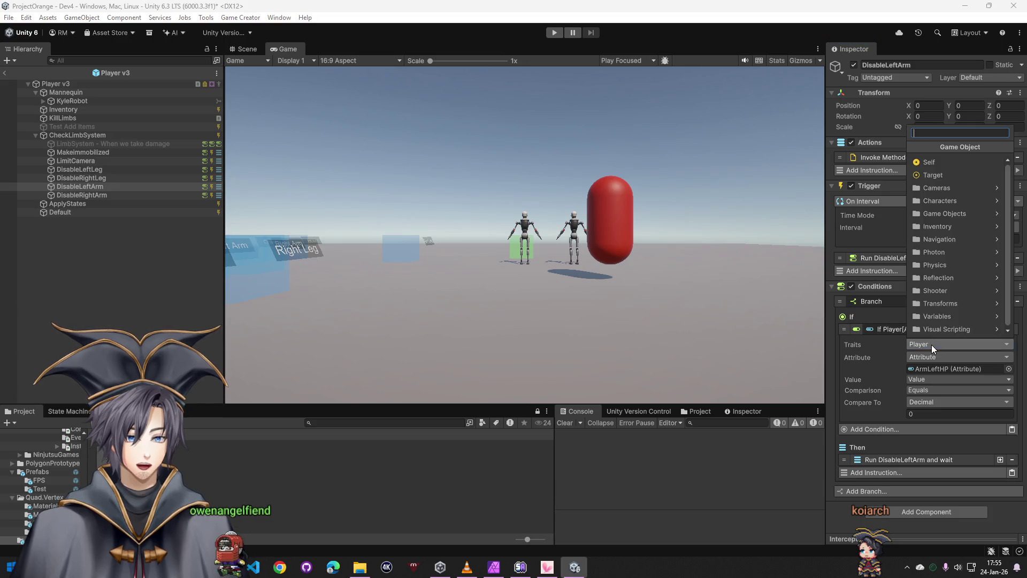
type("game objec")
left_click(945, 173)
left_click_drag(68, 84, 934, 425)
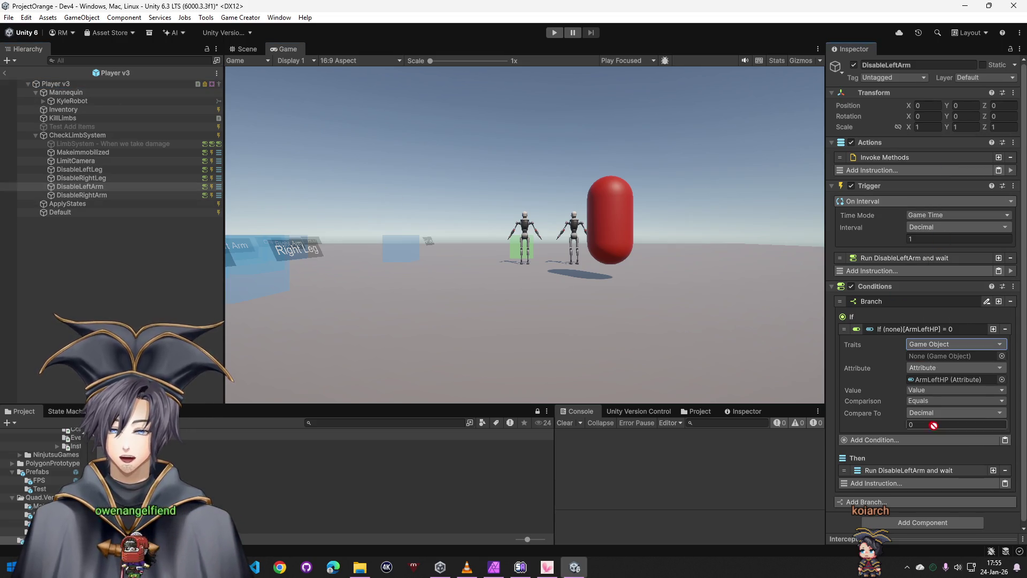
Make the DisableRightArm health condition target the Player v3 game object
left_click(78, 196)
left_click(903, 300)
left_click(914, 331)
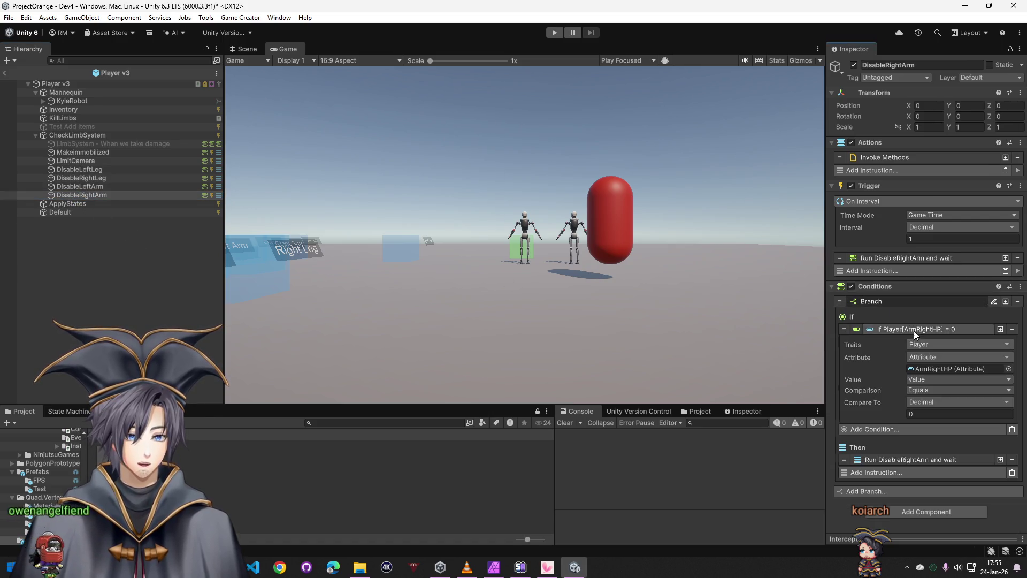
type("game objec")
left_click(942, 165)
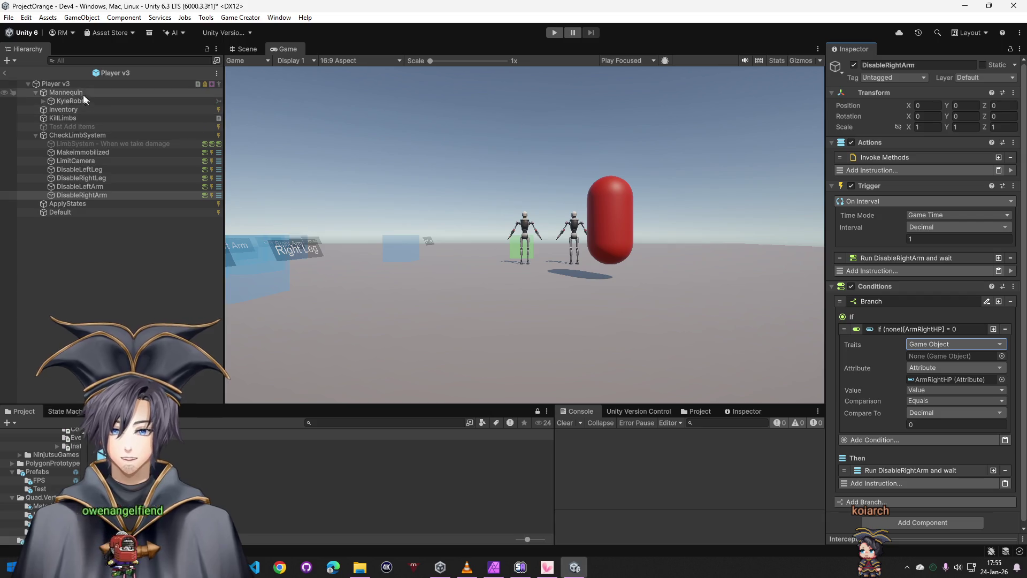
left_click_drag(612, 229, 921, 361)
Compare the ApplyStates and Default triggers and their Check 3 Conditions lists
left_click(80, 204)
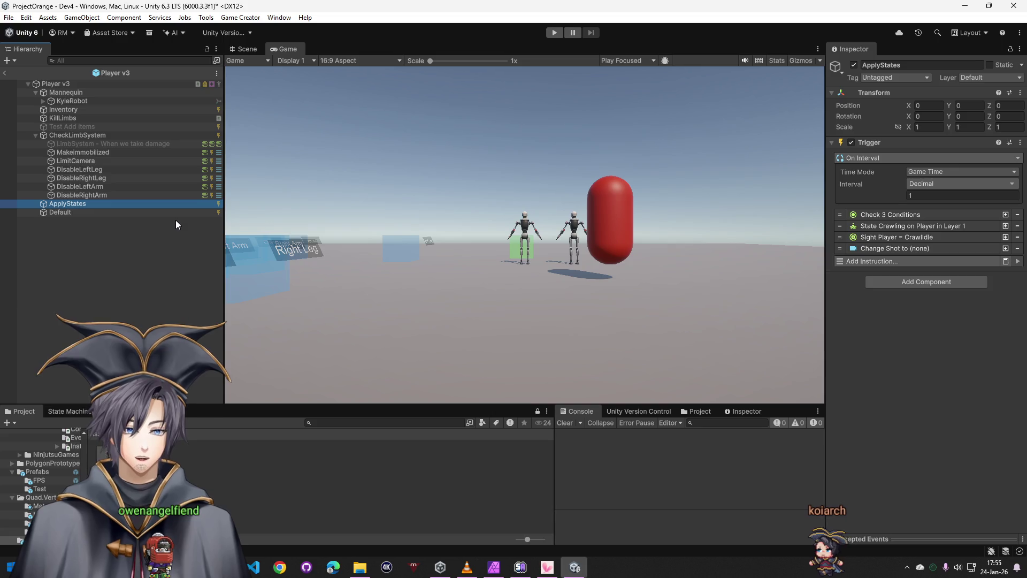
left_click_drag(80, 214, 80, 208)
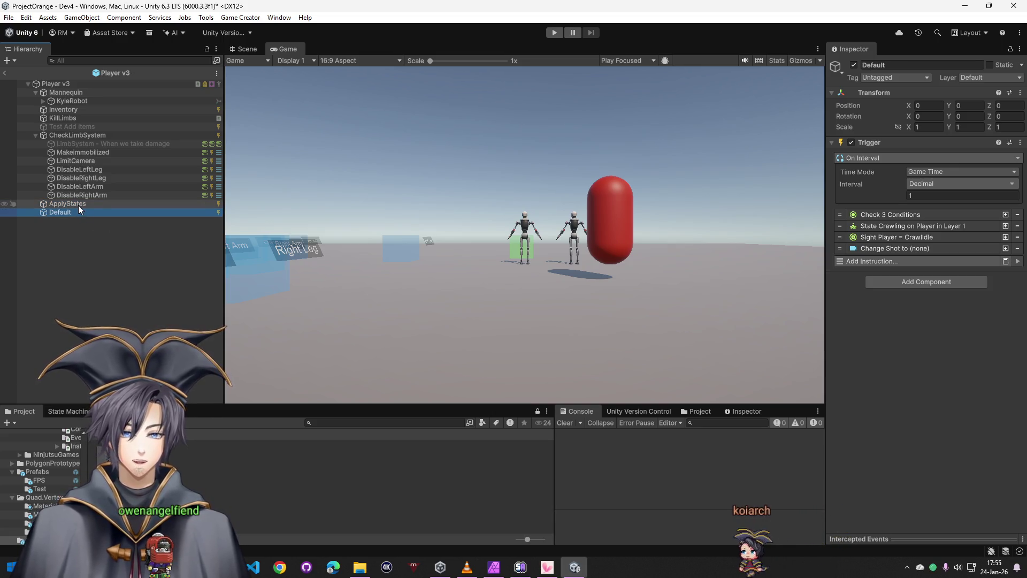
left_click(80, 214)
left_click(85, 206)
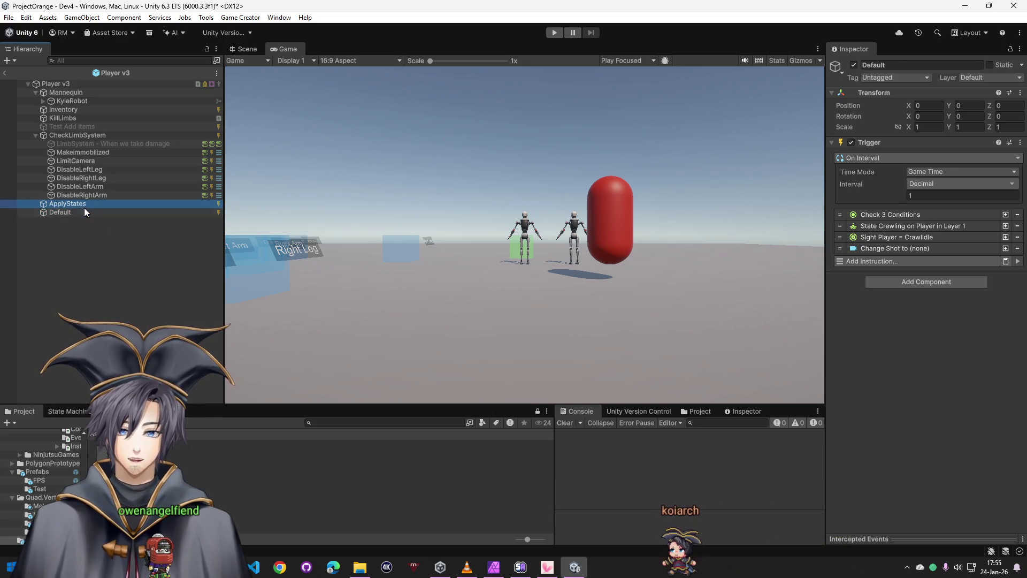
left_click(84, 206)
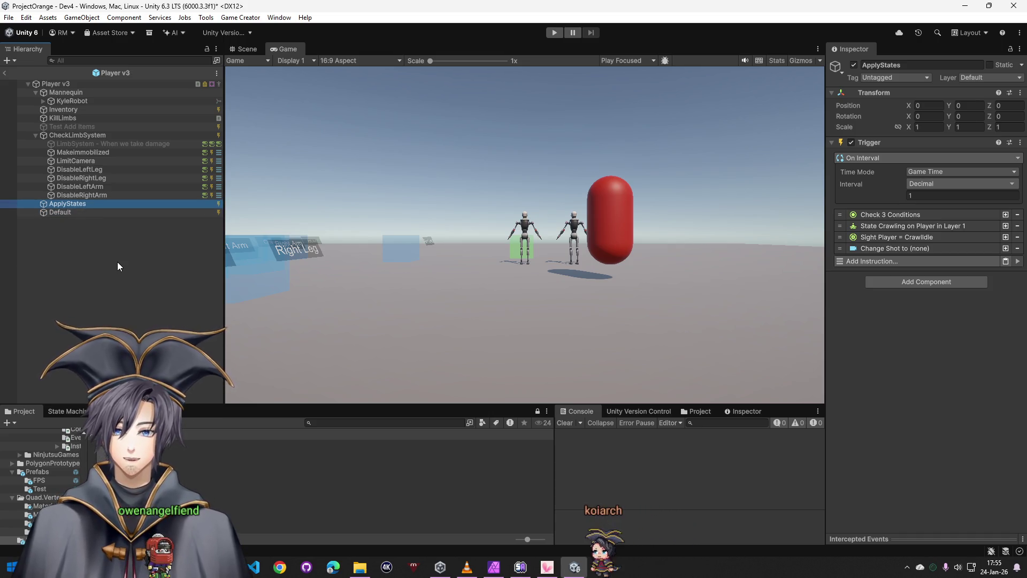
left_click(903, 217)
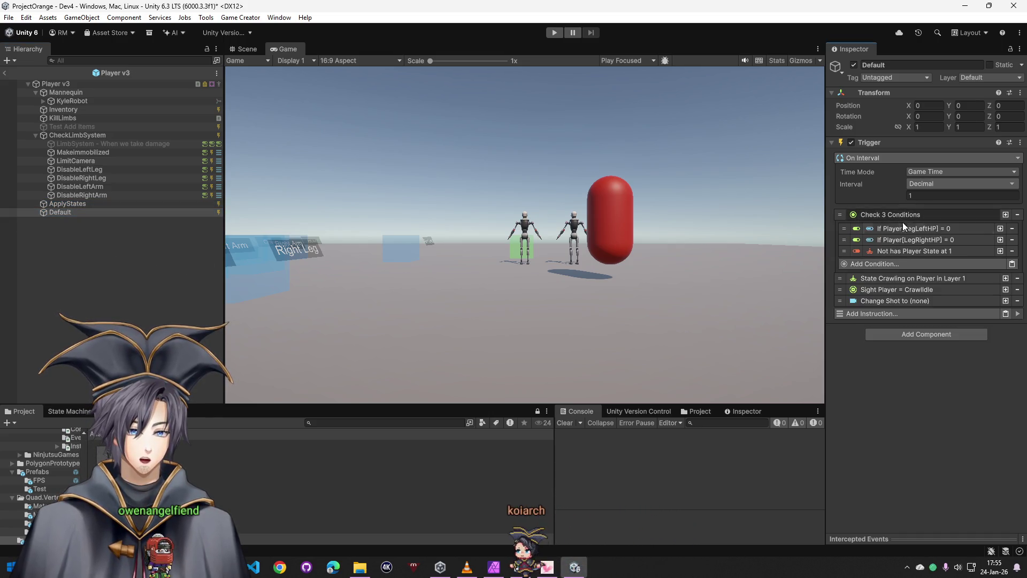
left_click(851, 215)
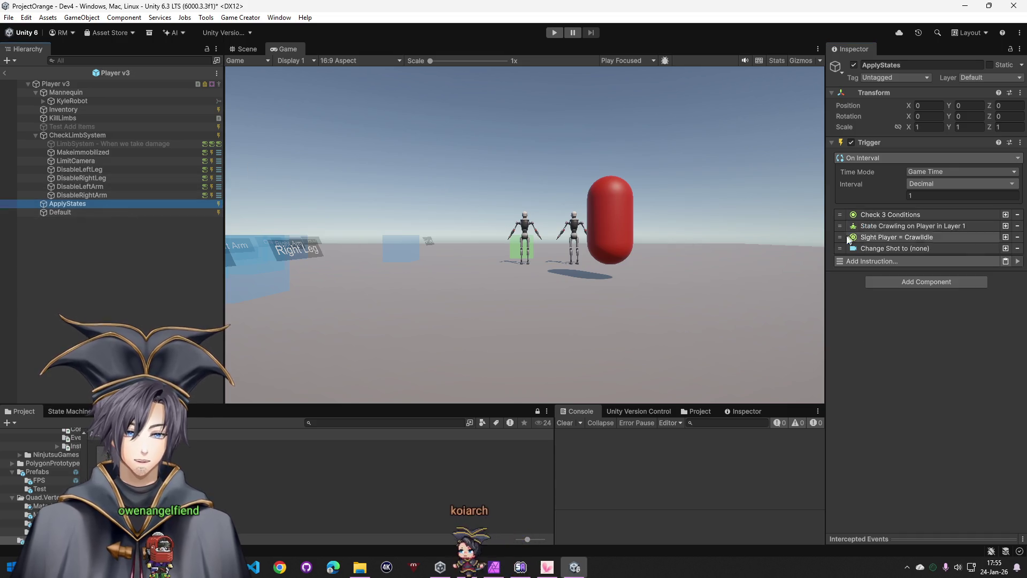
left_click(960, 216)
Delete the duplicate Default object from the Player v3 prefab
left_click_drag(62, 211, 75, 206)
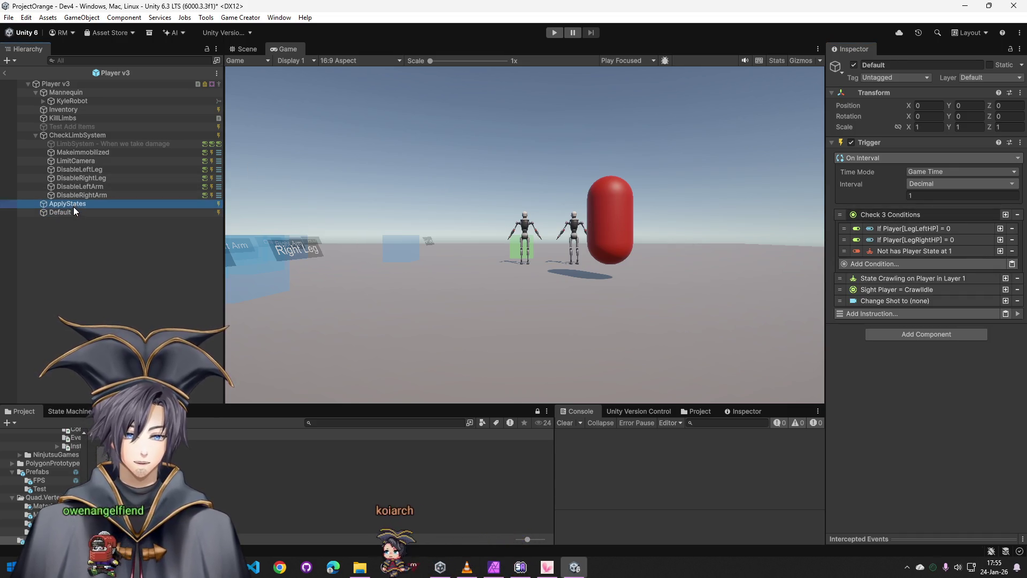
left_click(73, 218)
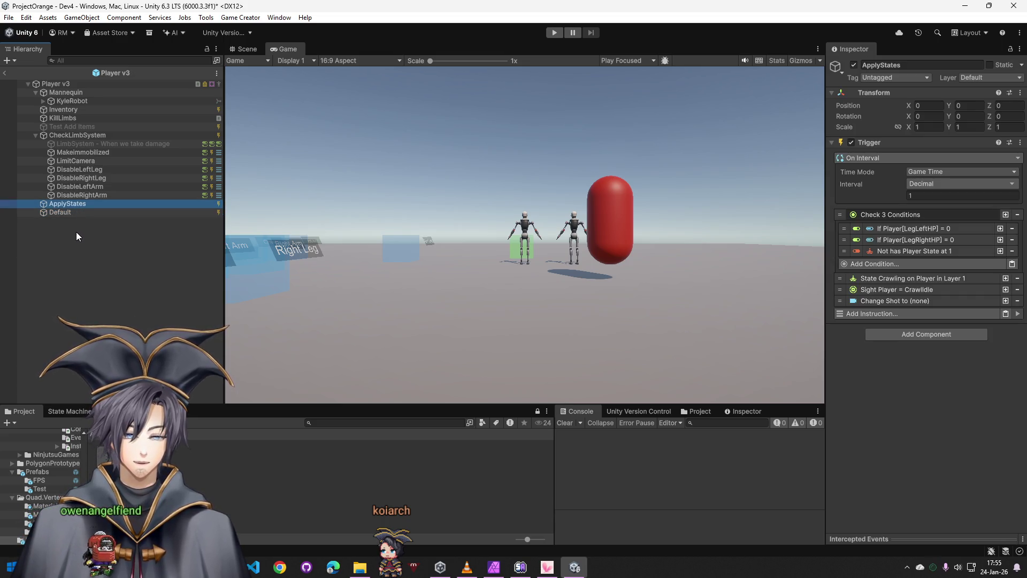
left_click(68, 215)
key("Delete")
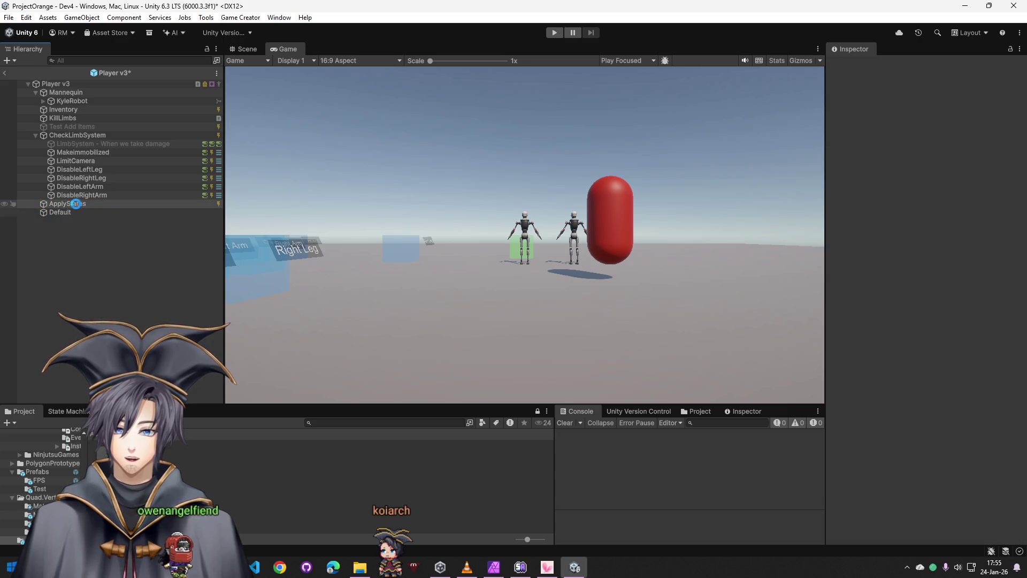
Make the ApplyStates left-leg and right-leg HP conditions target the Player v3 game object
left_click(897, 229)
left_click(959, 243)
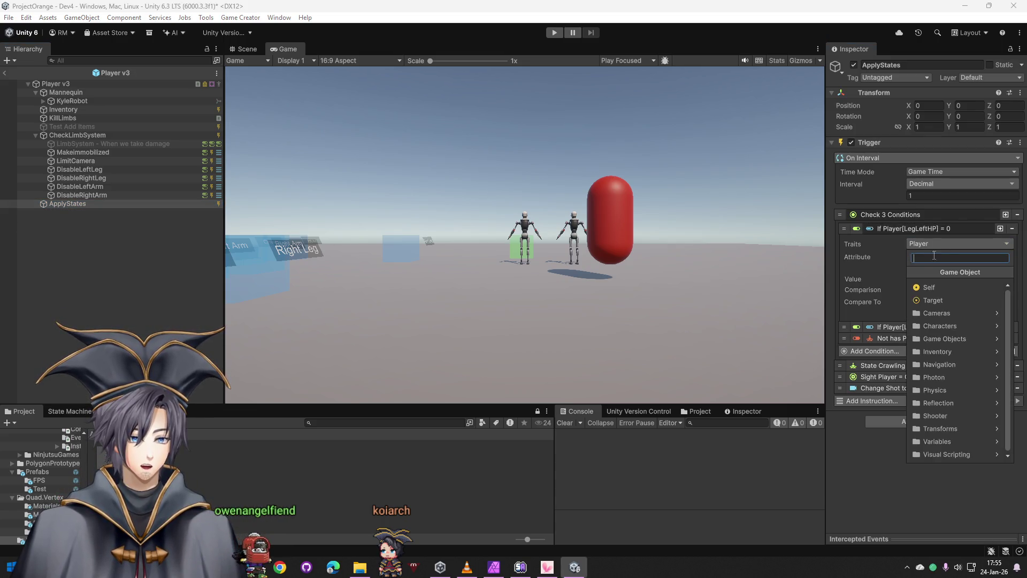
type("game objec")
left_click(935, 275)
left_click_drag(55, 83, 959, 256)
left_click(920, 341)
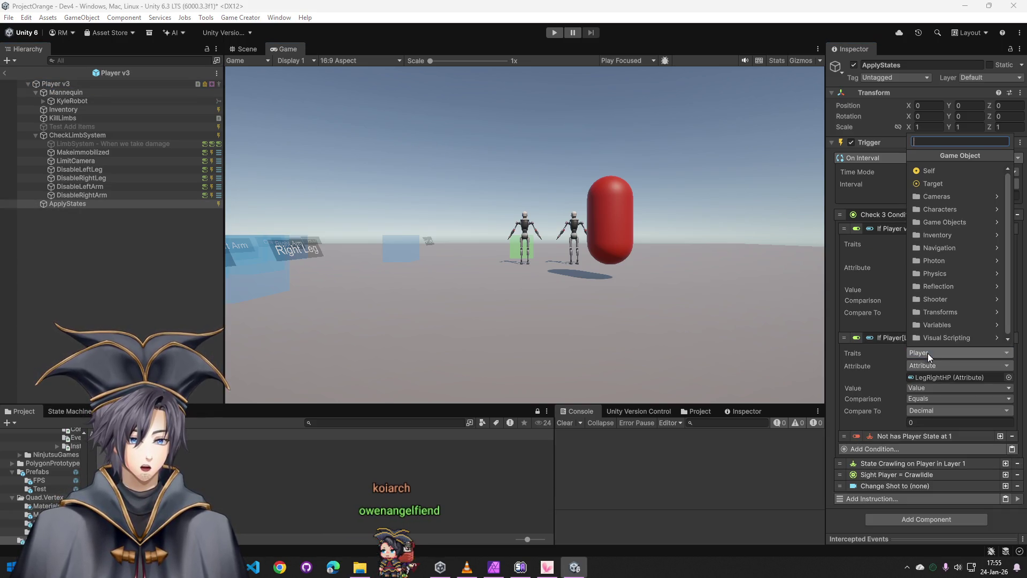
type("game objec")
left_click(933, 255)
left_click_drag(83, 85, 927, 365)
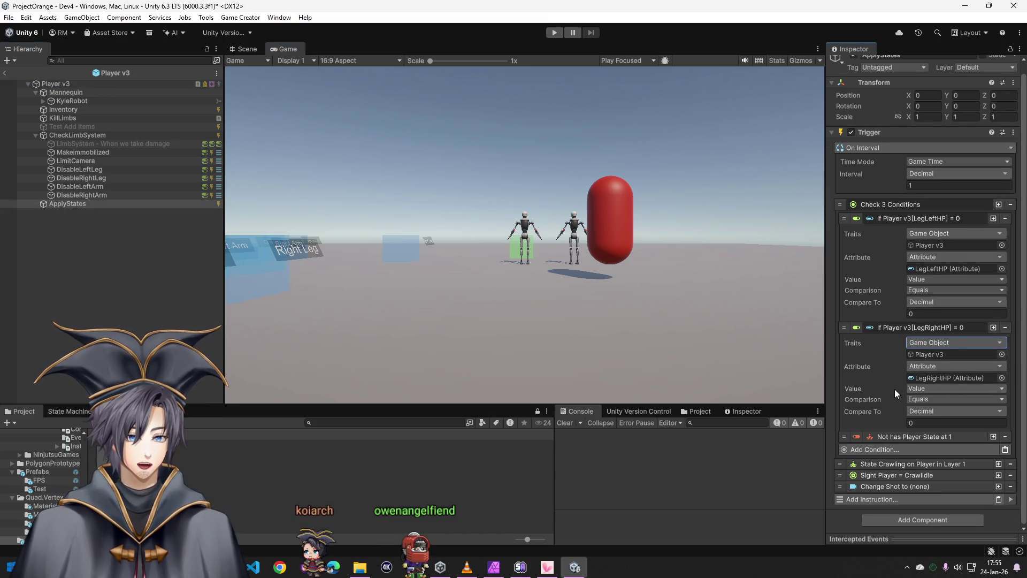
Point the state condition, crawling-state and sight instructions at the Player v3 game object
left_click(929, 451)
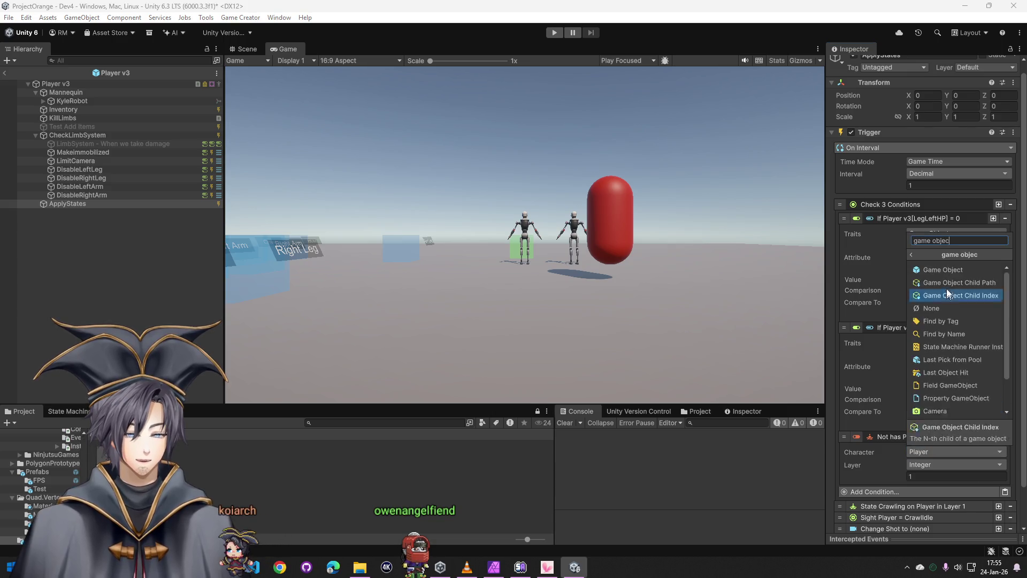
left_click(934, 294)
left_click_drag(56, 84, 988, 454)
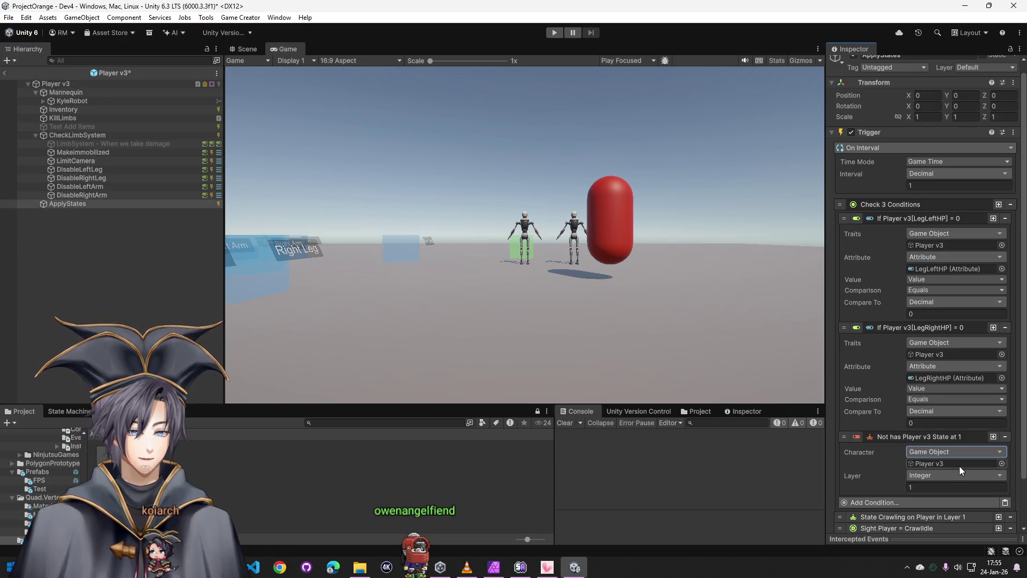
scroll(891, 481, "down", 3)
left_click(934, 465)
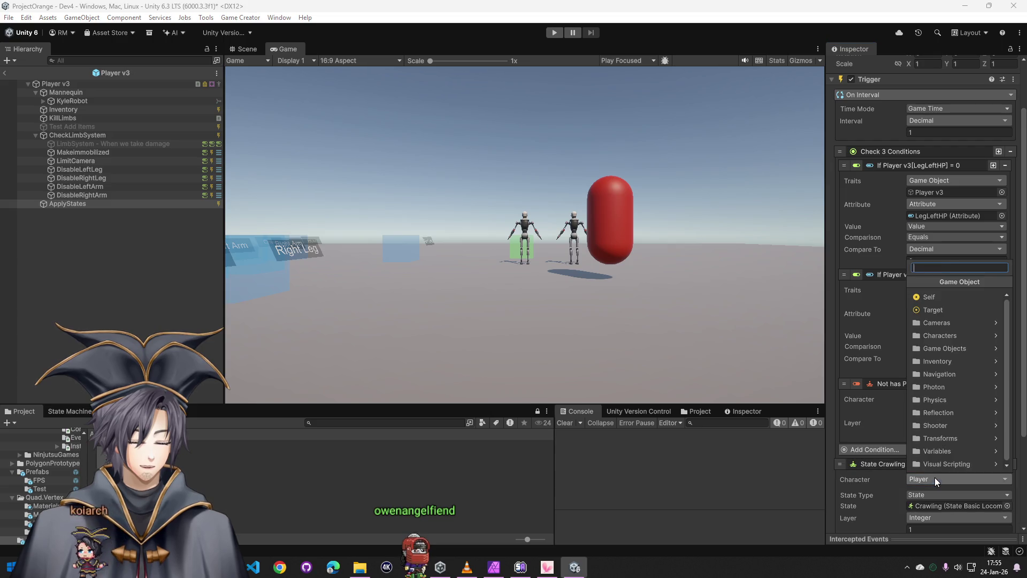
type("game objec")
left_click(945, 298)
mouse_move(57, 84)
left_mouse_down()
mouse_move(733, 332)
mouse_move(943, 490)
left_mouse_up()
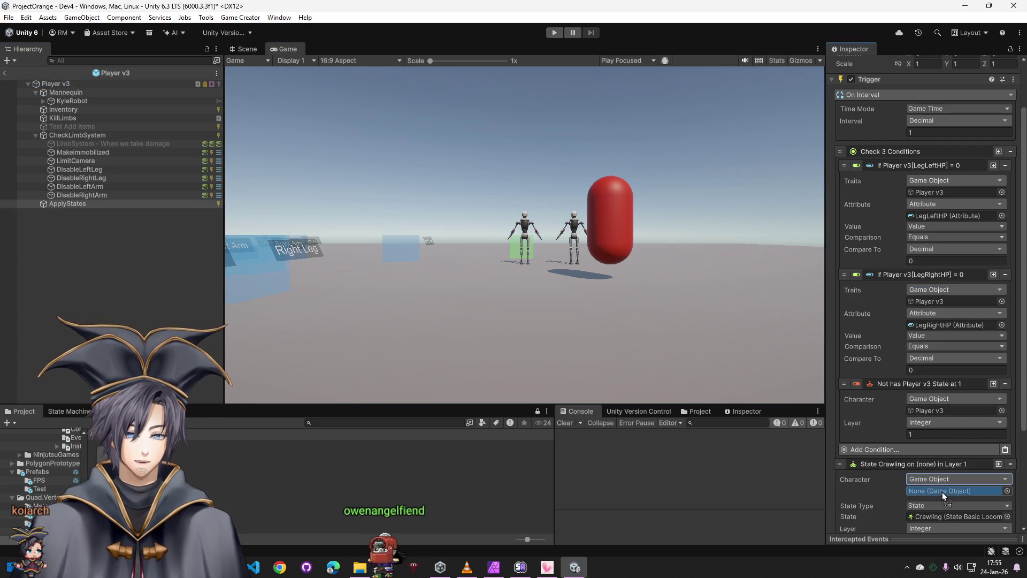
scroll(877, 465, "down", 5)
left_click(955, 490)
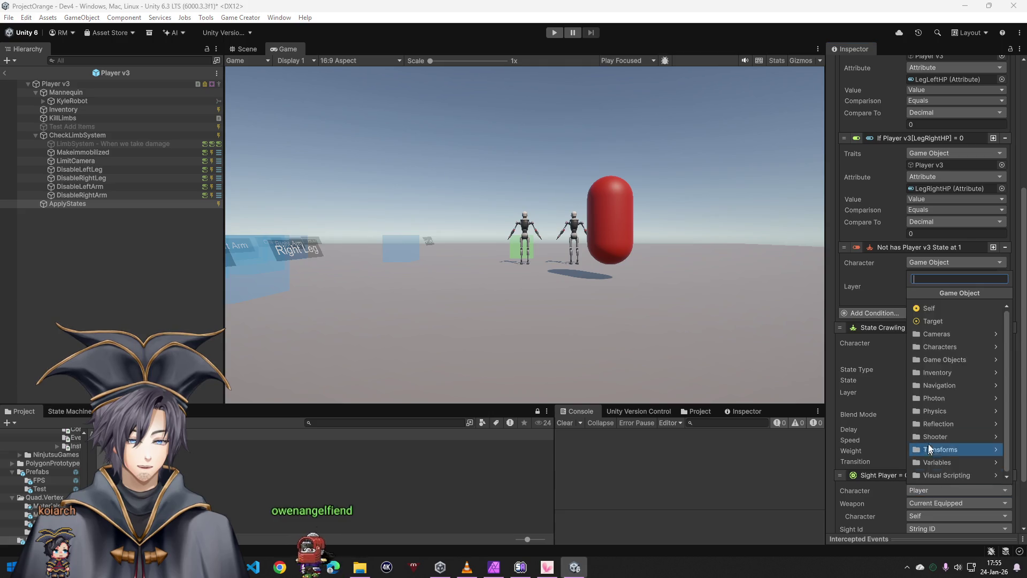
type("game objec")
left_click(939, 300)
left_click_drag(55, 84, 944, 457)
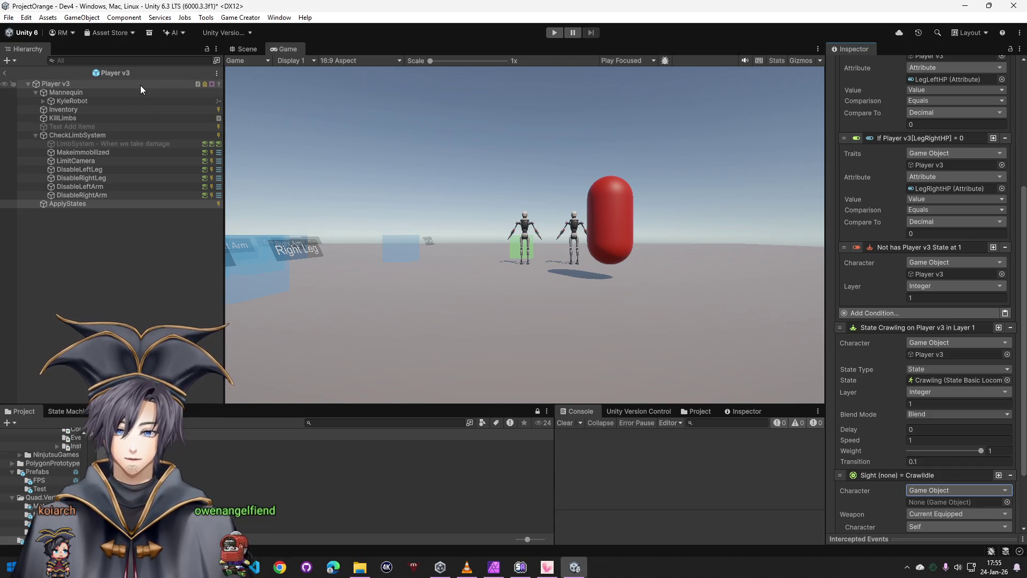
left_click_drag(936, 504, 936, 504)
scroll(879, 468, "down", 2)
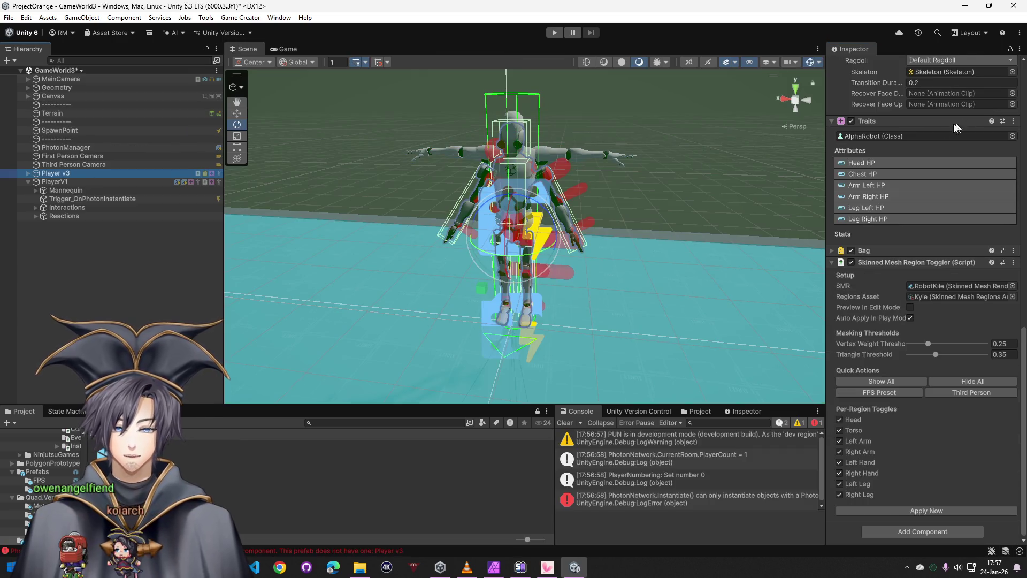
Add a Photon View component to Player v3 network
right_click(906, 120)
left_click(95, 177)
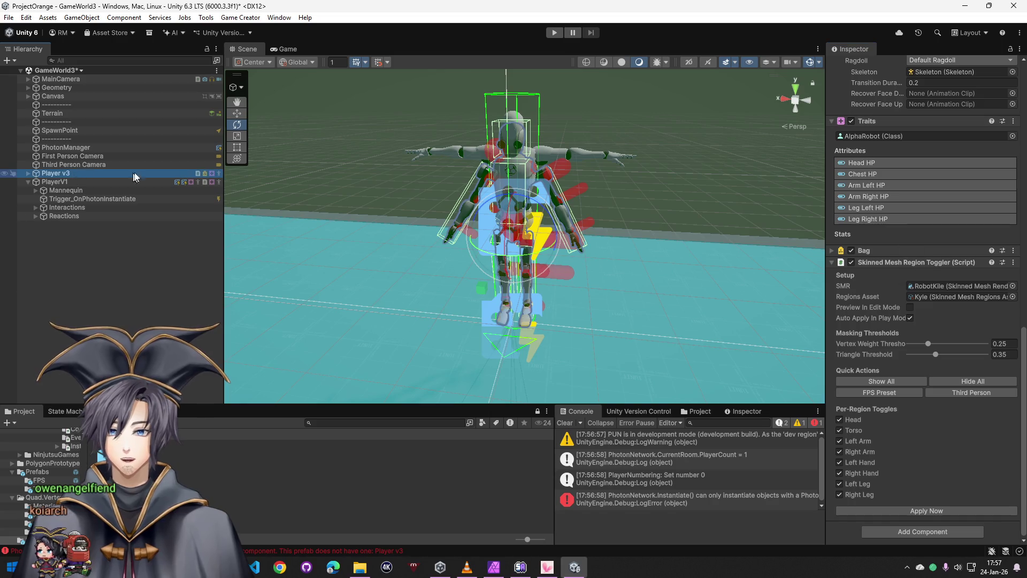
scroll(921, 129, "up", 5)
scroll(931, 145, "up", 5)
scroll(918, 137, "up", 5)
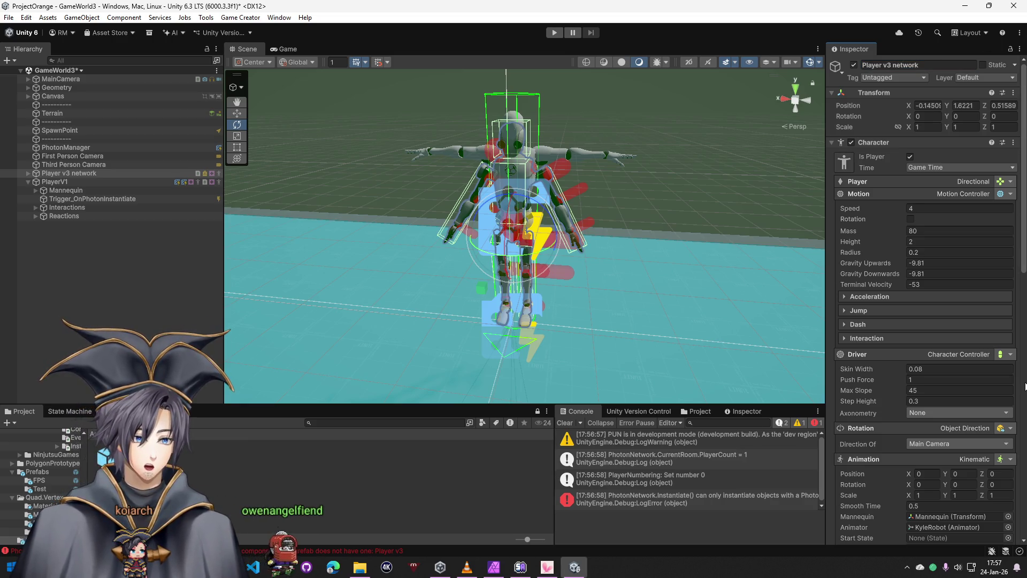
left_click_drag(1019, 259, 1001, 492)
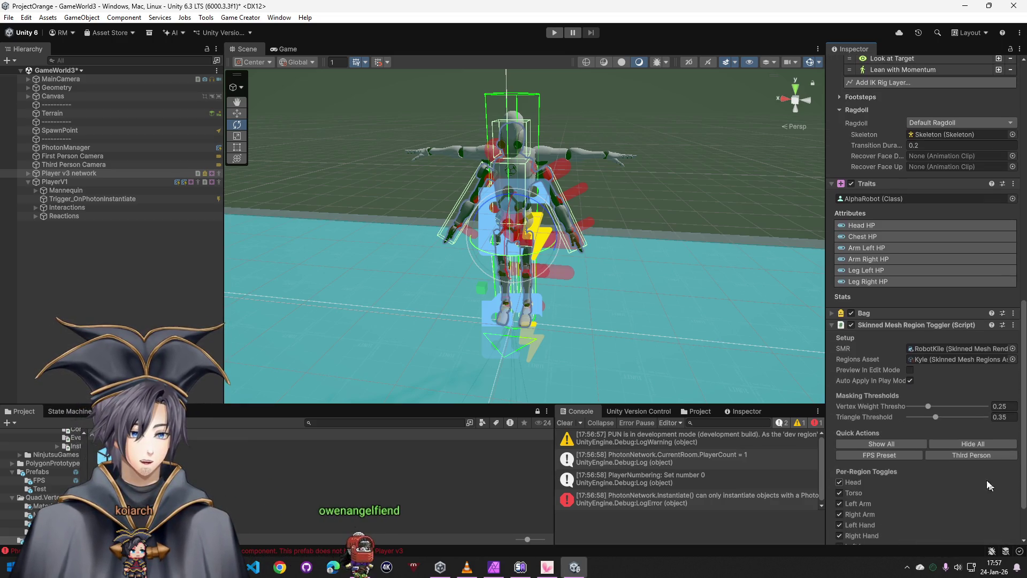
right_click(884, 319)
left_click(927, 411)
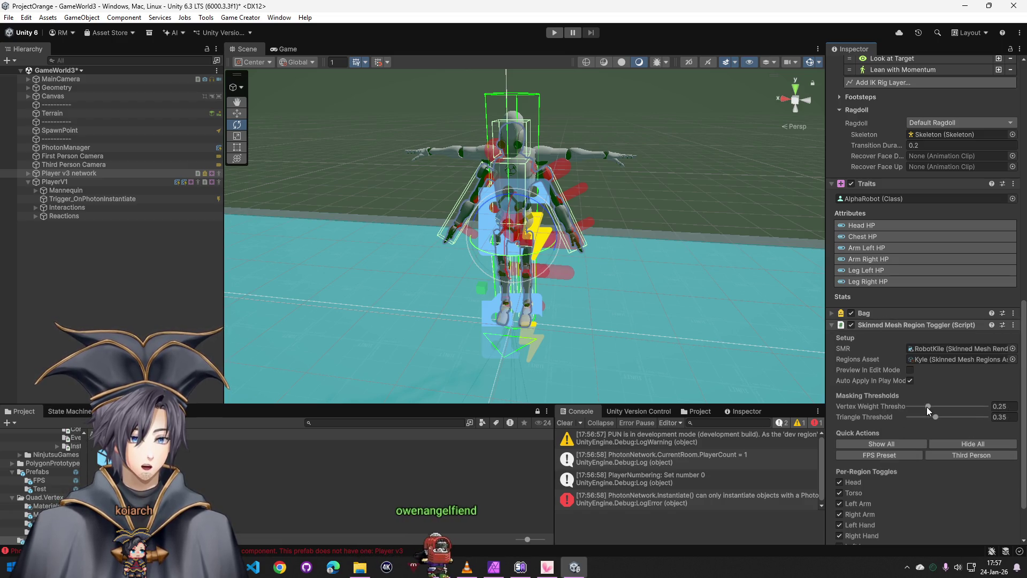
scroll(898, 463, "down", 5)
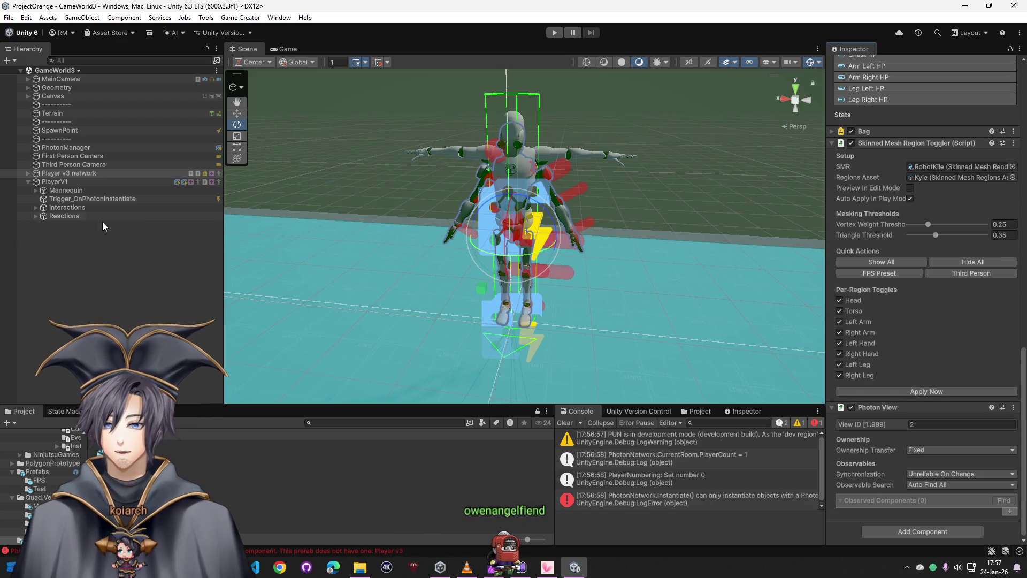
Copy PlayerV1's Character Network and paste it as a new component on Player v3 network
left_click(172, 182)
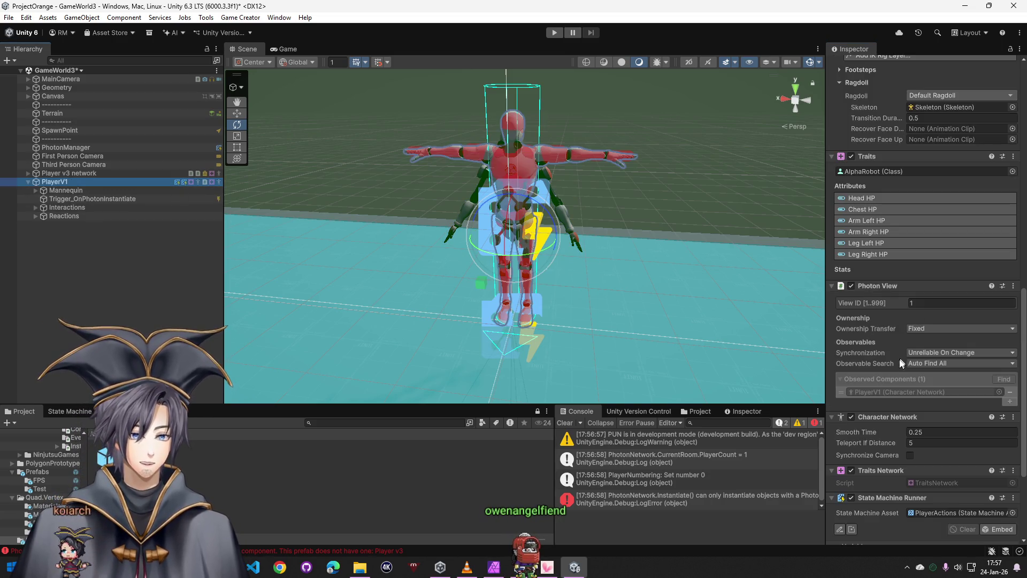
right_click(890, 308)
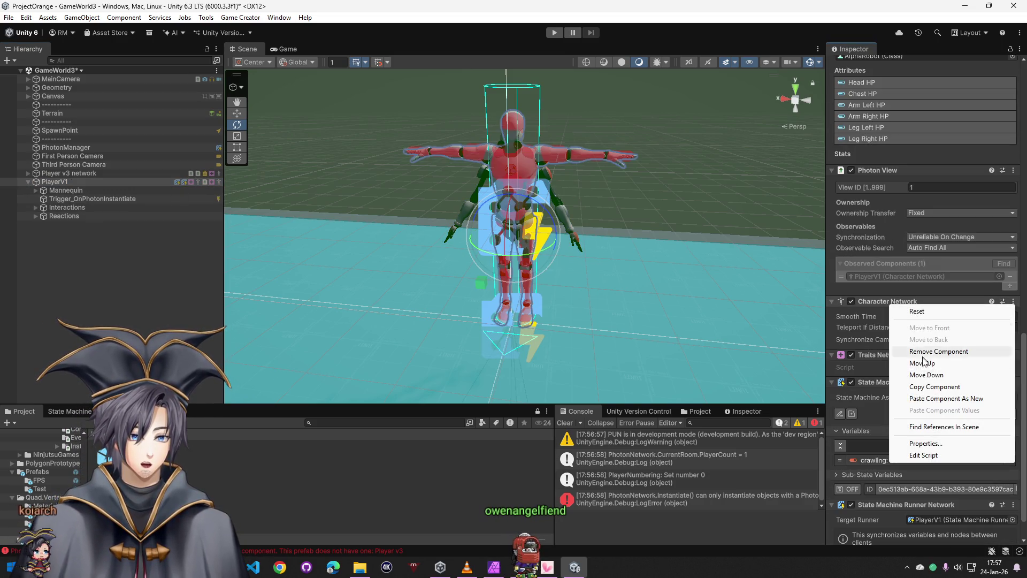
left_click(927, 386)
left_click(70, 172)
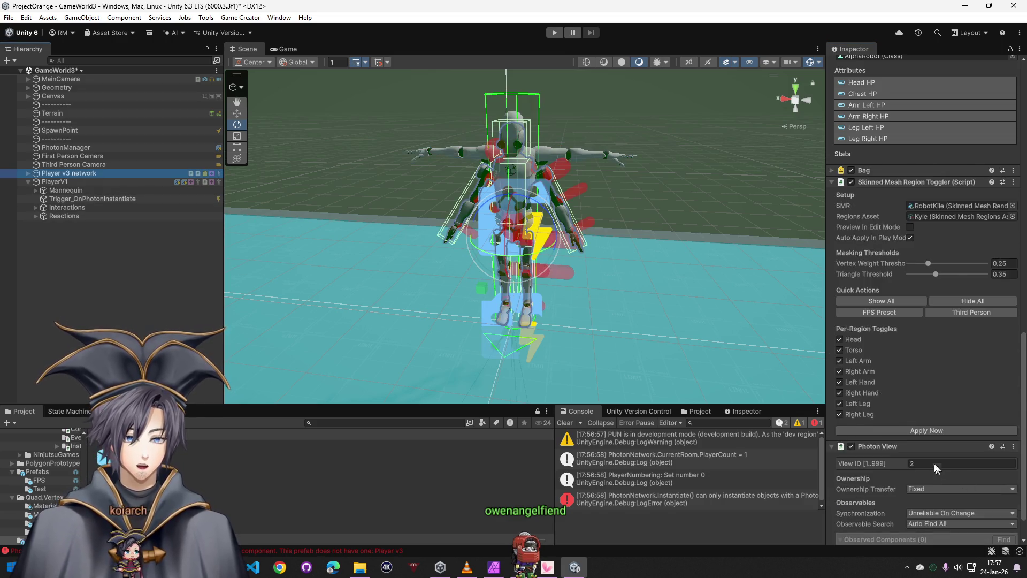
right_click(884, 410)
left_click(944, 324)
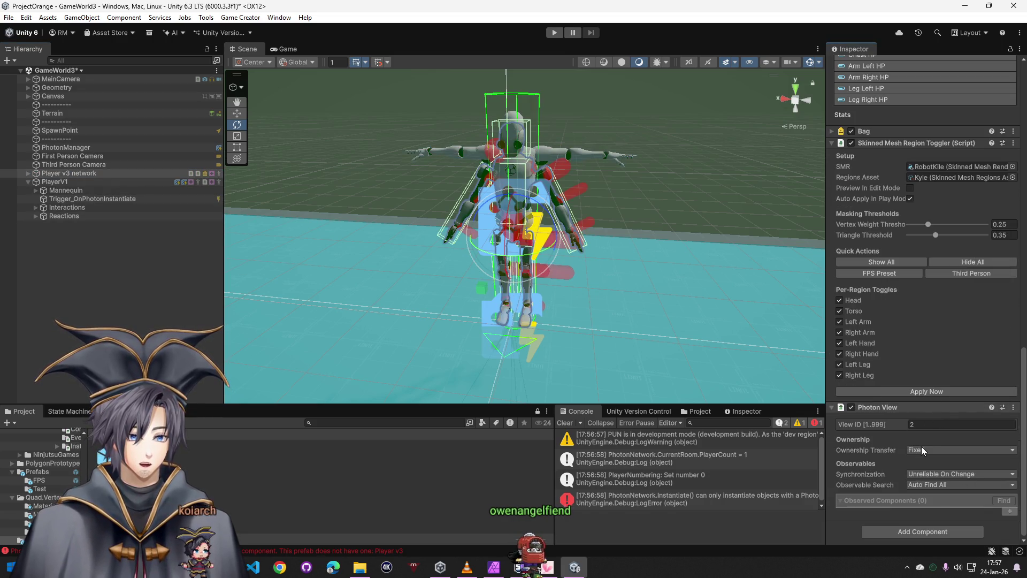
scroll(888, 452, "down", 2)
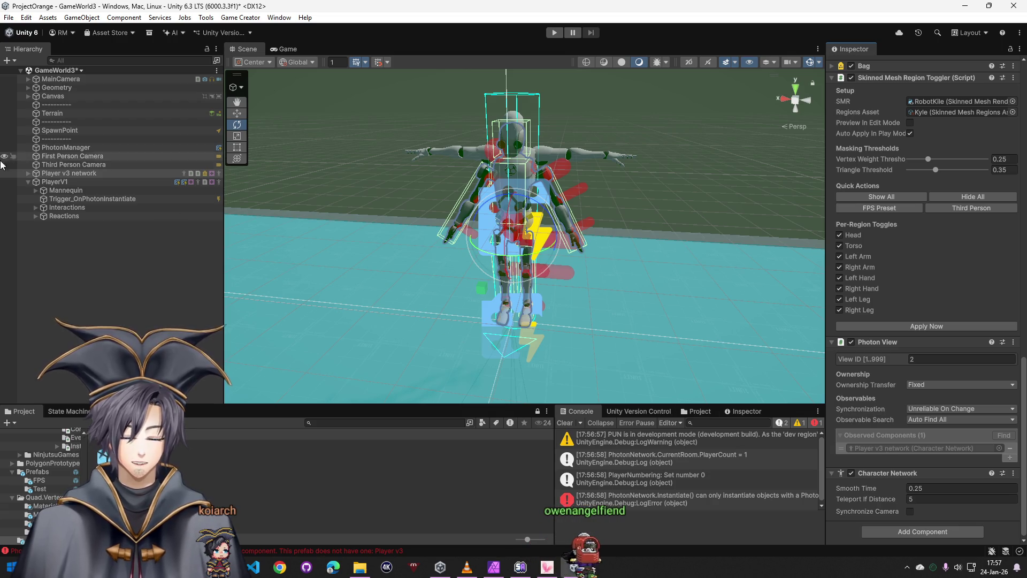
Copy PlayerV1's Traits Network onto Player v3 network, then review PlayerV1's OnPhotonInstantiate trigger
left_click(55, 182)
scroll(906, 374, "down", 2)
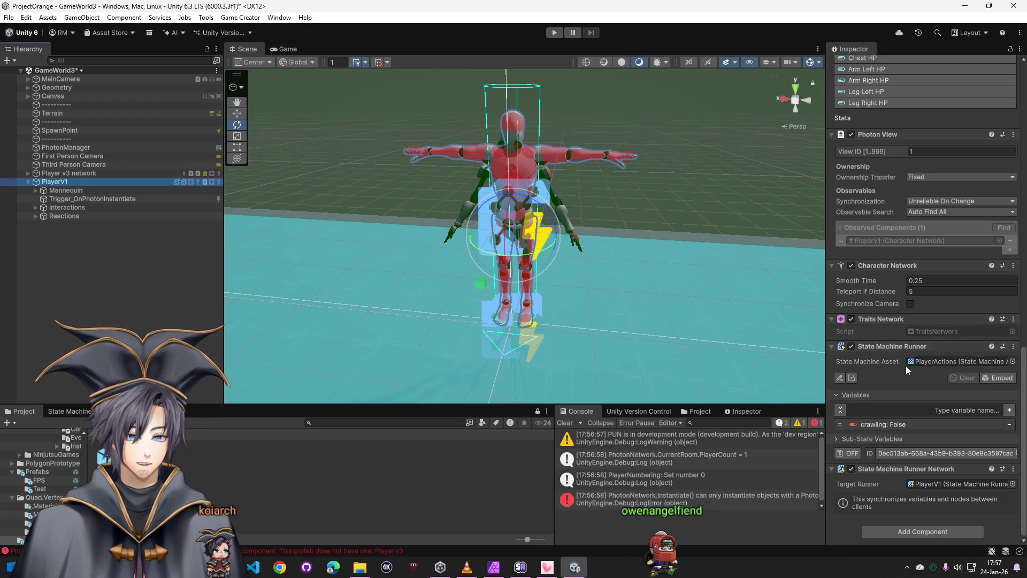
right_click(891, 318)
left_click(936, 398)
left_click(69, 172)
right_click(904, 412)
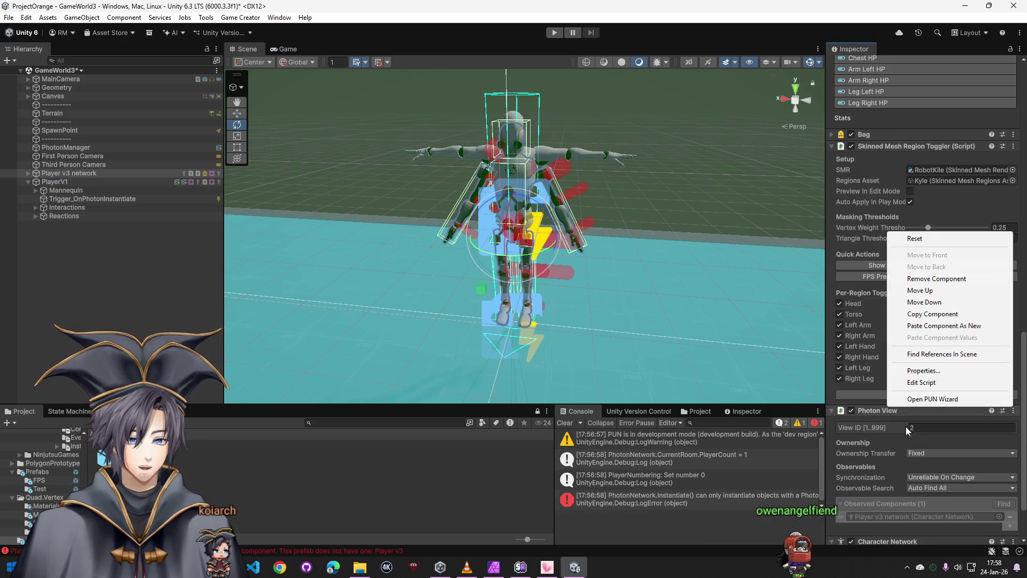
left_click(931, 326)
scroll(894, 415, "down", 4)
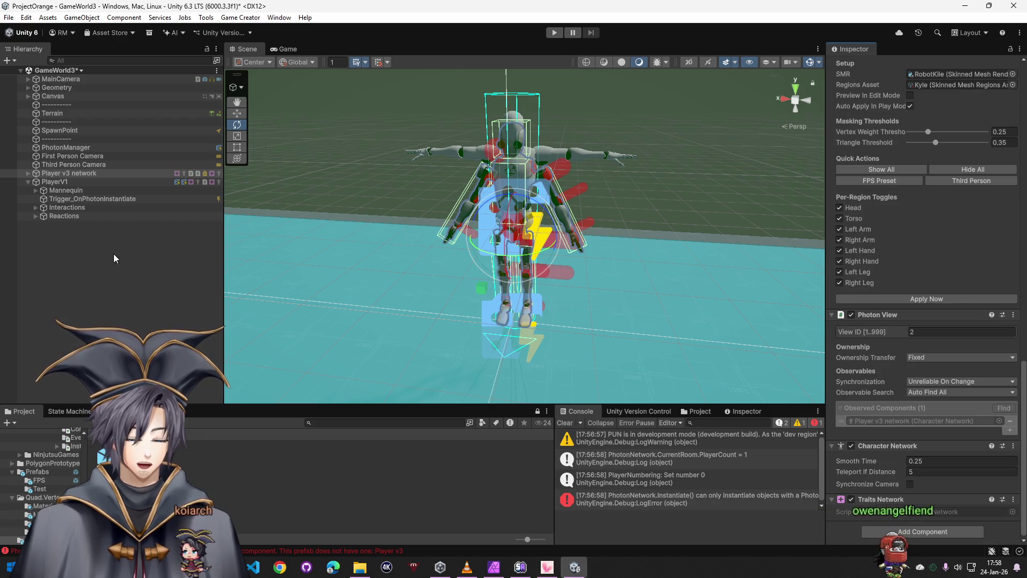
left_click(75, 183)
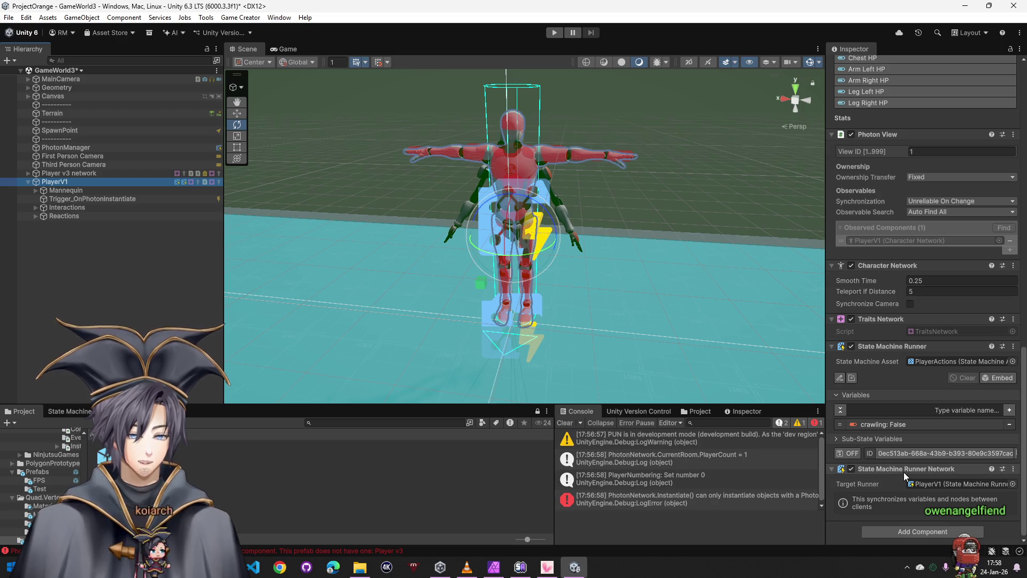
scroll(904, 472, "up", 3)
scroll(898, 441, "up", 3)
scroll(892, 417, "up", 8)
scroll(885, 415, "up", 8)
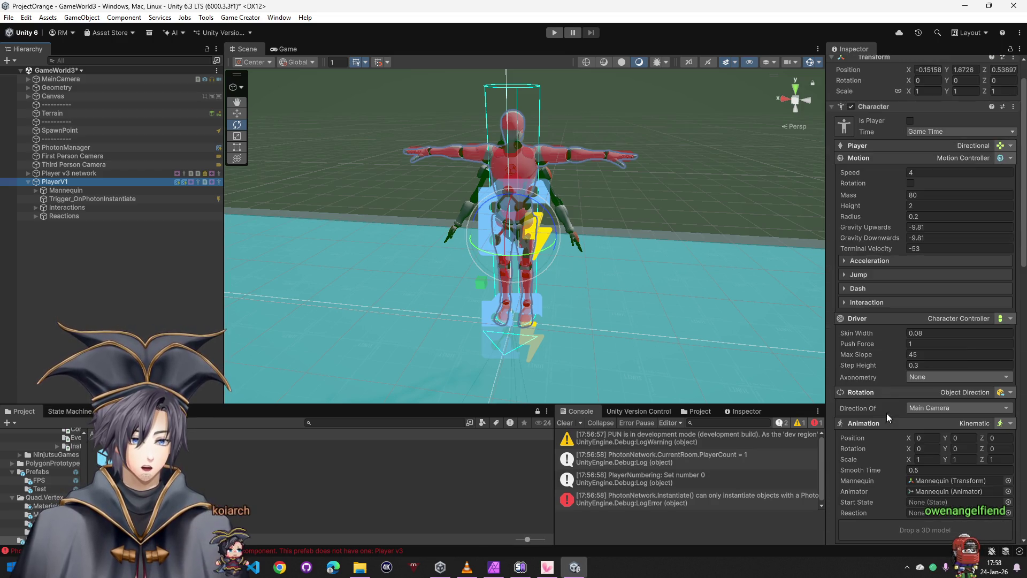
left_click(53, 198)
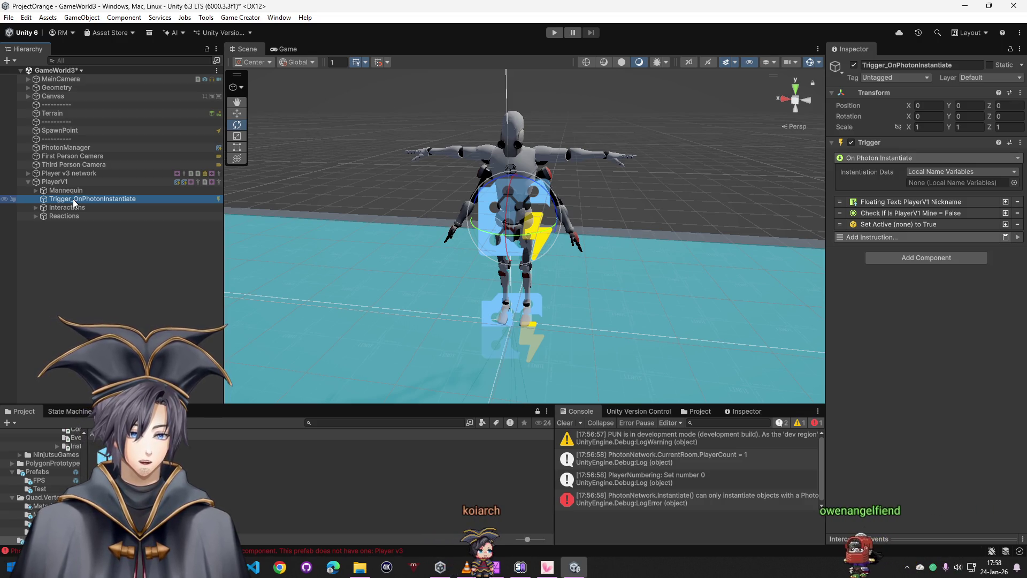
Move the Trigger_OnPhotonInstantiate and Jump triggers under Player v3 network
left_click(26, 173)
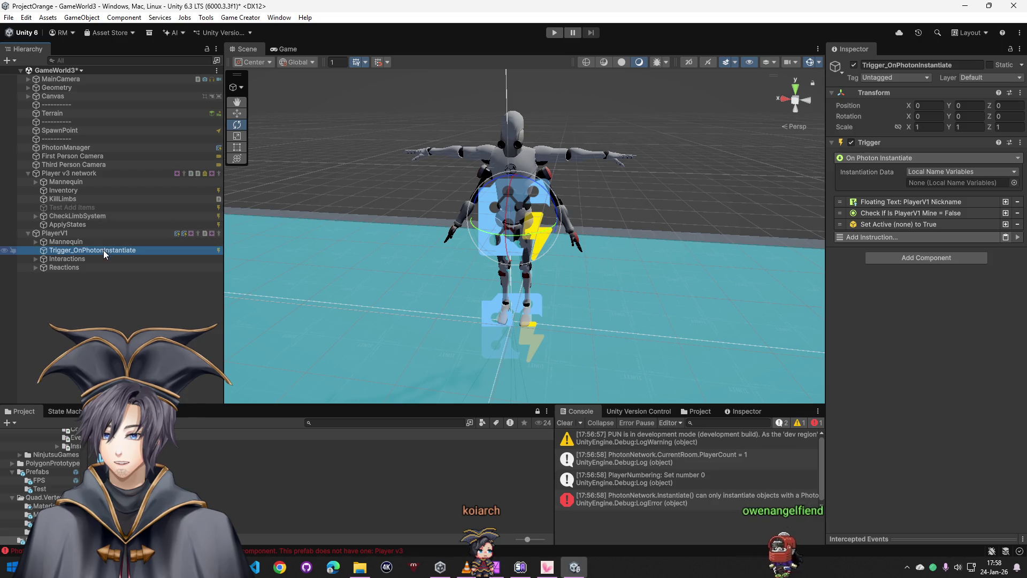
left_click_drag(103, 249, 78, 178)
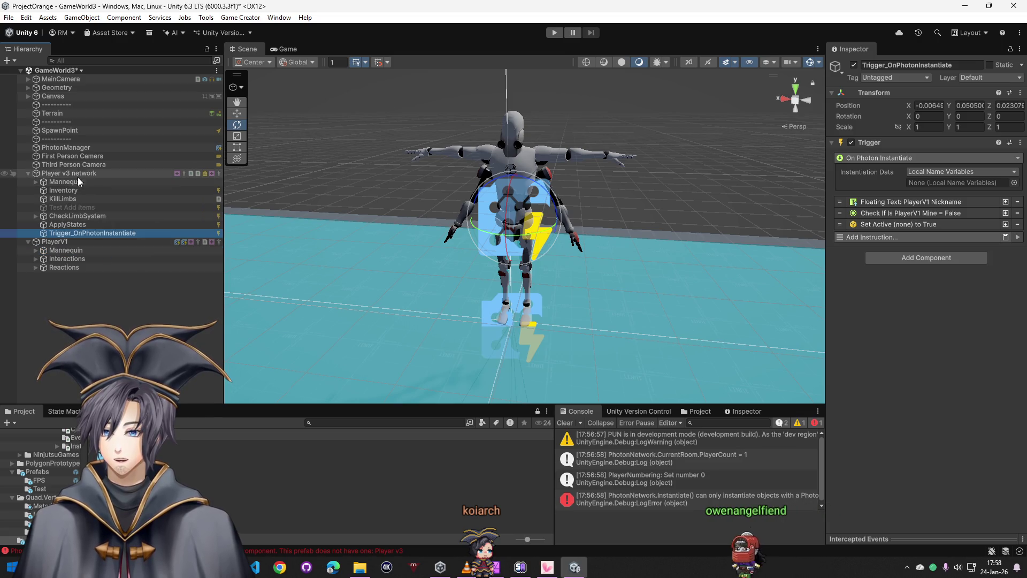
left_click(72, 257)
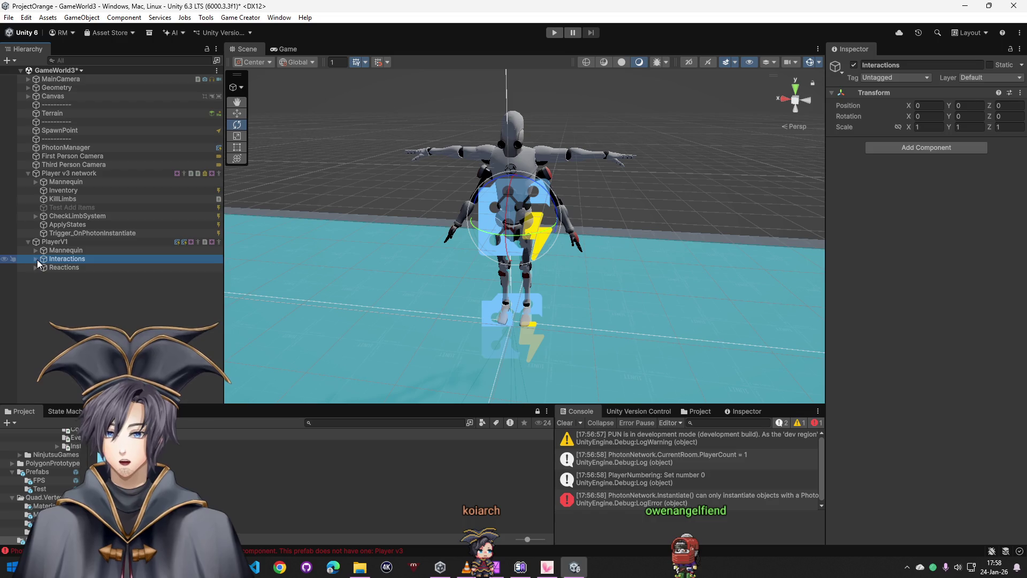
left_click(37, 260)
left_click(62, 276)
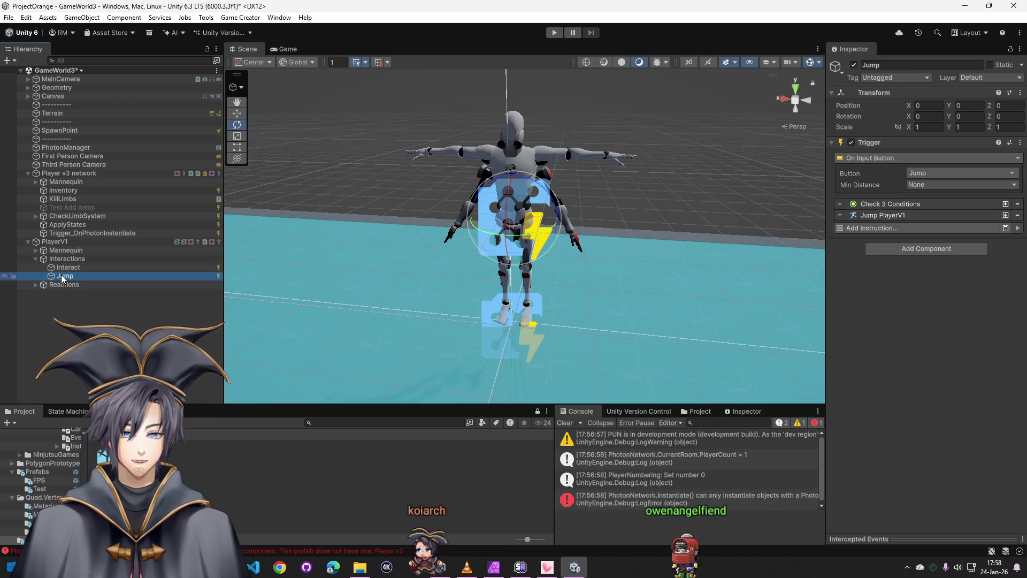
left_click_drag(64, 186, 64, 173)
Make the Jump instruction's Character field reference Player v3 network
left_click(861, 215)
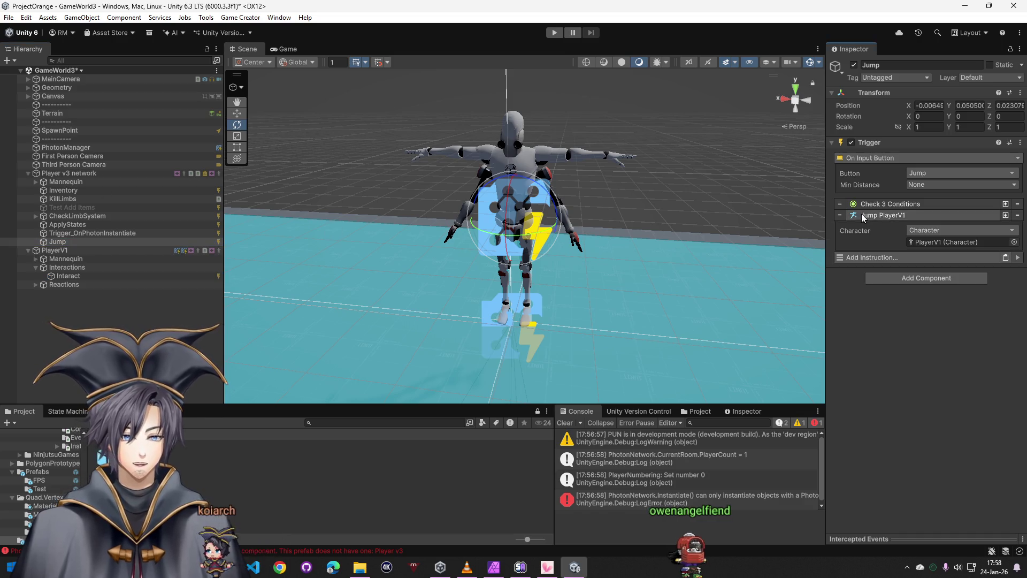
left_click(948, 231)
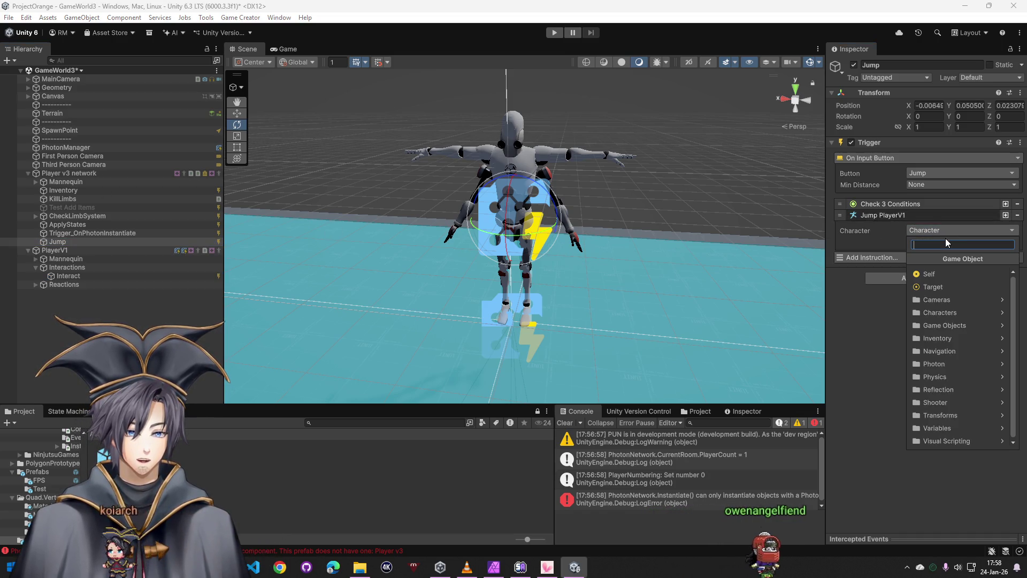
left_click(872, 329)
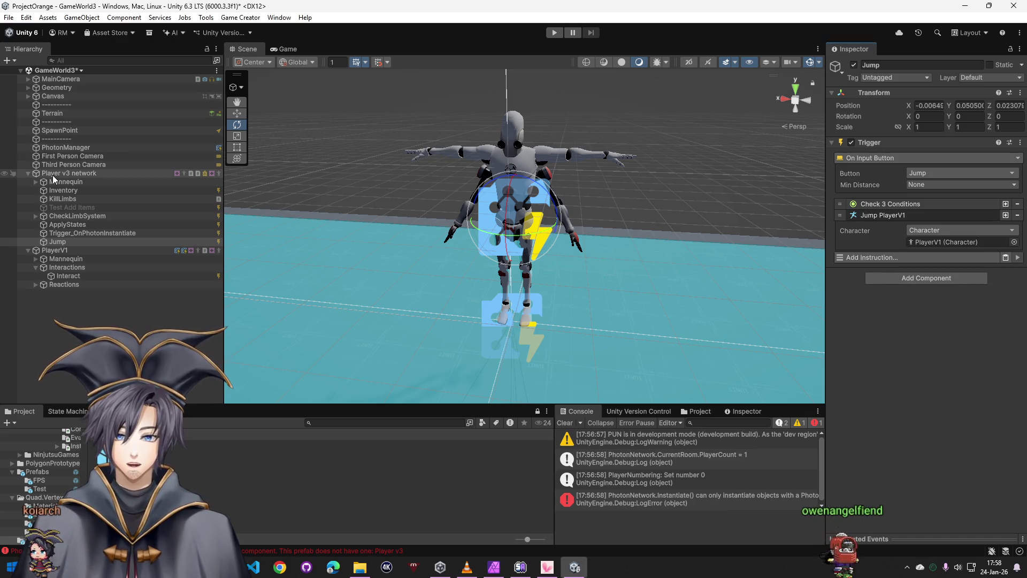
left_click_drag(68, 174, 960, 241)
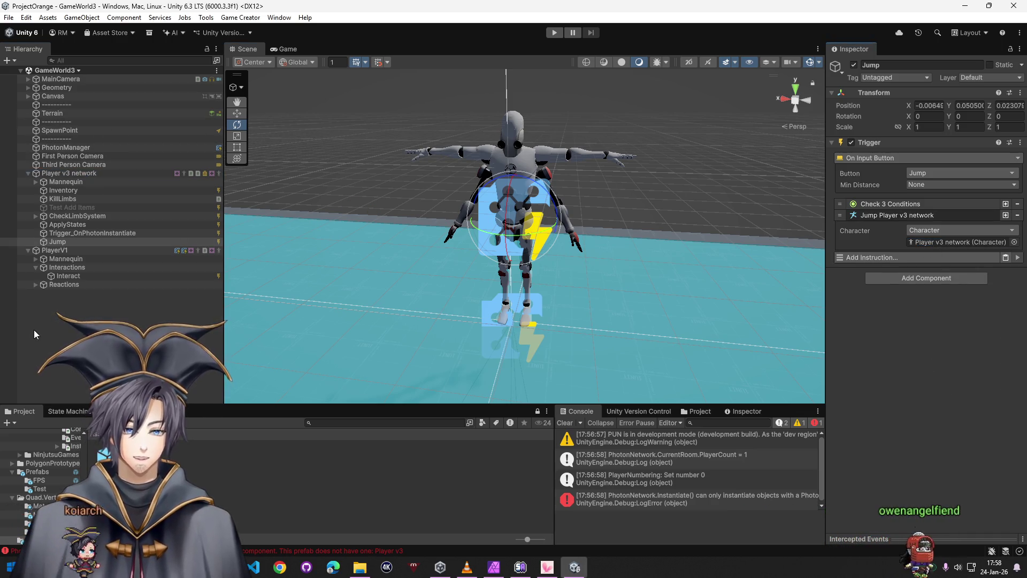
Review PlayerV1's Reactions group and Mannequin rig, then select PlayerV1 for removal
left_click(63, 285)
left_click(36, 285)
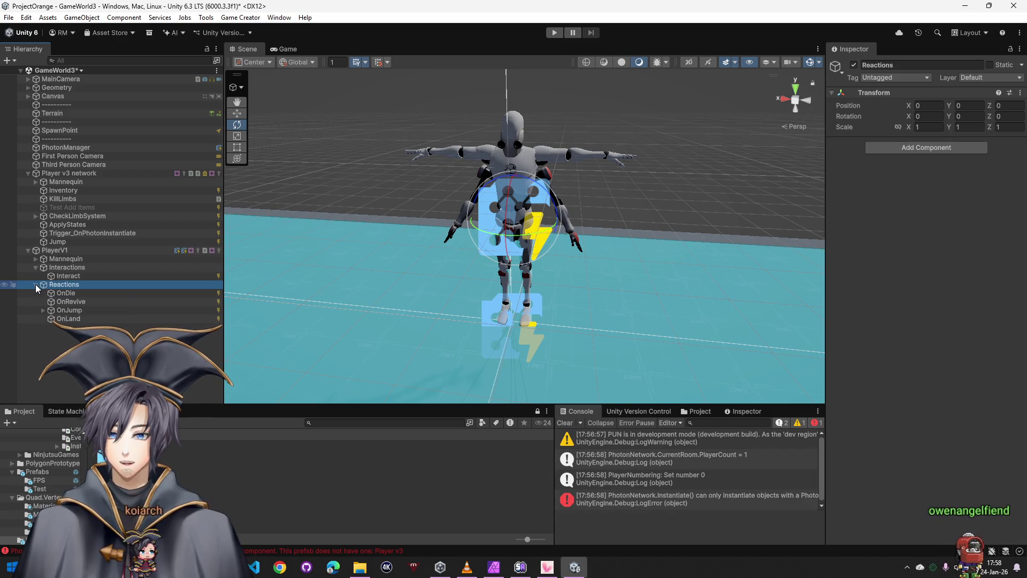
left_click(54, 251)
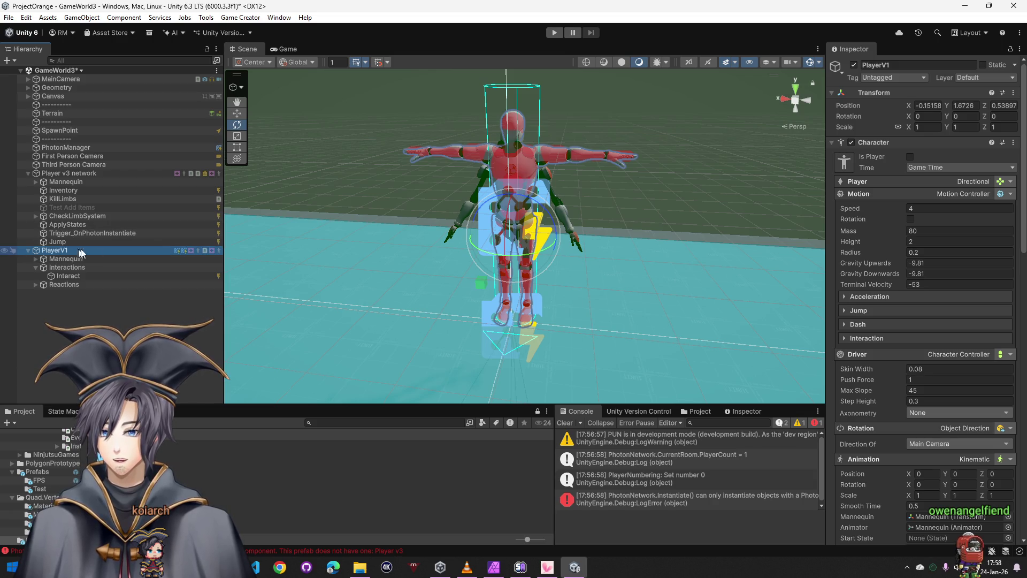
left_click(35, 268)
left_click(36, 259)
left_click(43, 267)
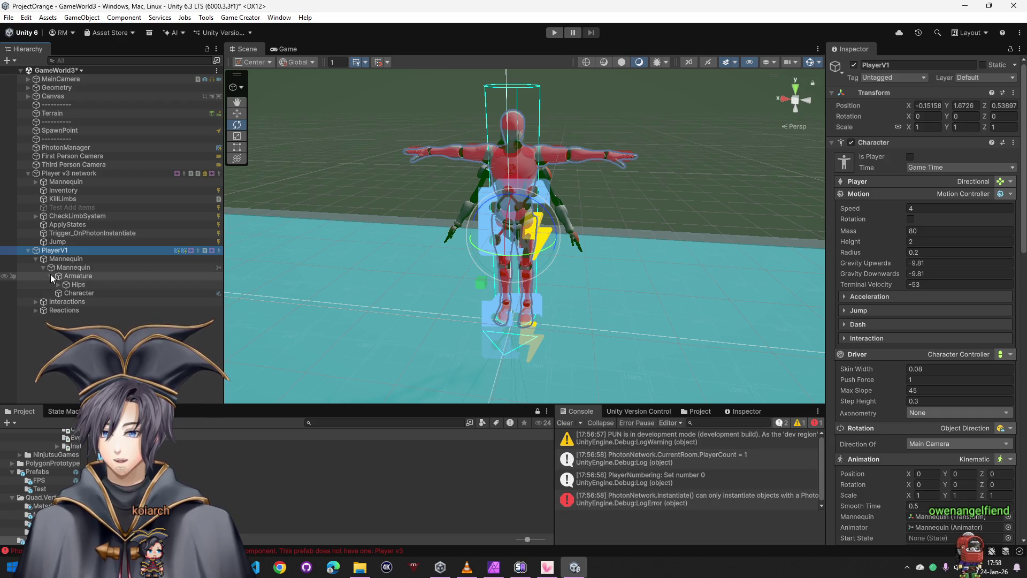
left_click(77, 293)
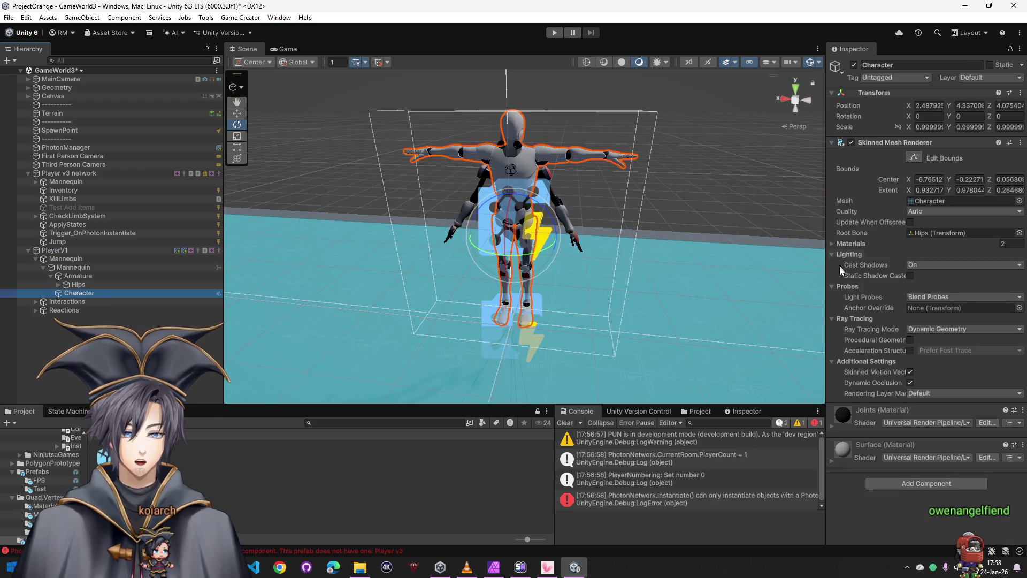
left_click(58, 251)
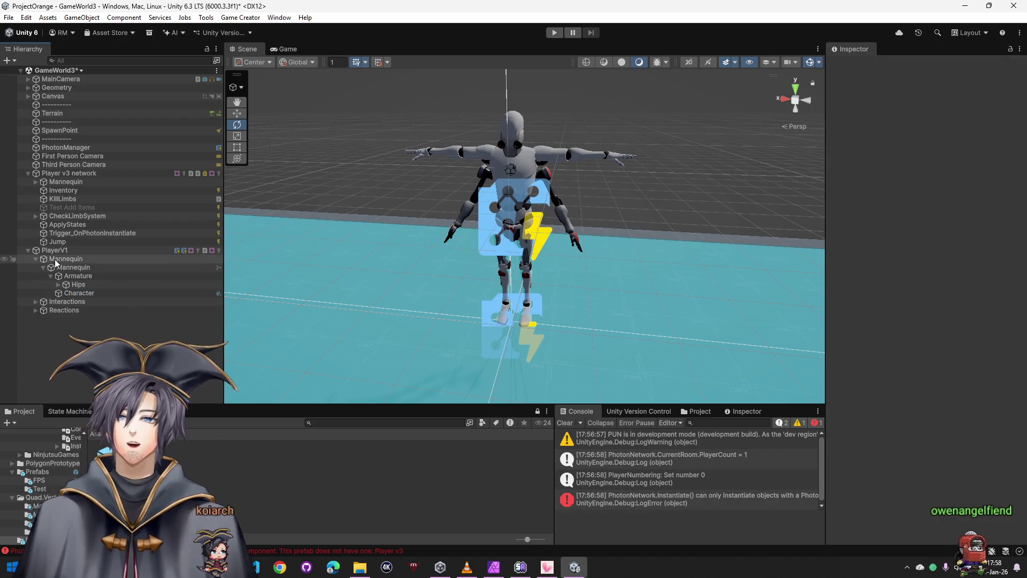
Delete the old PlayerV1 object, save the scene and review Player v3 network's children
key("Delete")
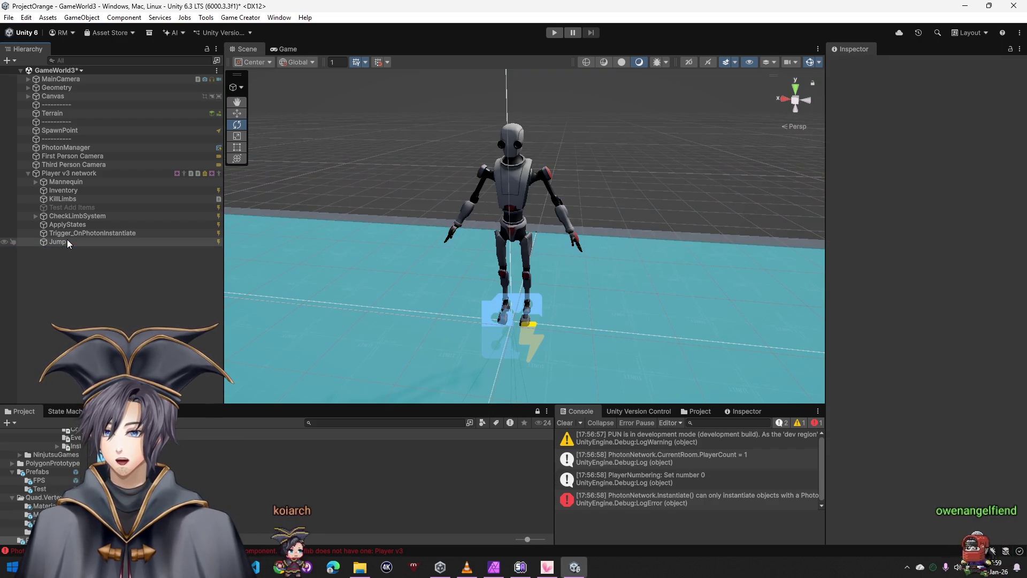
key("ctrl+s")
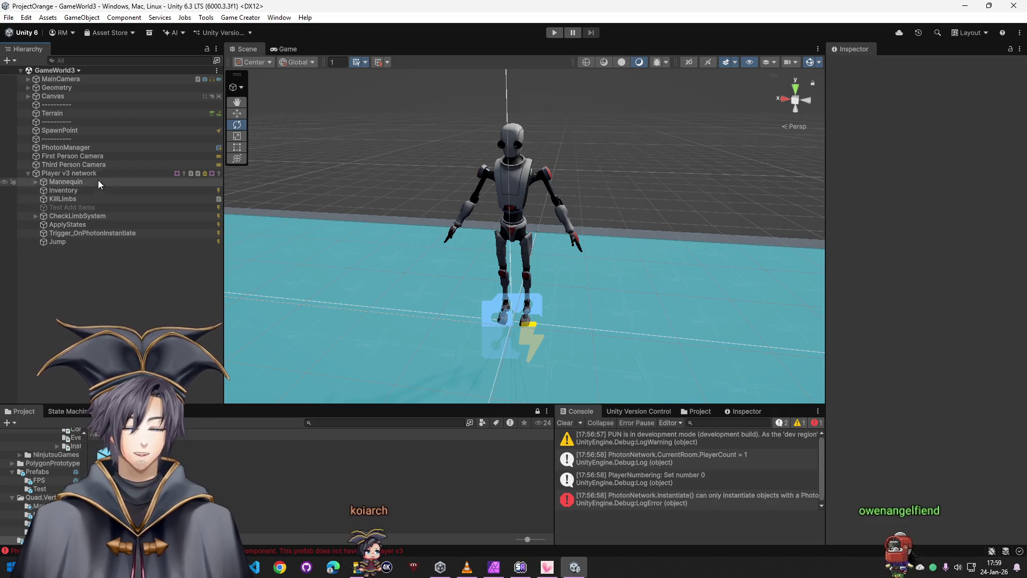
left_click(74, 182)
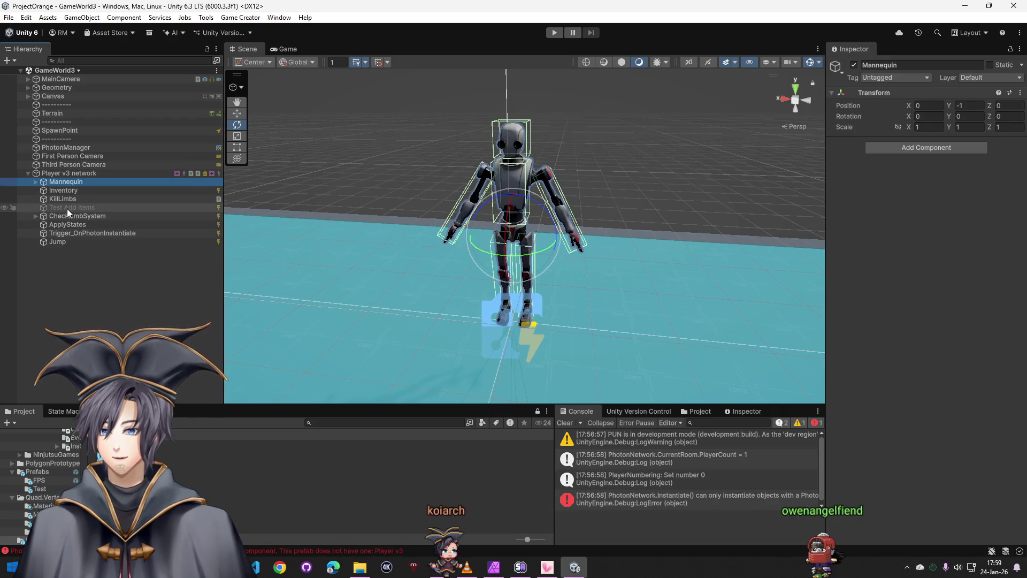
left_click(71, 198)
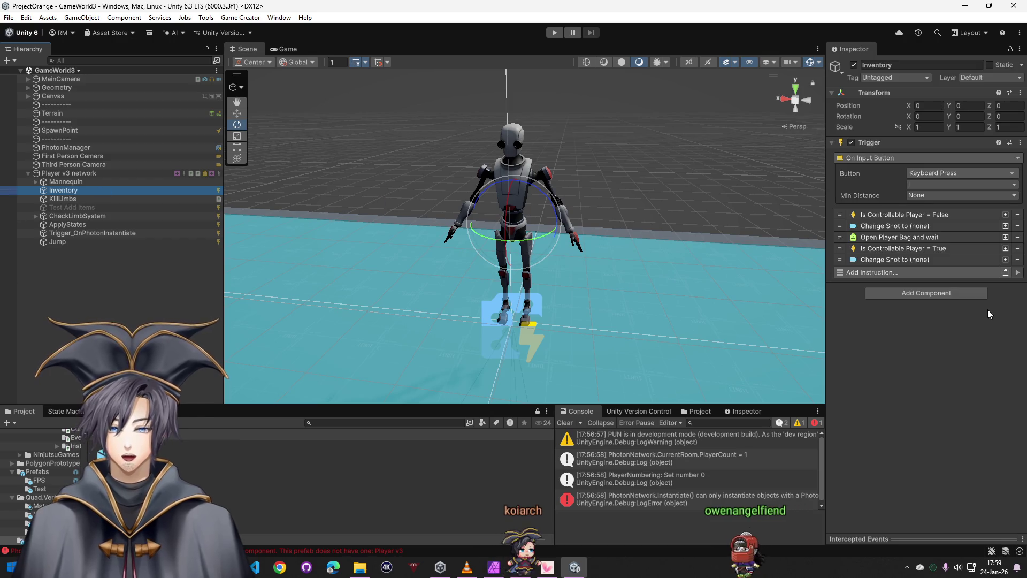
left_click(931, 298)
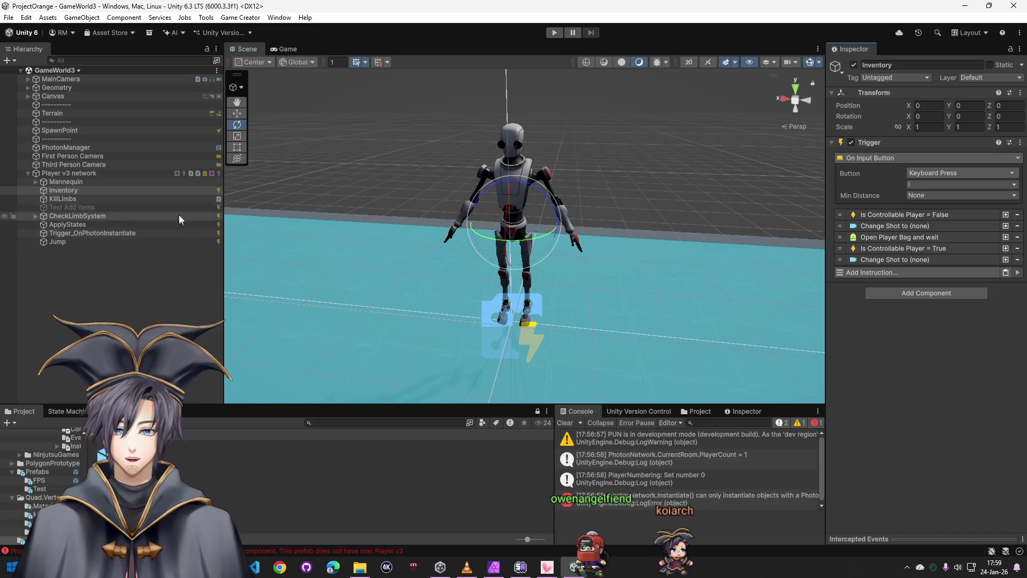
Save Player v3 network as a prefab asset and remove it from the scene
left_click_drag(256, 498, 241, 474)
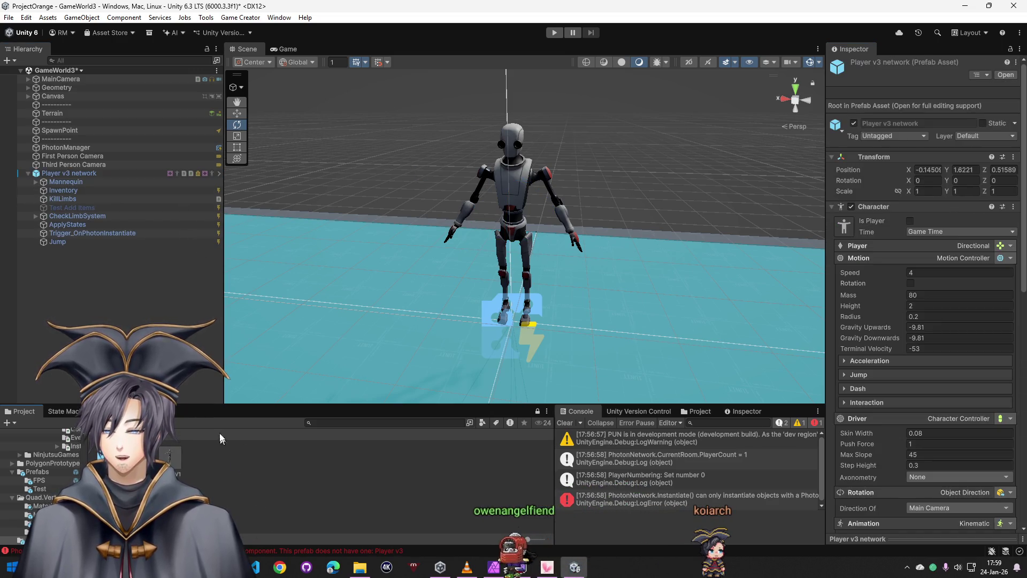
left_click(70, 173)
key("Delete")
left_click(88, 149)
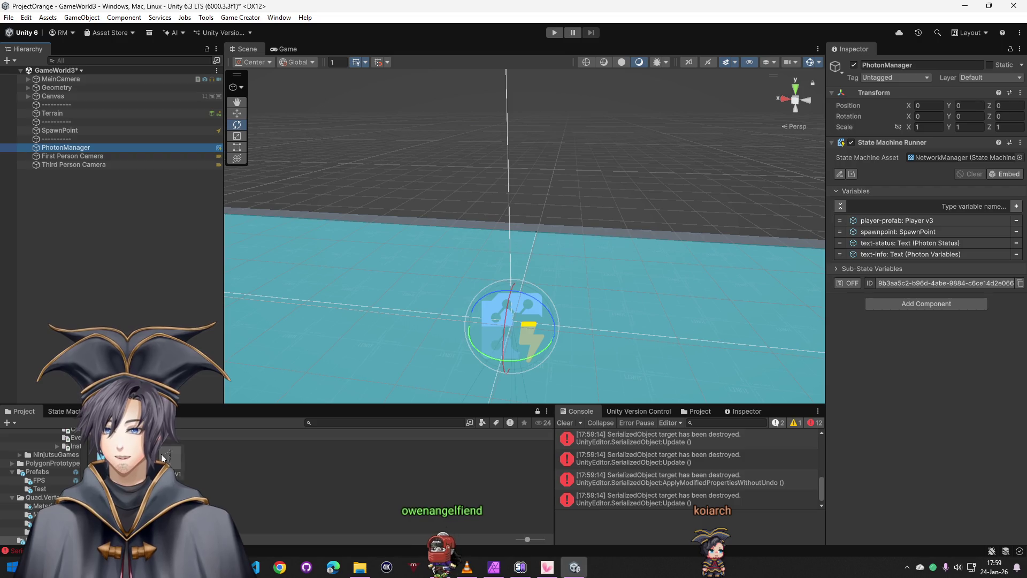
Check PhotonManager's player-prefab variable, then start a test run of the scene
left_click(930, 218)
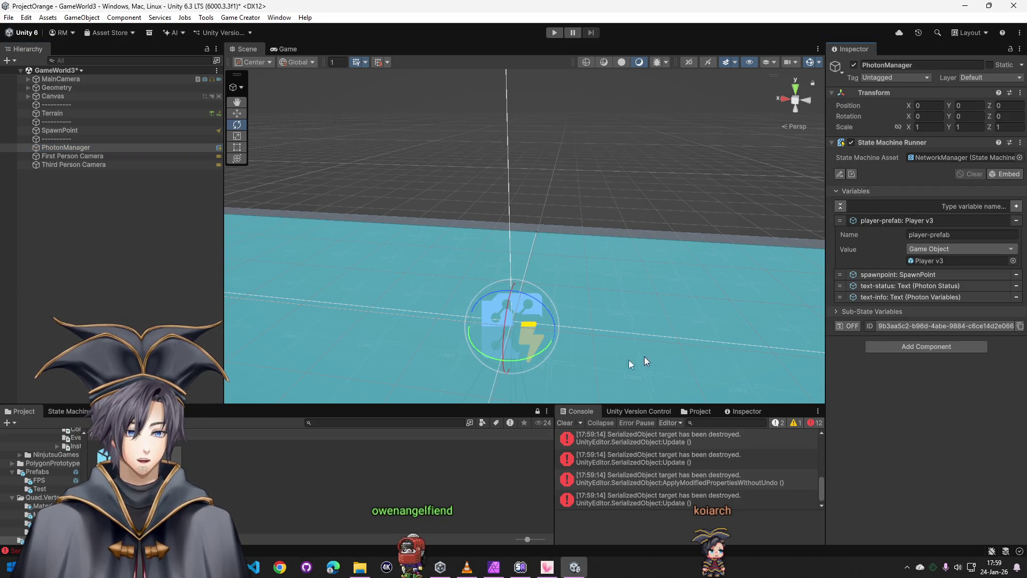
left_click(554, 32)
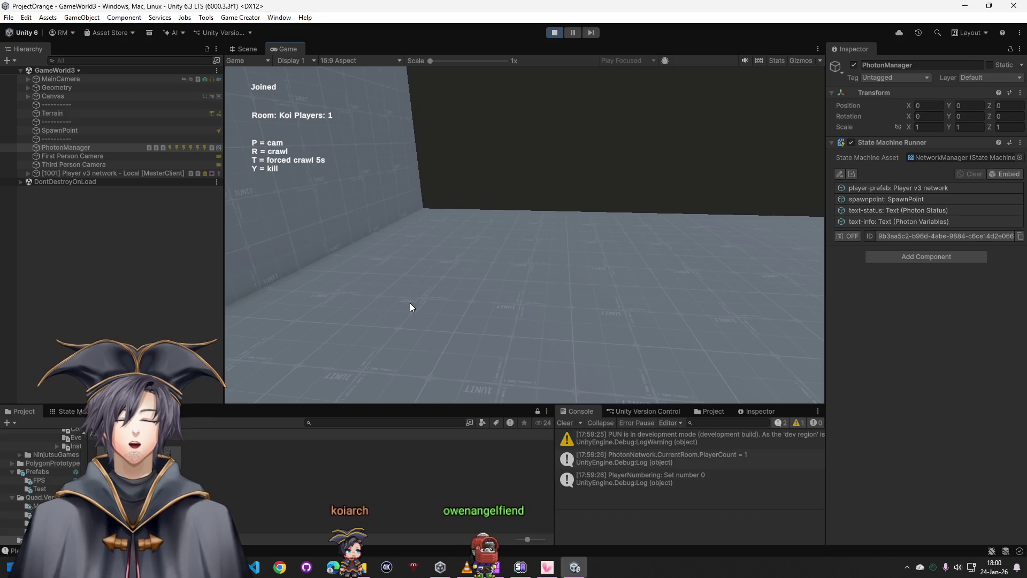
Switch the in-game camera with P, then stop play mode and inspect the SpawnPoint
key("p")
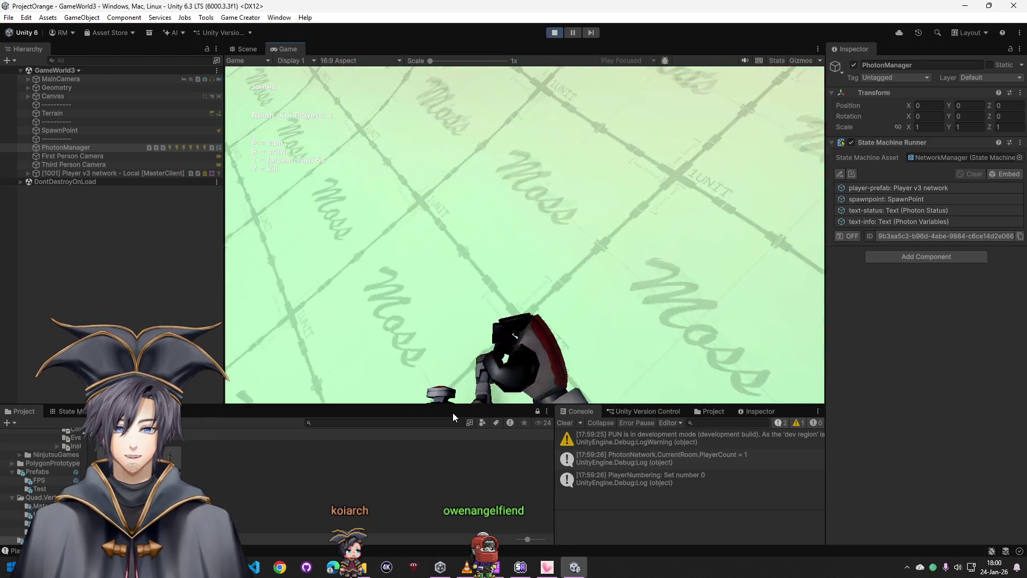
key("ctrl+p")
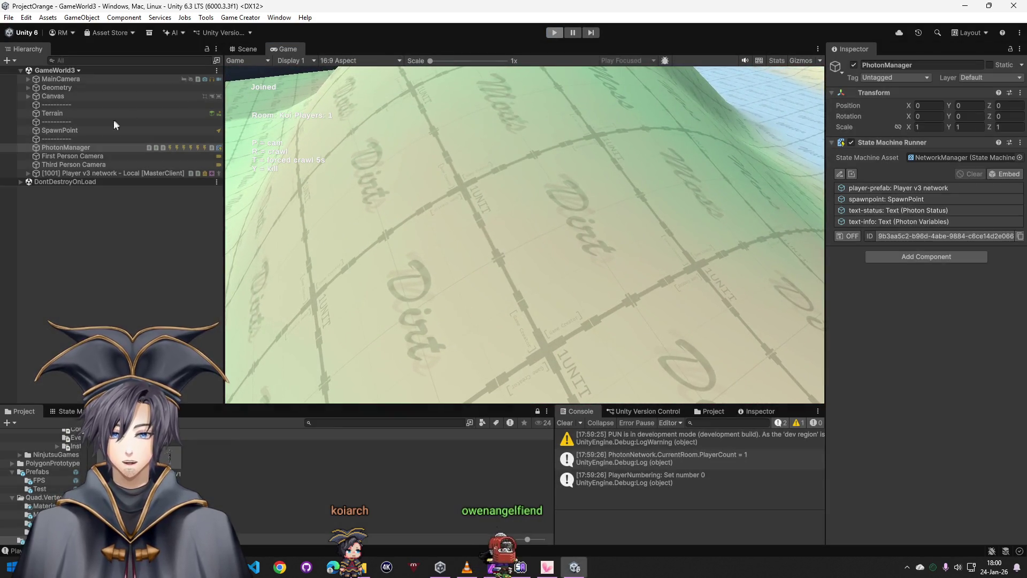
left_click(57, 129)
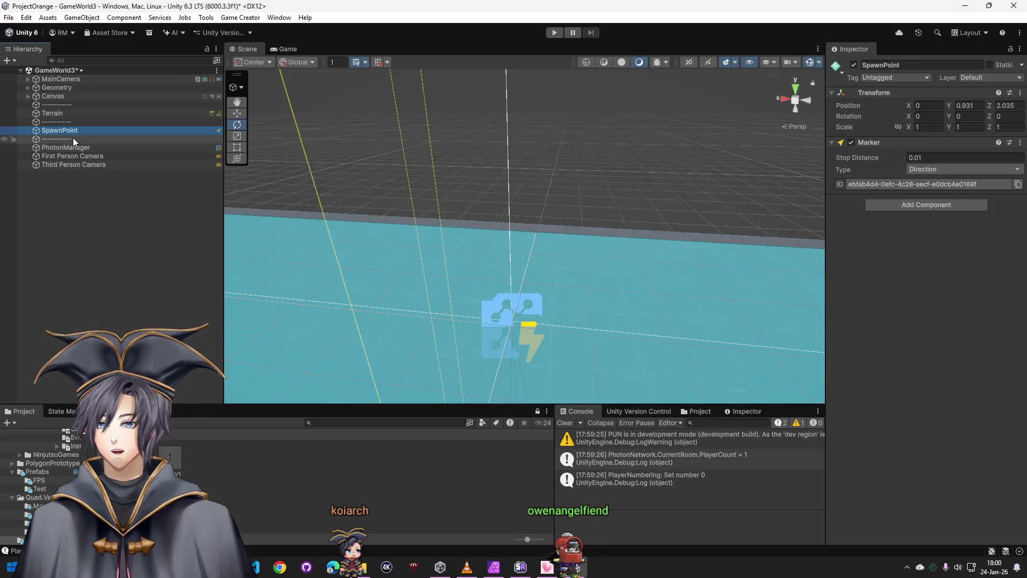
Locate the Photon Status and Photon Variables text objects via PhotonManager's variables
left_click(68, 147)
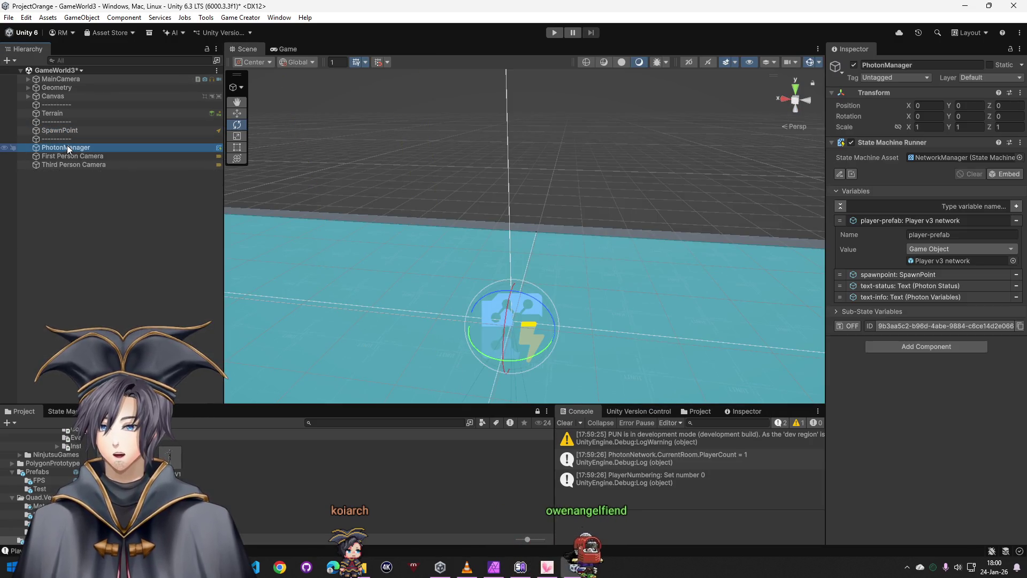
left_click(893, 297)
left_click(936, 324)
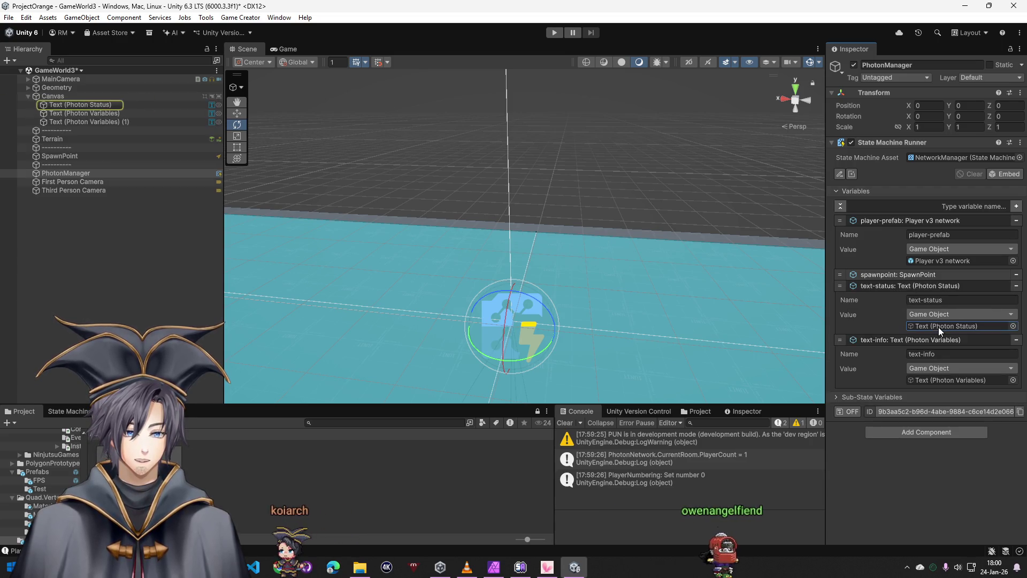
left_click(39, 104)
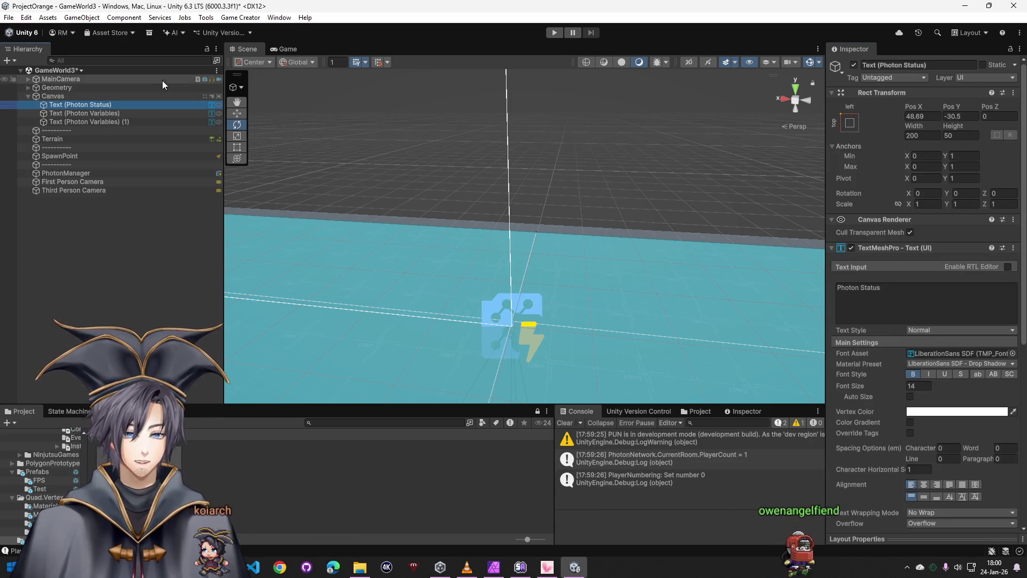
left_click(111, 112)
Replace the controls hint text with 'Clankers Offline' and save the scene
left_click(886, 310)
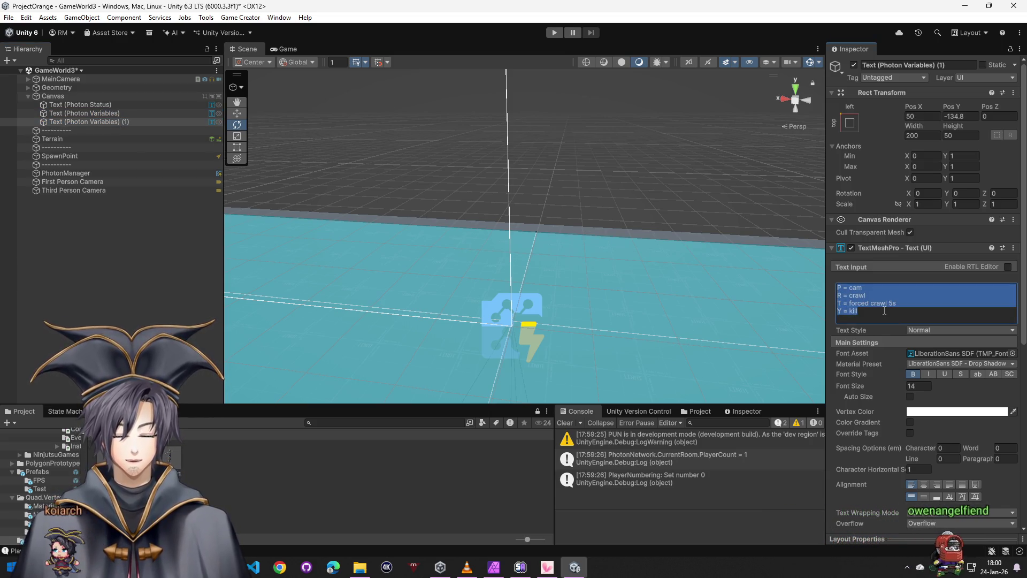
type("Clankers Offline")
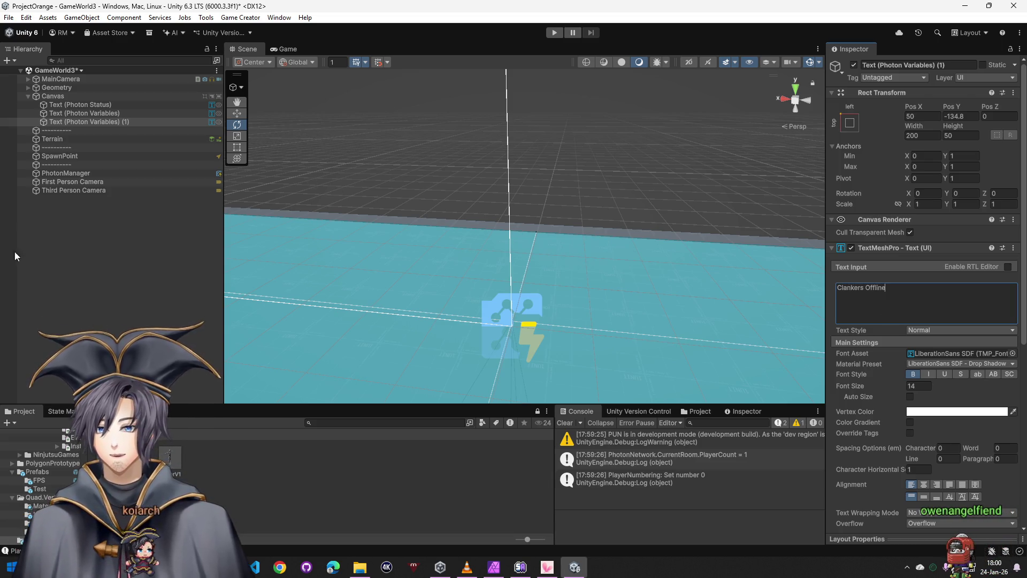
left_click(89, 261)
key("ctrl+s")
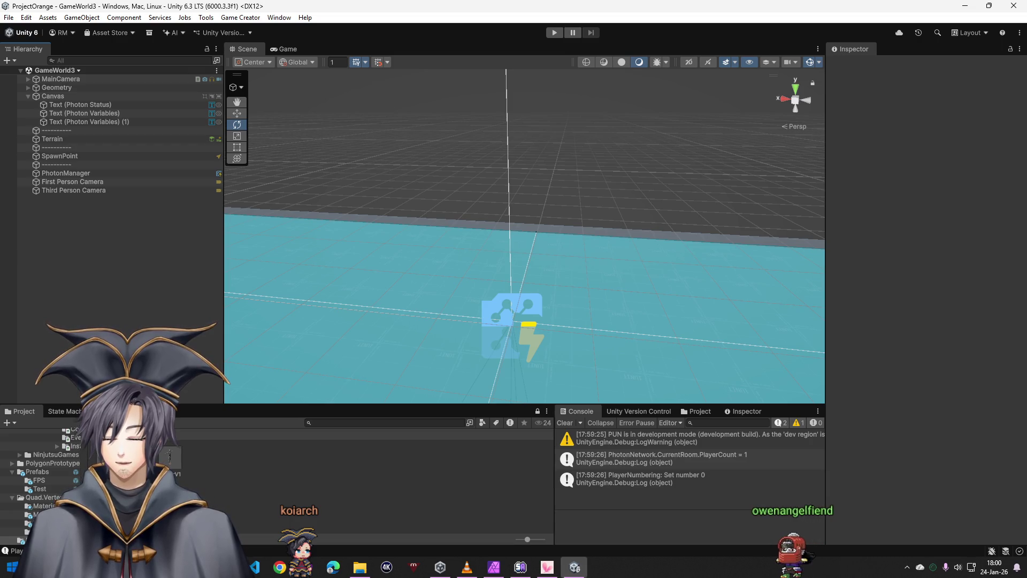
Place the Player v3 network prefab and the Pick_Weapon test prefab into the scene
left_click_drag(170, 456, 103, 211)
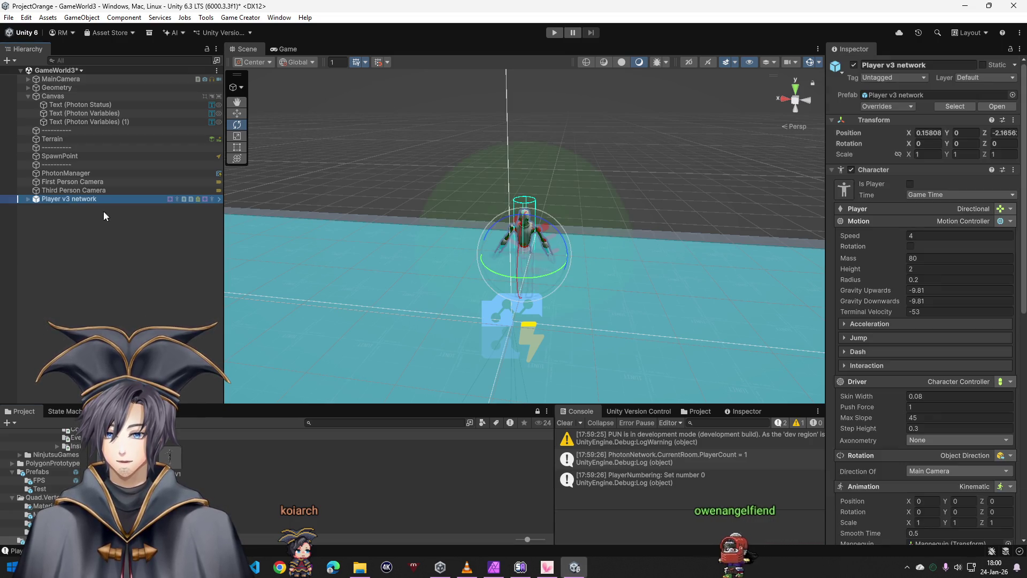
left_click(29, 198)
left_click(186, 431)
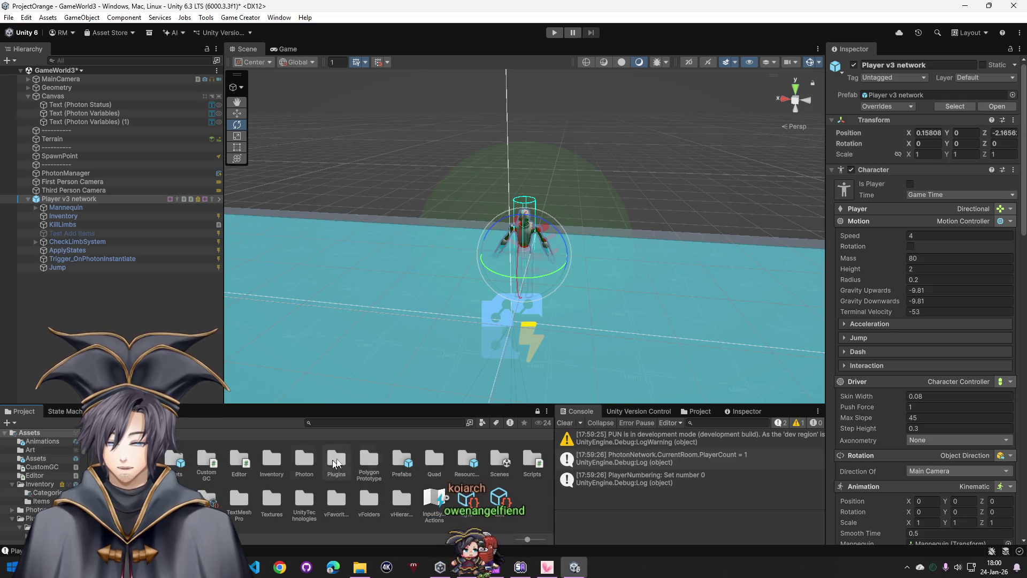
double_click(402, 459)
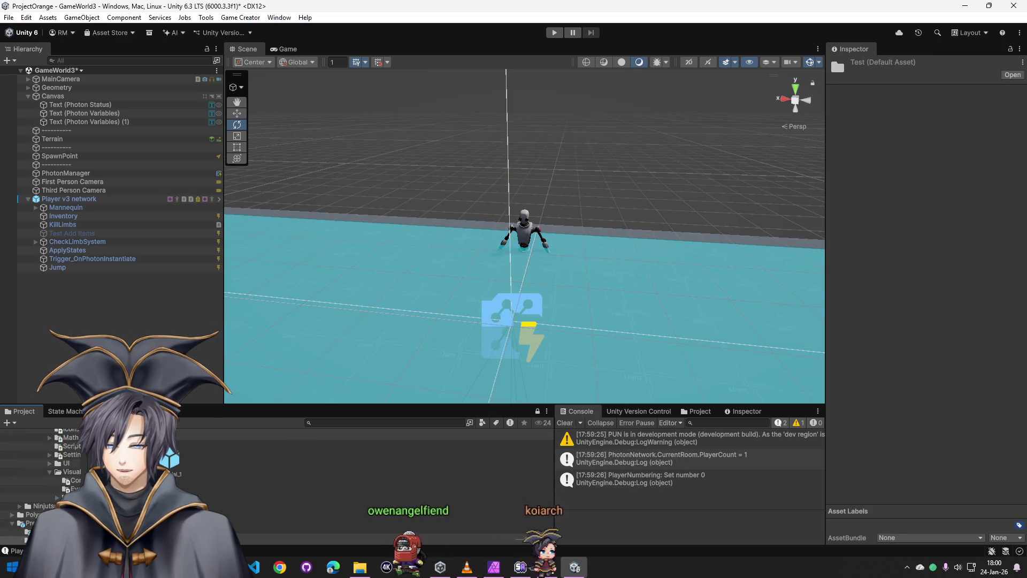
double_click(173, 464)
left_click_drag(172, 464, 129, 297)
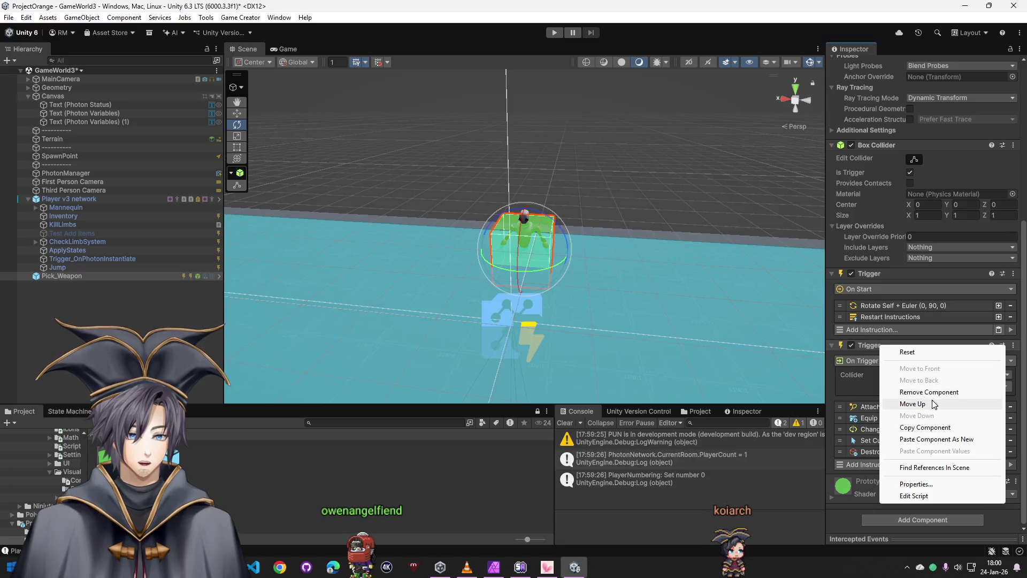
Unpack Player v3 network completely and paste the copied weapon Trigger onto it
left_click(66, 199)
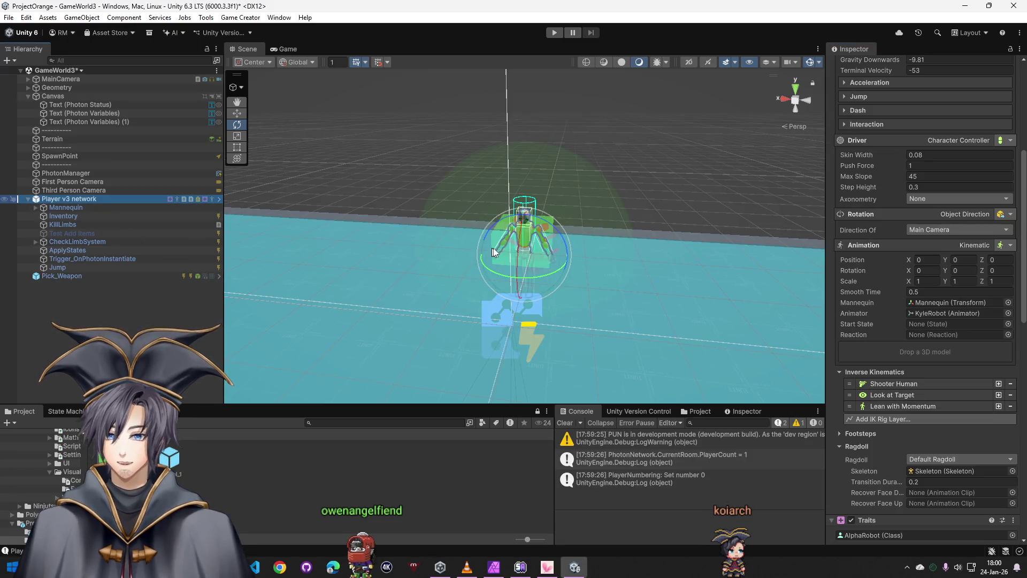
scroll(844, 310, "up", 5)
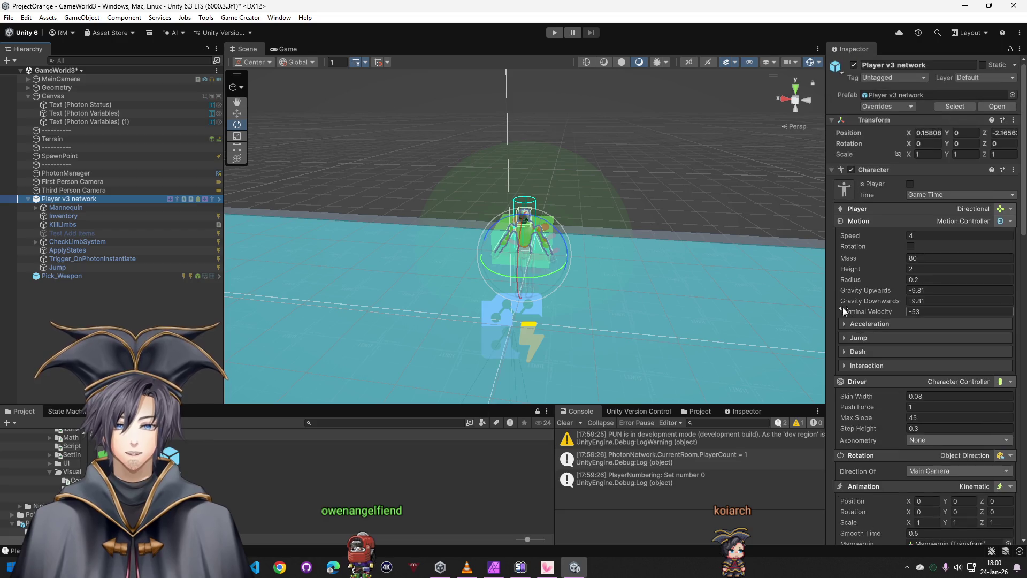
right_click(93, 199)
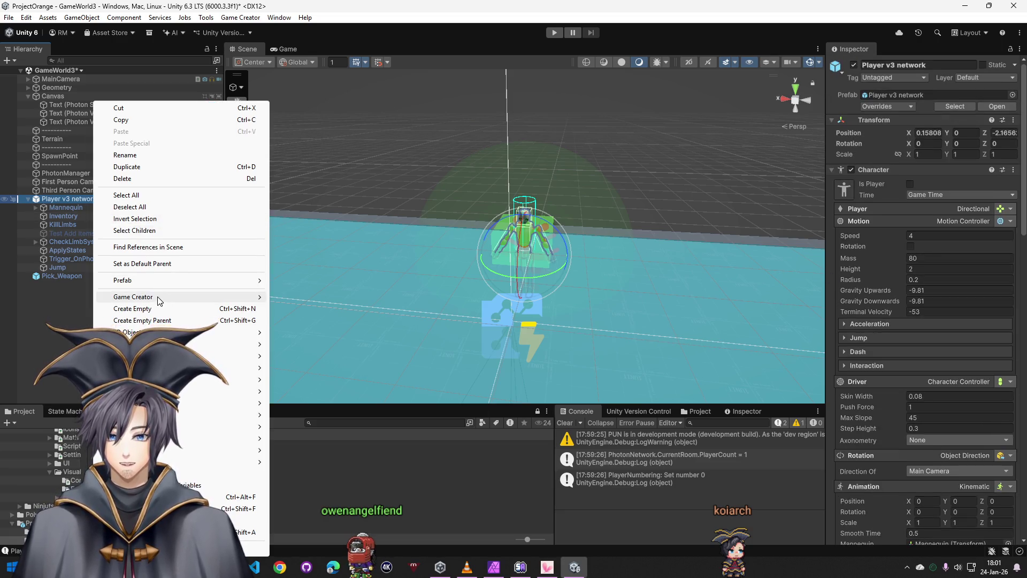
mouse_move(161, 280)
left_click(328, 374)
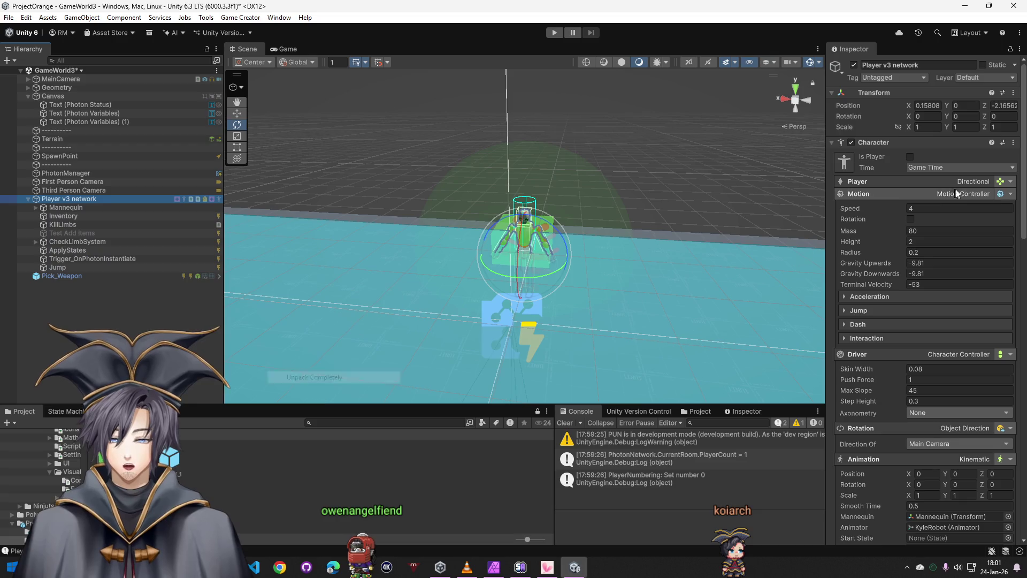
right_click(902, 143)
left_click(935, 227)
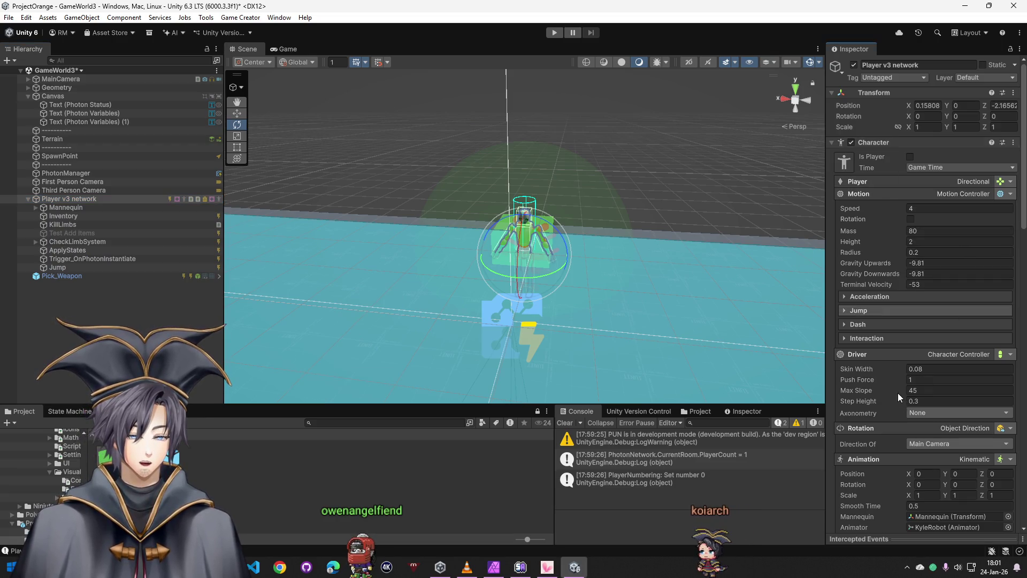
scroll(883, 390, "down", 10)
scroll(871, 390, "down", 1)
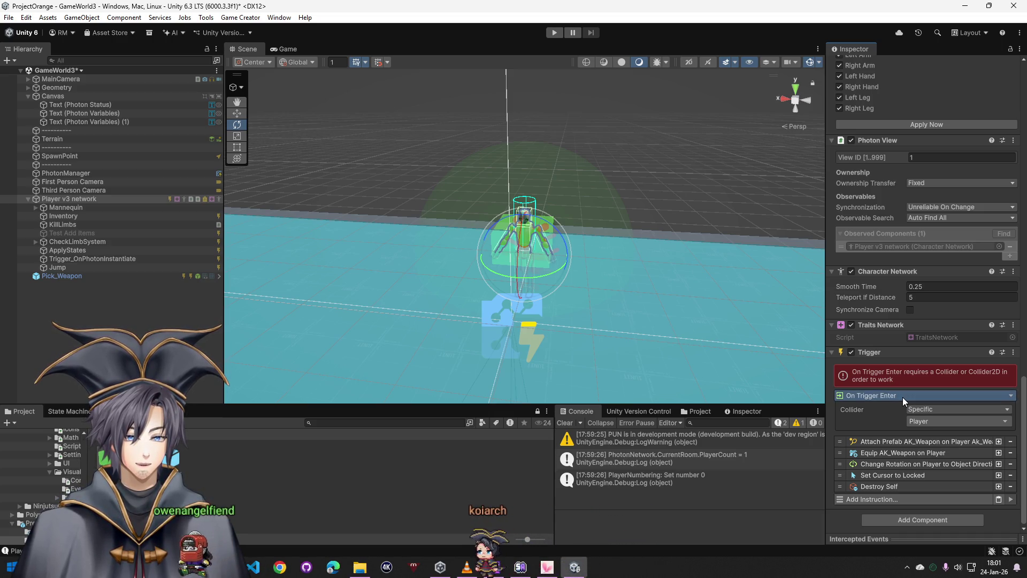
Set the weapon Trigger to run on start, remove it again and select Pick_Weapon for deletion
left_click(904, 398)
left_click(872, 211)
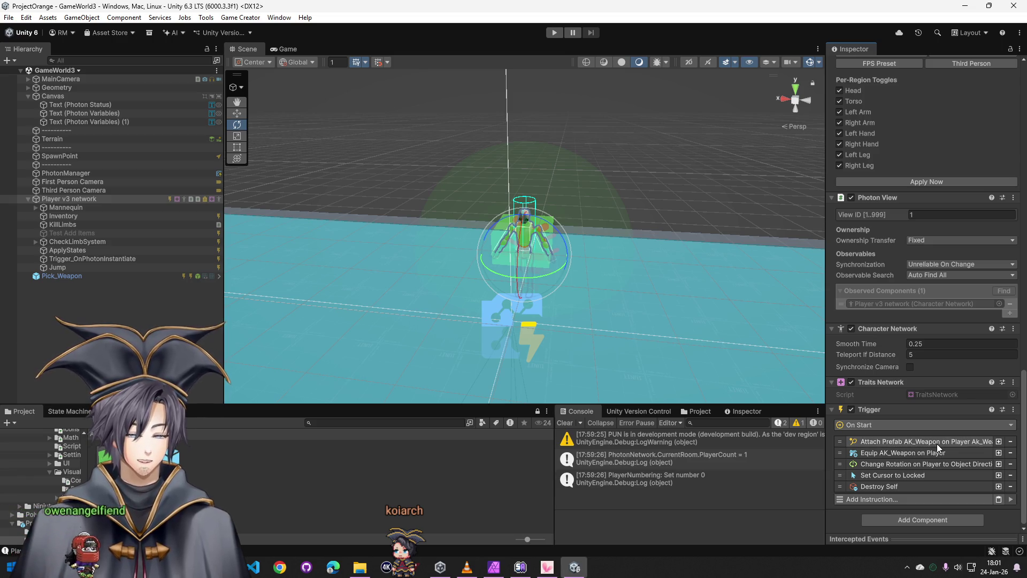
right_click(890, 412)
key("Escape")
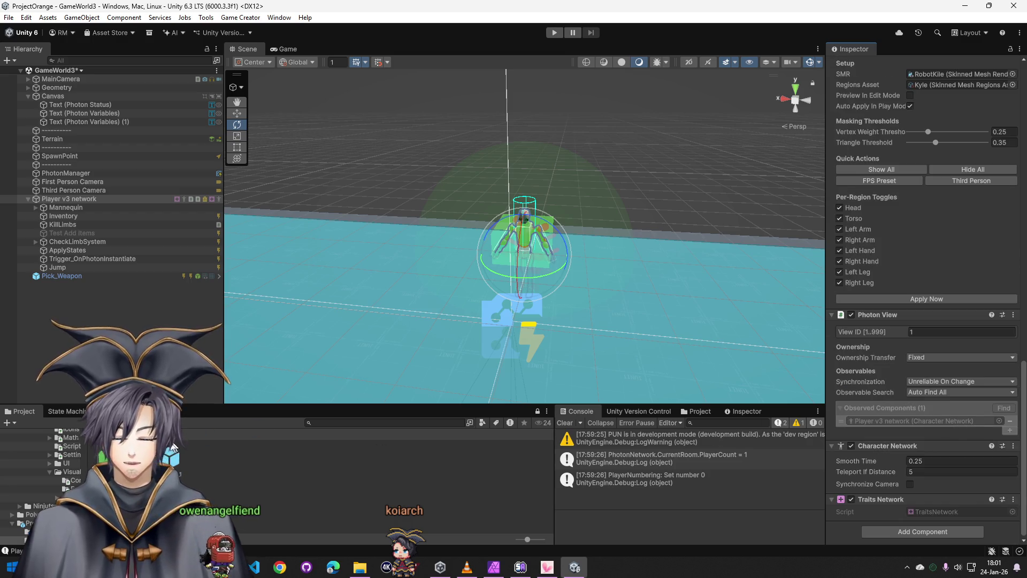
left_click(72, 268)
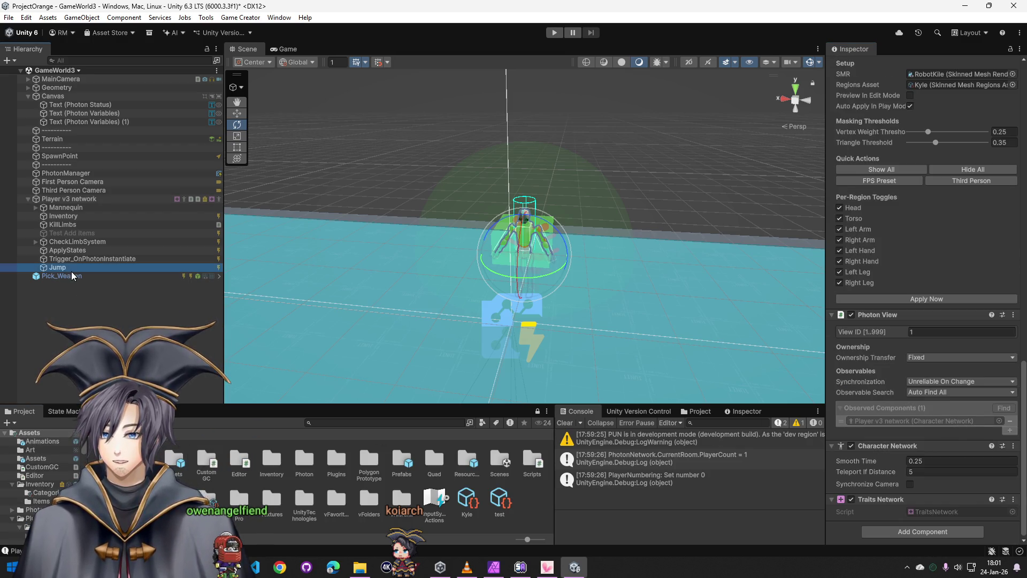
left_click(60, 276)
Delete the weapon pickup and browse to the Prefabs folder
key("Delete")
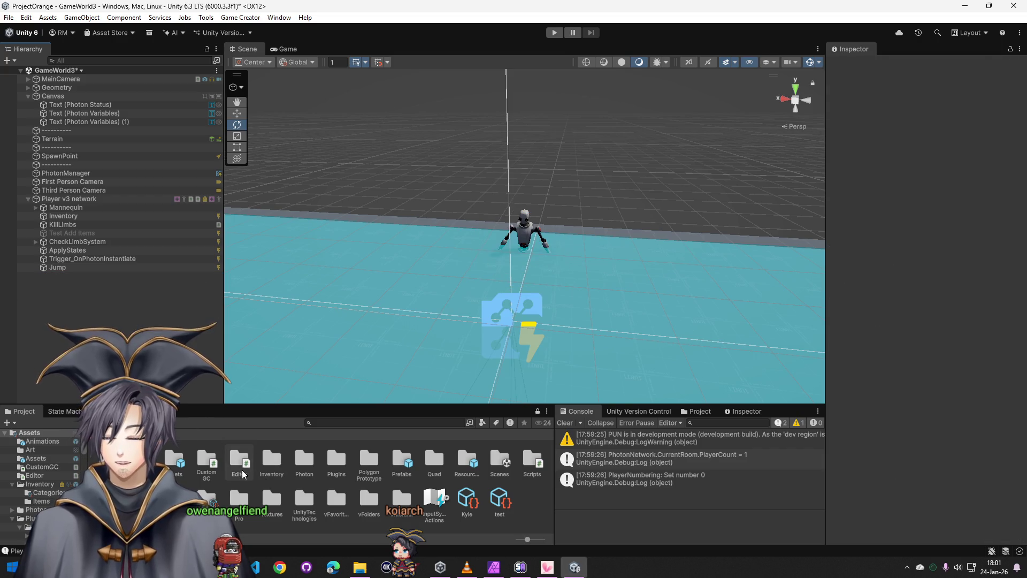
double_click(499, 464)
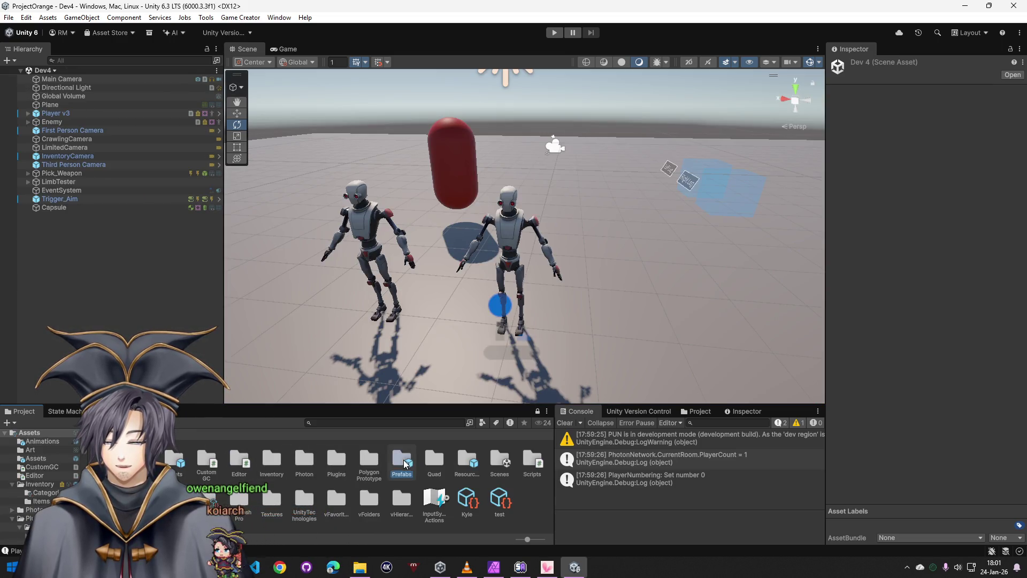
double_click(403, 461)
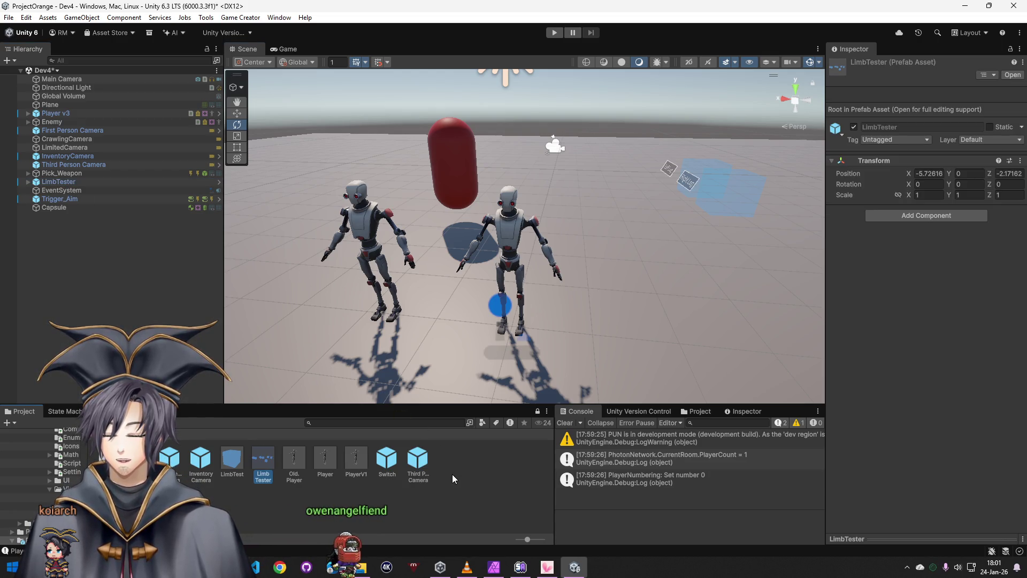
Unpack Trigger_Aim and save it and Pick_Weapon as new prefab assets in Prefabs
right_click(62, 203)
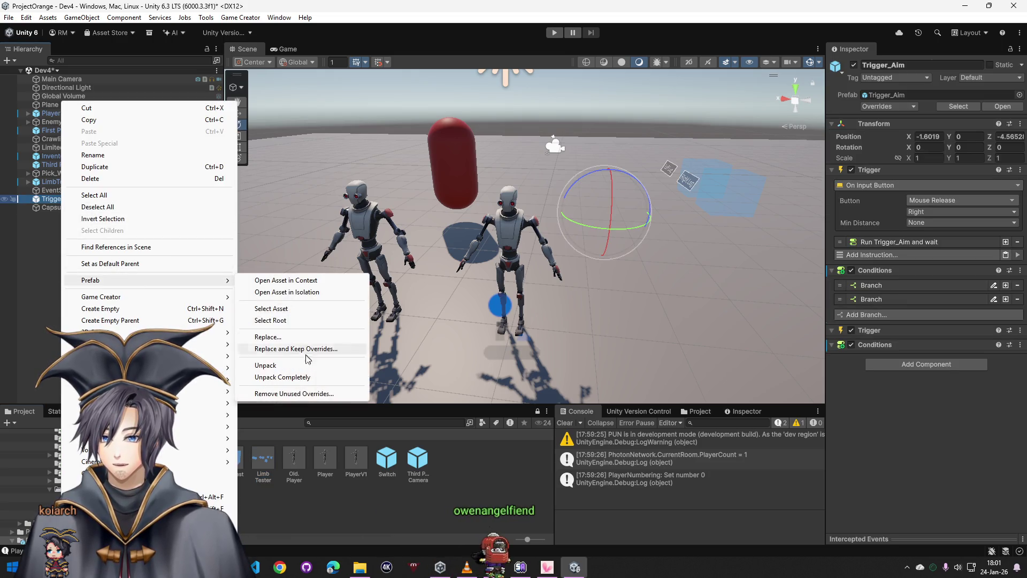
mouse_move(153, 280)
left_click(289, 380)
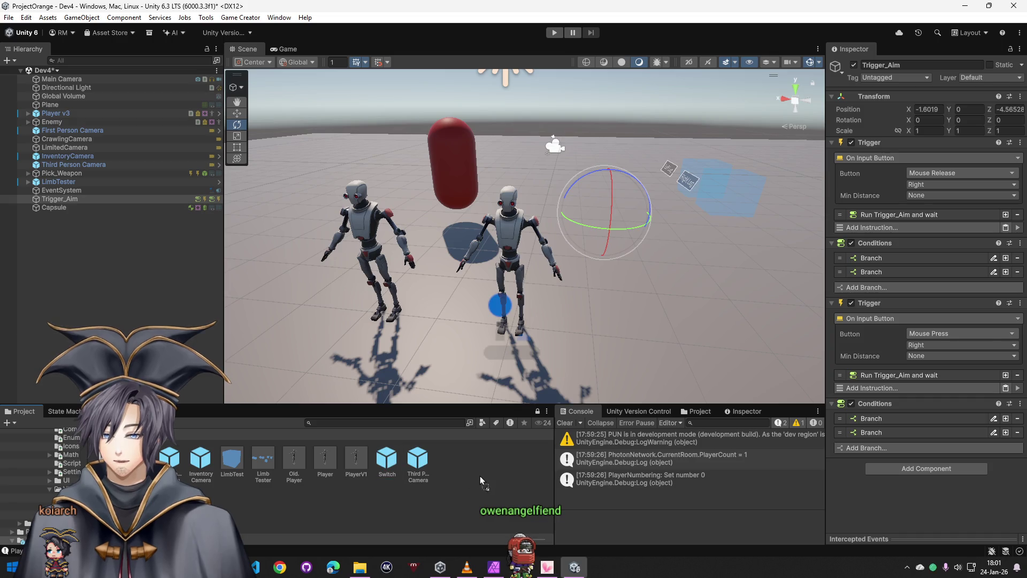
left_click_drag(304, 396, 481, 477)
left_click(66, 175)
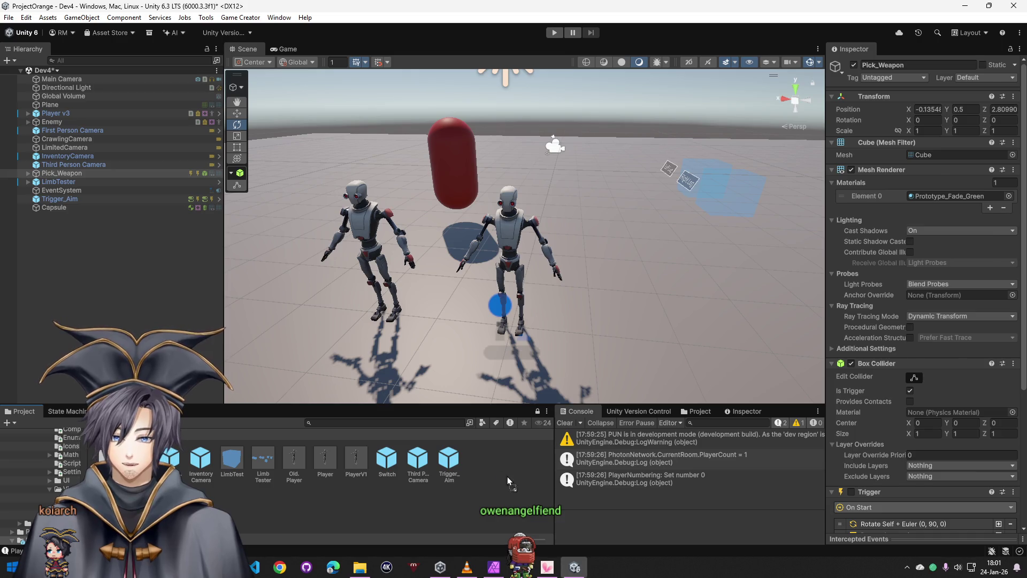
left_click_drag(237, 277, 508, 477)
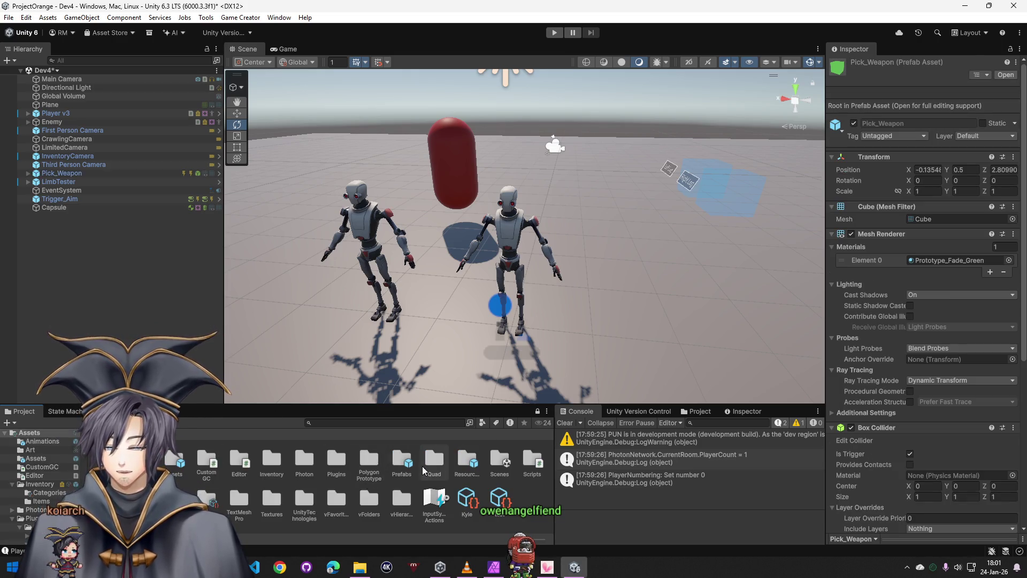
Load the GameWorld3 scene, discarding the unsaved Dev4 changes
double_click(502, 462)
double_click(325, 457)
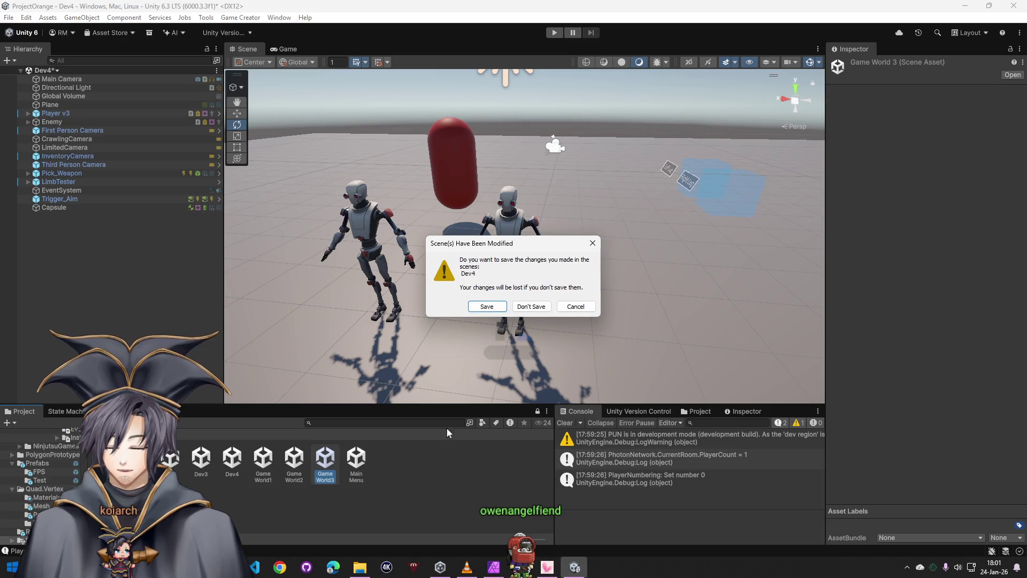
left_click(525, 306)
left_click(189, 434)
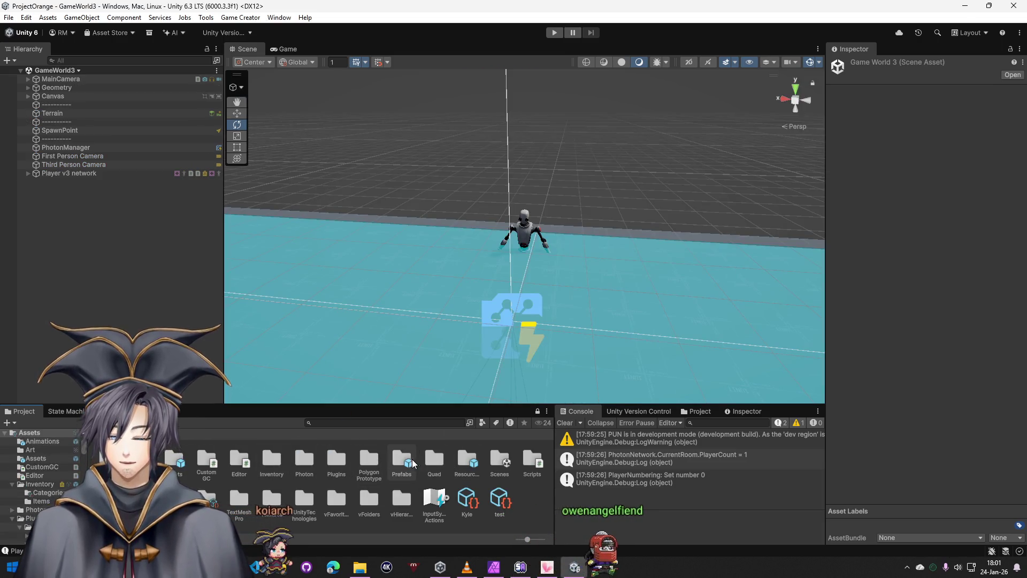
Place Trigger_Aim under Player v3 network and unpack it completely
double_click(402, 460)
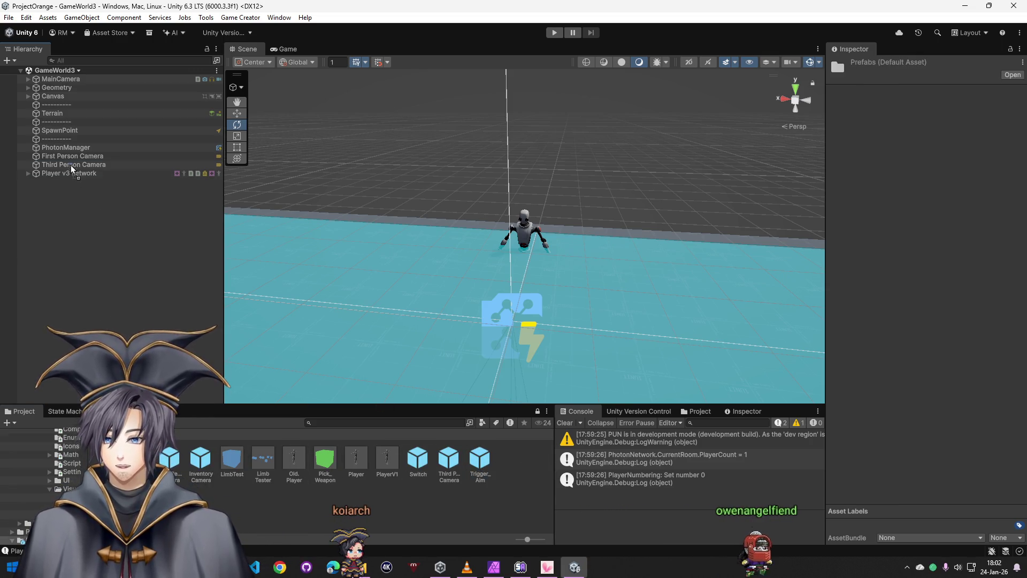
left_click_drag(71, 162, 80, 173)
right_click(78, 257)
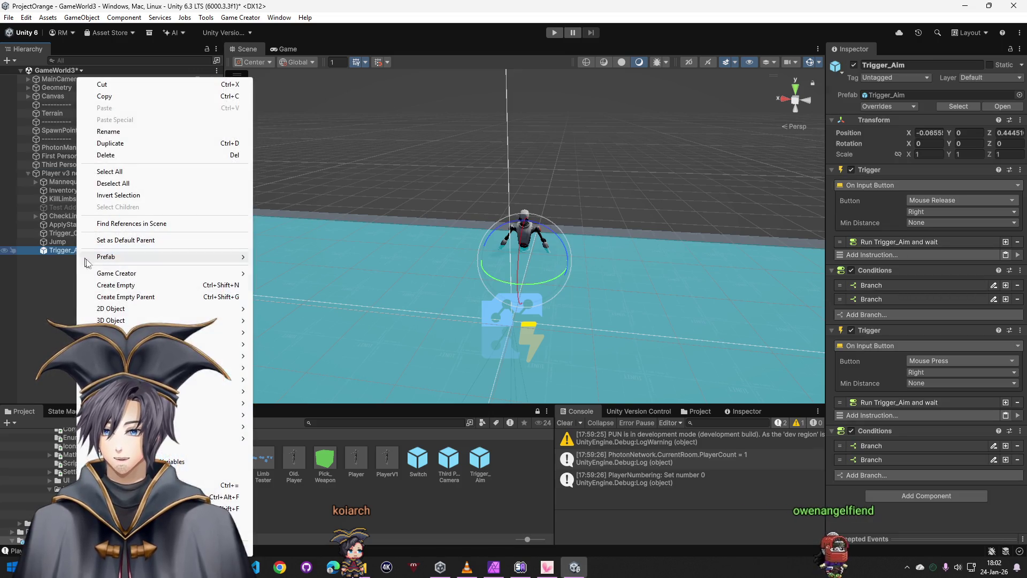
left_click(289, 353)
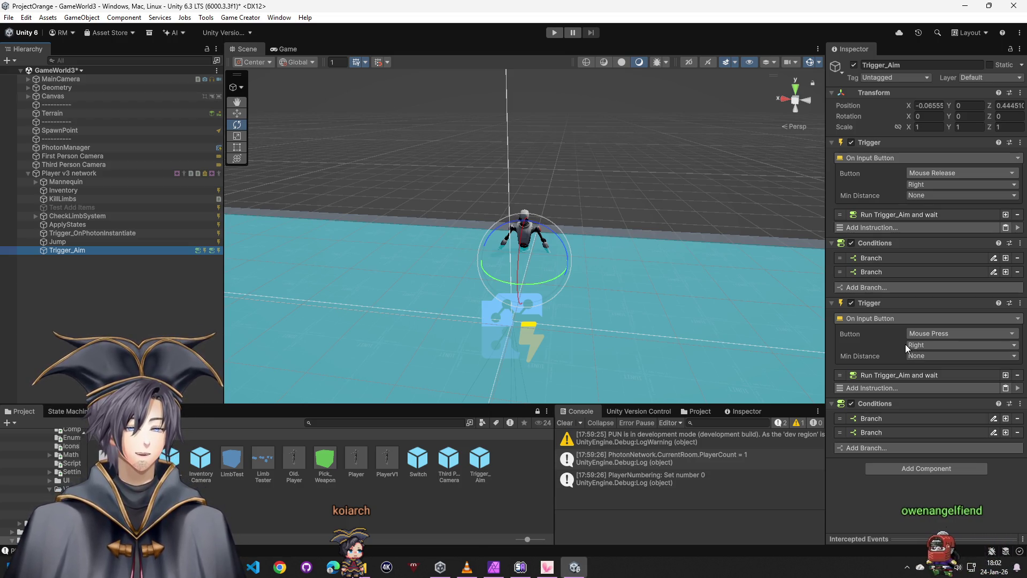
Check Trigger_Aim's first condition branch and drop a Pick_Weapon instance into the scene
left_click(914, 259)
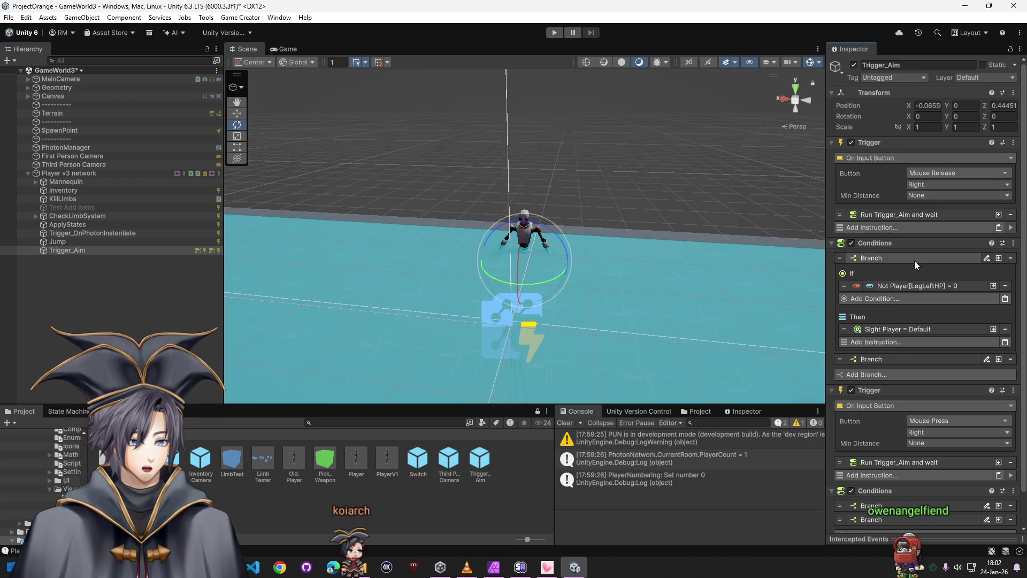
left_click(914, 261)
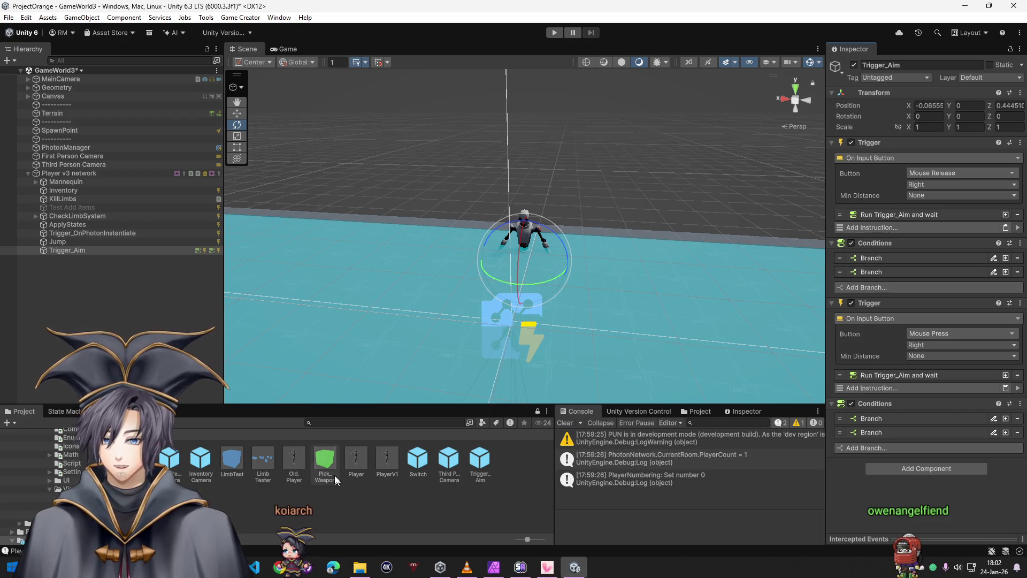
mouse_move(325, 473)
left_mouse_down()
mouse_move(405, 352)
mouse_move(97, 256)
left_mouse_up()
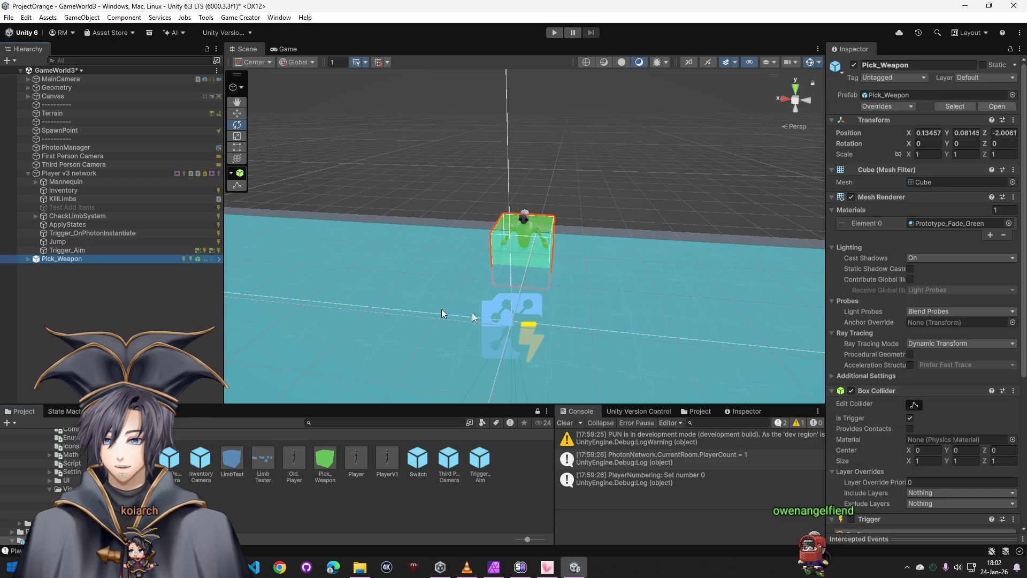
scroll(924, 374, "down", 4)
scroll(902, 351, "down", 3)
Copy Pick_Weapon's pistol-equipping Trigger and paste it as a new component on Player v3 network
right_click(884, 370)
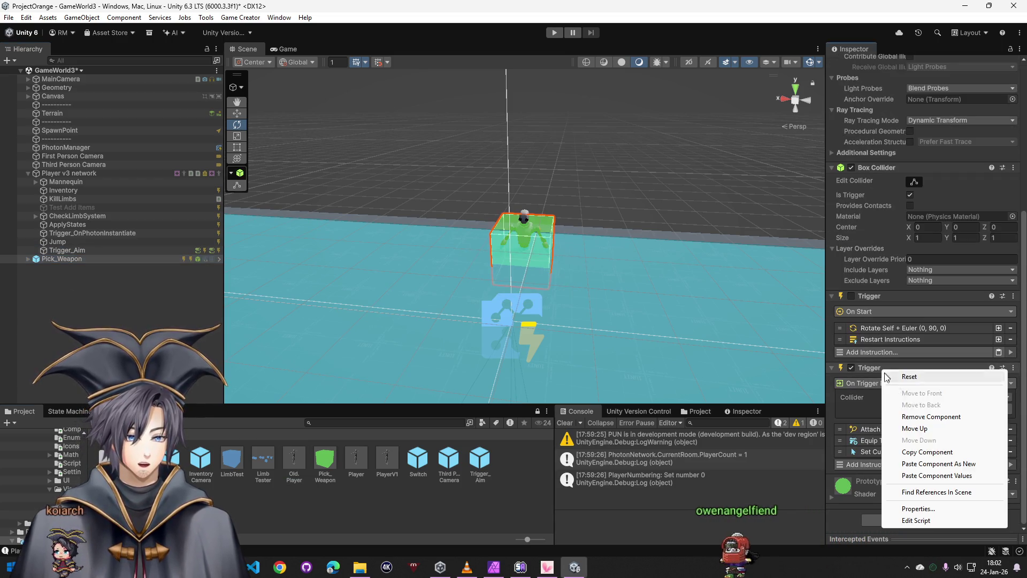
key("Escape")
right_click(78, 259)
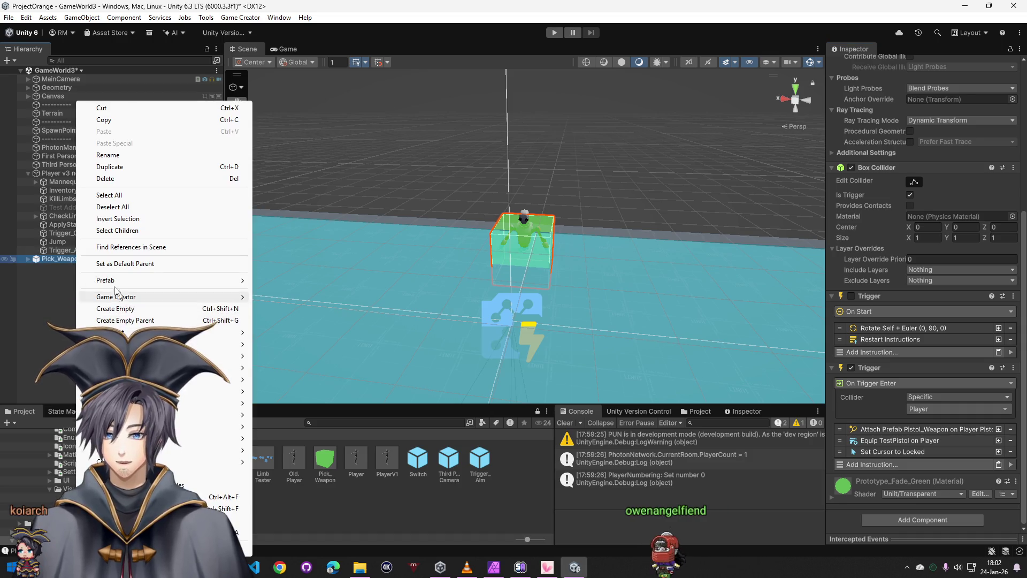
left_click(50, 170)
scroll(898, 409, "down", 3)
scroll(898, 412, "down", 2)
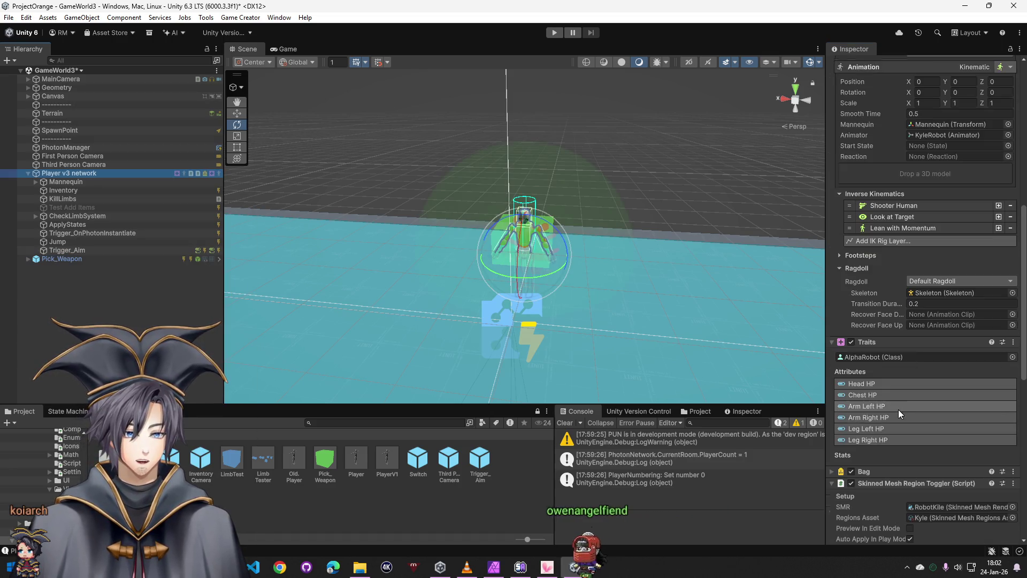
right_click(896, 344)
left_click(937, 435)
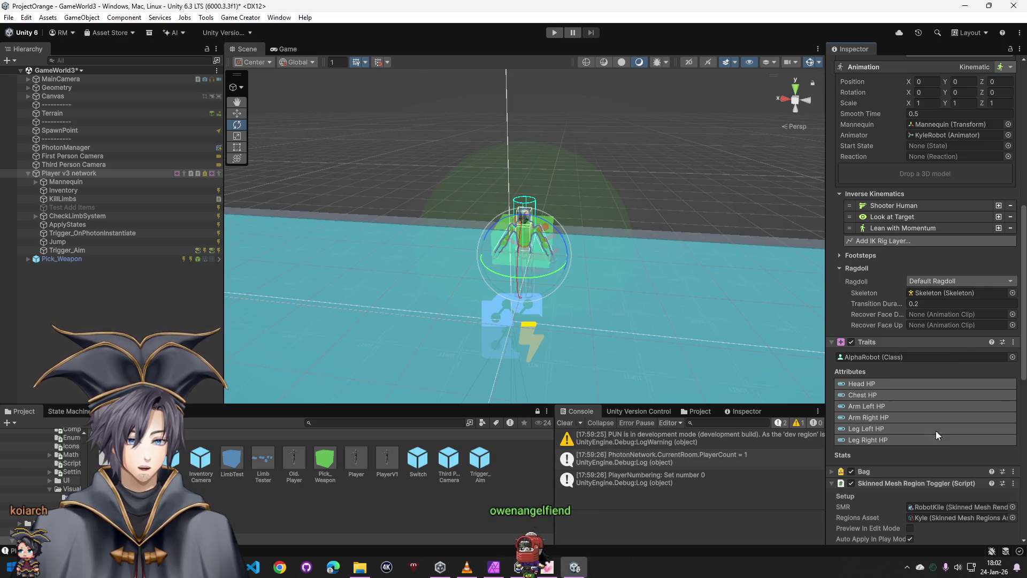
scroll(886, 407, "down", 5)
scroll(886, 408, "down", 5)
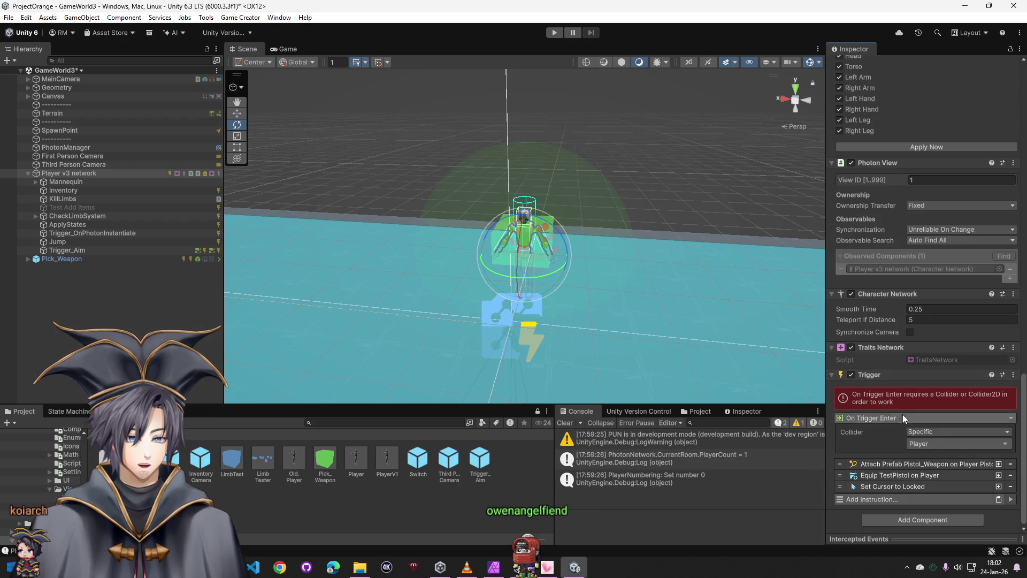
Set the pasted Trigger's event to On Start
left_click(919, 425)
key("t")
left_click(884, 418)
left_click(861, 227)
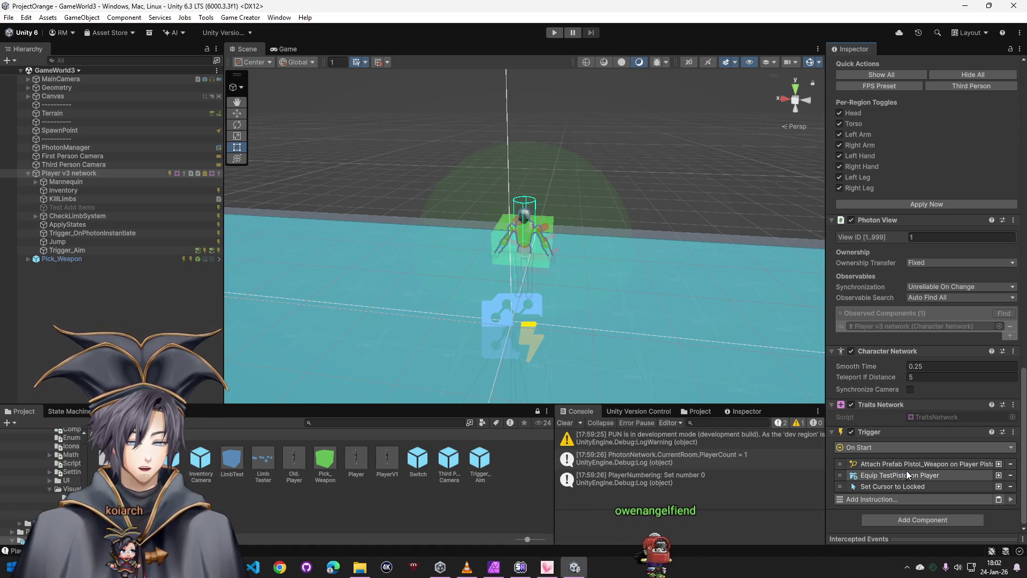
Add a Shooter Network component to Player v3 network and delete Pick_Weapon from the scene
left_click(898, 519)
type("shoot")
key("Return")
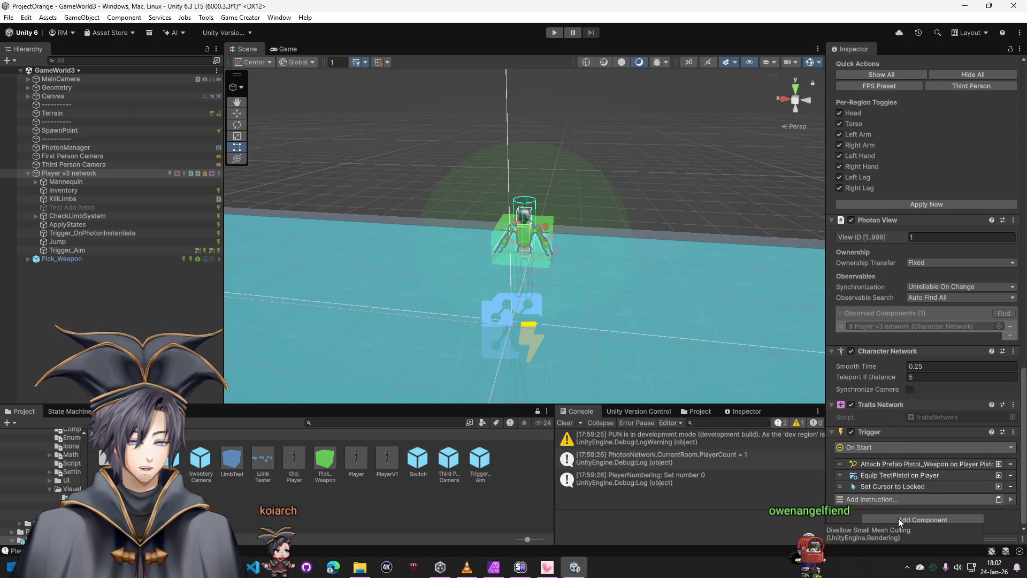
scroll(923, 430, "down", 2)
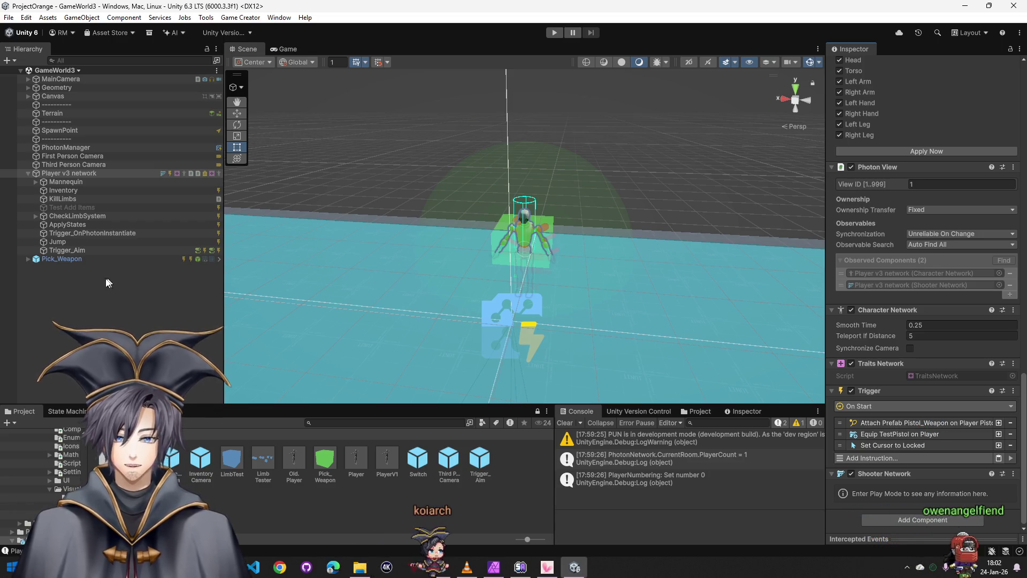
left_click(64, 260)
key("Delete")
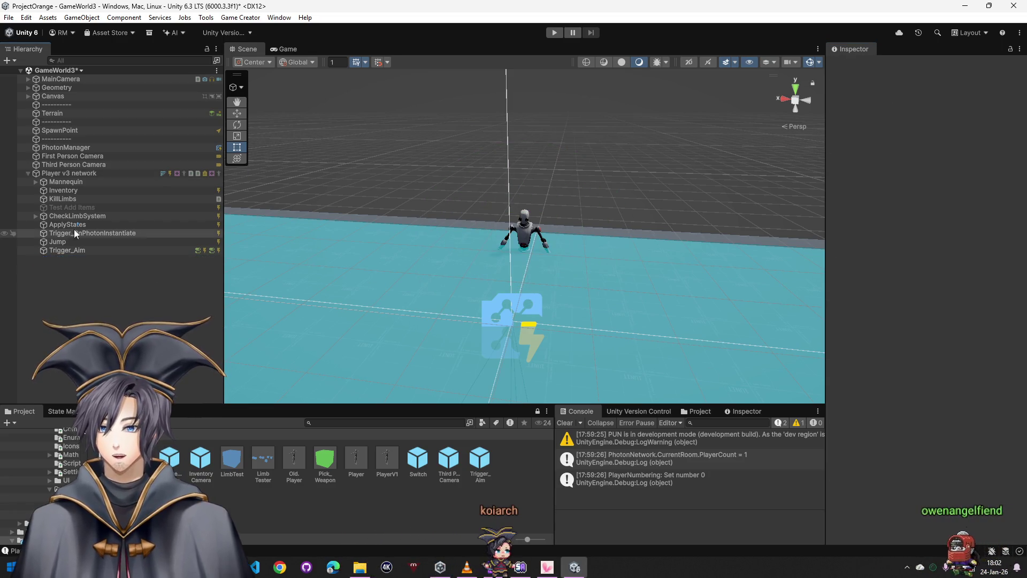
Replace the Player v3 network prefab in Resources with the updated scene version
left_click(64, 174)
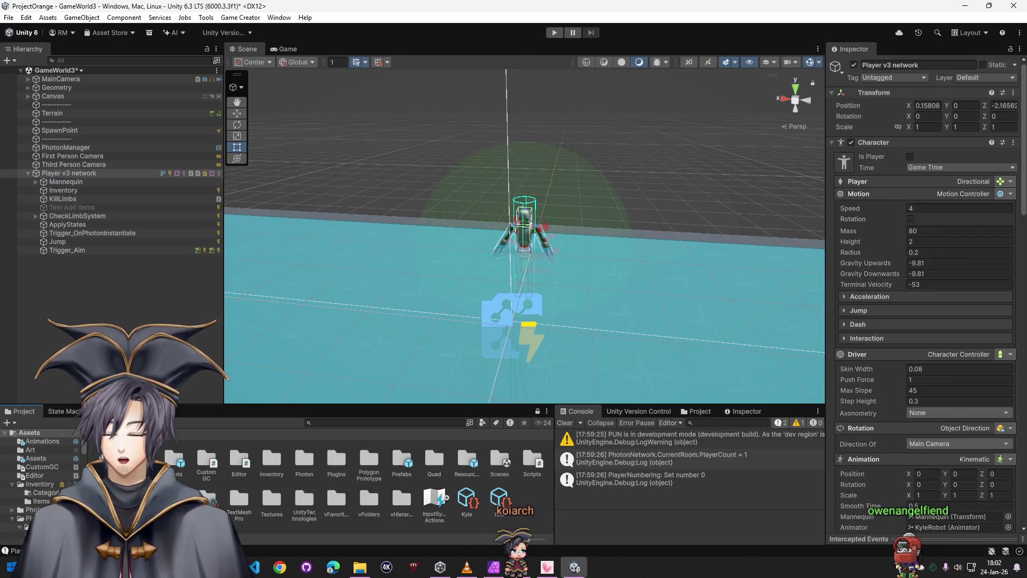
double_click(470, 463)
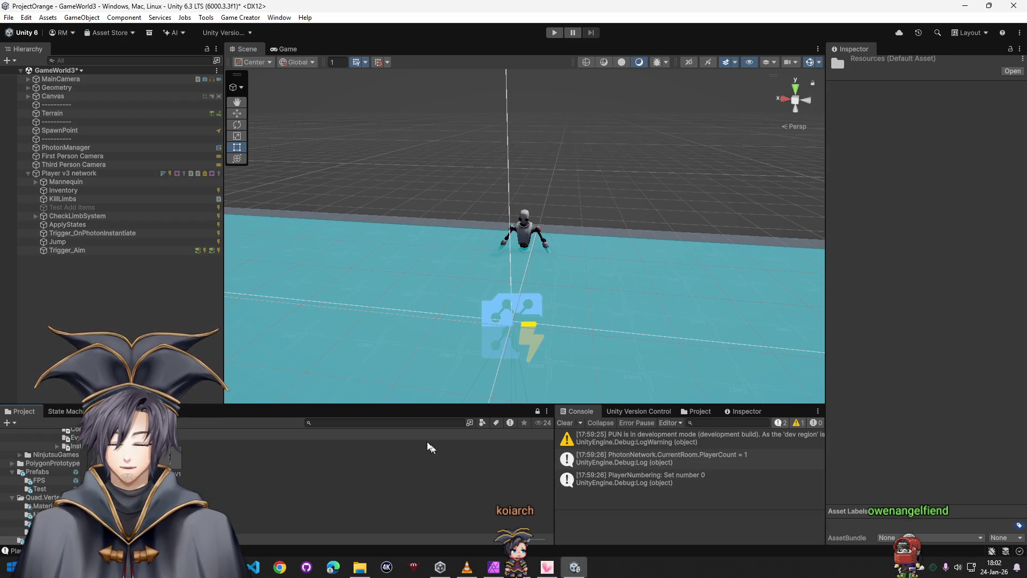
left_click_drag(65, 175, 170, 458)
key("Return")
left_click(70, 173)
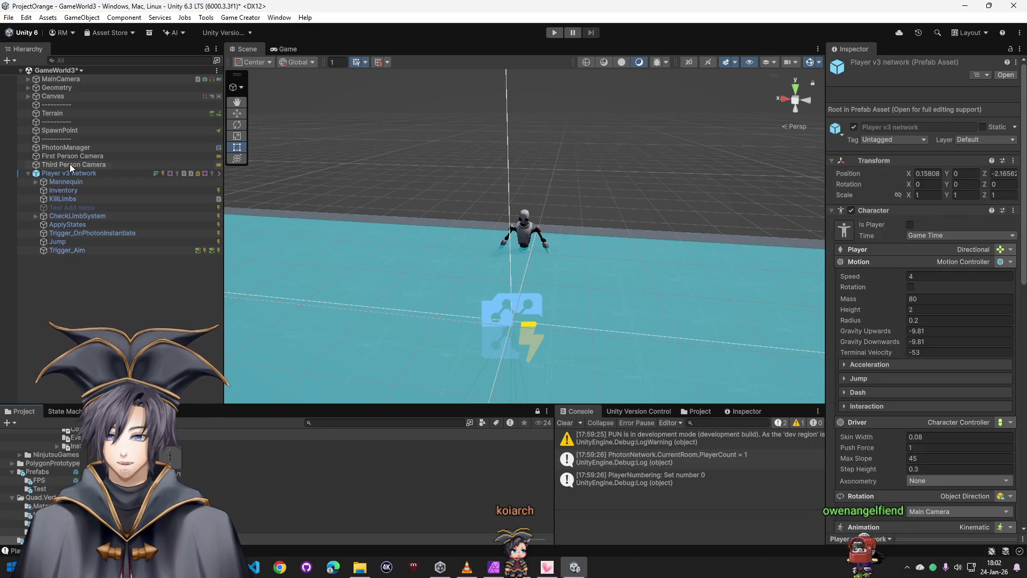
Run the scene, fire two pistol shots at the terrain and floor, then stop play mode
left_click(554, 32)
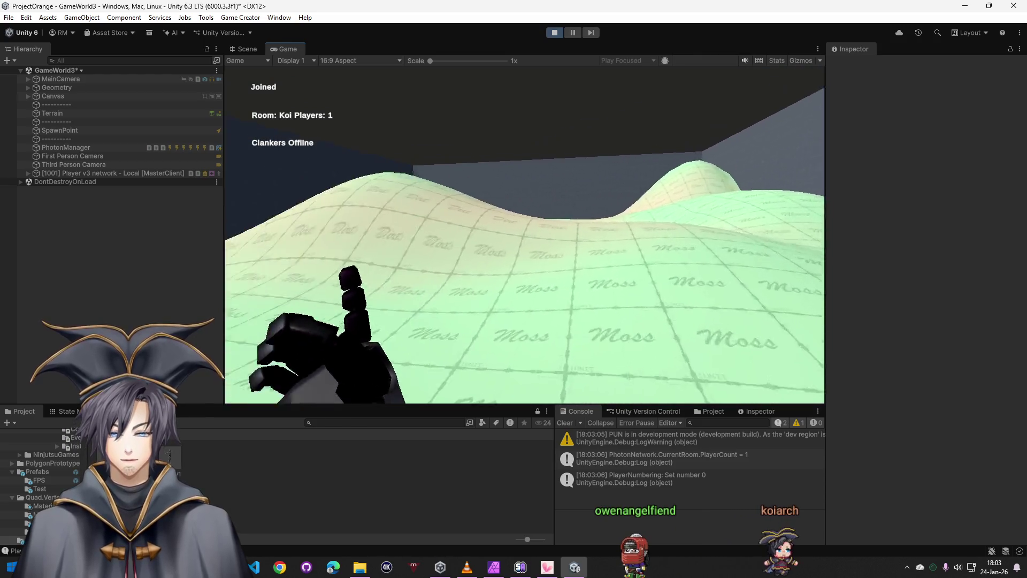
left_click(525, 234)
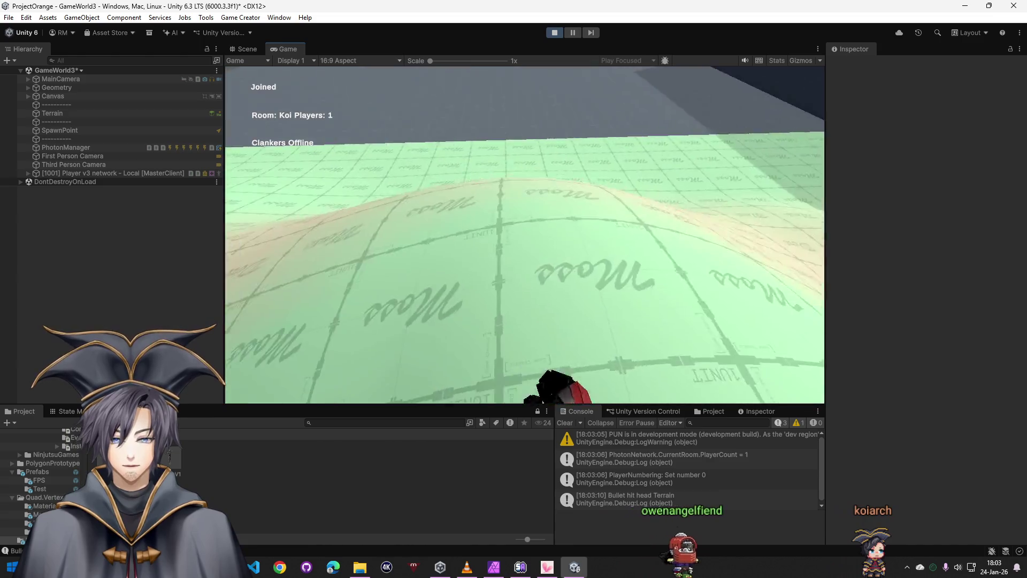
left_click(525, 234)
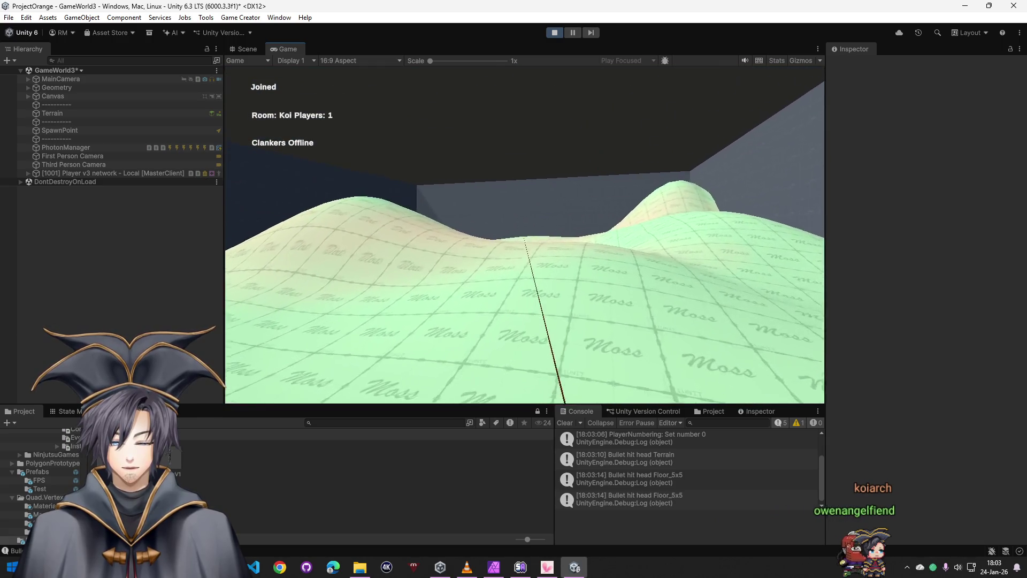
key("super")
left_click(554, 32)
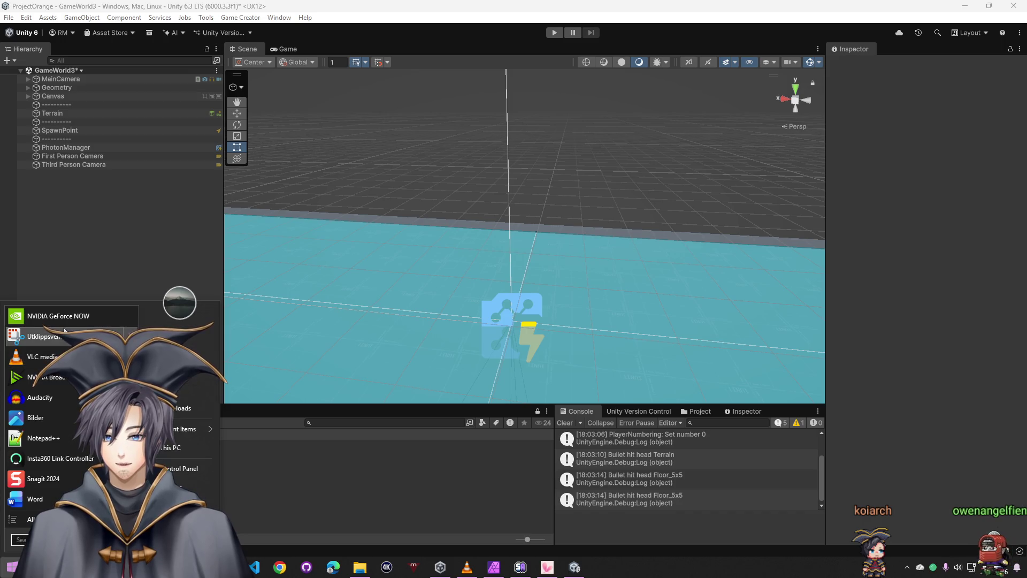
left_click(614, 353)
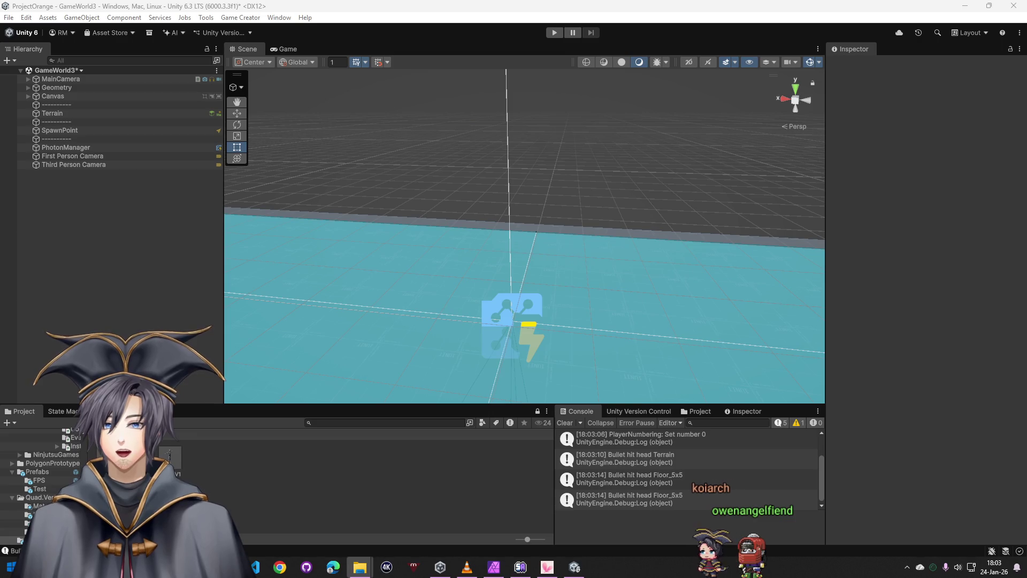
Show the desktop, then restore the ProjectOrange editor from the taskbar
key("super+d")
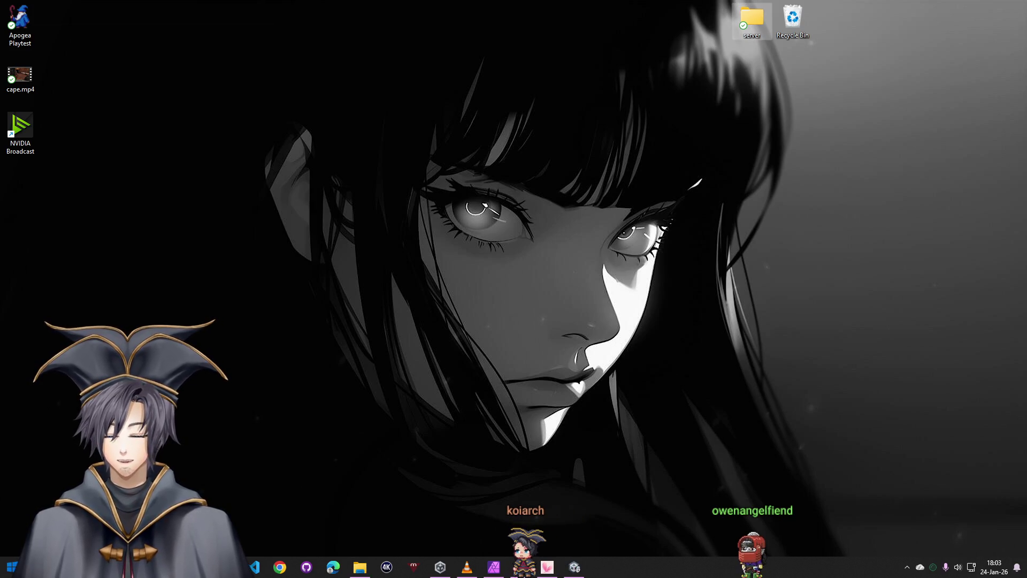
mouse_move(440, 568)
left_click(448, 570)
left_click(549, 568)
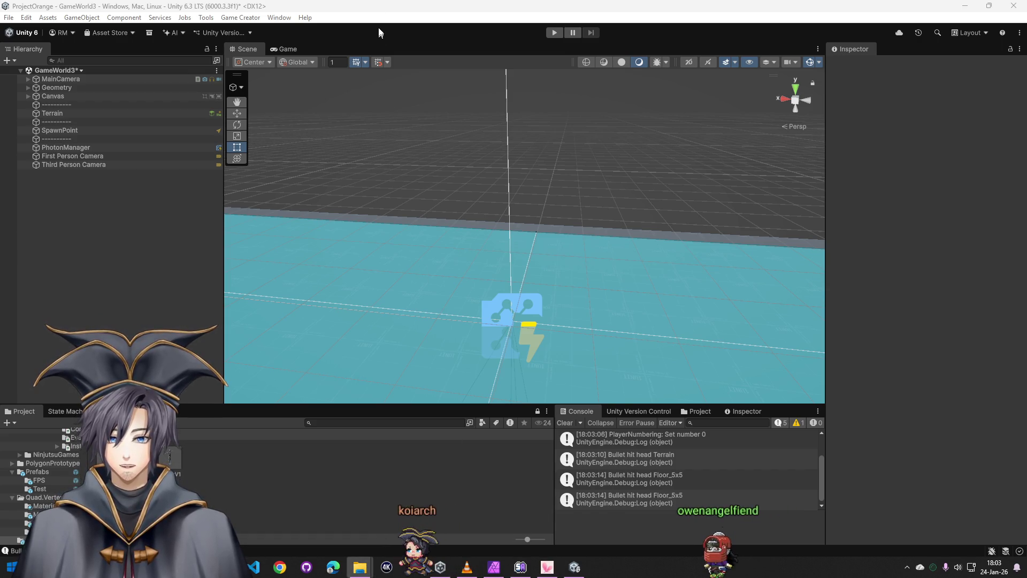
Create a new folder named test 13 inside the server folder and enter it
left_click(360, 568)
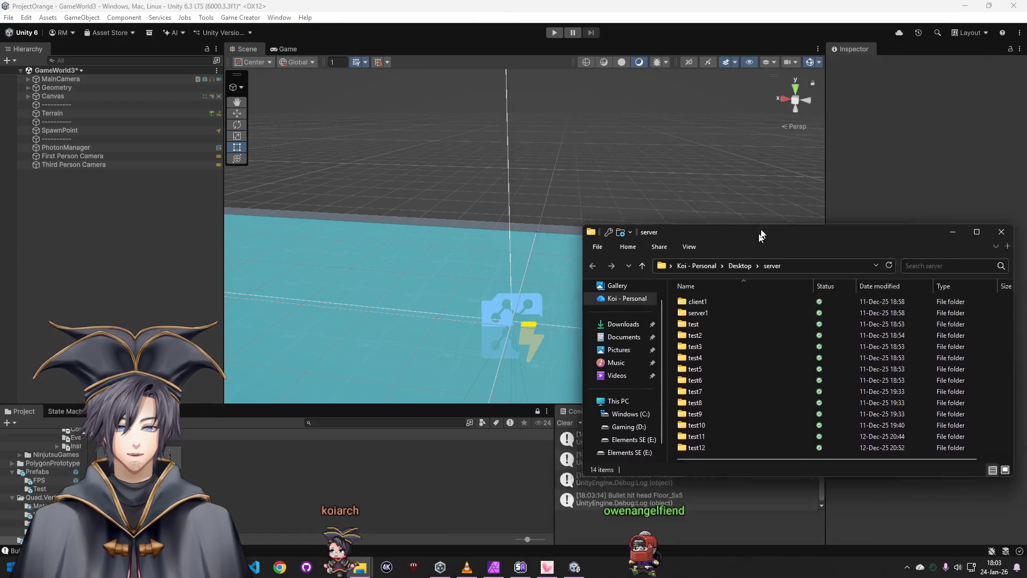
left_click_drag(690, 6, 726, 147)
right_click(728, 353)
left_click(829, 343)
type("test 14")
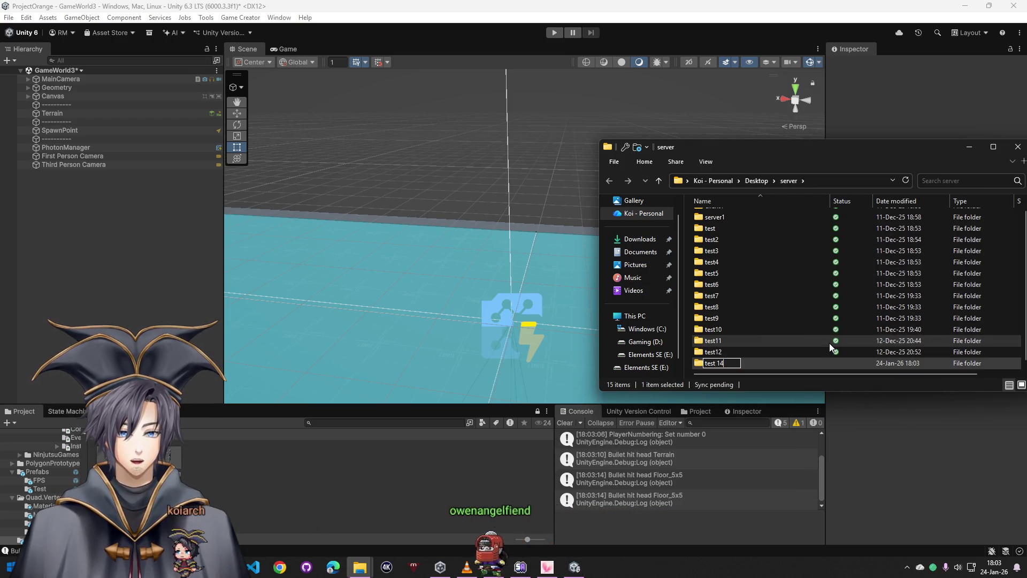
key("BackSpace")
type("3")
key("Return")
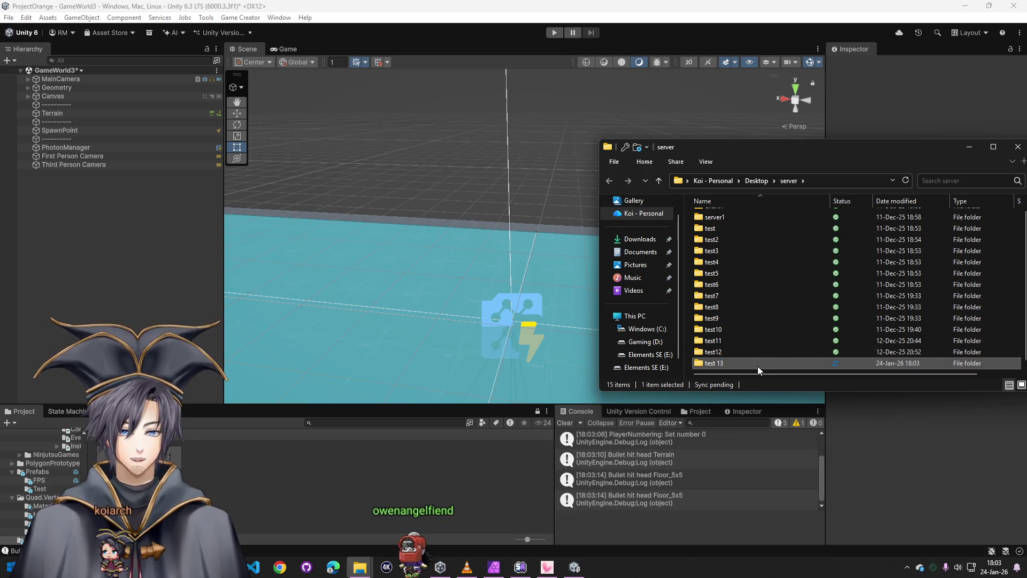
double_click(758, 363)
left_click(8, 17)
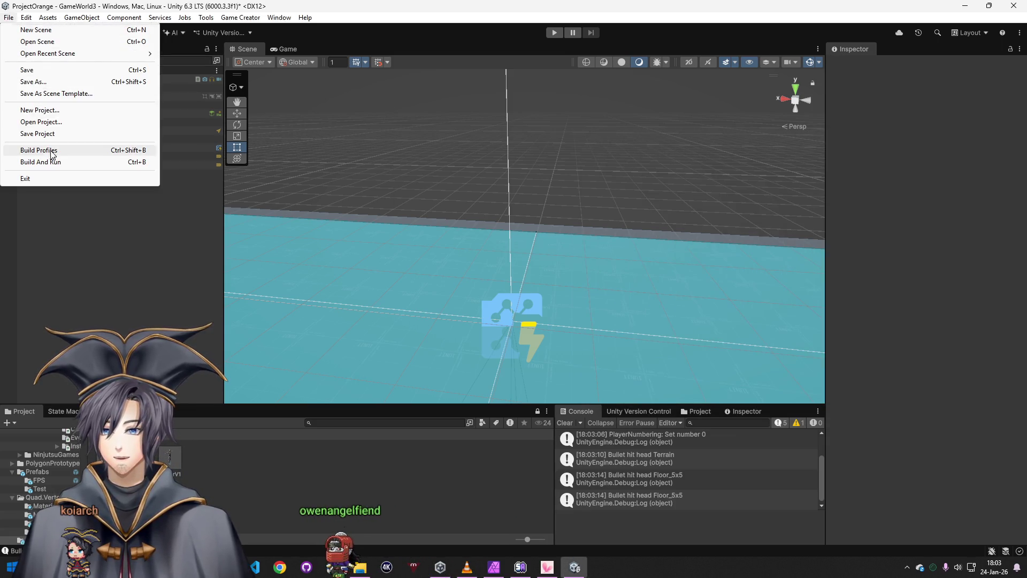
Review the Build Profiles scene list with MainMenu and GameWorld3 for the Windows platform
left_click(49, 149)
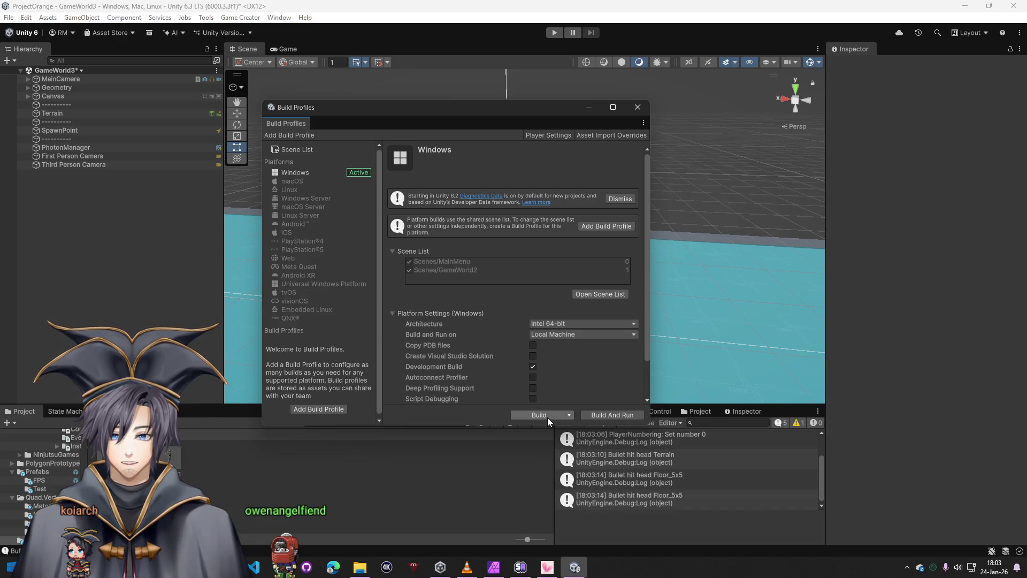
left_click(614, 294)
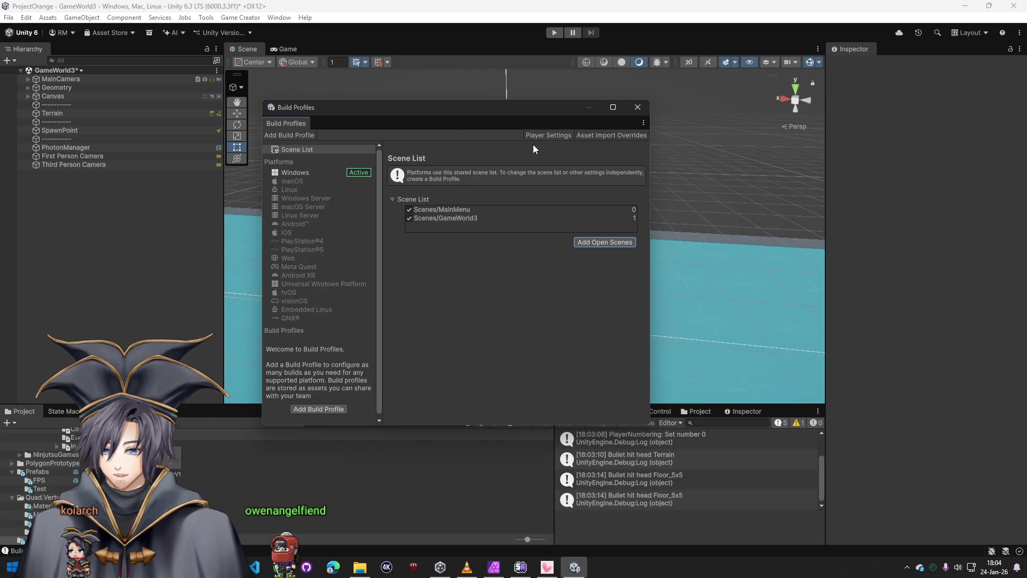
left_click(302, 149)
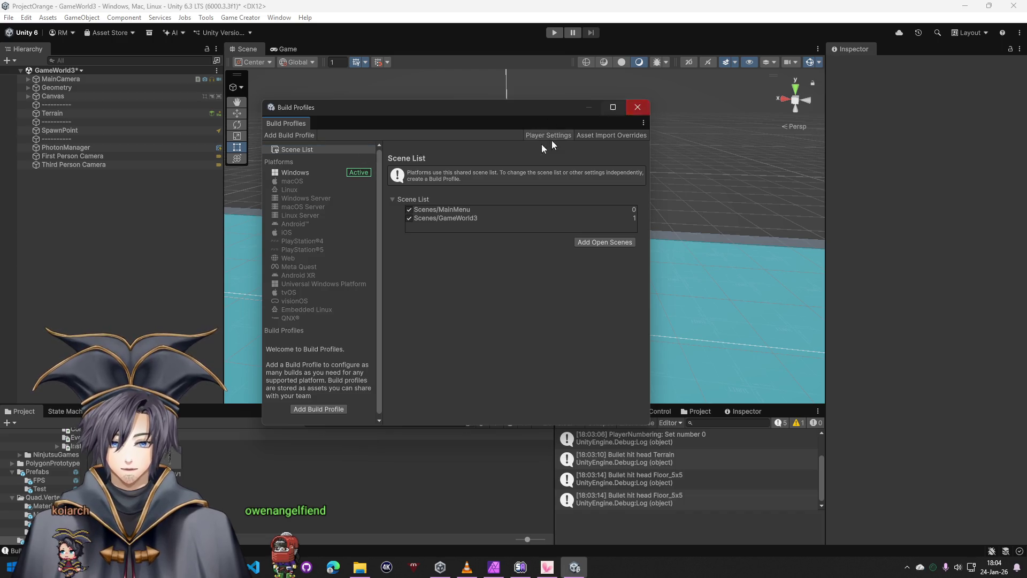
left_click(295, 173)
Start the Windows build with Desktop\server\test 13 as its destination folder
left_click(548, 416)
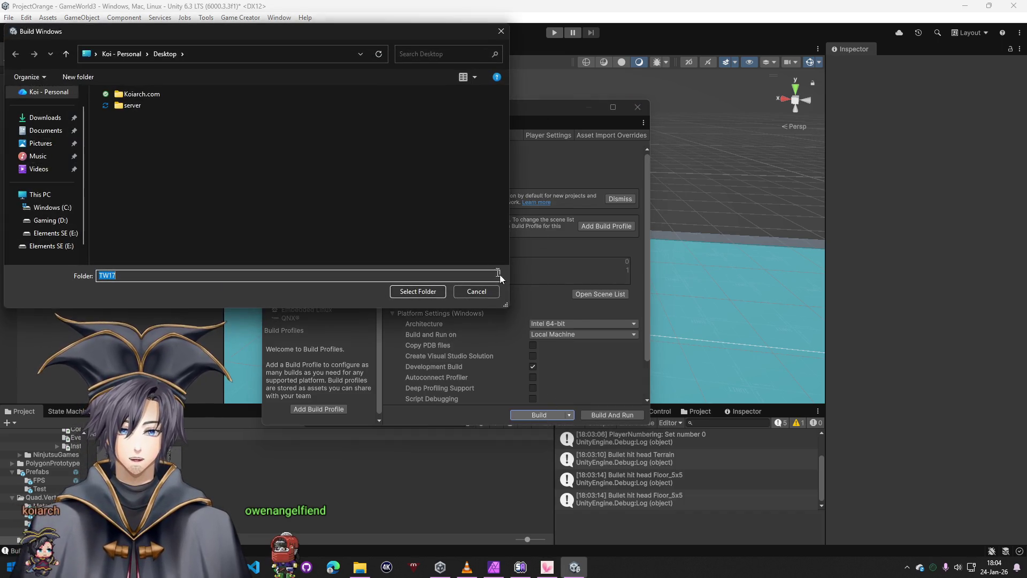
double_click(142, 106)
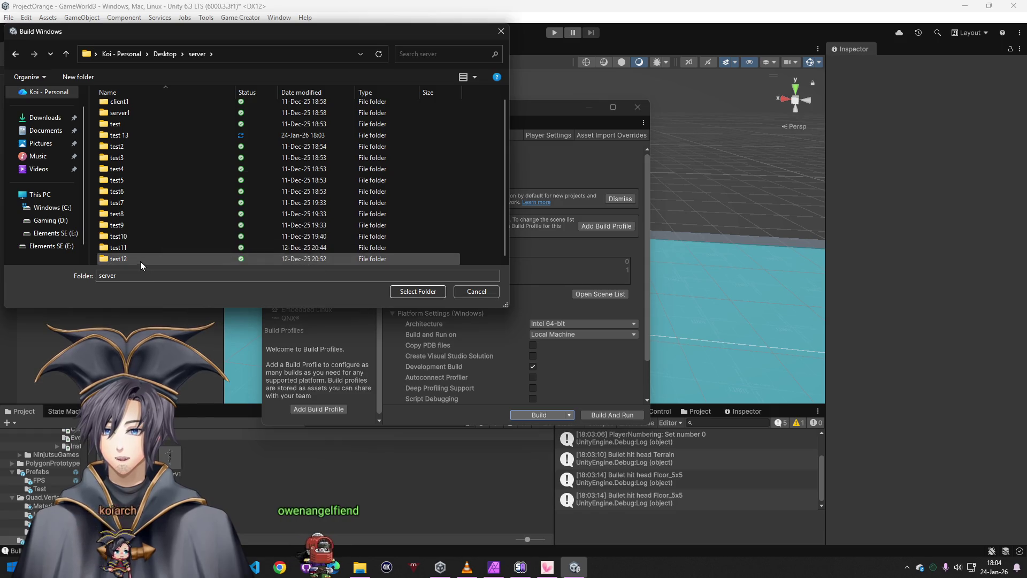
double_click(132, 151)
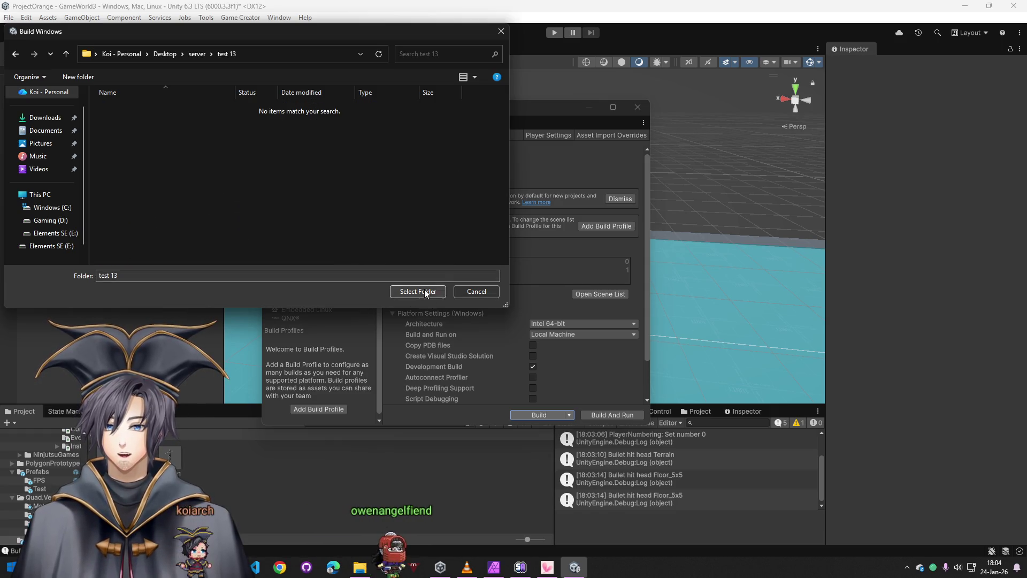
left_click(424, 292)
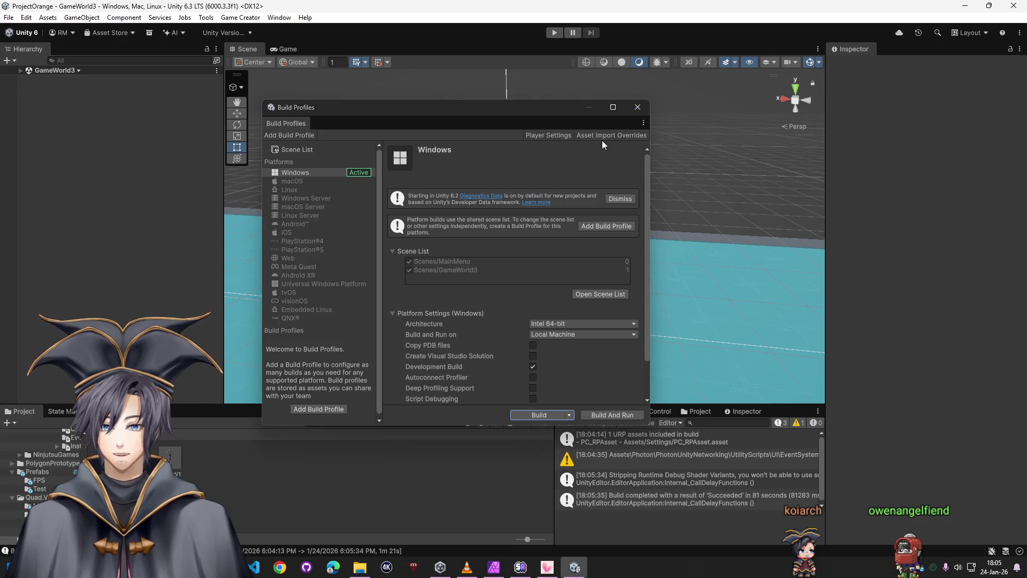
mouse_move(359, 568)
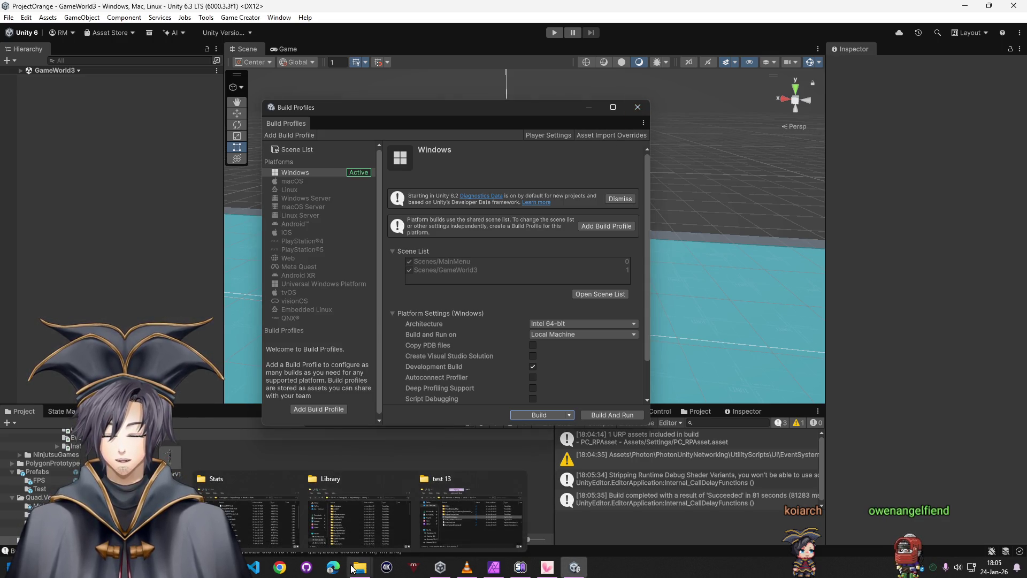
Launch ProjectOrange.exe from test 13, allow network access, and start play mode in the editor
left_click(457, 506)
double_click(742, 263)
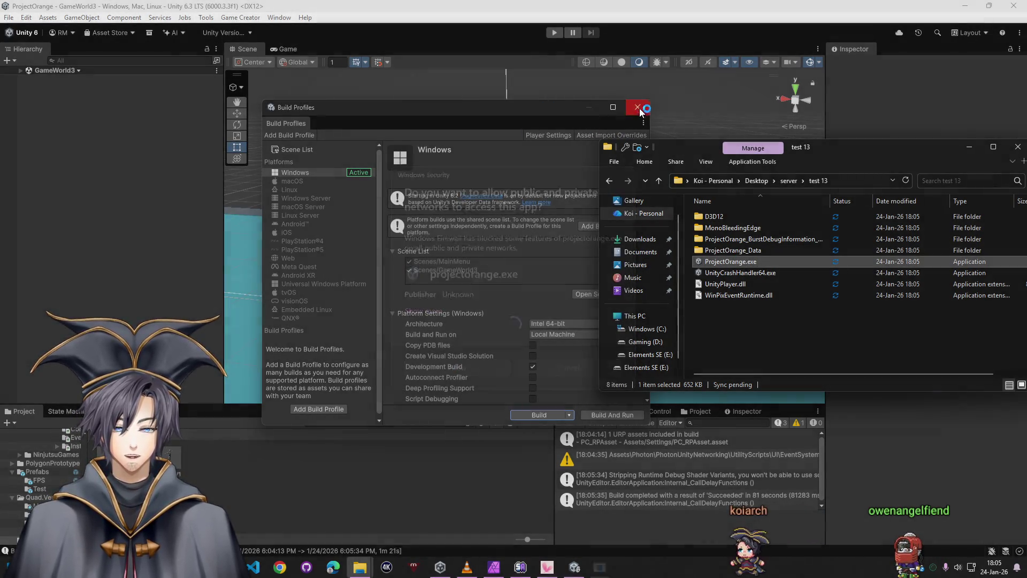
left_click(636, 108)
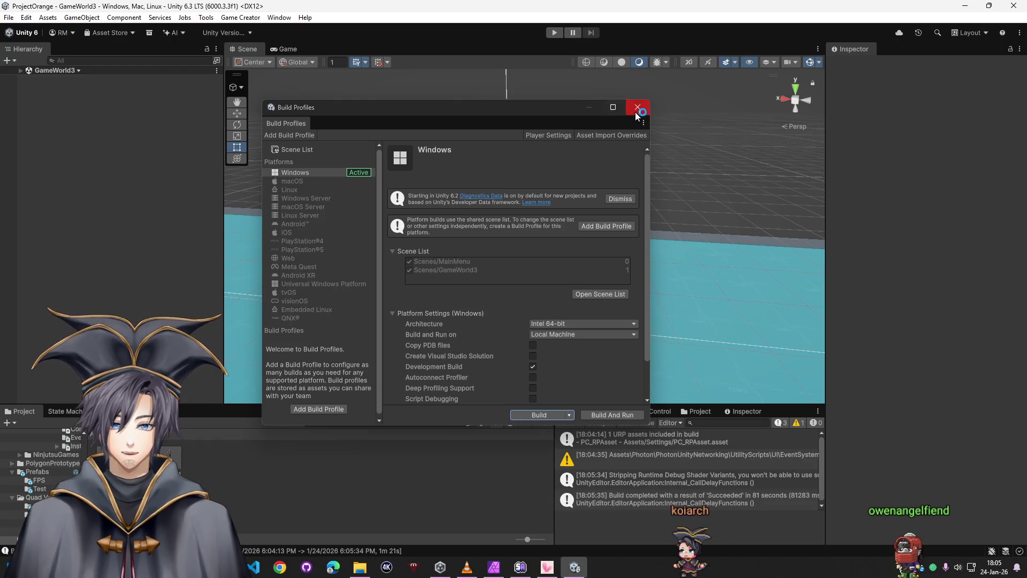
left_click(638, 109)
left_click(556, 32)
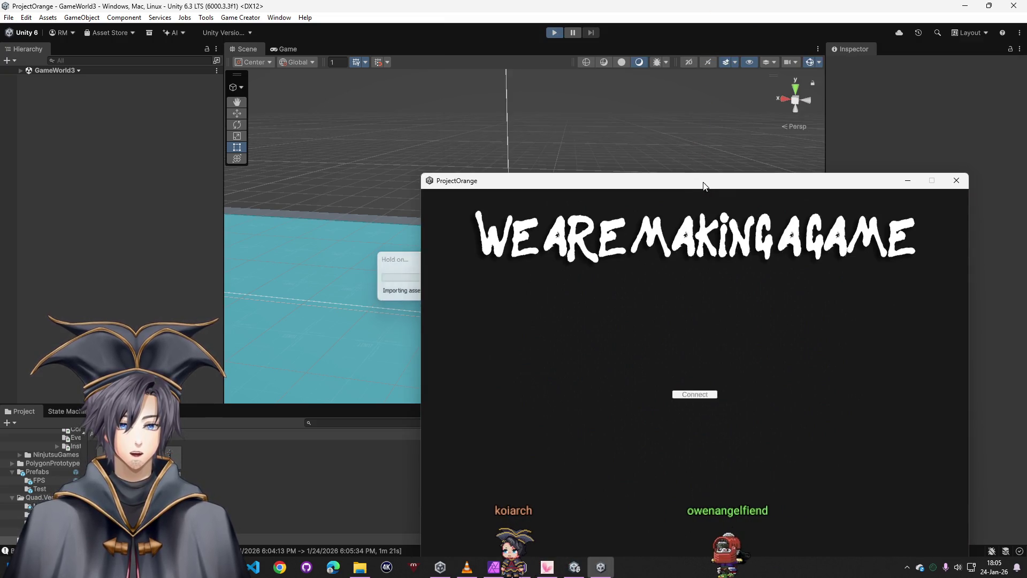
Connect the standalone build to the server alongside the editor's running game
left_click_drag(703, 187, 740, 83)
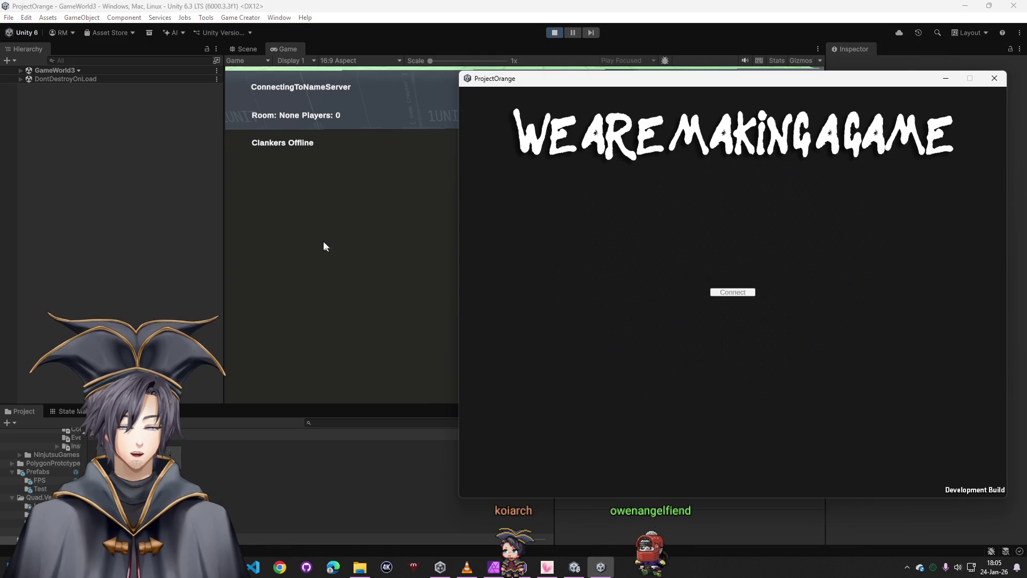
left_click(195, 209)
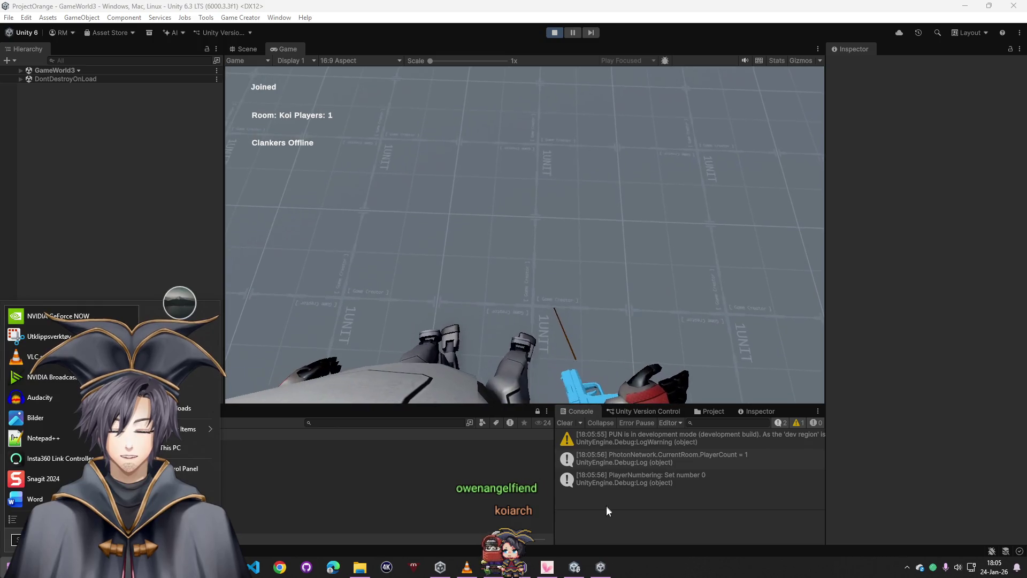
left_click(600, 566)
left_click(737, 294)
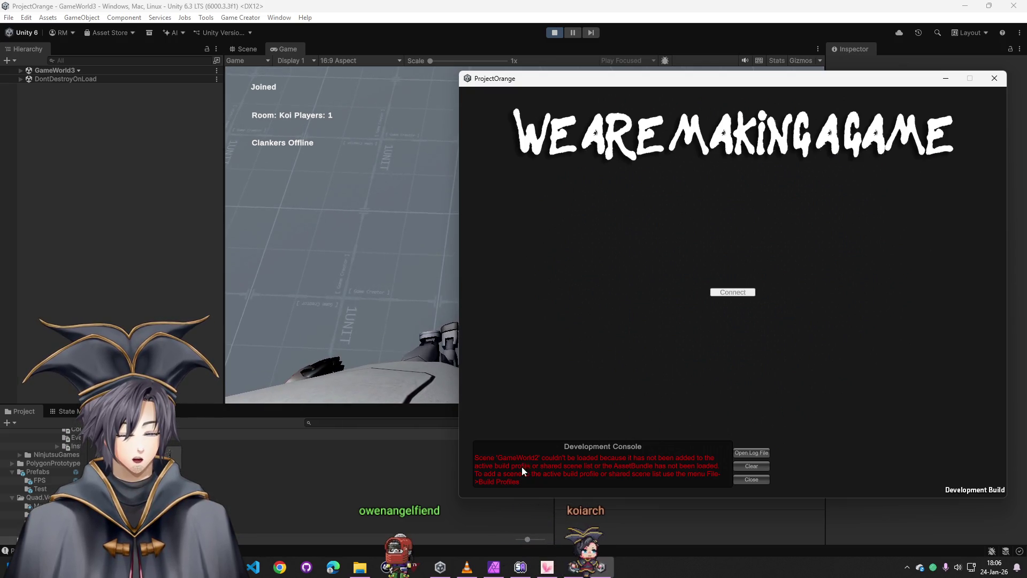
Close the build window, save the scene and stop play mode in the editor
left_click(994, 81)
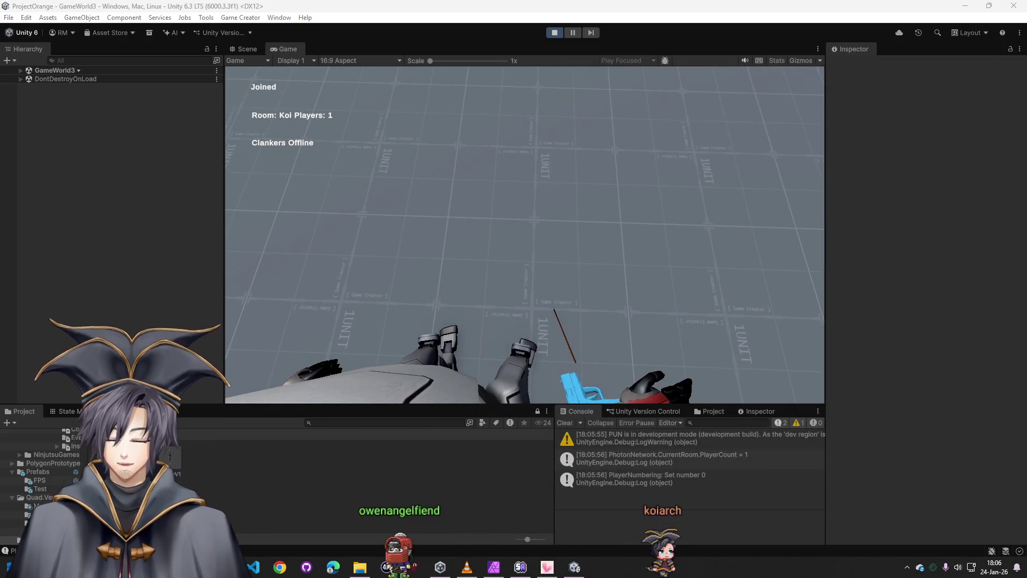
key("ctrl+s")
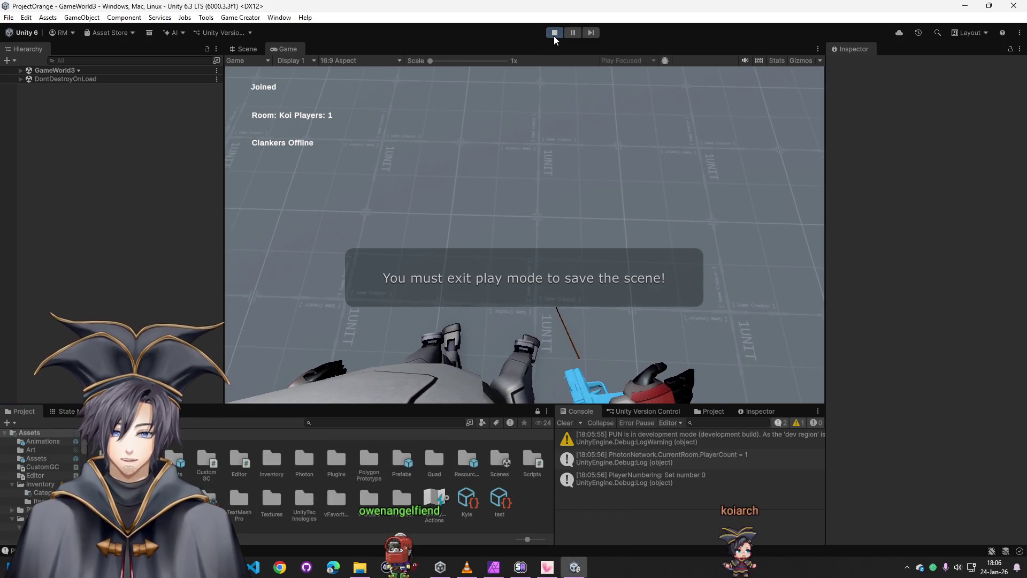
left_click(554, 34)
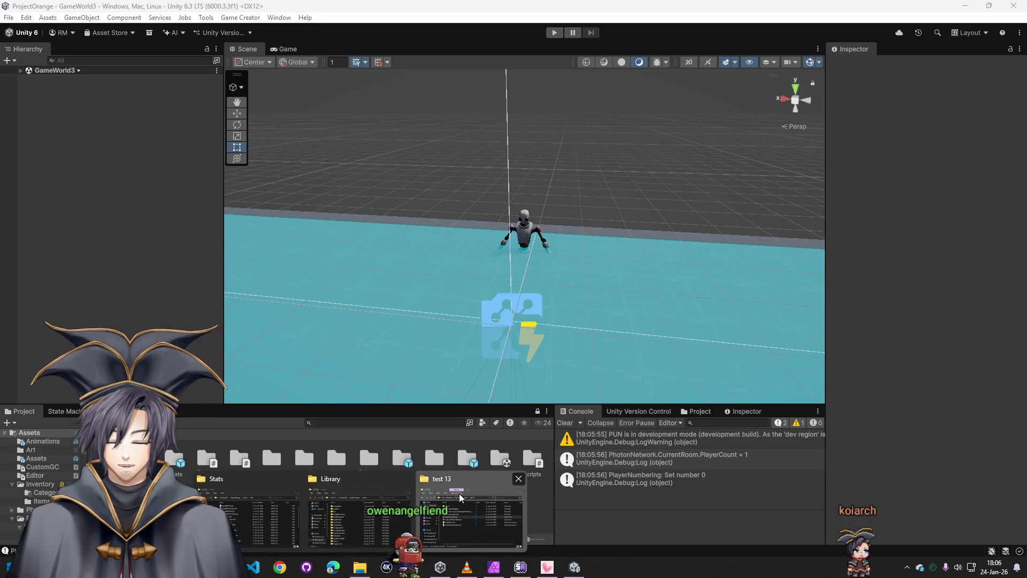
Create a new test14 build folder inside the server folder in Explorer
left_click(360, 568)
left_click(789, 181)
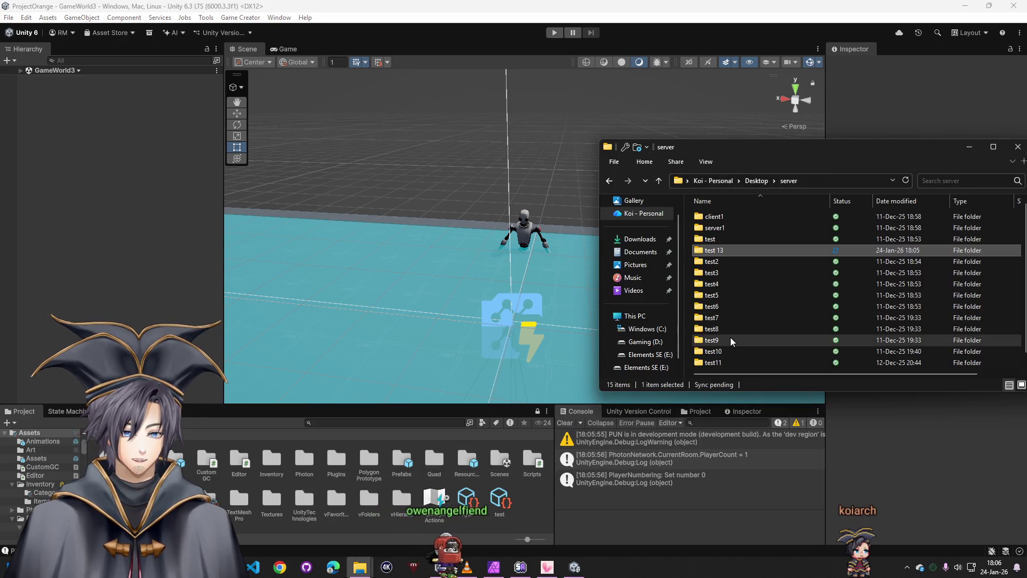
right_click(689, 350)
left_click(823, 327)
type("test14")
key("Return")
key("Return")
In the MainMenu scene, have the GameManager's scene loader target GameWorld3
double_click(483, 468)
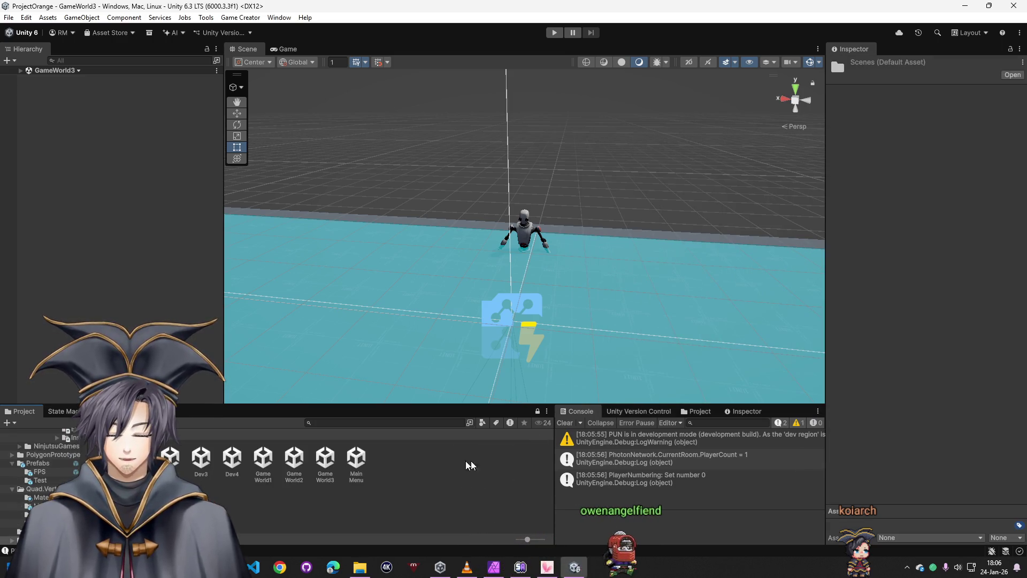
double_click(347, 466)
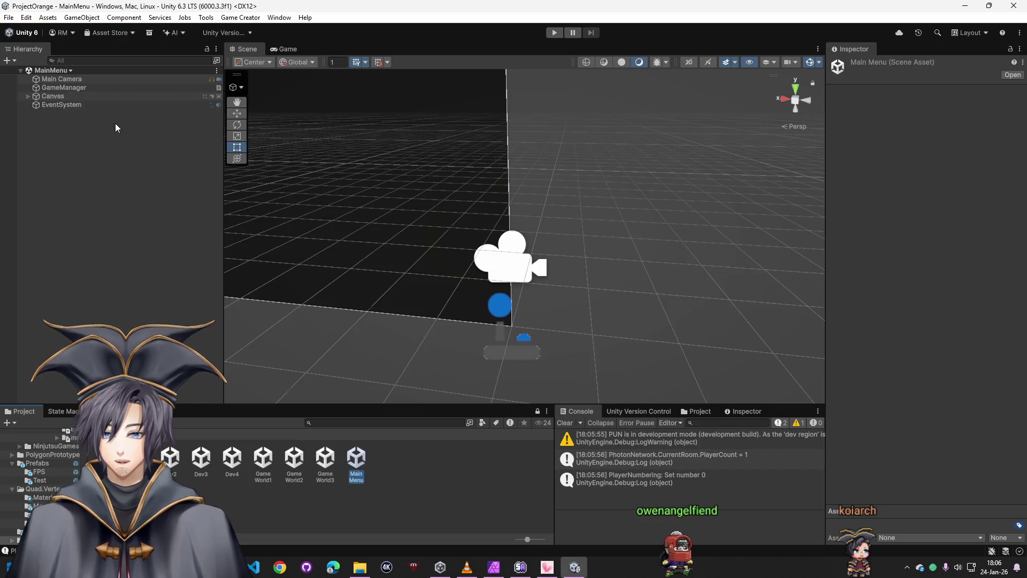
left_click(62, 87)
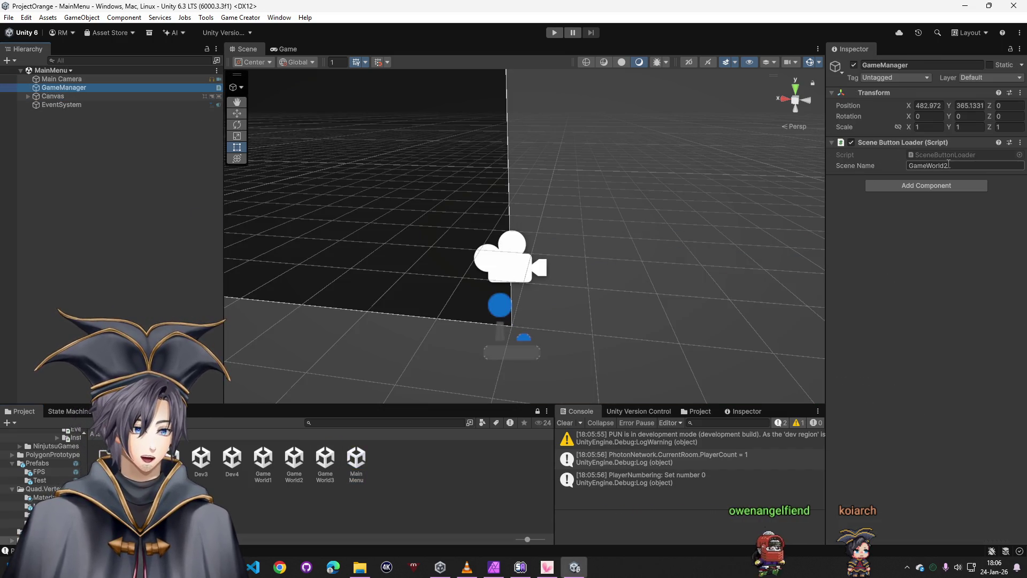
left_click(160, 122)
Reopen the GameWorld3 scene and bring up the Build Profiles window
double_click(324, 464)
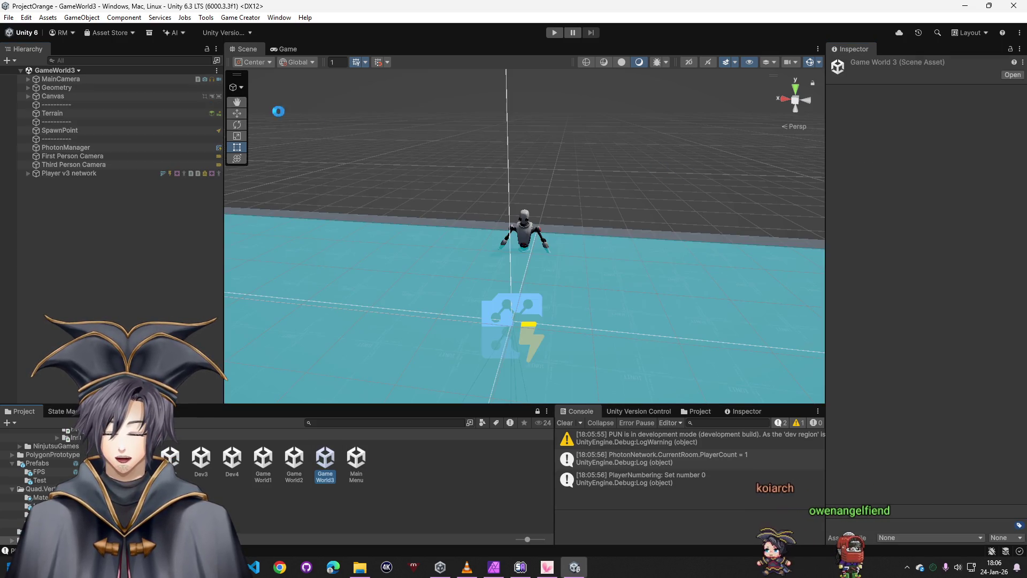
left_click(8, 16)
left_click(40, 149)
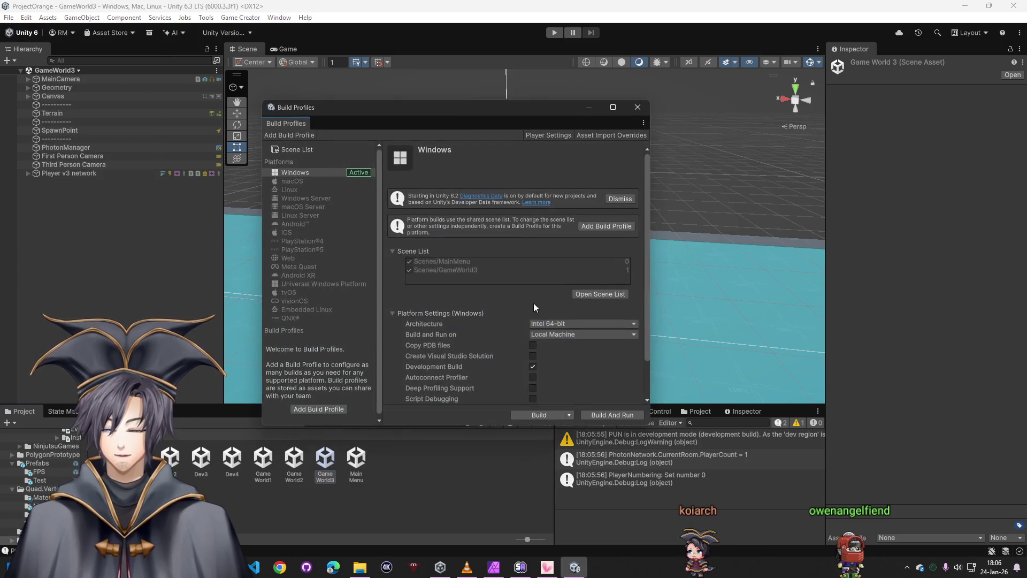
Build the Windows player into a freshly created folder as the destination
left_click(548, 408)
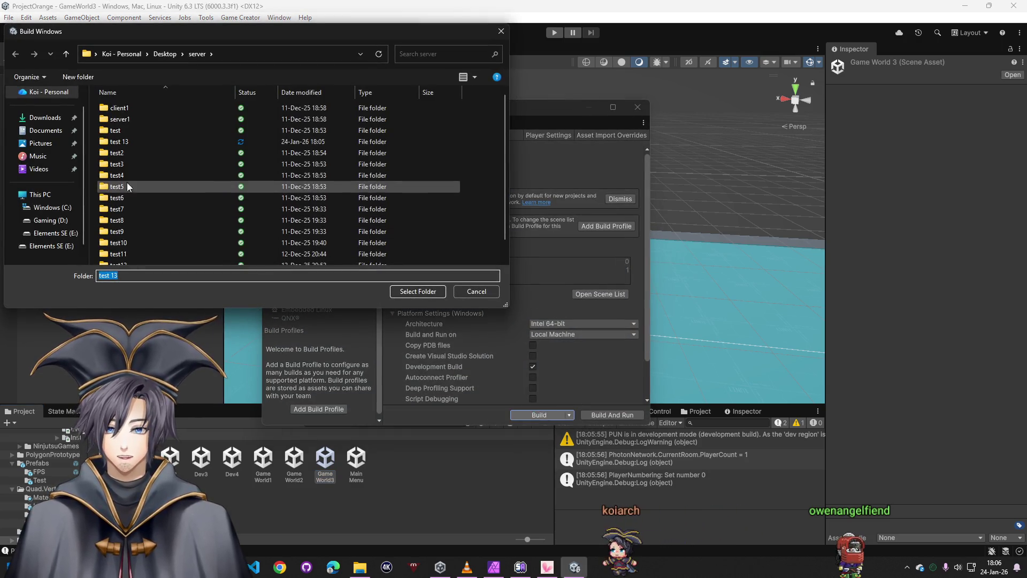
key("ctrl+shift+n")
type("testV1")
key("Return")
key("Return")
left_click(420, 290)
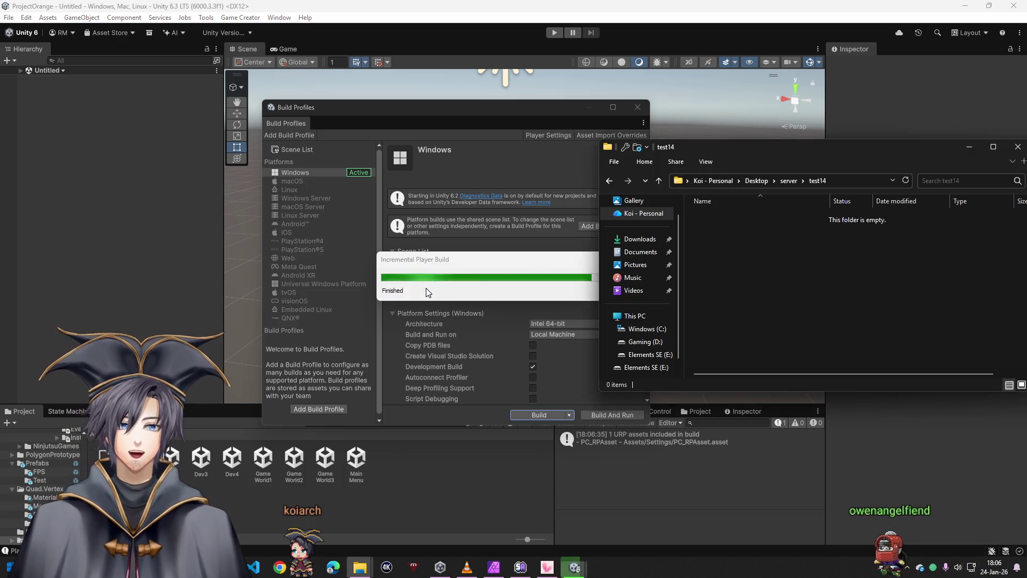
Launch two ProjectOrange clients side by side and connect each to the room
double_click(744, 251)
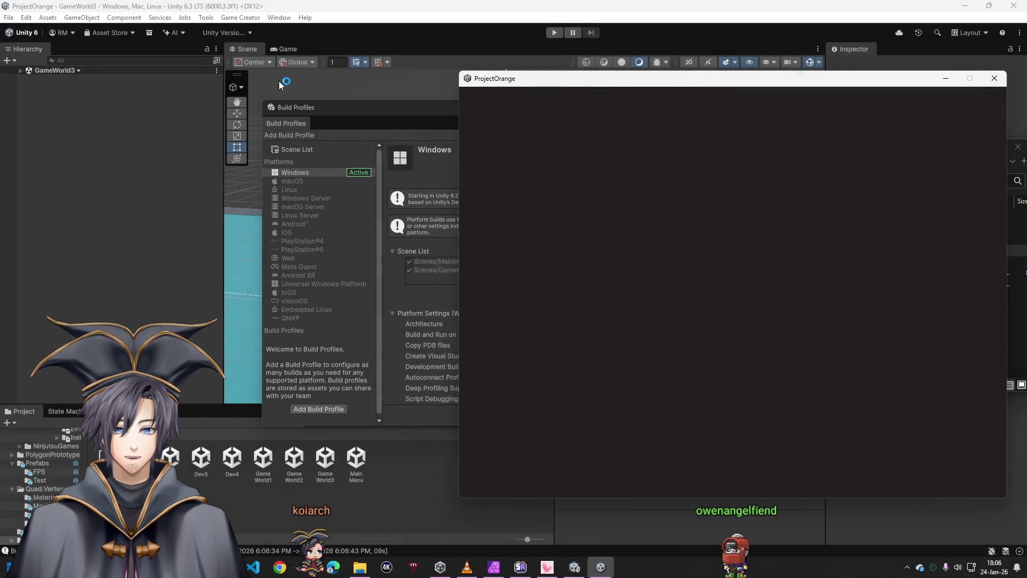
left_click_drag(669, 83, 225, 73)
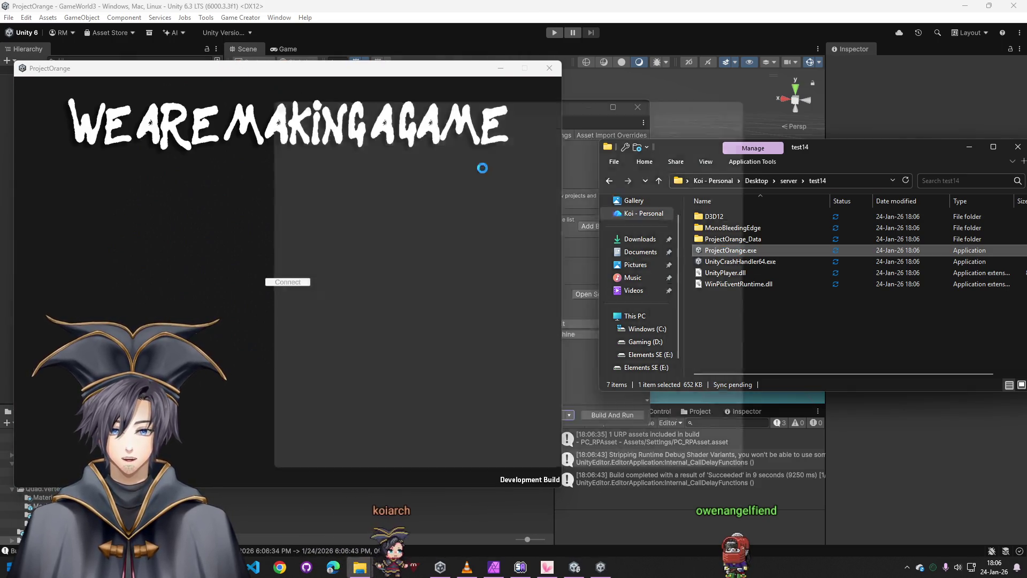
left_click_drag(372, 71, 837, 77)
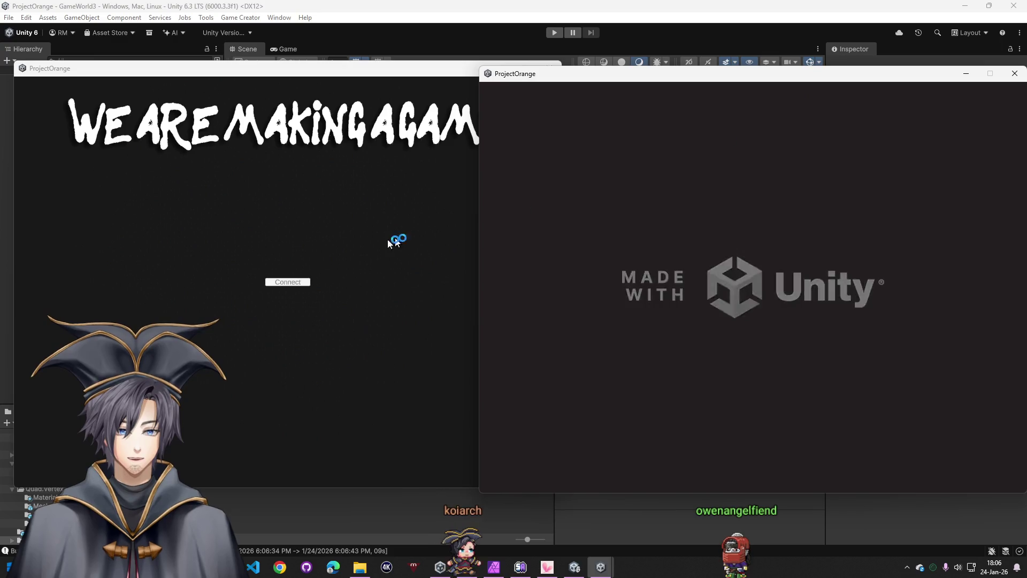
left_click(294, 287)
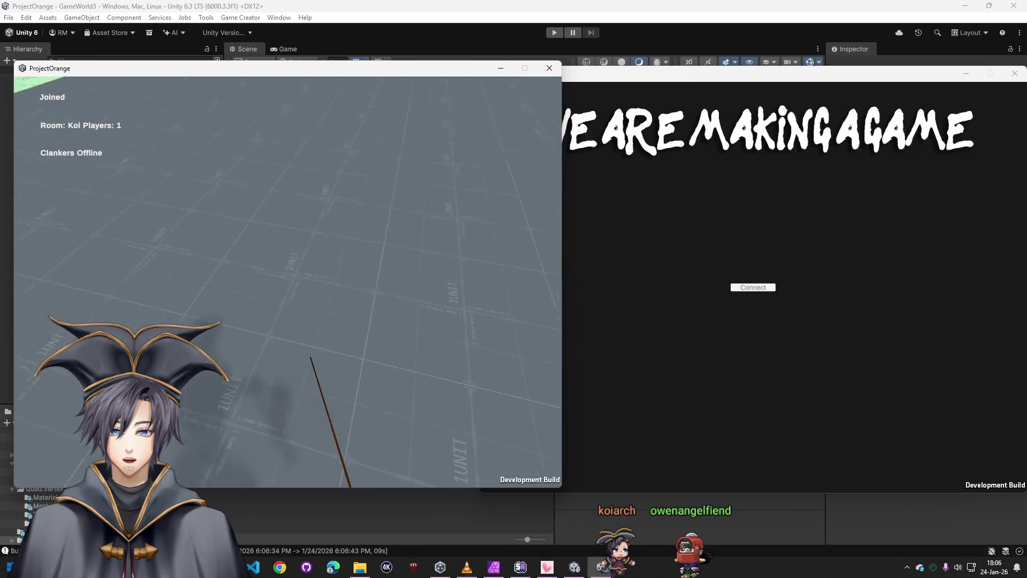
left_click(744, 303)
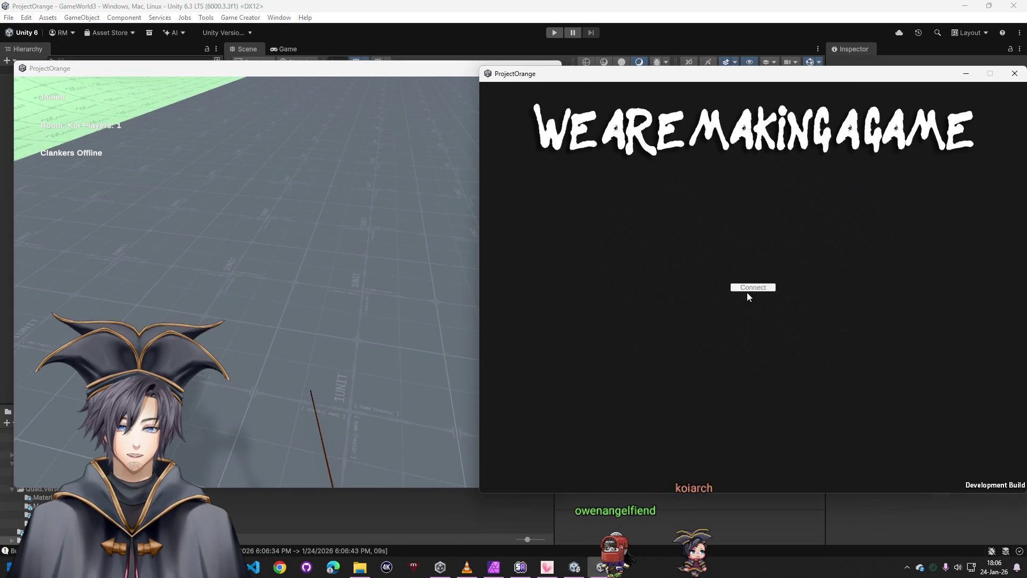
left_click(753, 288)
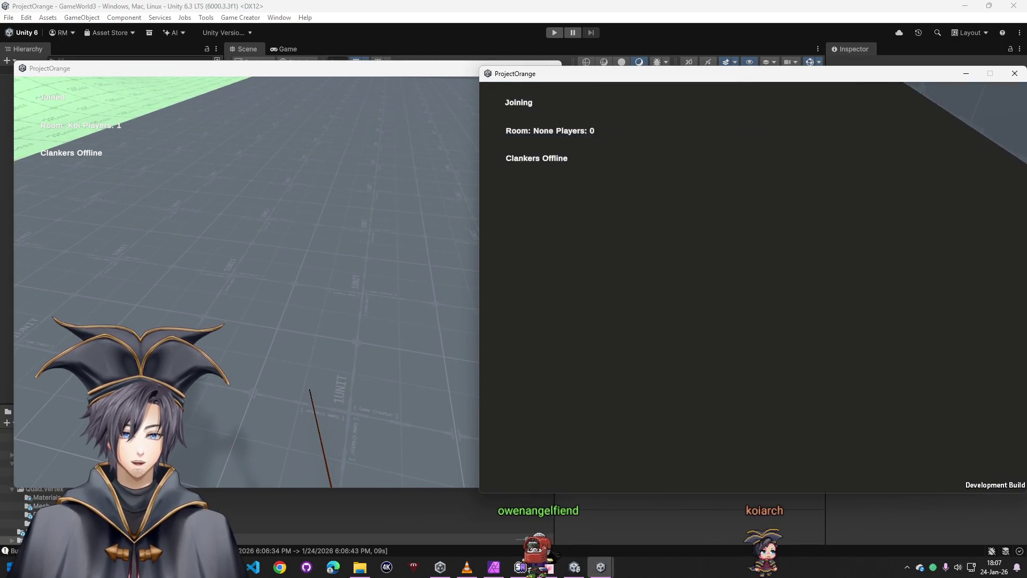
Walk the second player toward Player215 and turn the first player to face Player286
key("w")
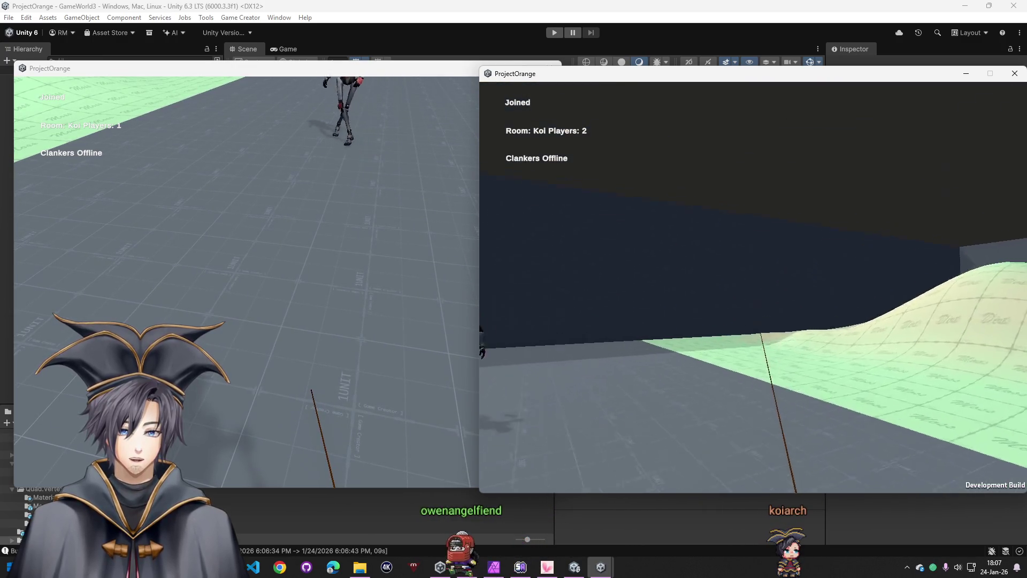
key("w")
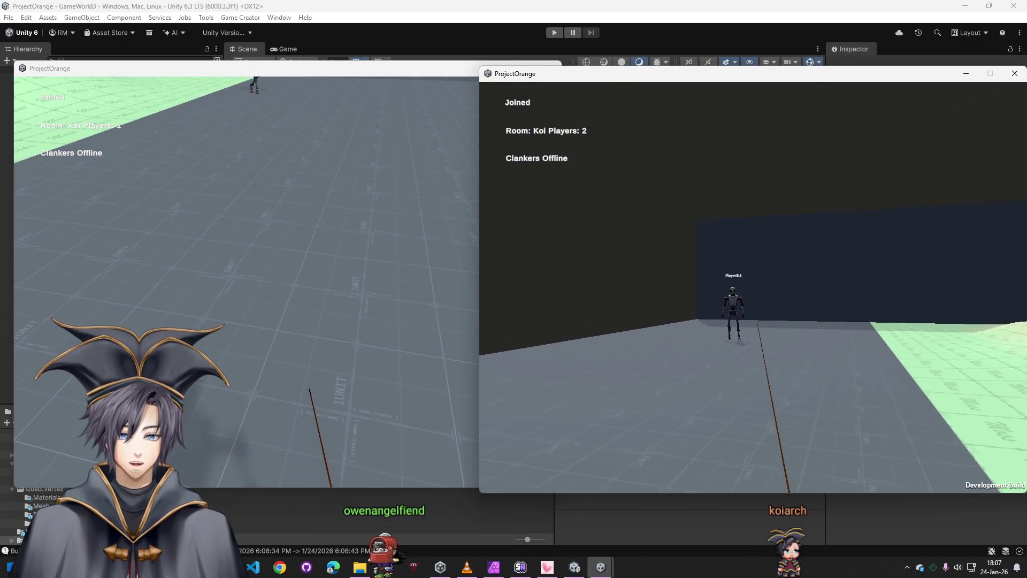
key("w")
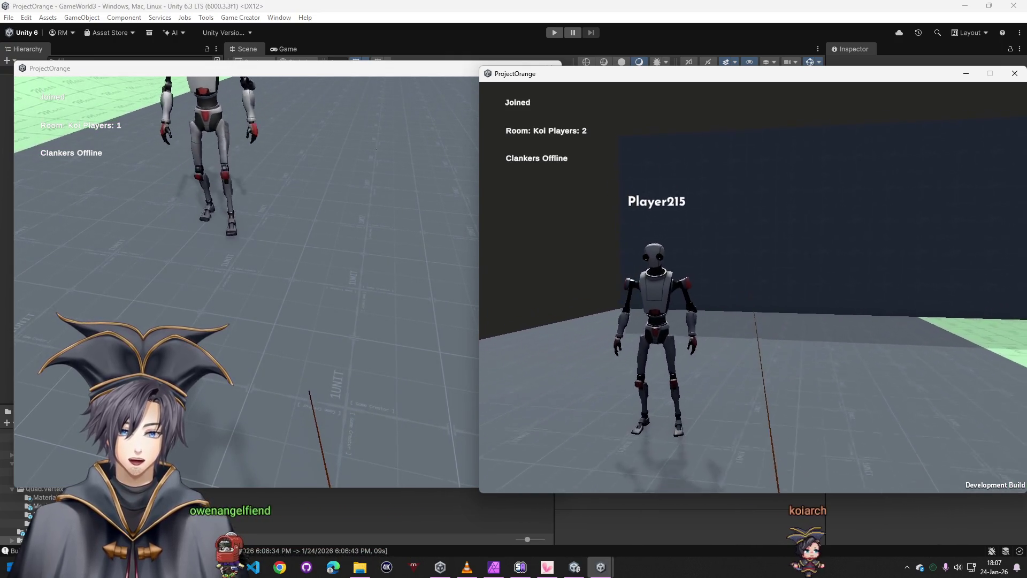
left_click(402, 241)
key("d")
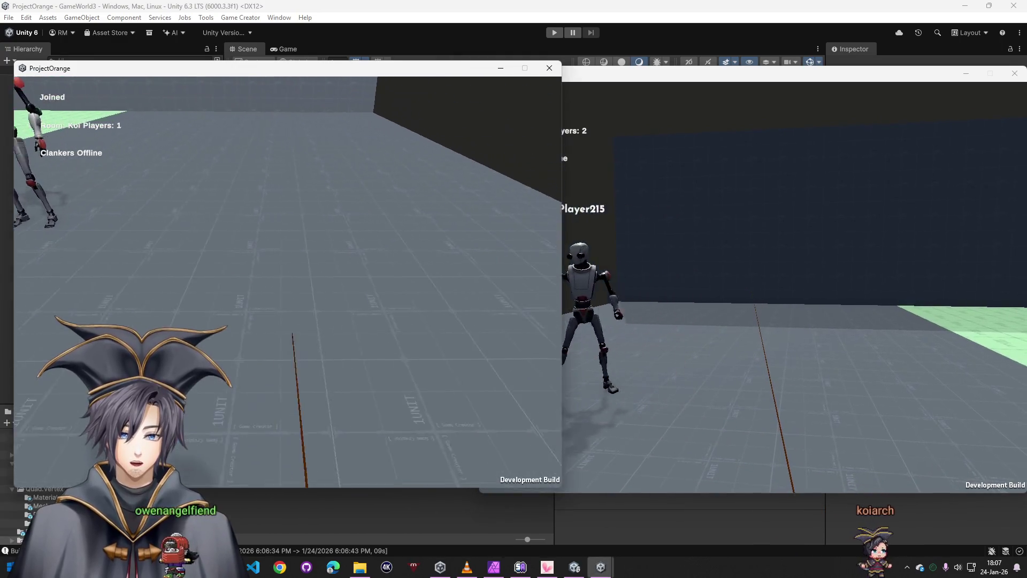
key("a")
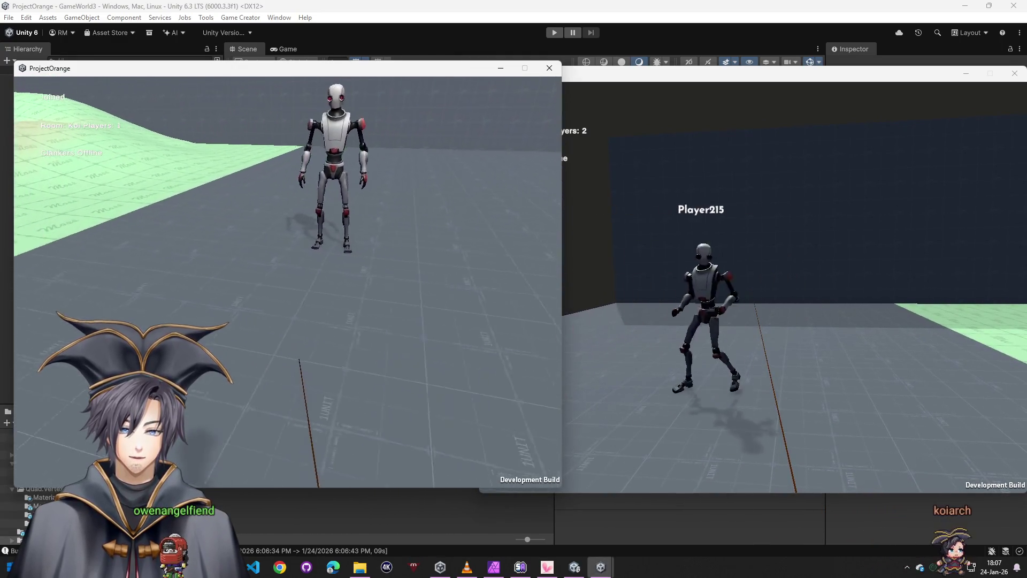
key("a")
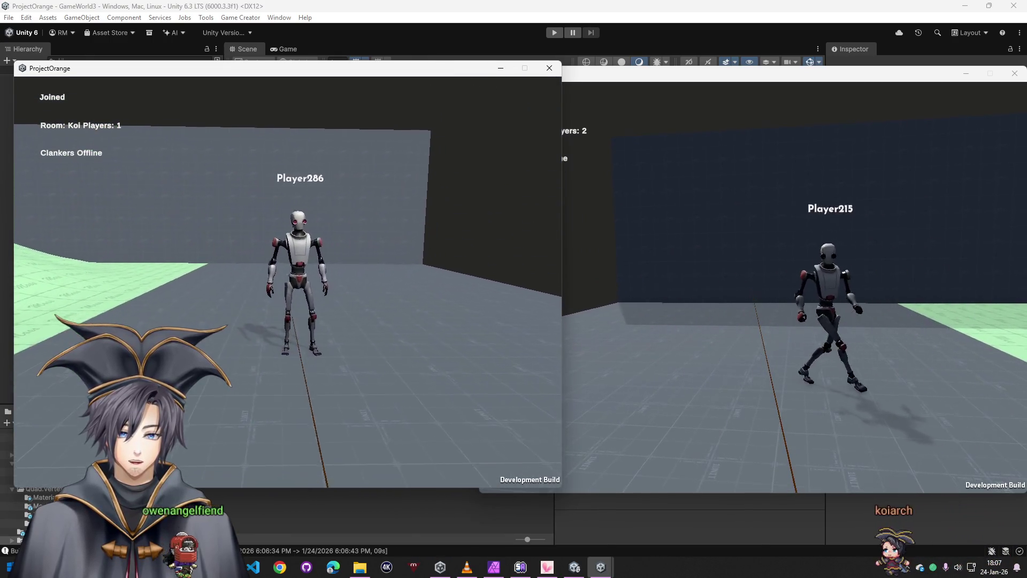
Approach and attack Player215 from the second client, then return to the Unity editor
key("alt+Tab")
key("w")
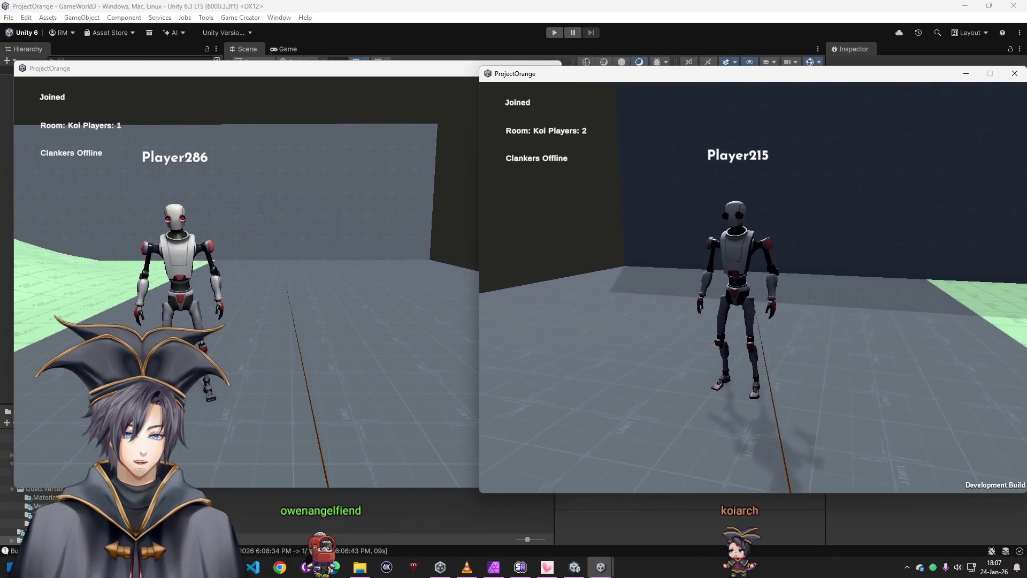
left_click(753, 286)
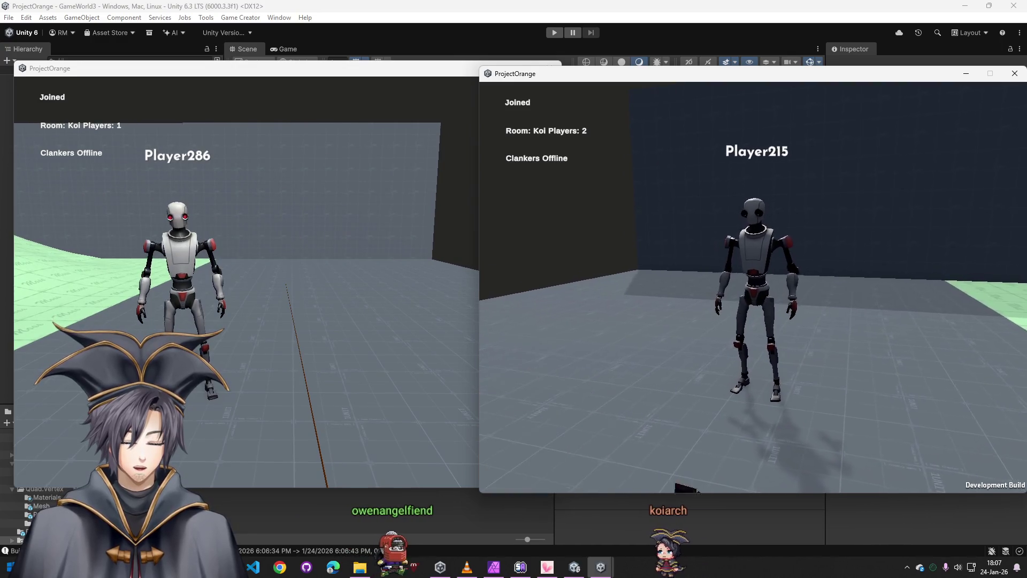
key("w")
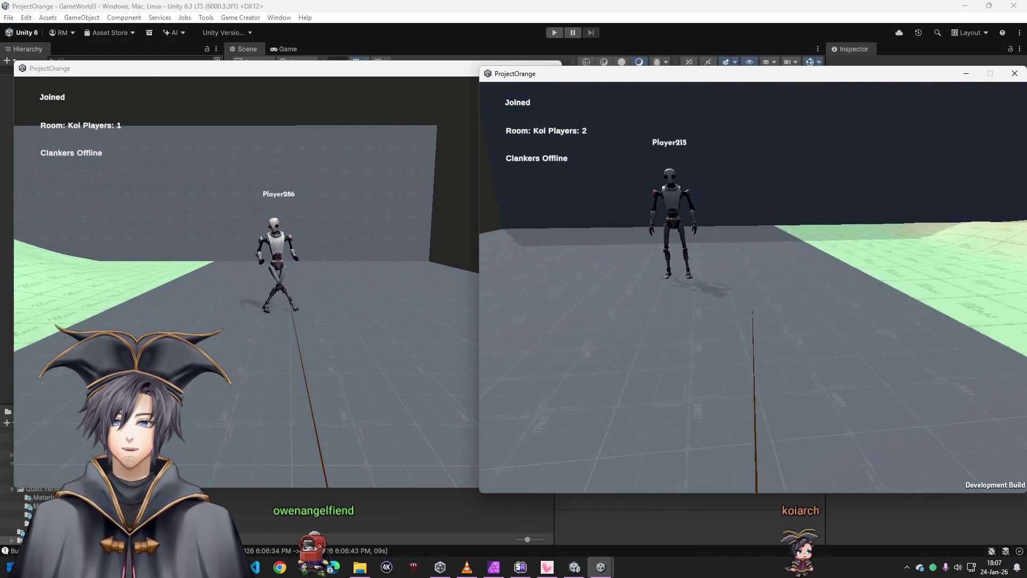
left_click(574, 566)
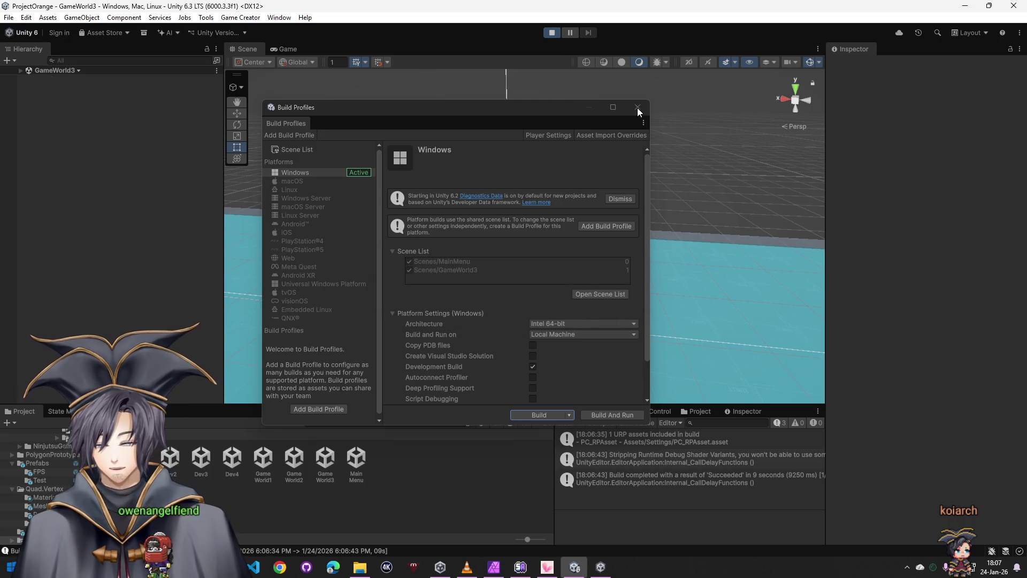
Close Build Profiles and, in the editor play session, walk to the two robots and fire a shot
left_click(637, 108)
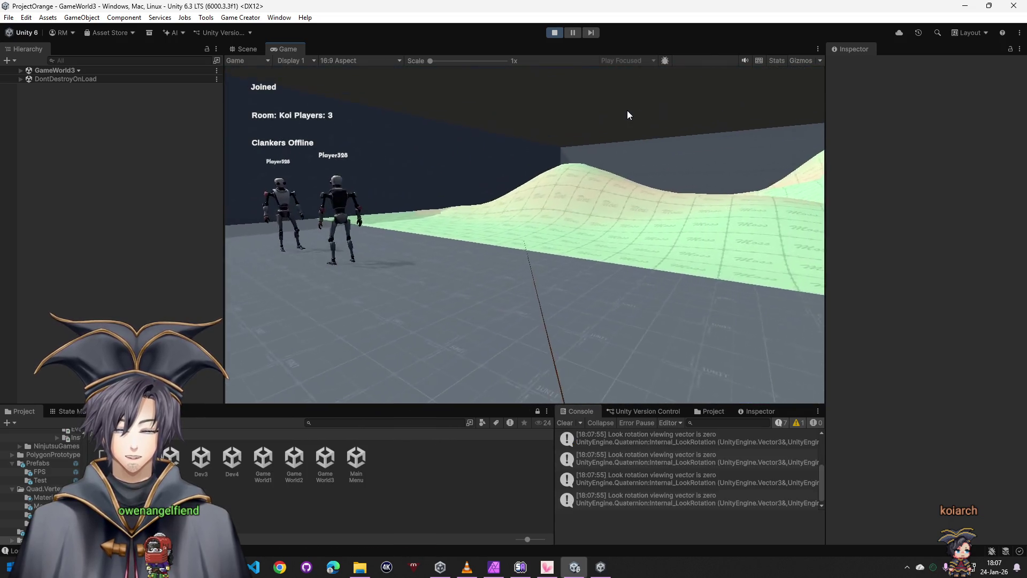
key("super")
scroll(660, 455, "up", 2)
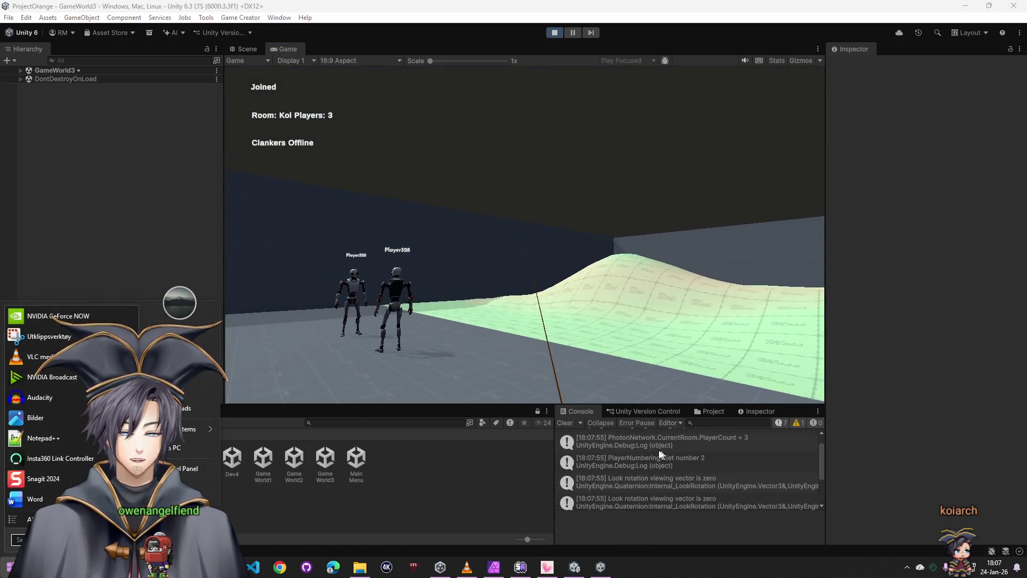
left_click(577, 426)
left_click(547, 344)
key("w")
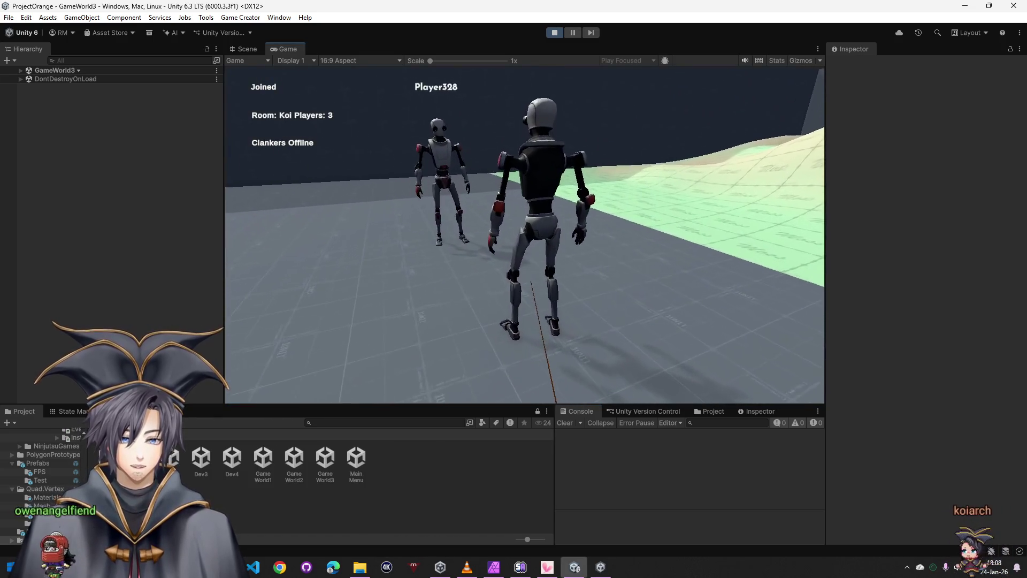
key("w")
left_click(525, 234)
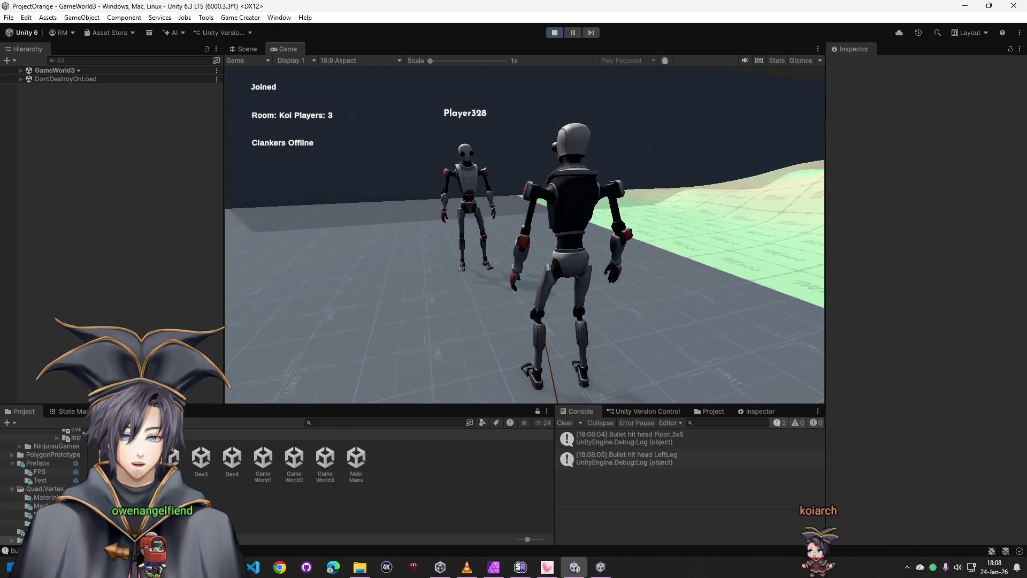
Expand the GameWorld3 hierarchy and select the [1001] Player v3 network - Remote object
key("super")
left_click(48, 70)
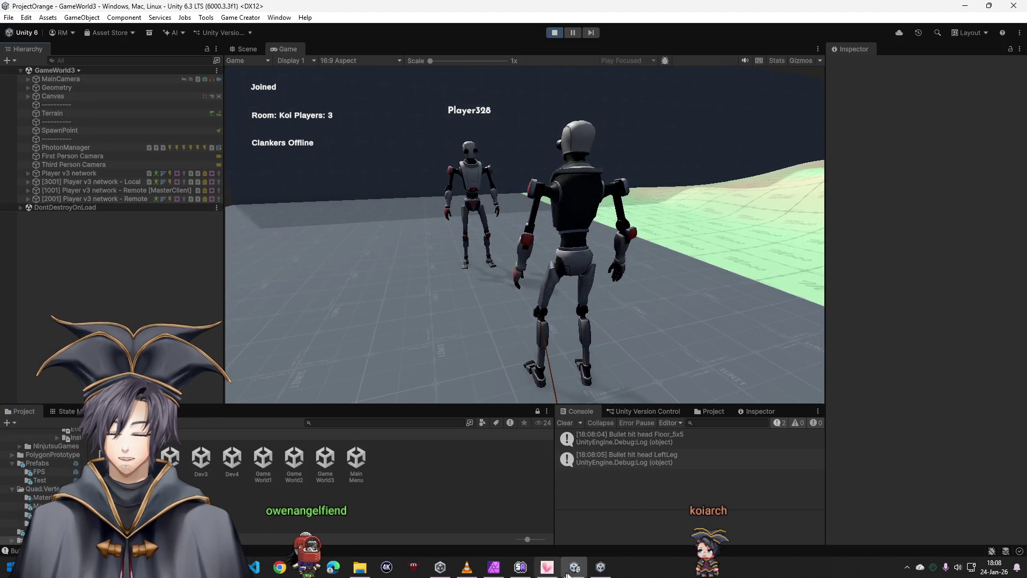
left_click(632, 504)
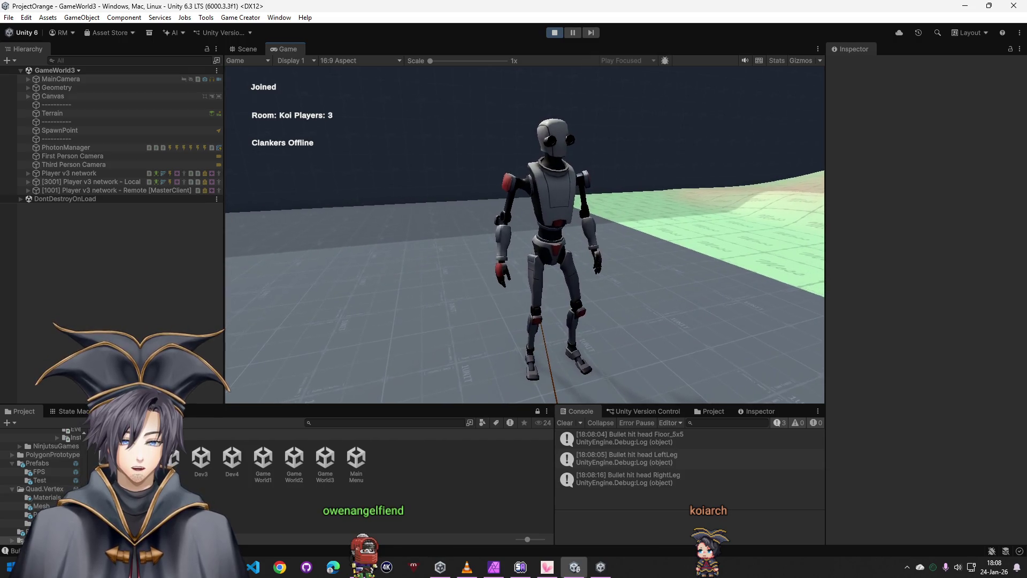
left_click(121, 190)
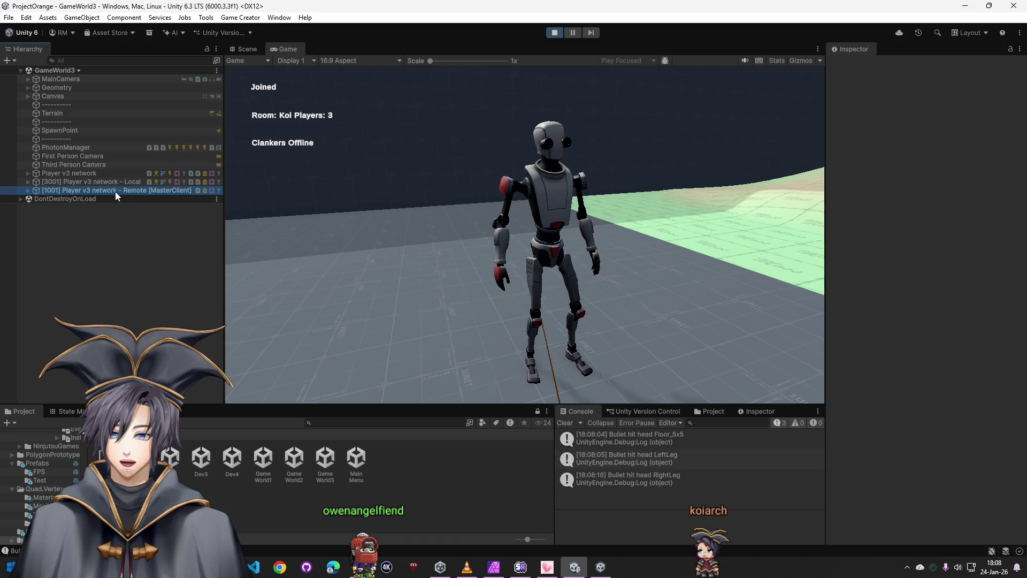
Review the [3001] Player v3 network - Local player's components, then stop the play session
left_click(29, 190)
scroll(909, 400, "down", 5)
scroll(909, 401, "down", 5)
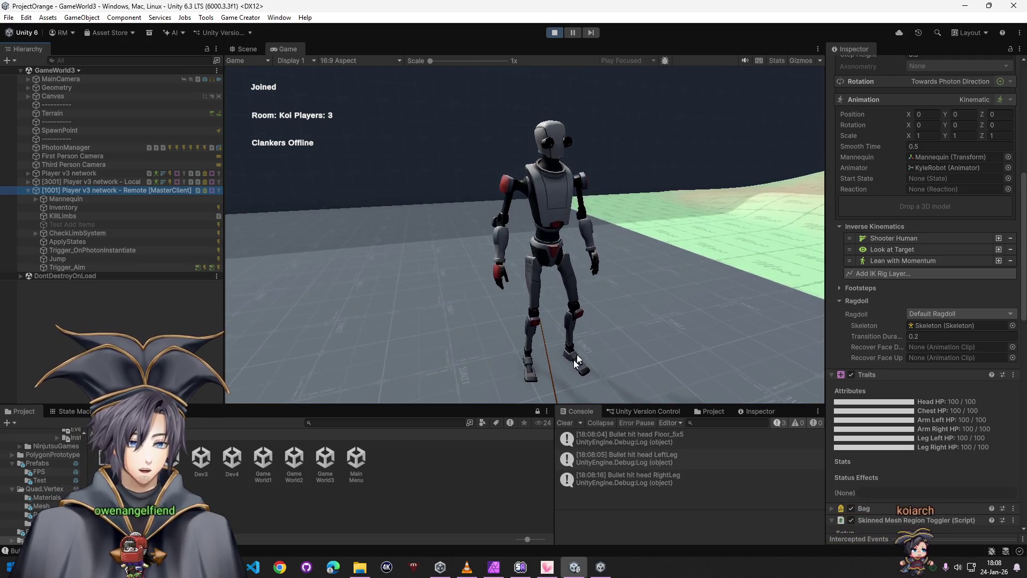
left_click(81, 182)
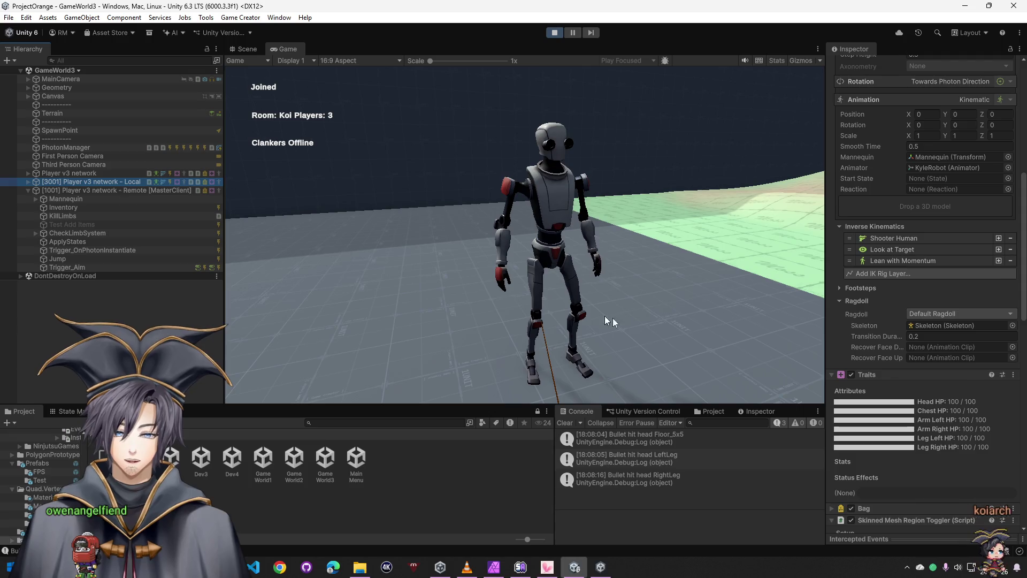
scroll(893, 457, "down", 5)
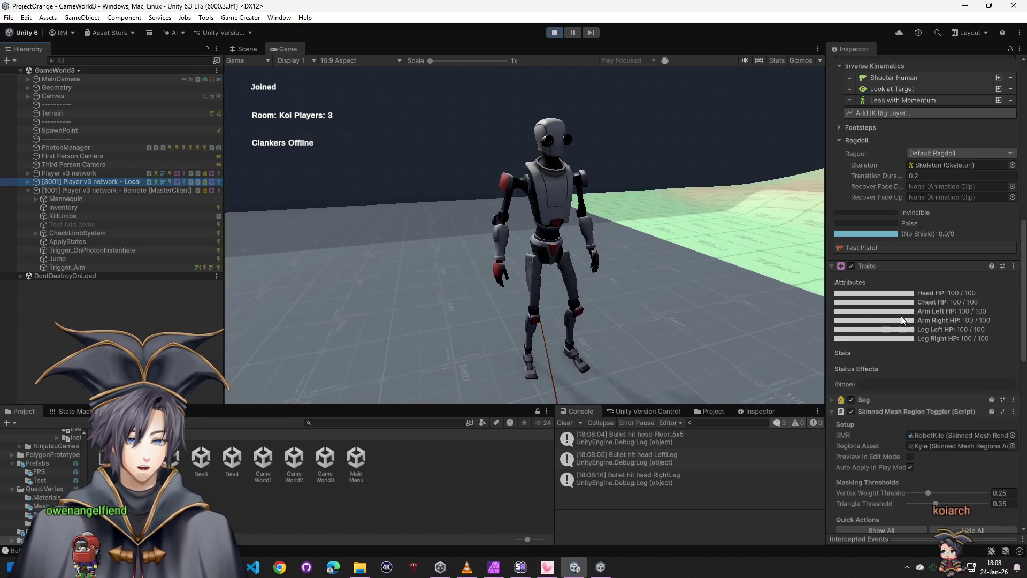
scroll(903, 354, "down", 2)
scroll(899, 361, "down", 5)
scroll(900, 363, "down", 3)
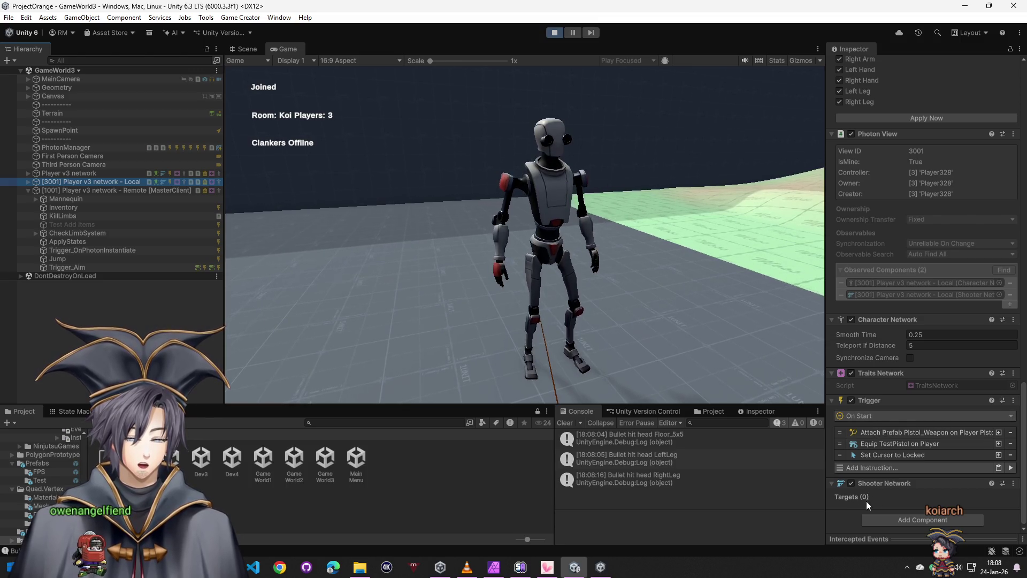
left_click(555, 34)
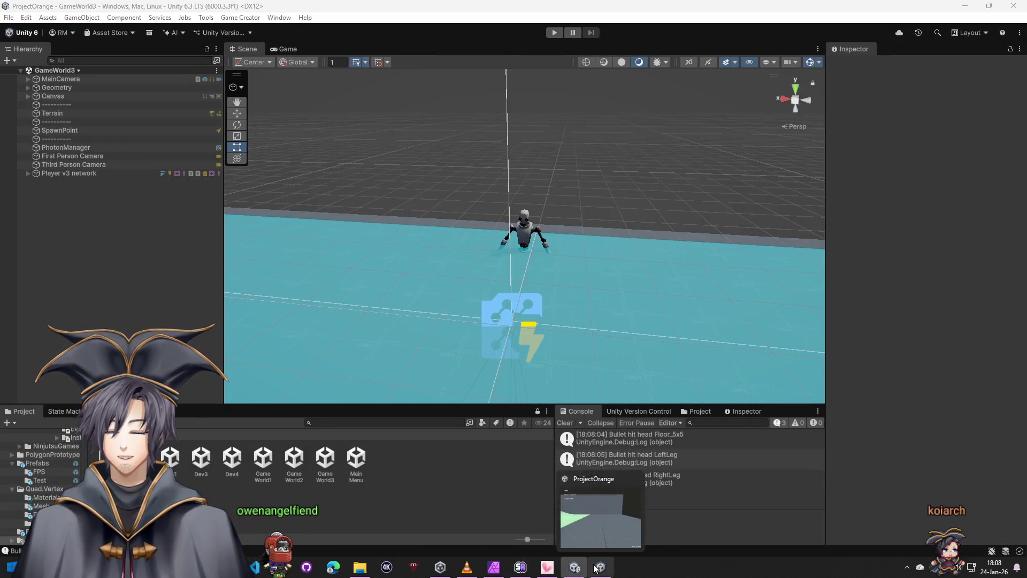
right_click(601, 567)
Delete Player v3 network from the scene and drag the prefab back in from Resources
left_click(585, 542)
left_click(72, 174)
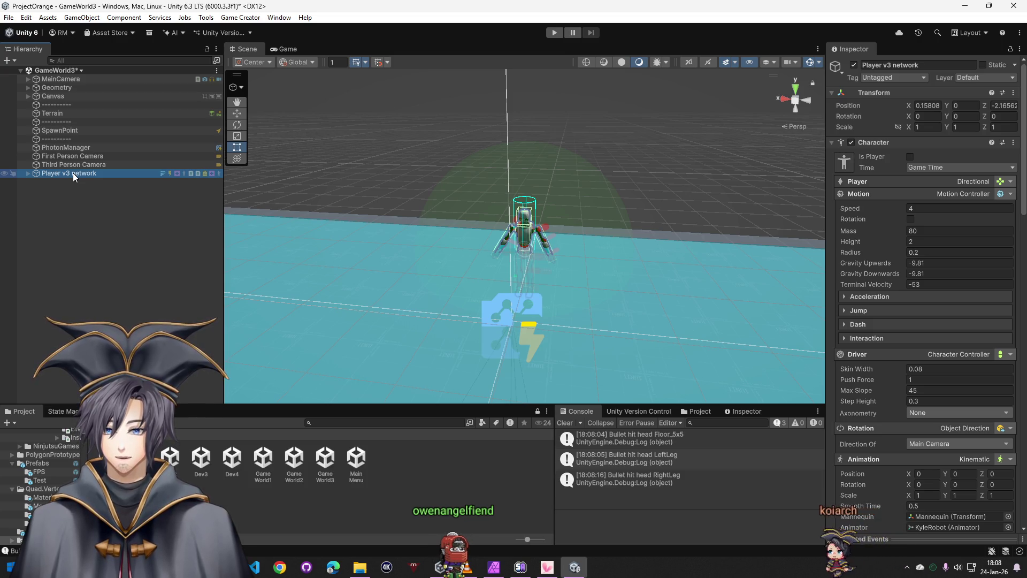
key("Delete")
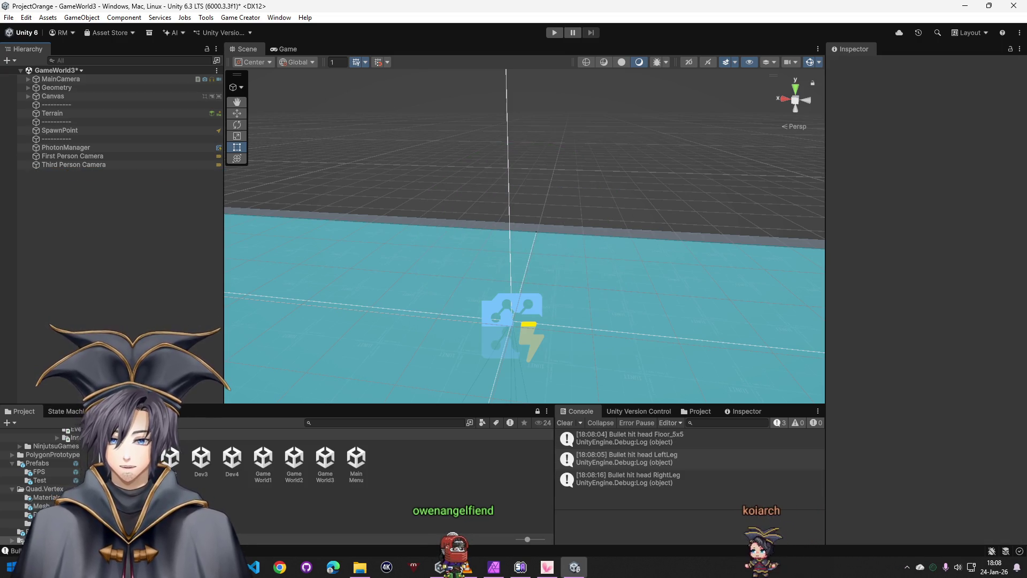
left_click(172, 432)
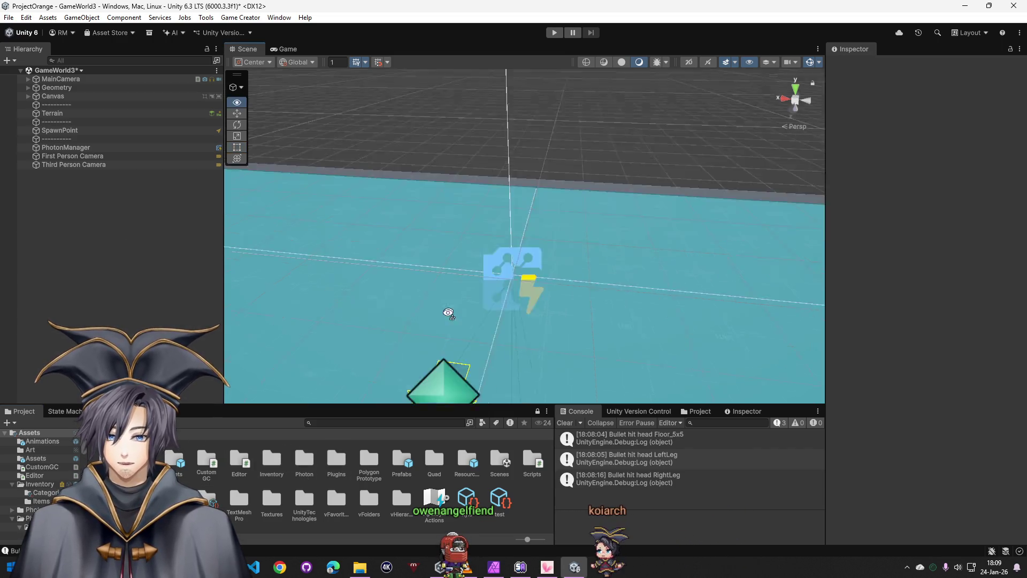
left_click_drag(450, 305, 561, 260)
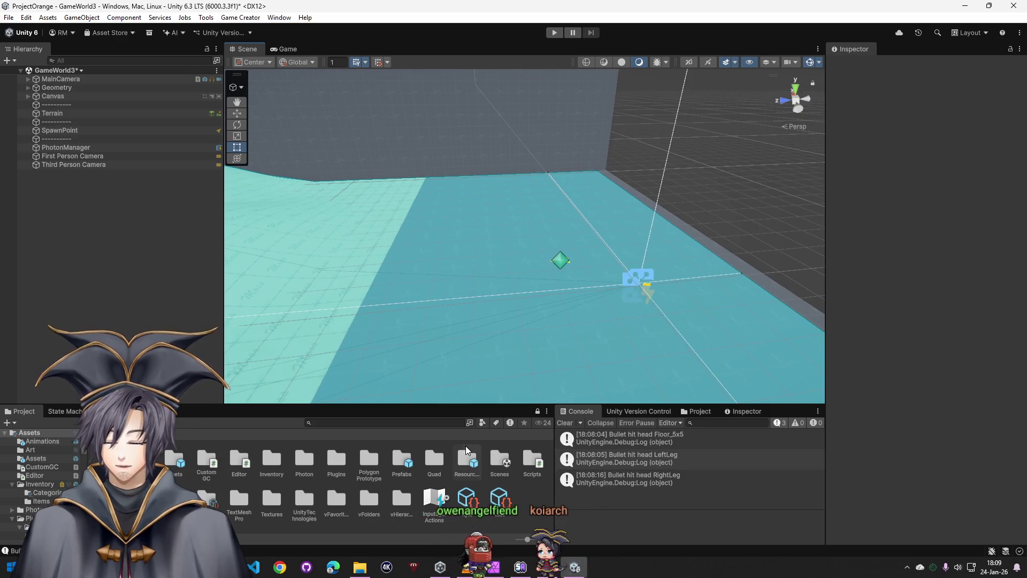
double_click(467, 461)
left_click_drag(169, 453, 161, 170)
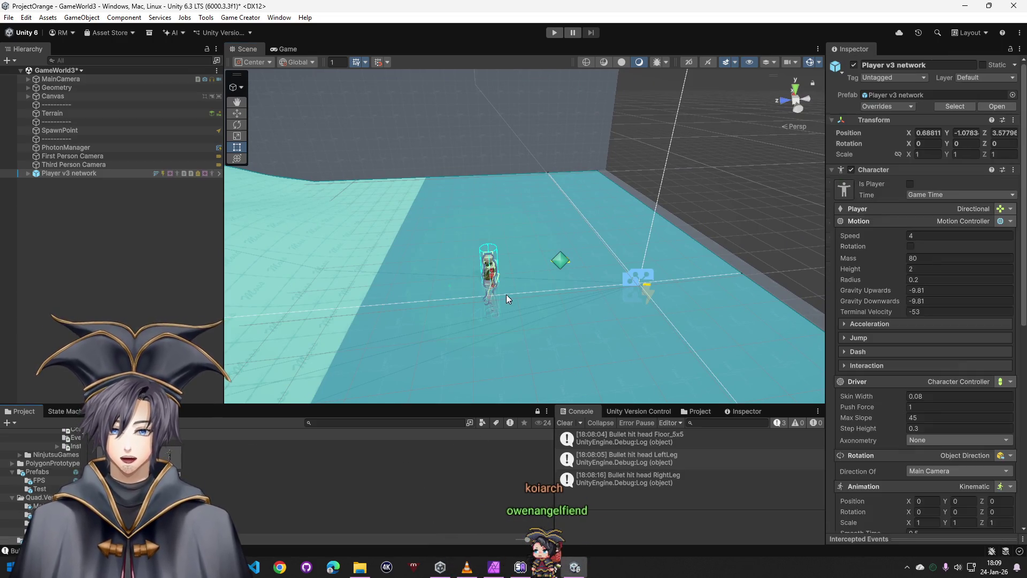
Unpack the Player v3 network prefab completely and select its ApplyStates trigger
left_click(28, 173)
right_click(73, 176)
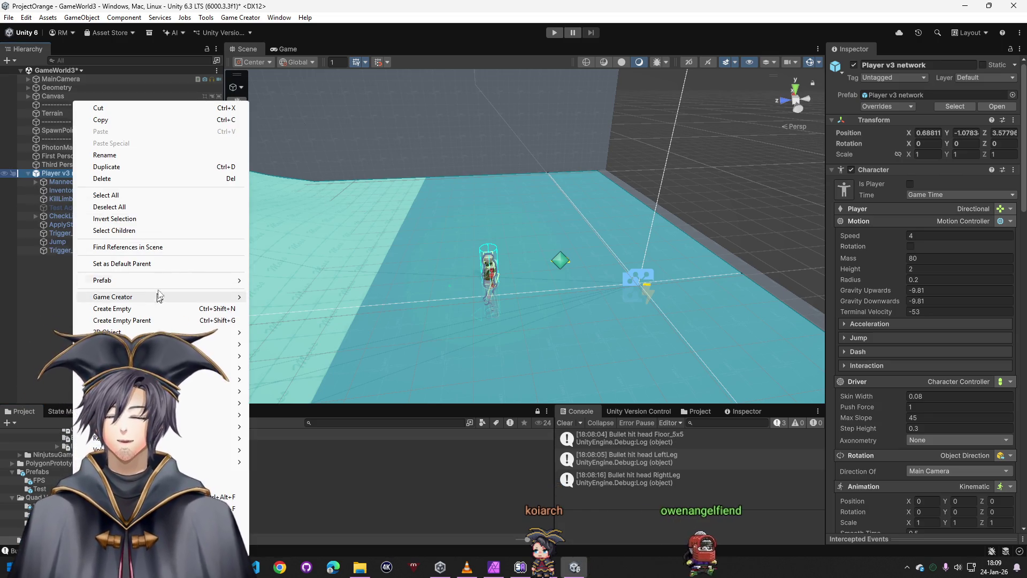
mouse_move(102, 280)
left_click(283, 375)
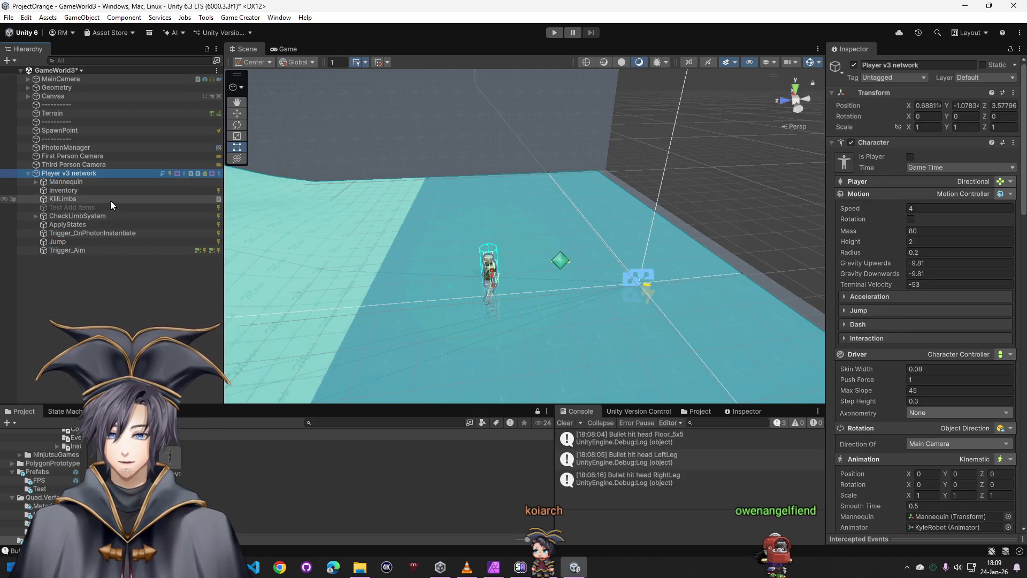
left_click(64, 190)
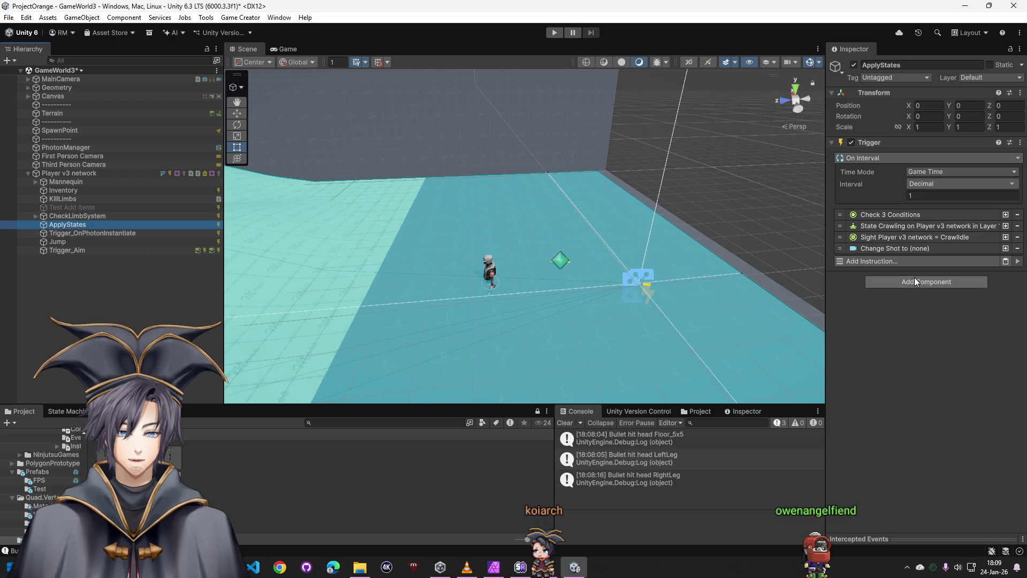
Add a Trigger RPC component to ApplyStates with Rpc Target left at Others
left_click(902, 216)
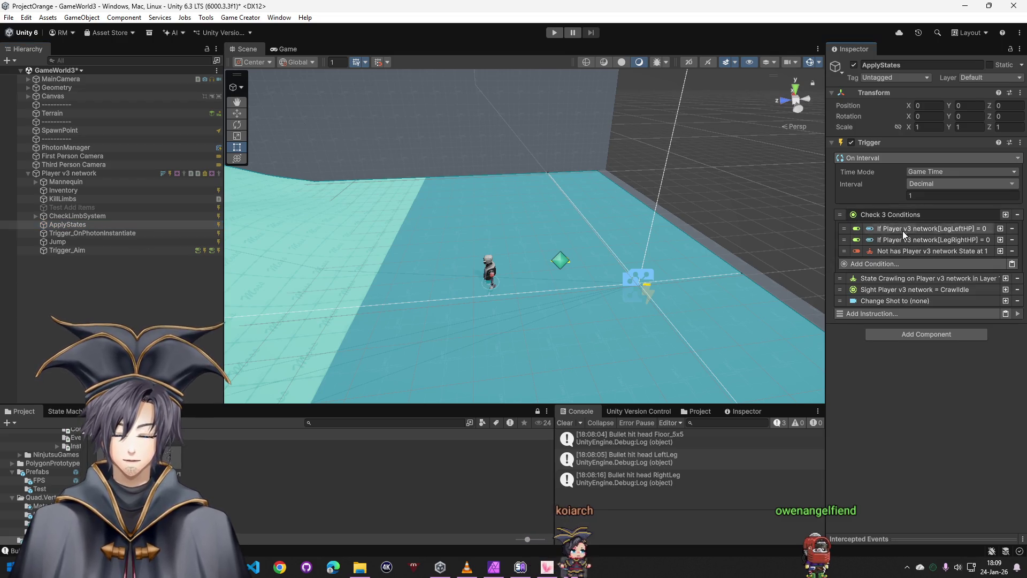
left_click(910, 335)
type("tri")
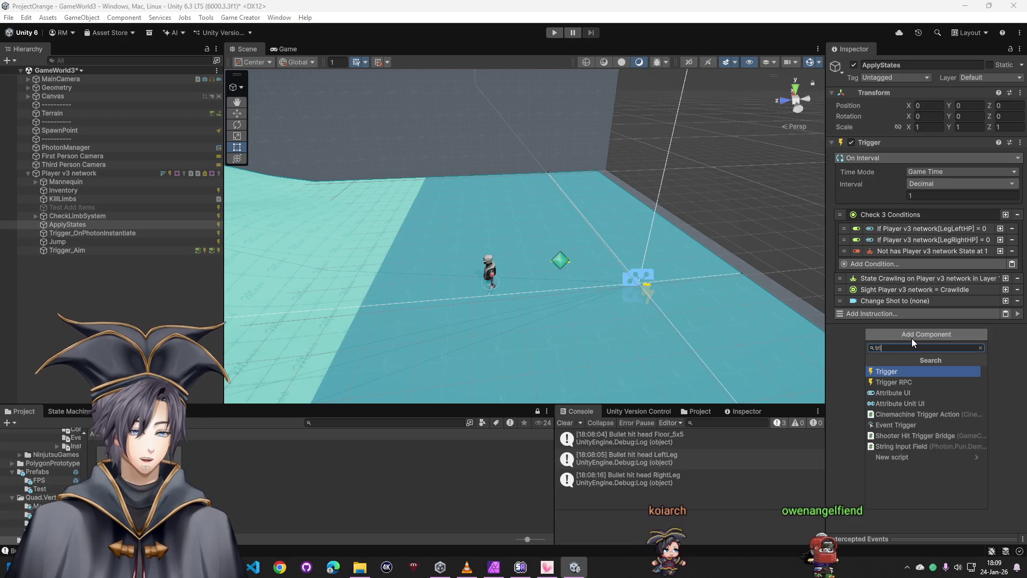
left_click(920, 383)
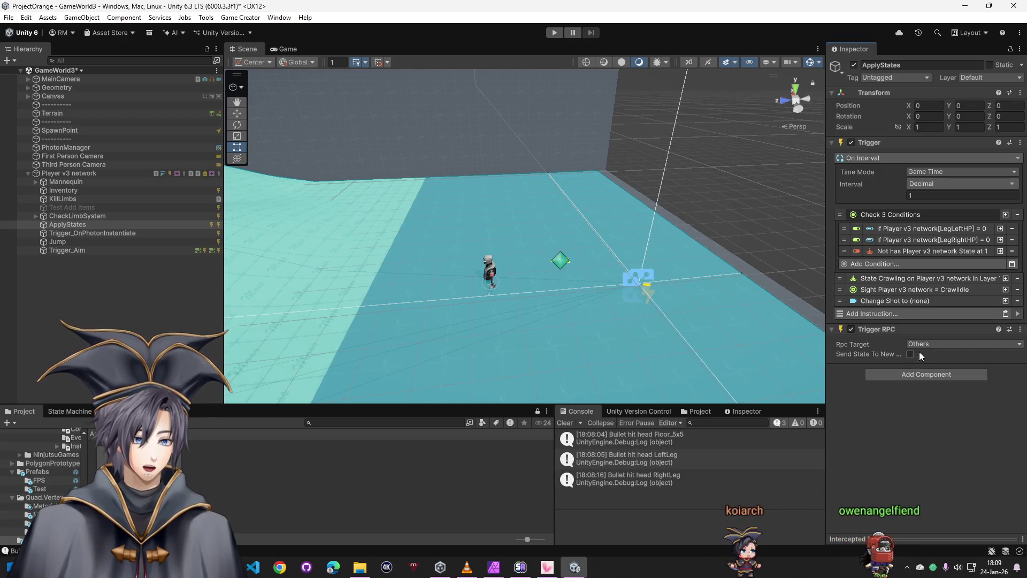
left_click(915, 343)
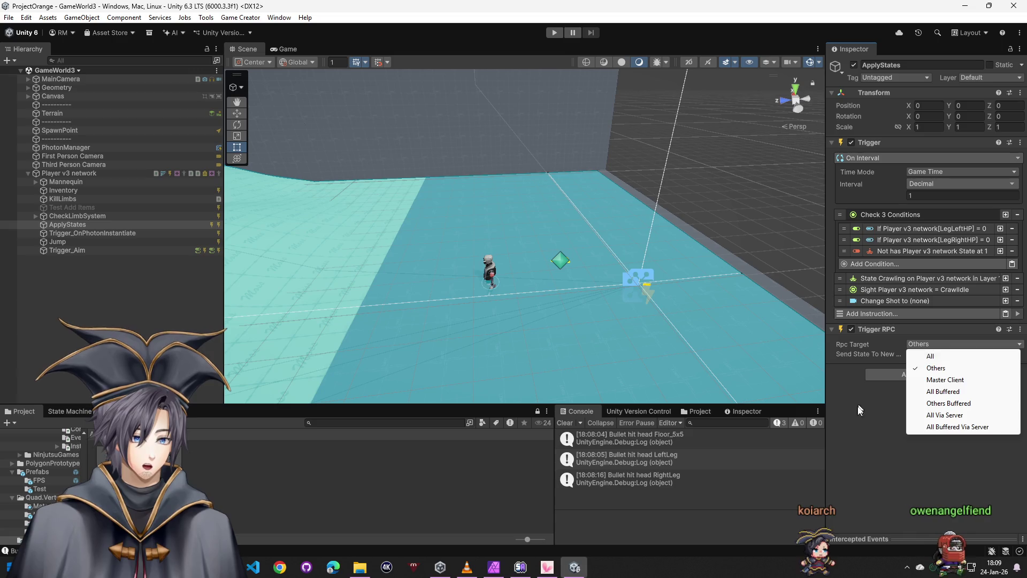
left_click(900, 362)
mouse_move(67, 224)
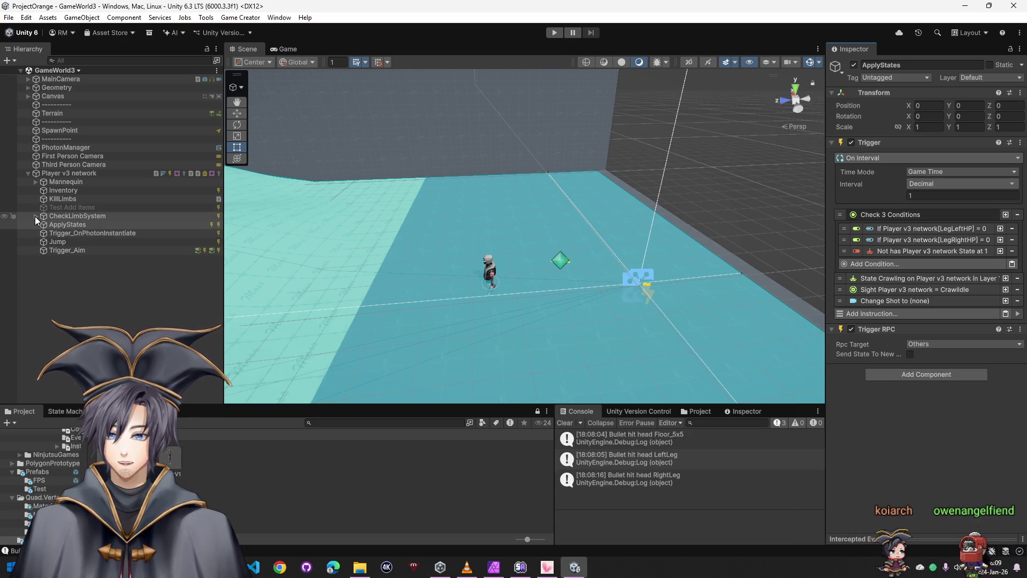
left_click(35, 216)
left_click(76, 217)
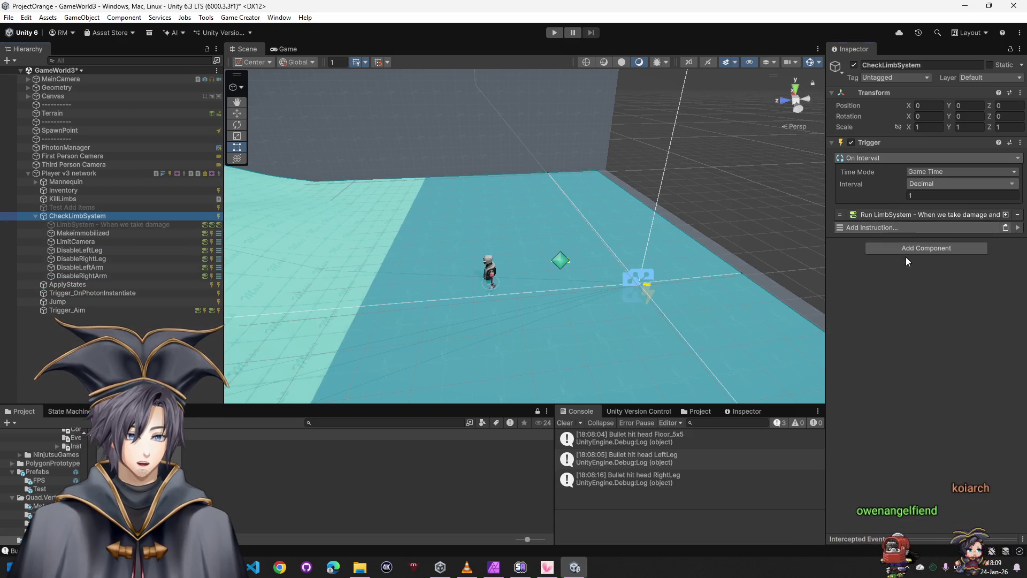
Add a Trigger RPC component to CheckLimbSystem via the 'trigger rpc' search
left_click(907, 254)
type("trigger ep")
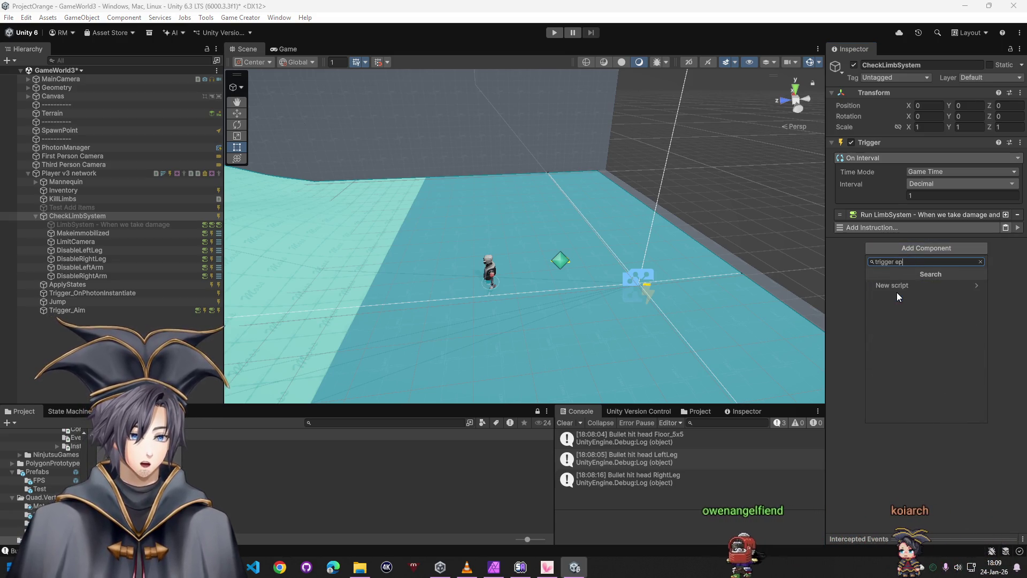
key("BackSpace")
key("BackSpace")
type("rpc")
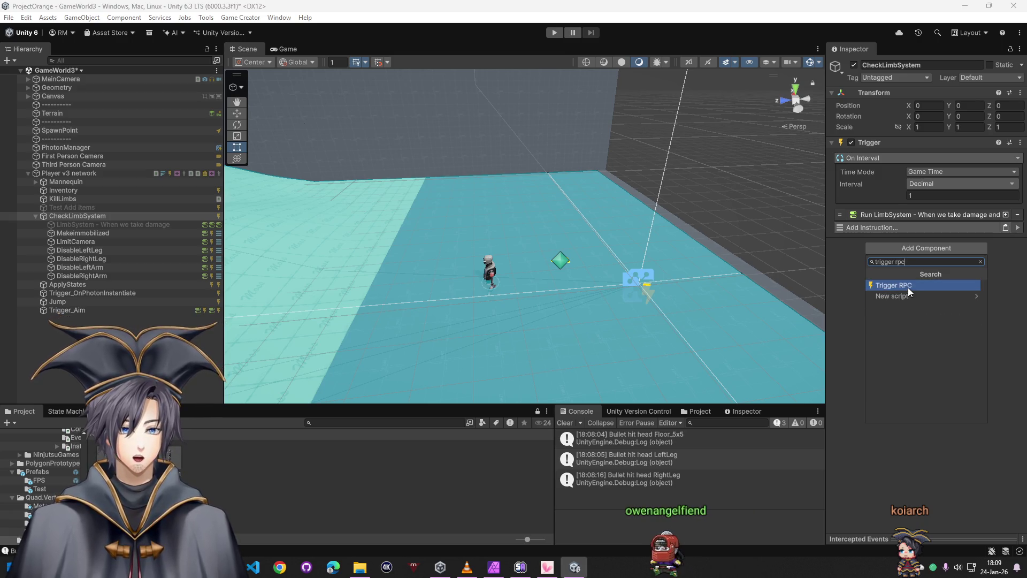
left_click(909, 287)
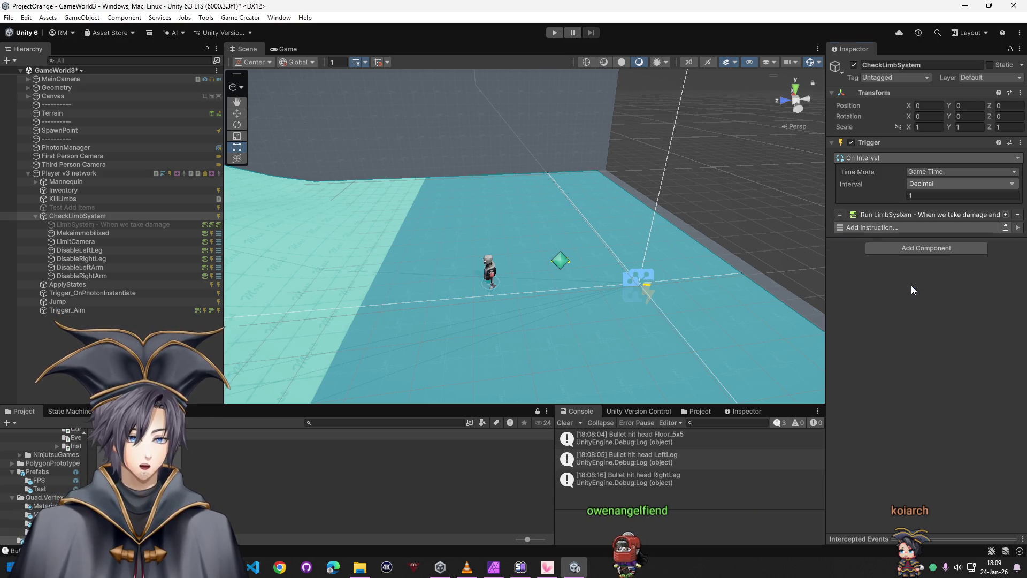
left_click(100, 233)
Add Trigger RPC, Conditions RPC and Actions RPC components to MakeImmobilized
left_click(88, 225)
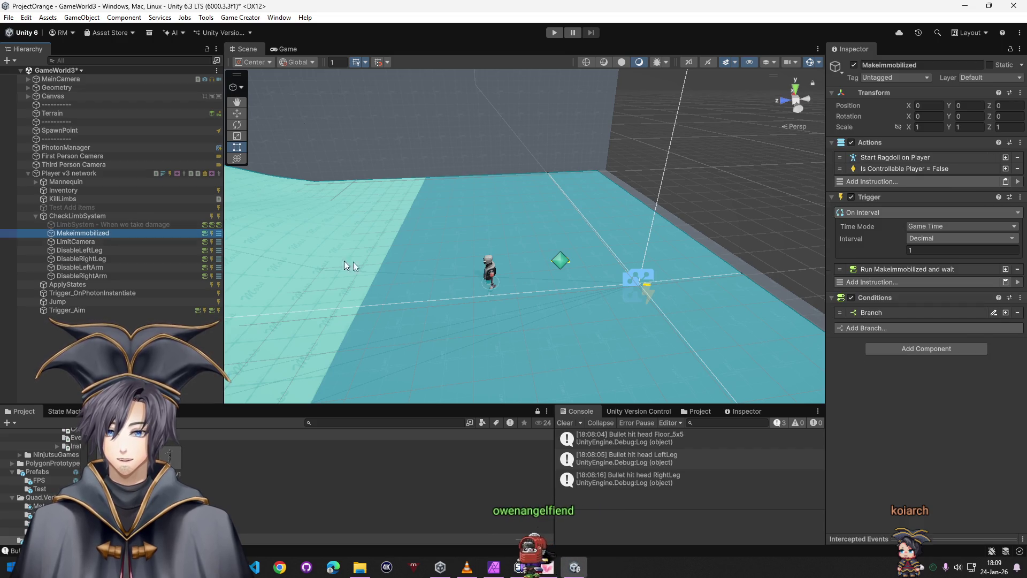
left_click(918, 349)
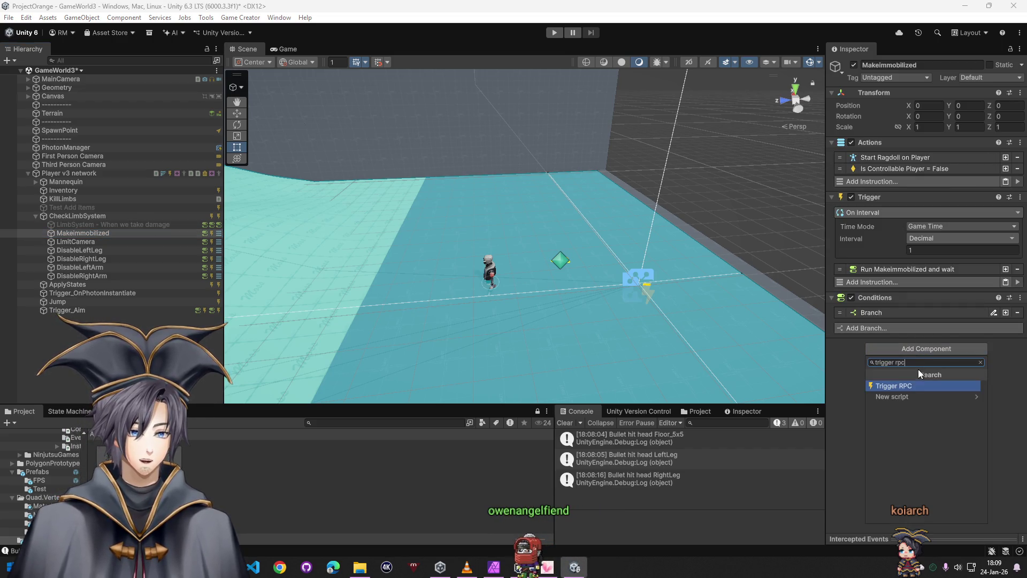
left_click(909, 384)
type("co")
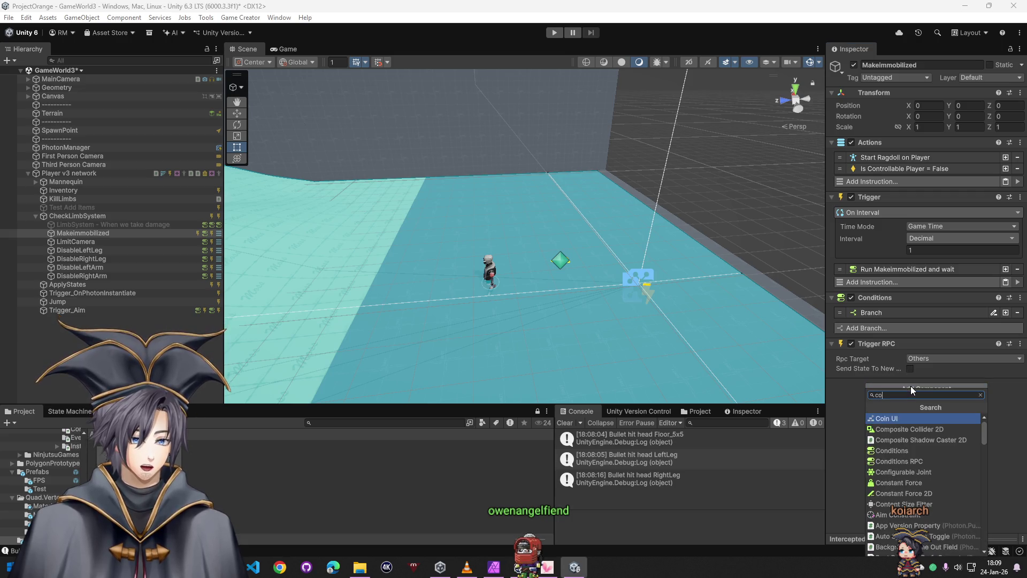
key("BackSpace")
type("rpc")
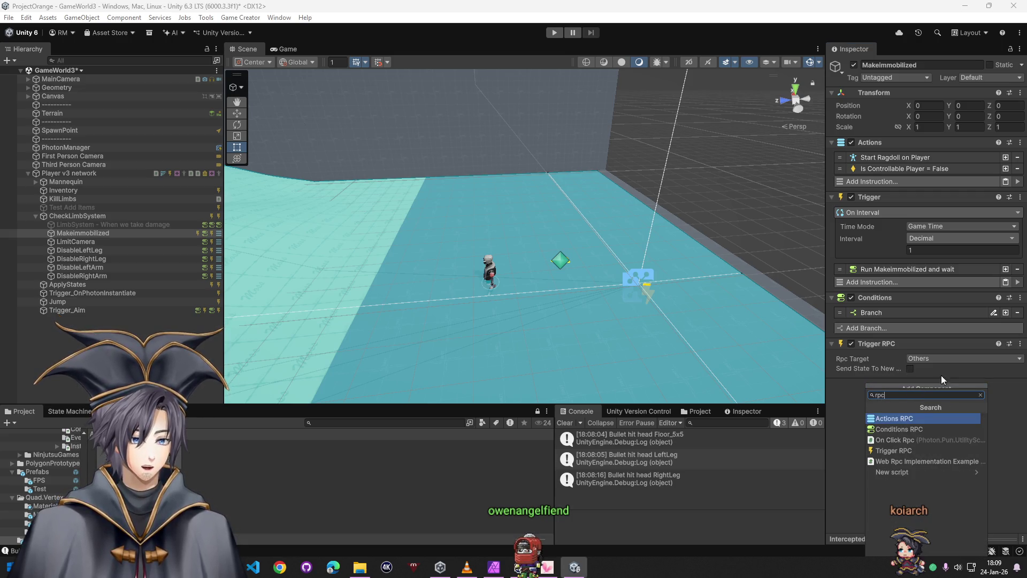
left_click(908, 431)
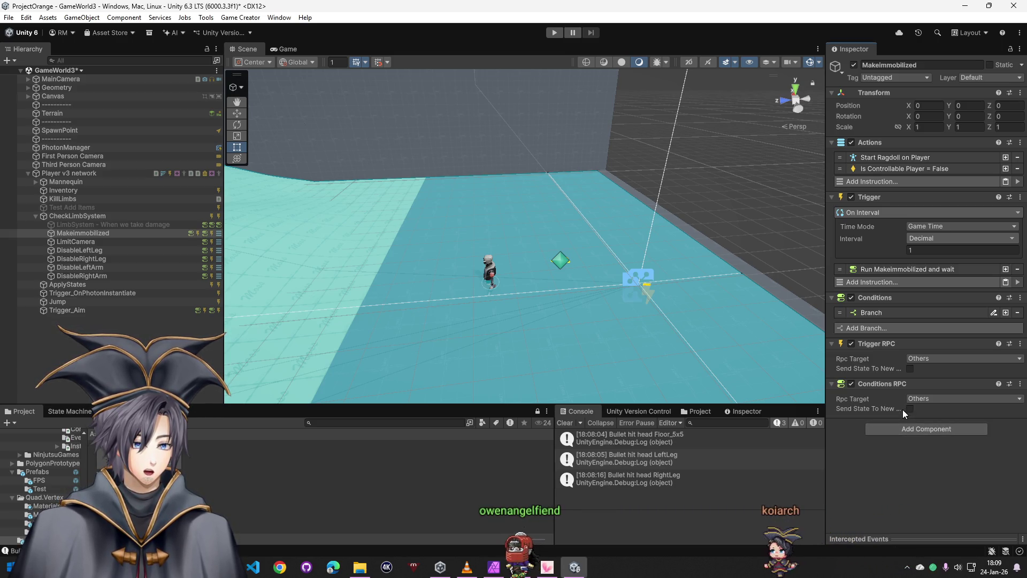
left_click(912, 418)
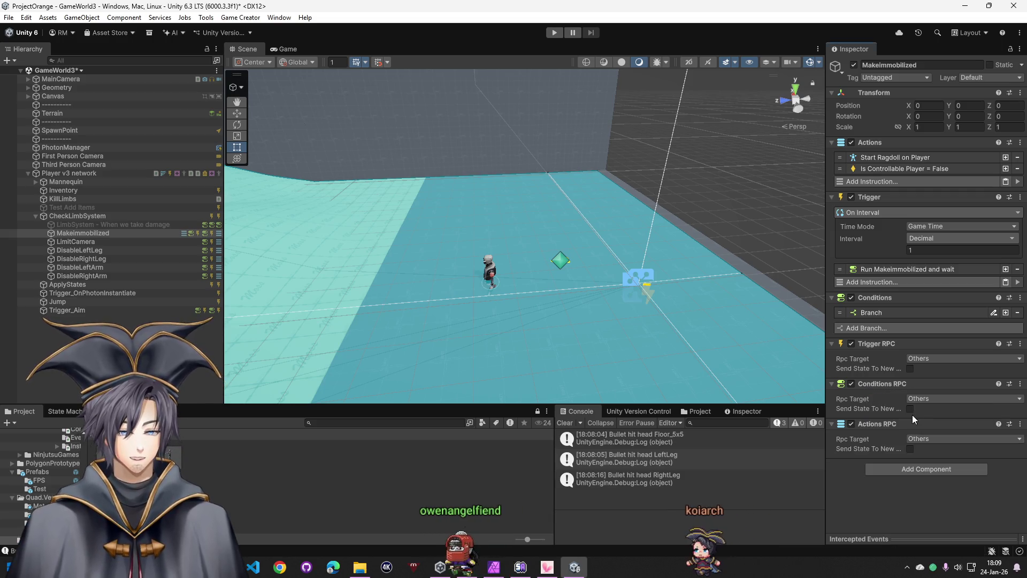
left_click(920, 468)
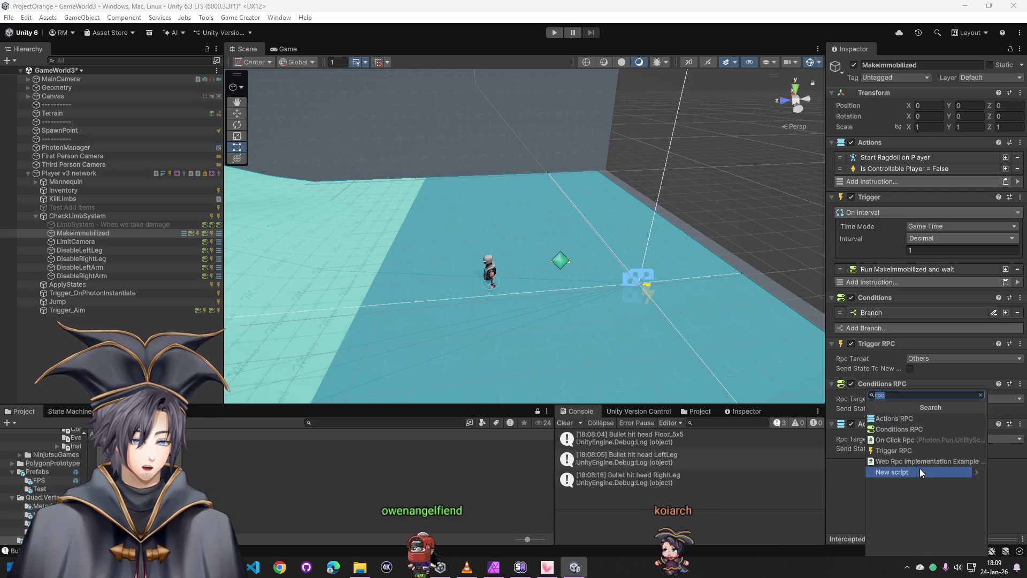
Add Actions RPC, Conditions RPC and Trigger RPC components to LimitCamera
left_click(90, 241)
left_click(901, 359)
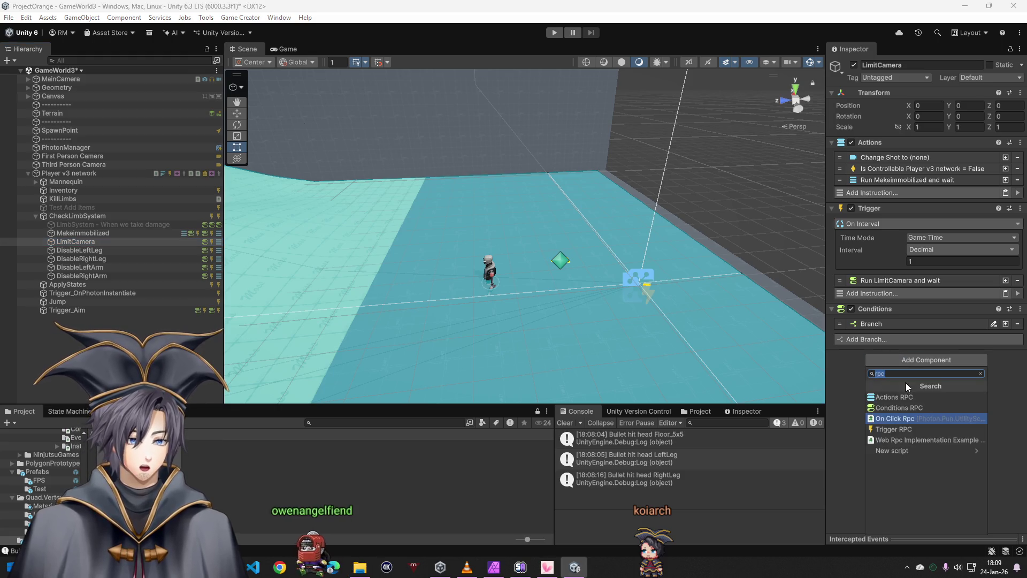
left_click(900, 397)
left_click(898, 437)
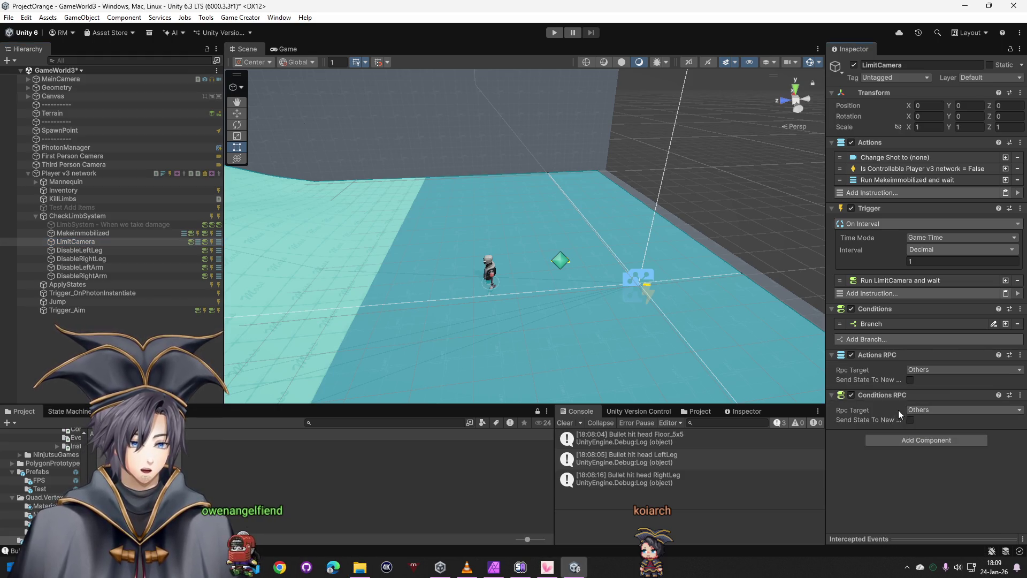
left_click(906, 453)
Add Actions, Conditions and Trigger RPC to the four Disable limb objects together
left_click(86, 250)
left_click(90, 275, "shift")
left_click(922, 229)
left_click(908, 261)
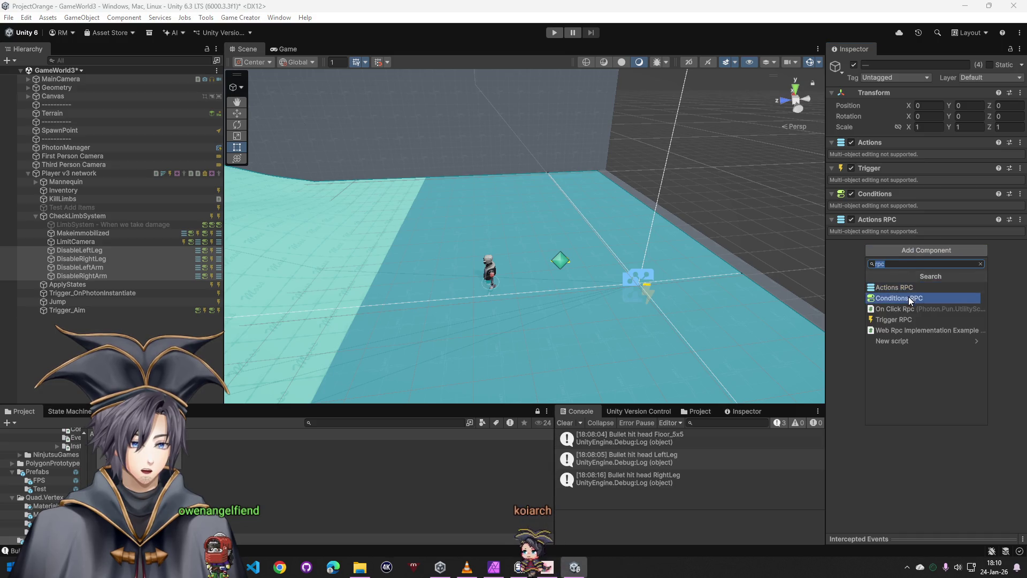
left_click(909, 296)
left_click(906, 274)
left_click(895, 346)
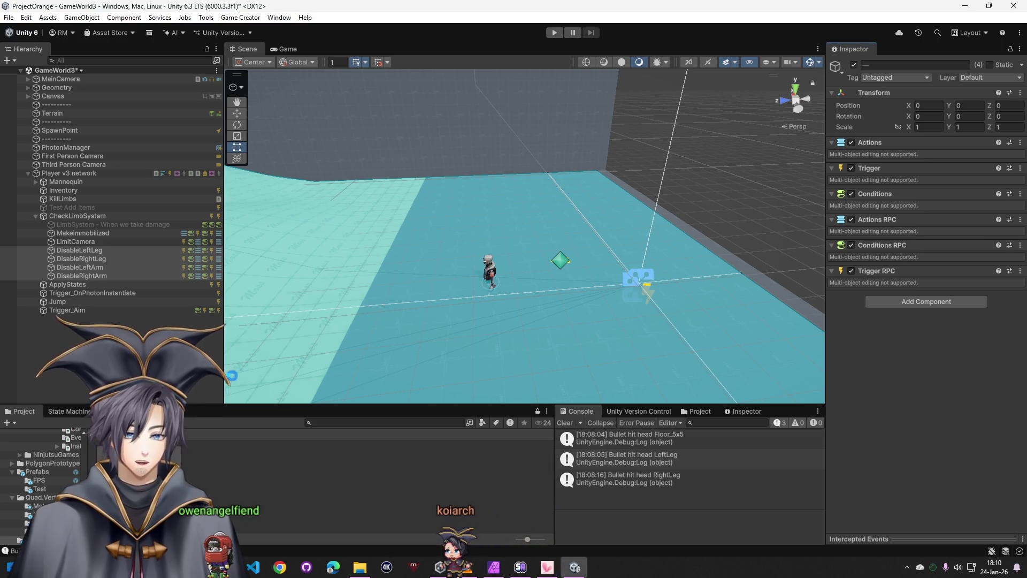
left_click(111, 293)
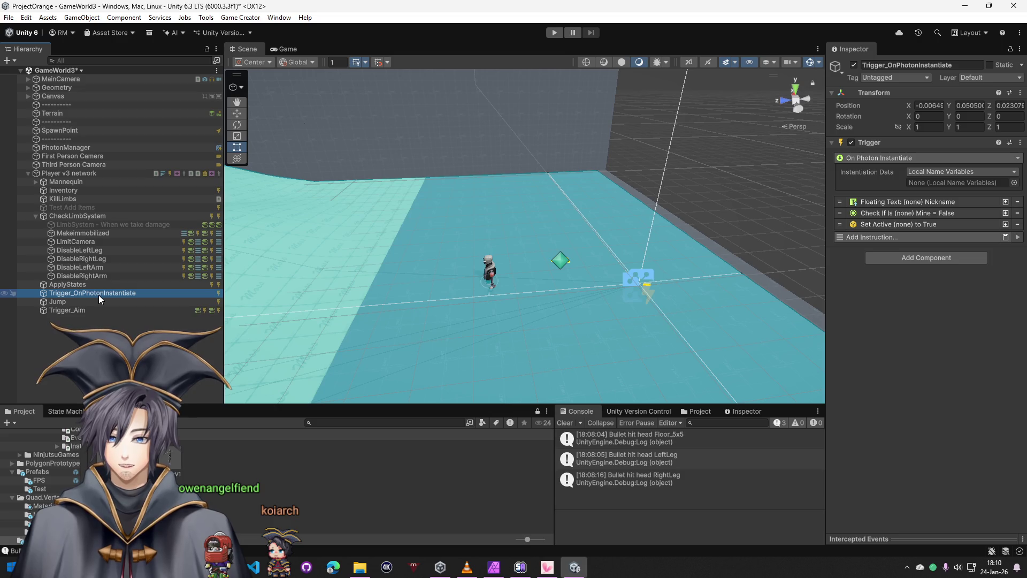
Add Trigger RPC and Conditions RPC components to Trigger_Aim
left_click(95, 309)
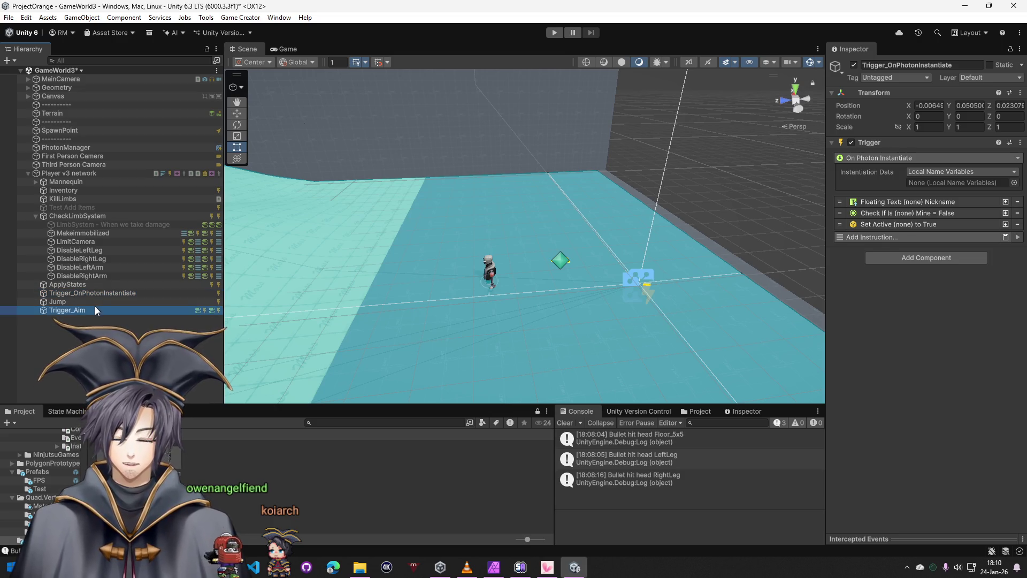
left_click(872, 468)
type("rpc")
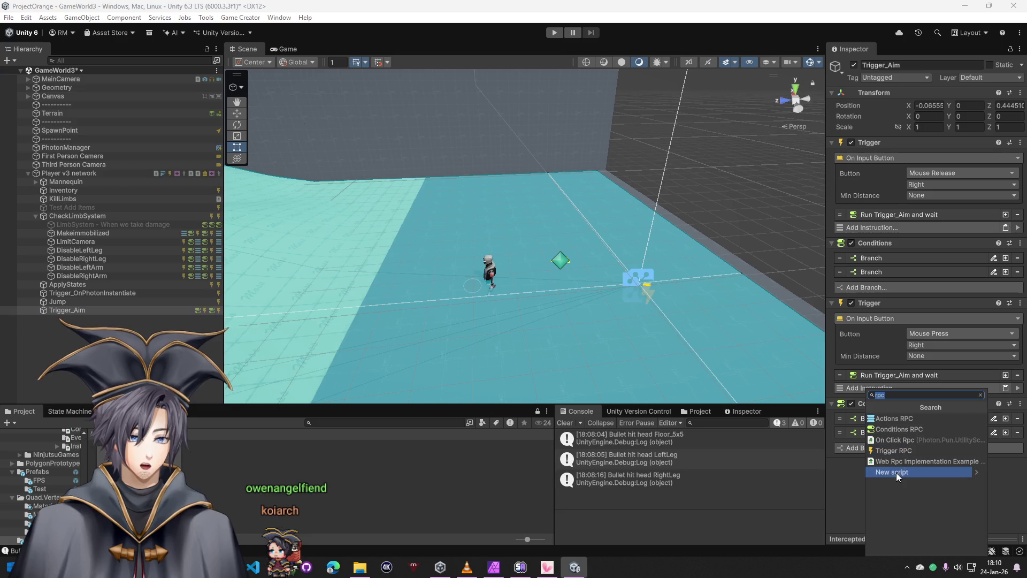
left_click(900, 451)
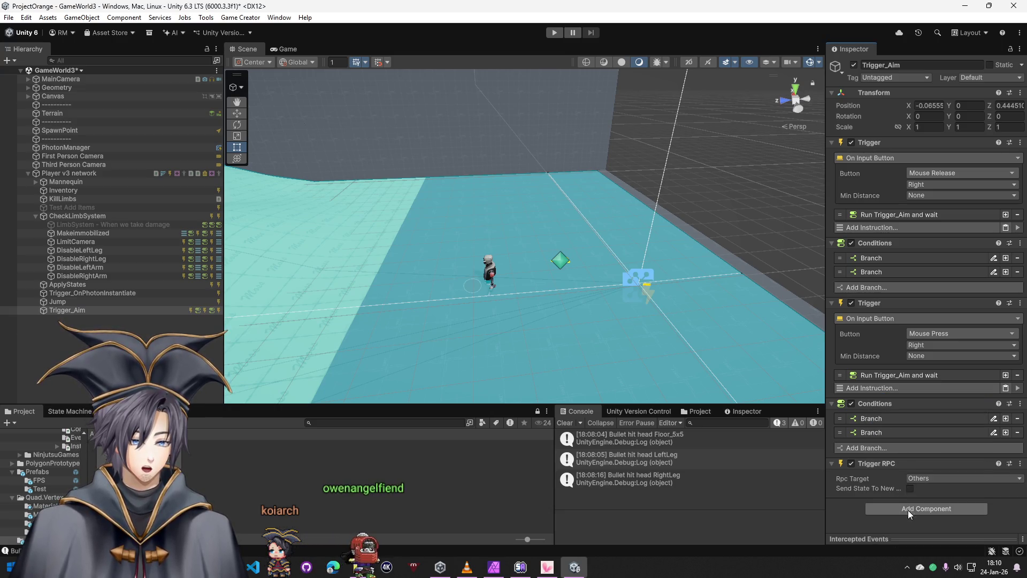
left_click(908, 510)
left_click(908, 432)
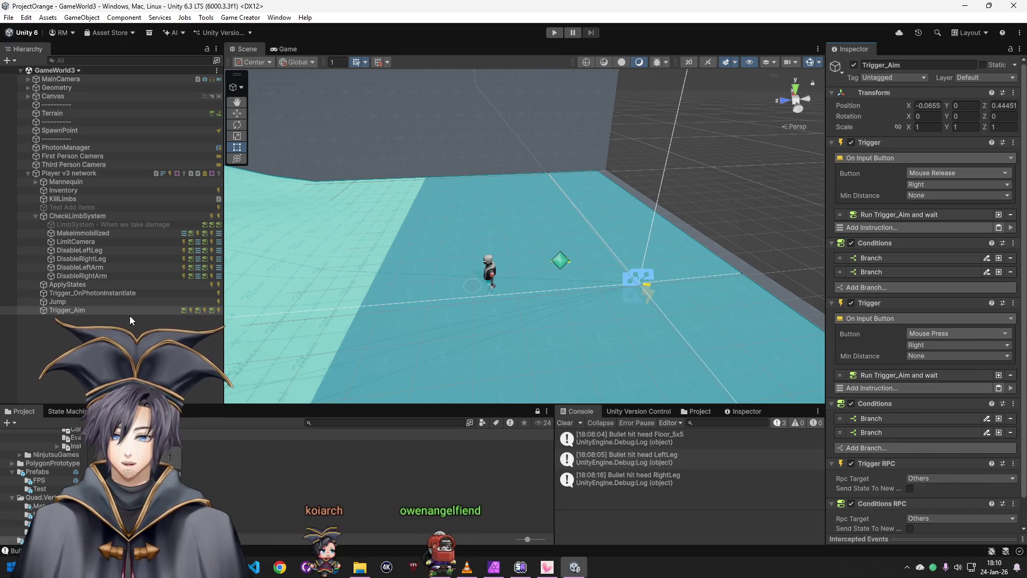
Add a Trigger RPC to Jump, review its three conditions, then select Player v3 network
left_click(88, 302)
left_click(890, 254)
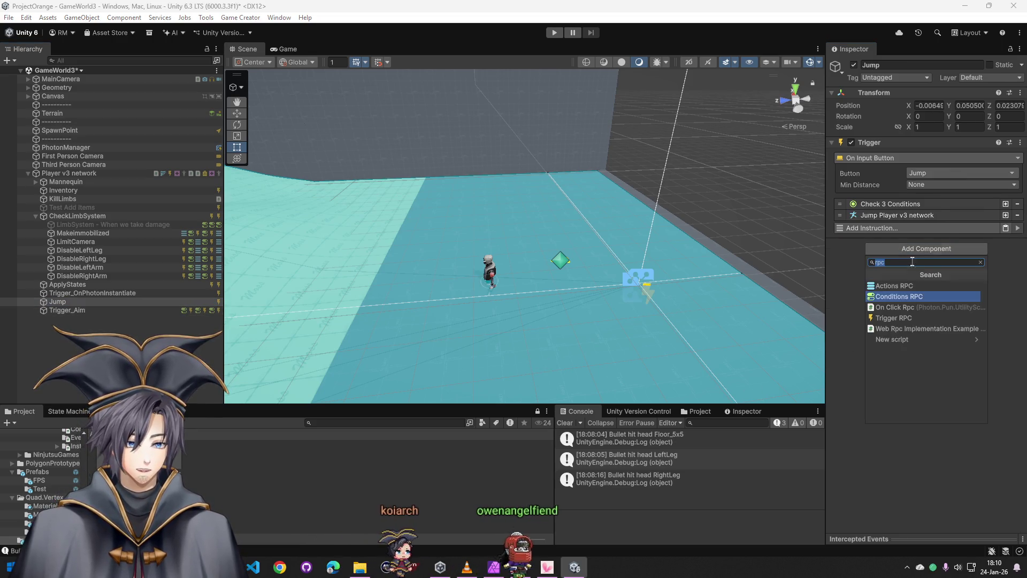
left_click(899, 315)
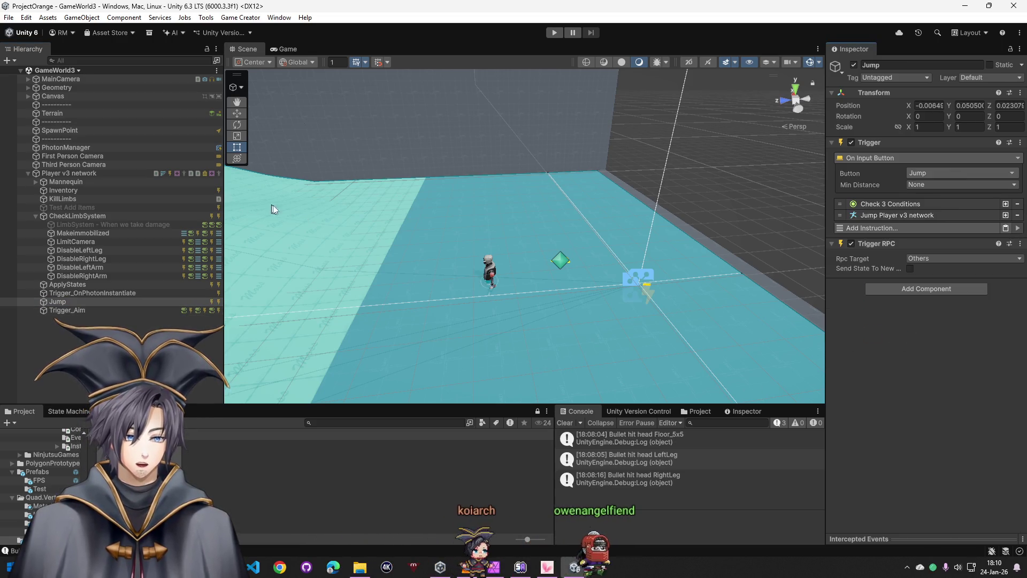
left_click(903, 206)
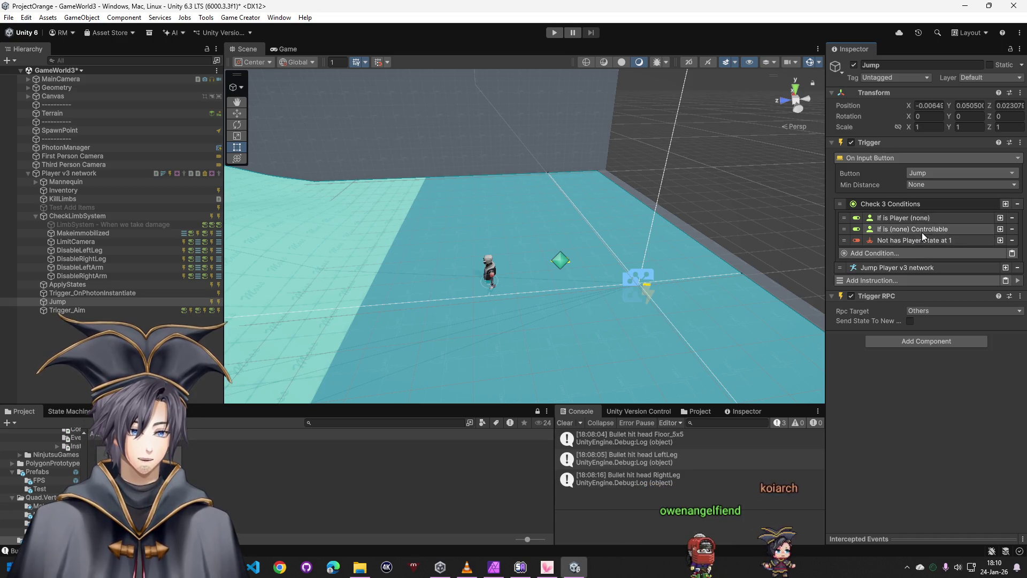
left_click(909, 204)
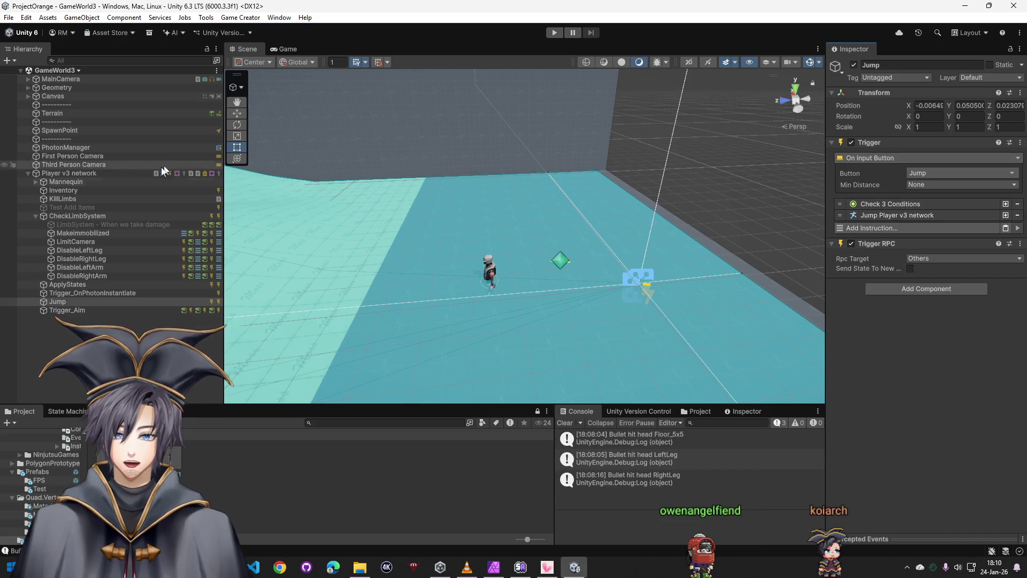
left_click(77, 174)
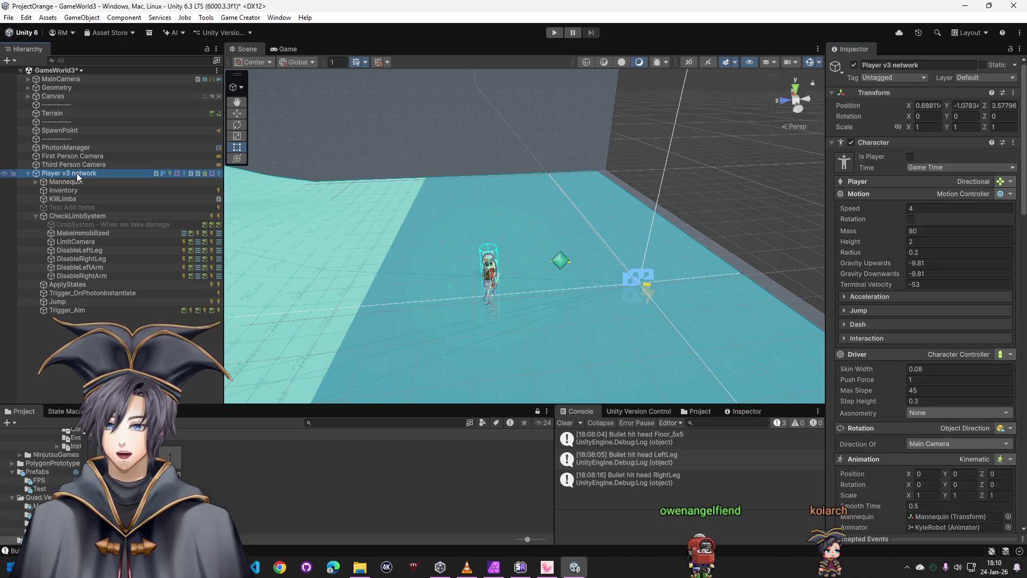
scroll(901, 412, "down", 5)
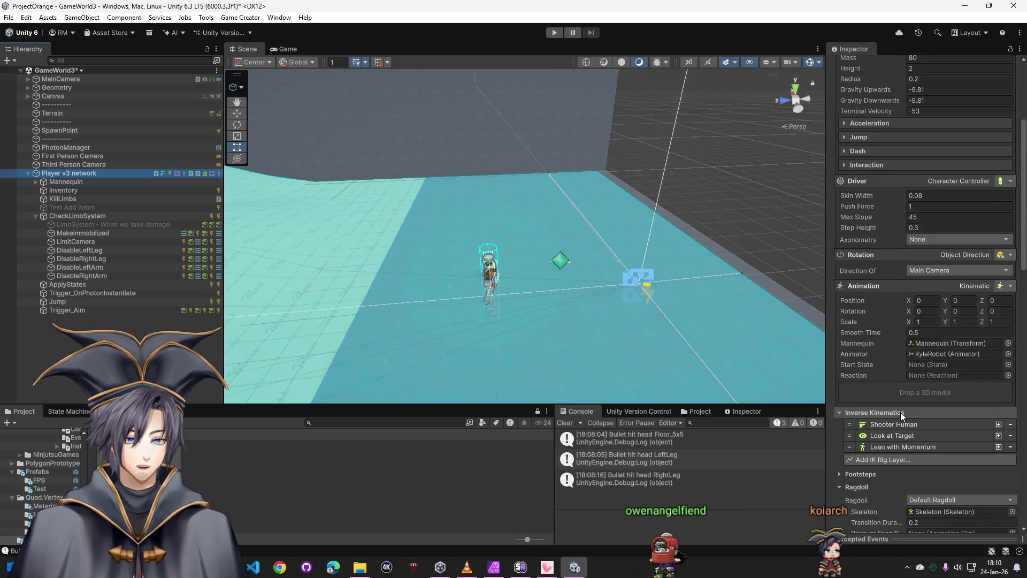
scroll(900, 412, "down", 5)
scroll(898, 410, "down", 5)
scroll(898, 408, "down", 3)
scroll(898, 408, "down", 5)
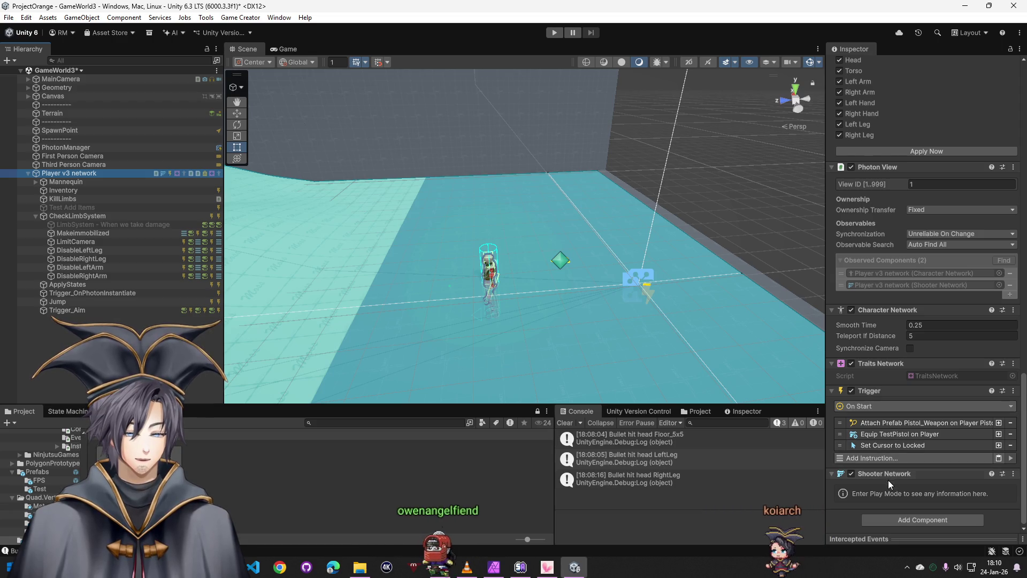
Run a quick play-mode test of the scene and stop it
left_click(554, 33)
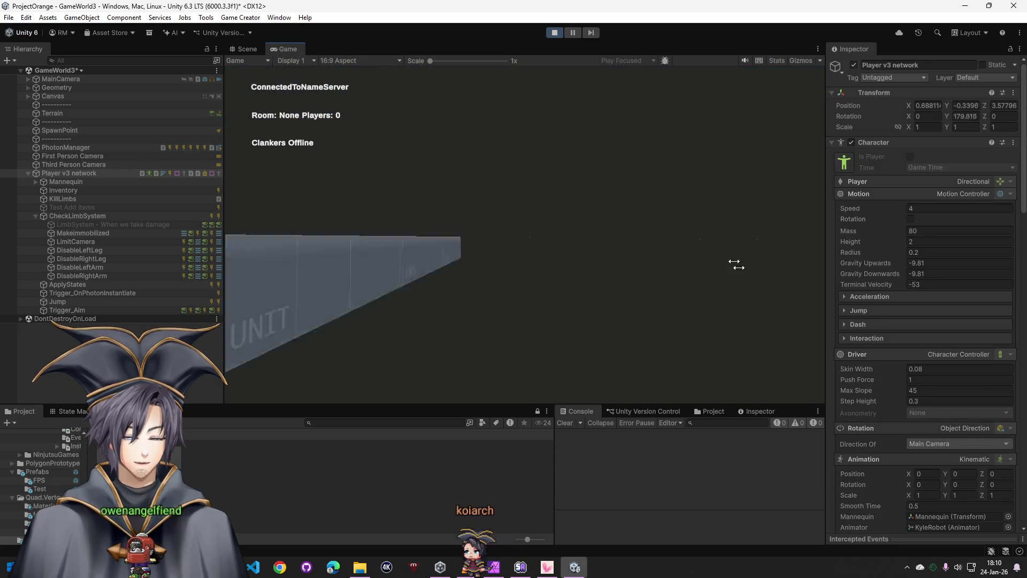
left_click(555, 33)
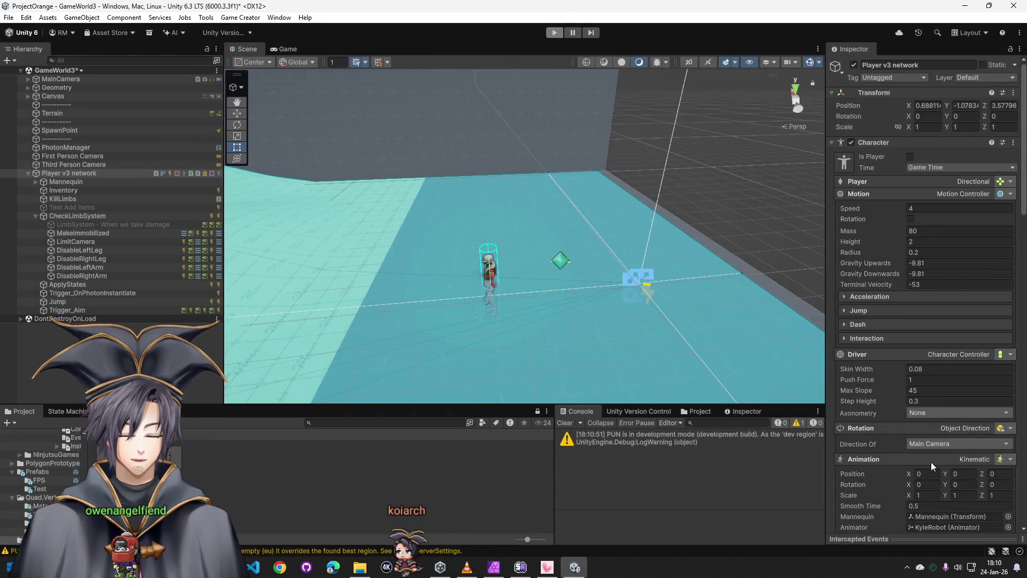
scroll(892, 484, "down", 10)
scroll(883, 477, "down", 5)
Add a Trigger RPC component targeting Others to Player v3 network and bring the test14 folder forward
left_click(887, 512)
type("rpc")
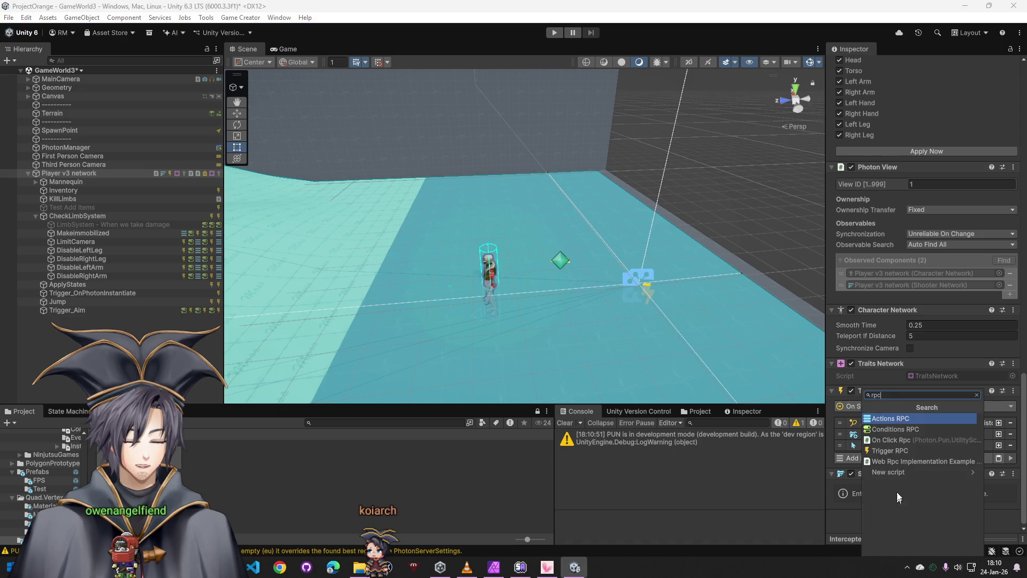
key("Escape")
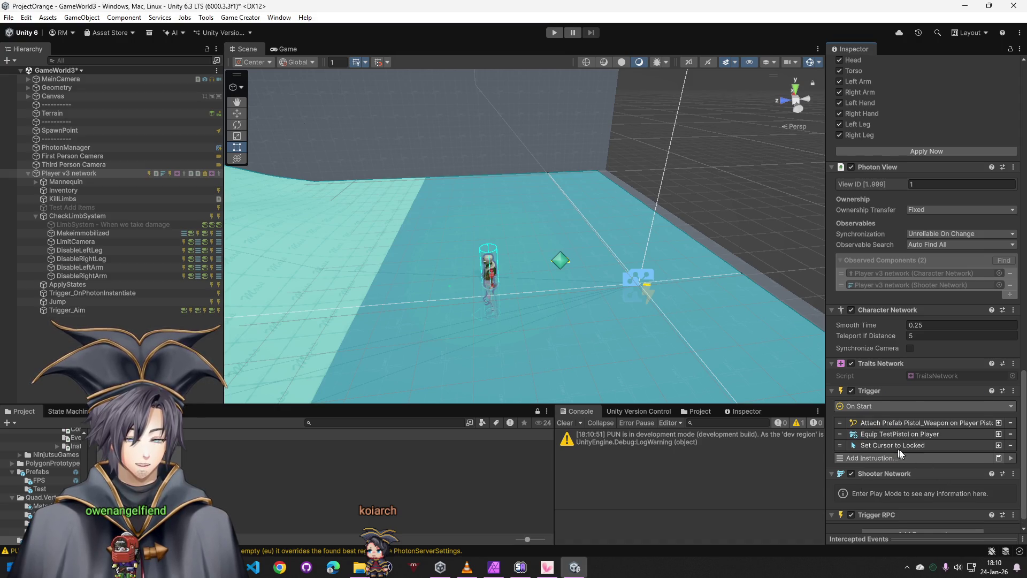
scroll(897, 453, "down", 2)
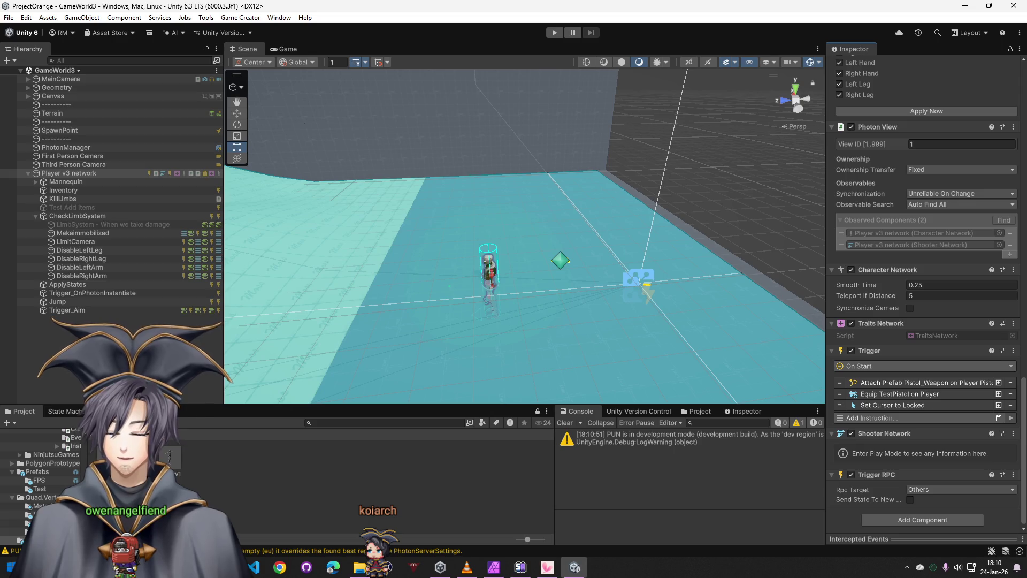
mouse_move(360, 567)
left_click(509, 476)
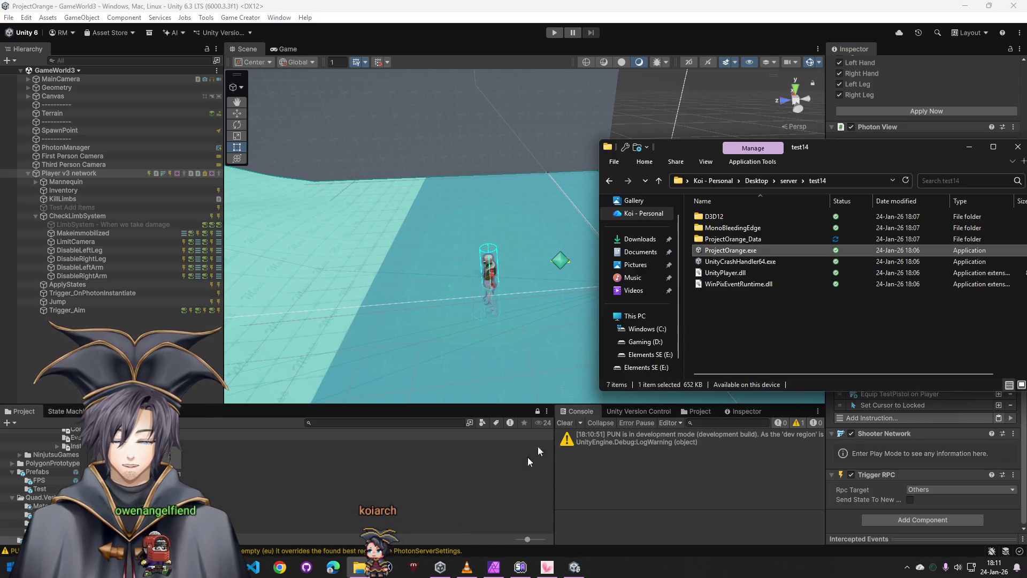
Create a new folder named test15 inside the server folder
left_click(790, 182)
mouse_move(713, 324)
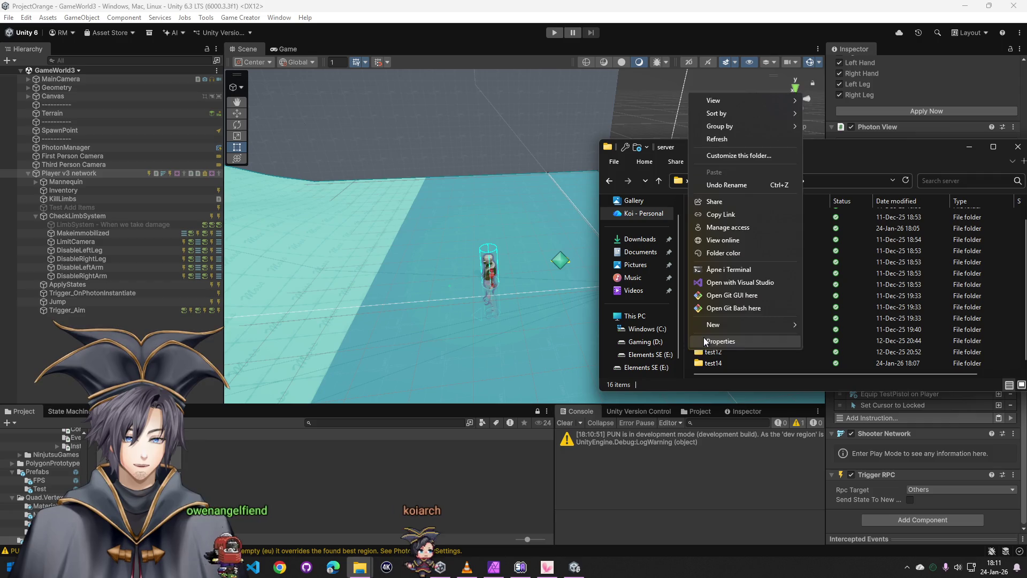
right_click(688, 349)
left_click(818, 325)
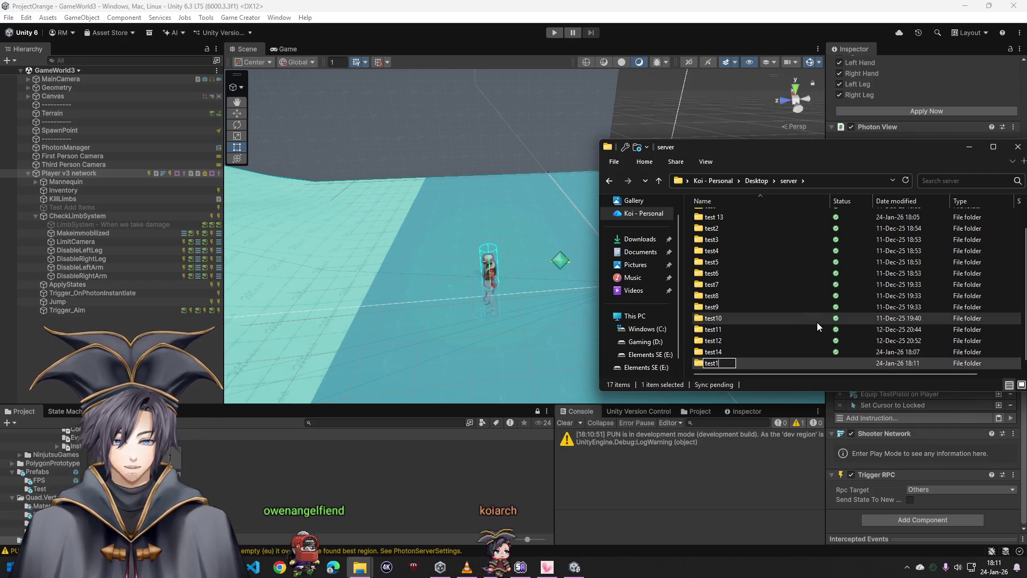
type("test15")
key("Return")
Start a Windows build from Build Profiles with test15 as the output folder
left_click(9, 17)
left_click(41, 148)
left_click(530, 412)
double_click(120, 260)
left_click(410, 291)
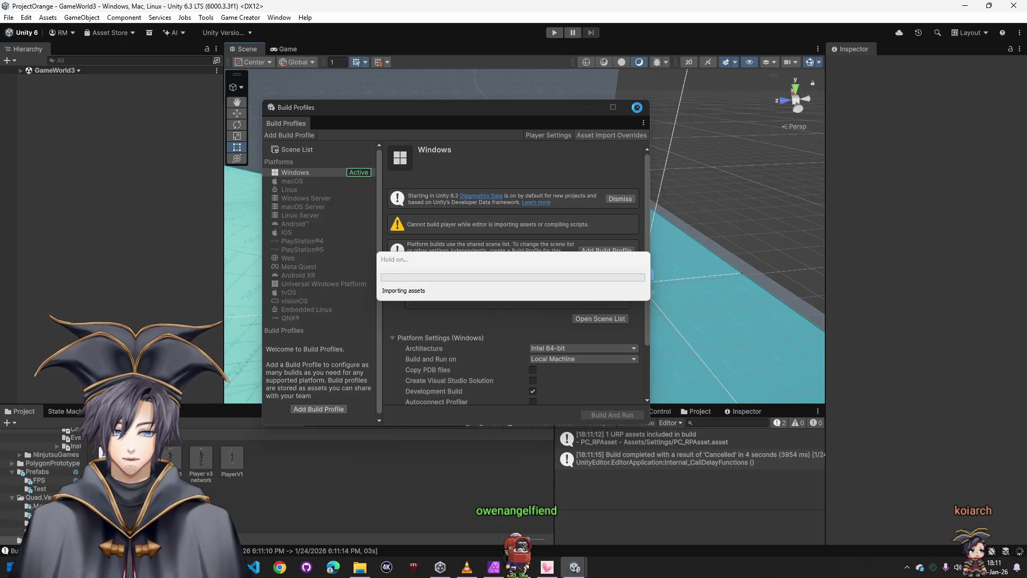
Apply the scene's Player v3 network onto its prefab, then delete it from the GameWorld3 hierarchy
left_click(635, 107)
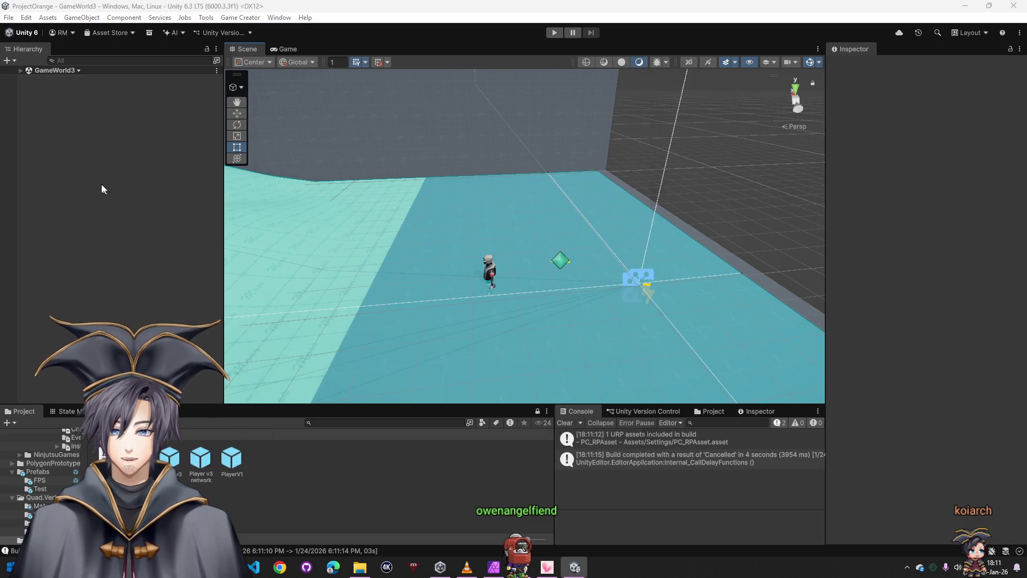
left_click(20, 71)
left_click_drag(71, 173, 201, 462)
key("Return")
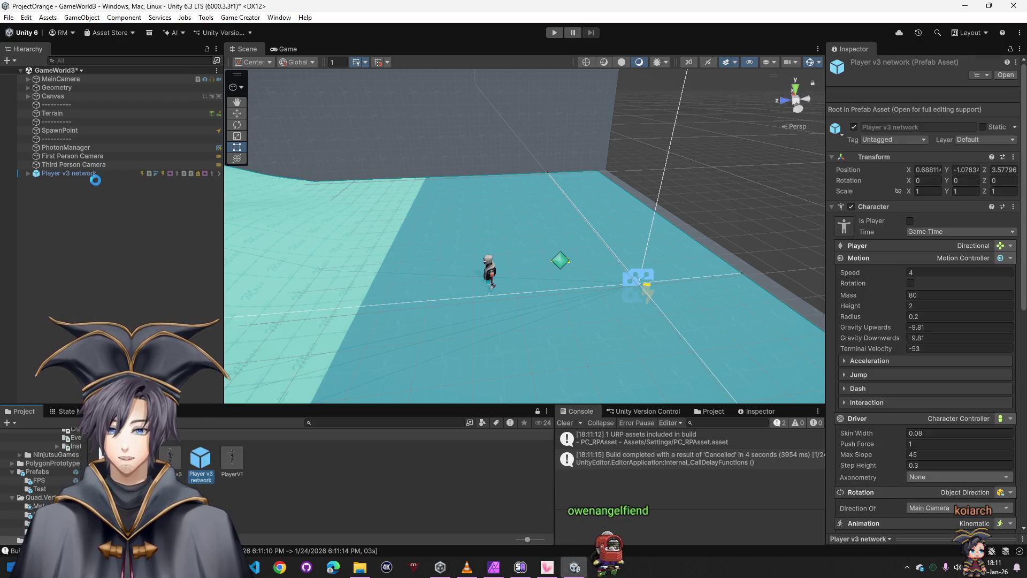
left_click(93, 174)
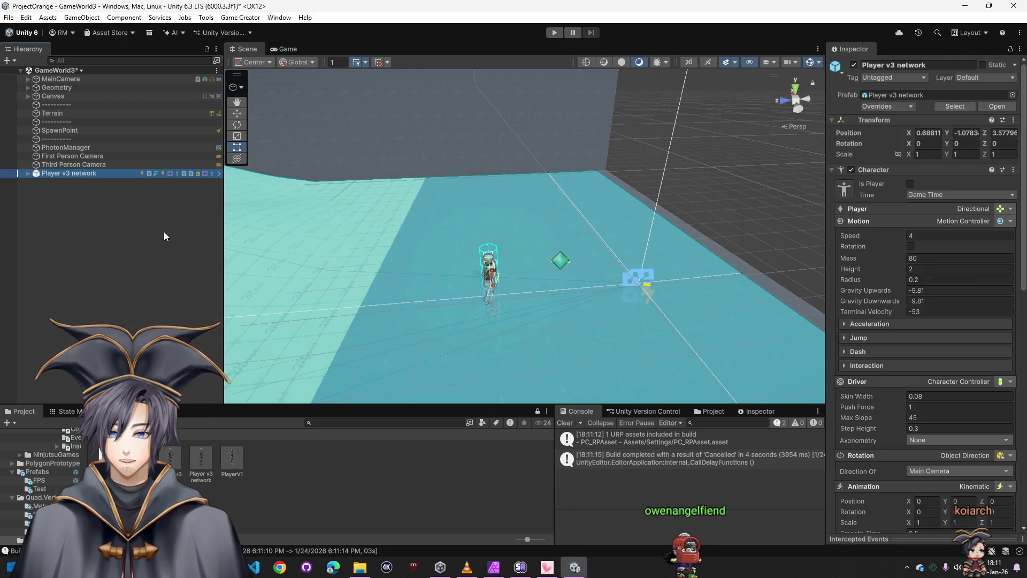
key("Delete")
Build the Windows player from Build Profiles into the test15 folder
left_click(10, 17)
left_click(37, 152)
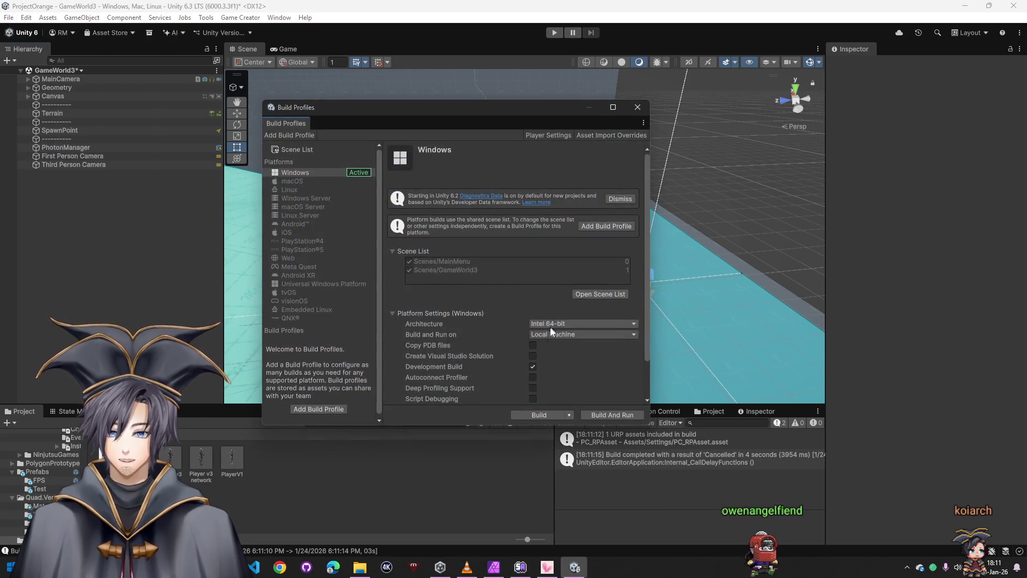
left_click(531, 413)
scroll(156, 236, "down", 2)
double_click(155, 236)
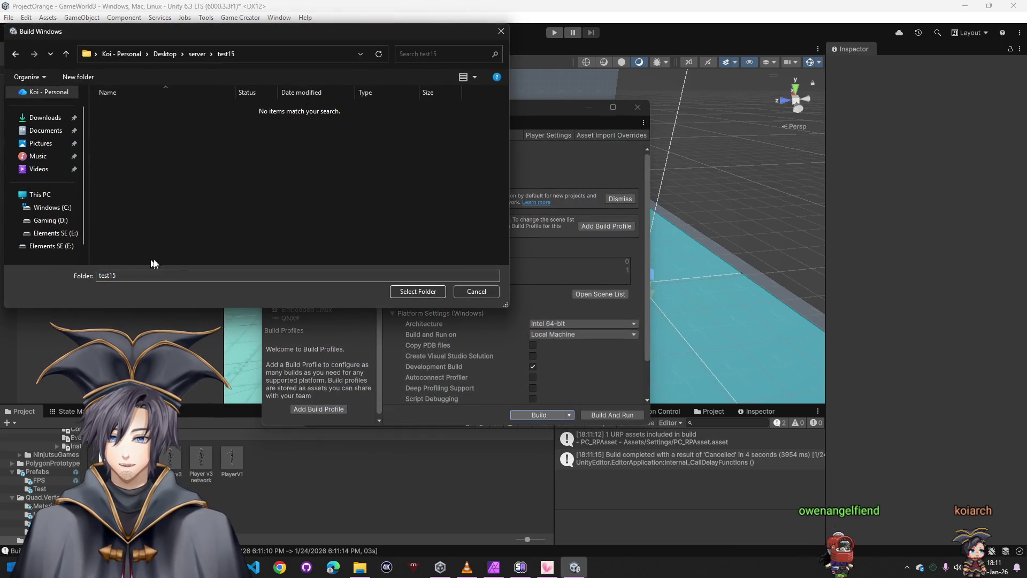
left_click(418, 291)
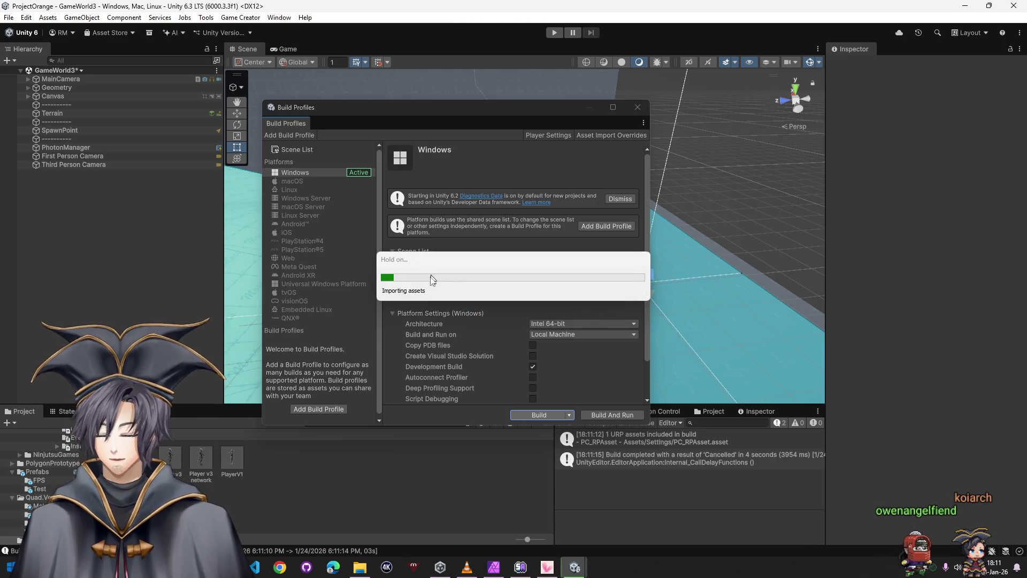
Launch ProjectOrange.exe from the test15 folder in File Explorer
mouse_move(360, 567)
left_click(478, 529)
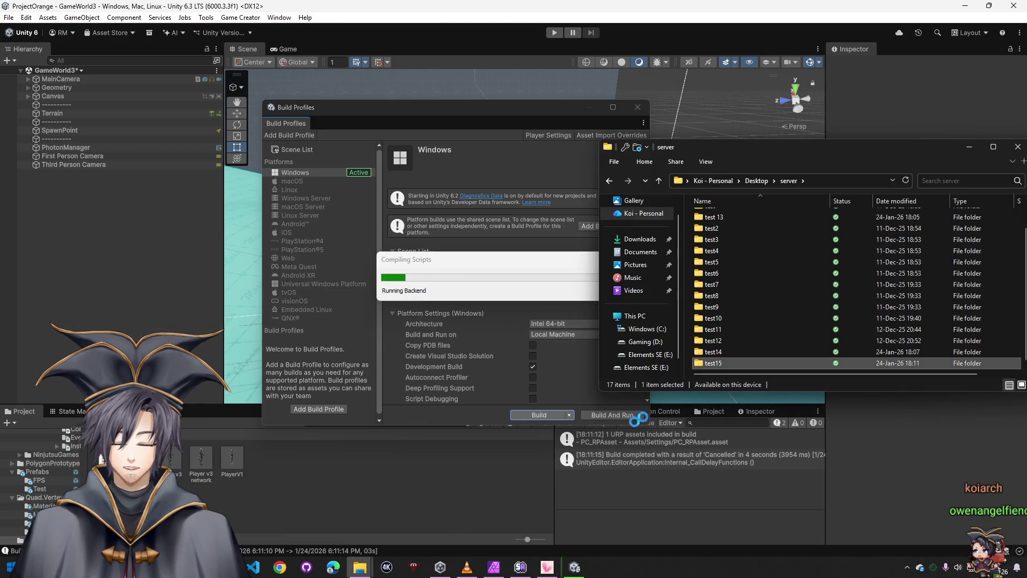
double_click(730, 364)
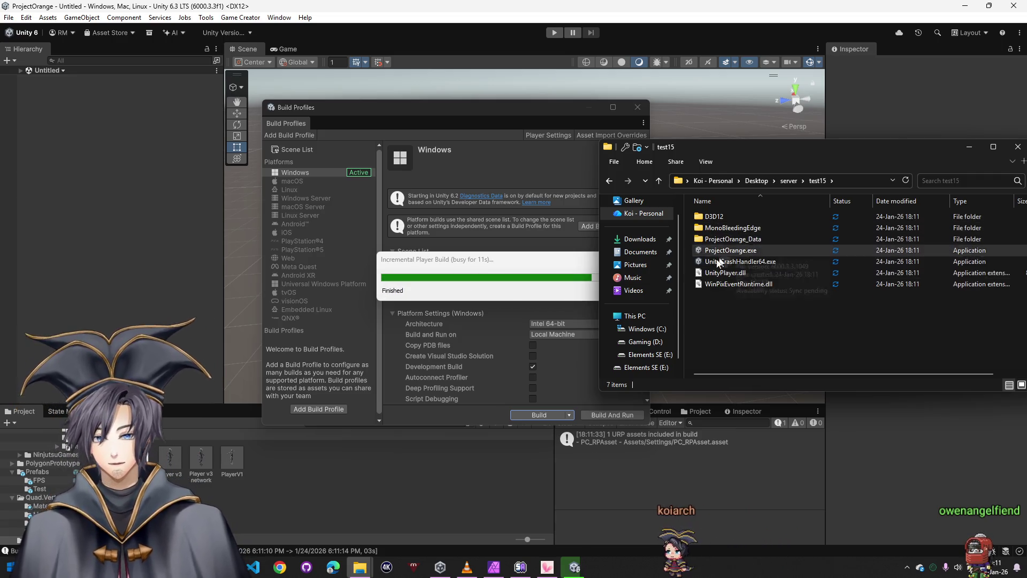
double_click(723, 252)
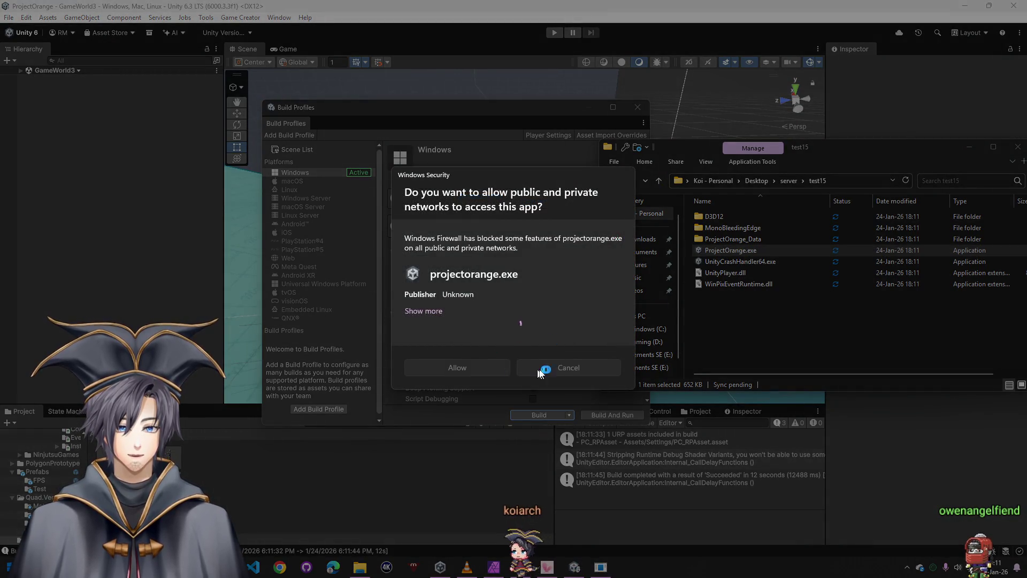
Dismiss the firewall prompt and move the first game window to the left
key("Escape")
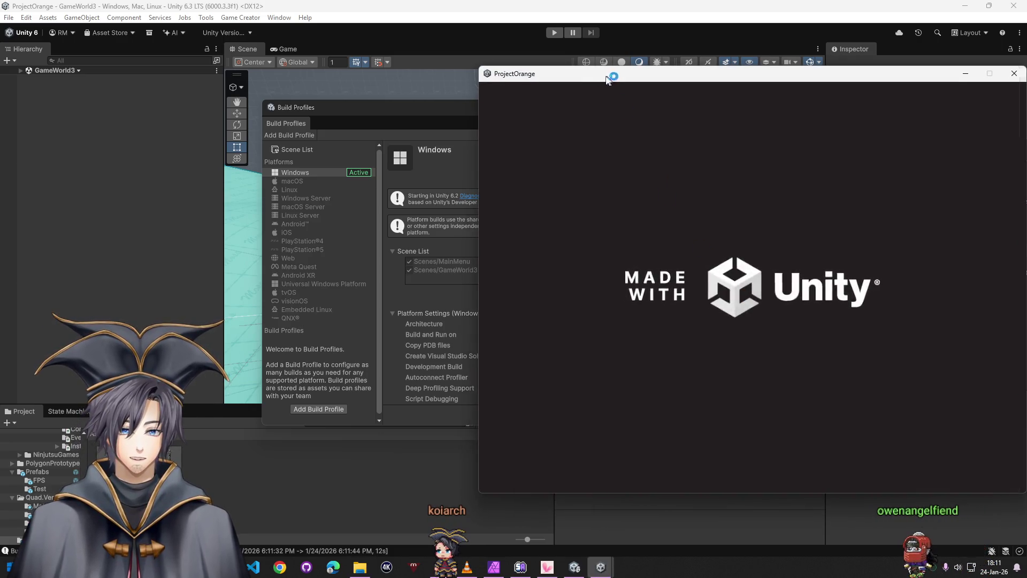
left_click_drag(608, 80, 174, 96)
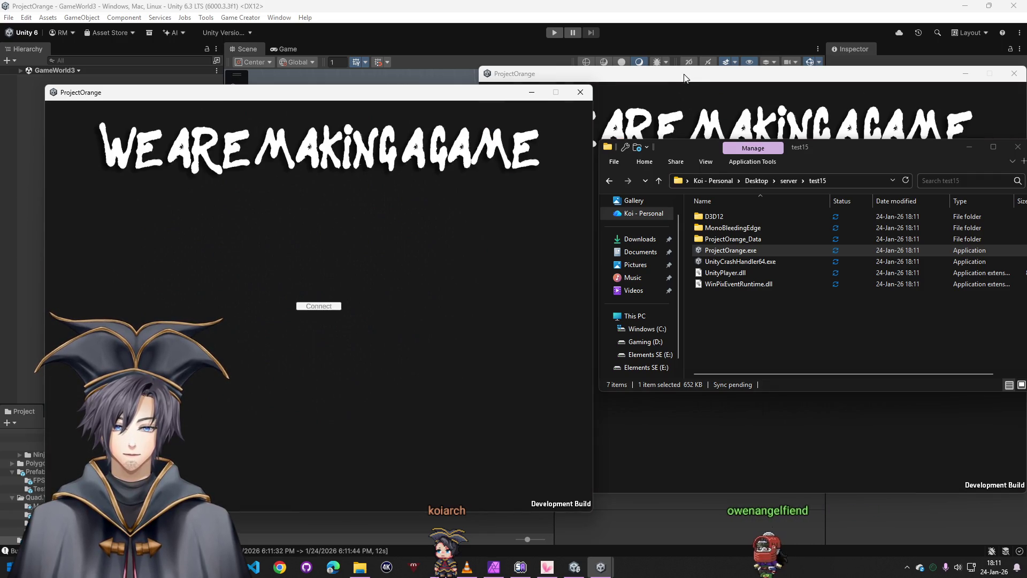
Place the second window on the right and connect both clients into room Koi
left_click_drag(685, 77, 692, 94)
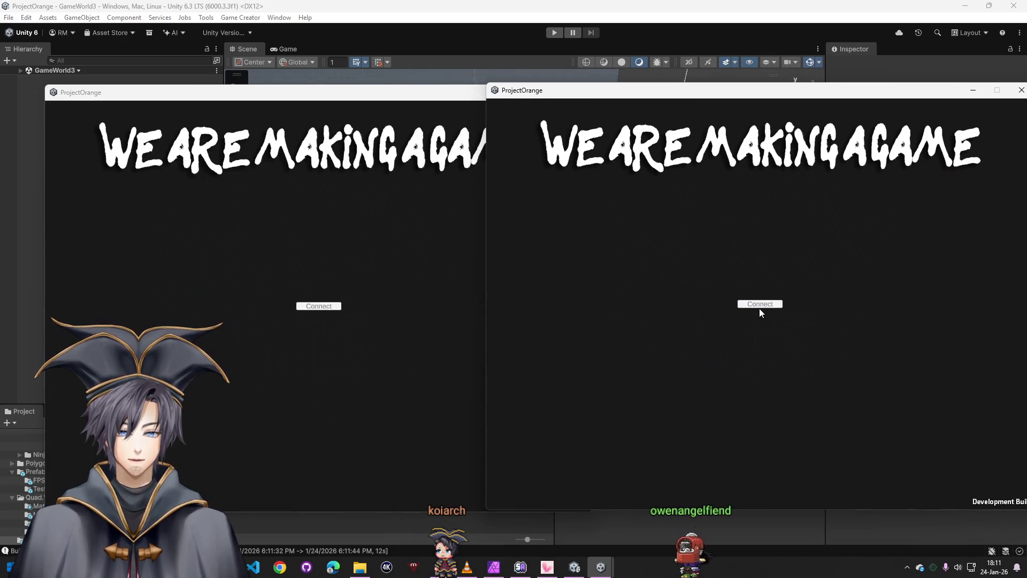
left_click(760, 305)
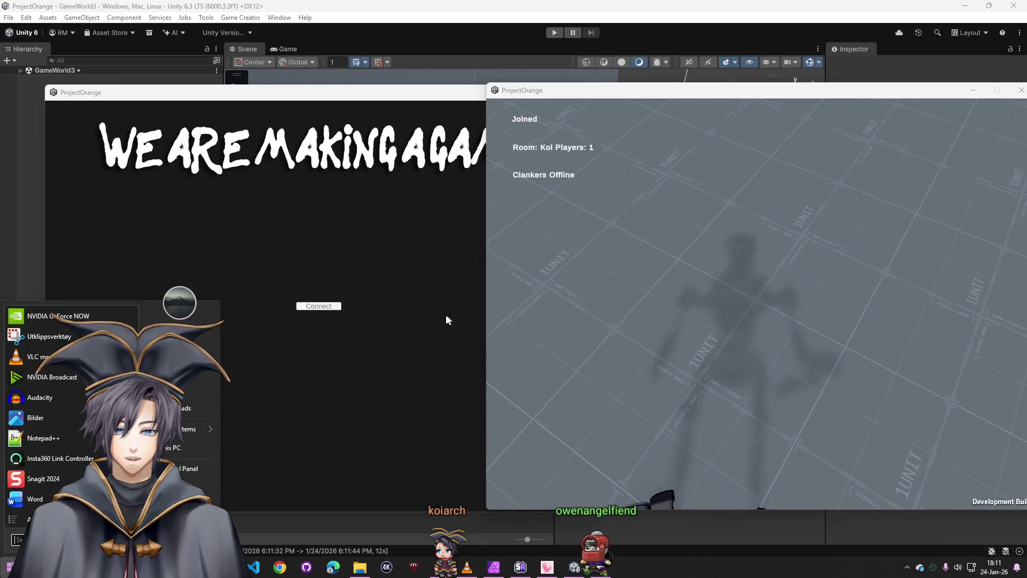
left_click(339, 306)
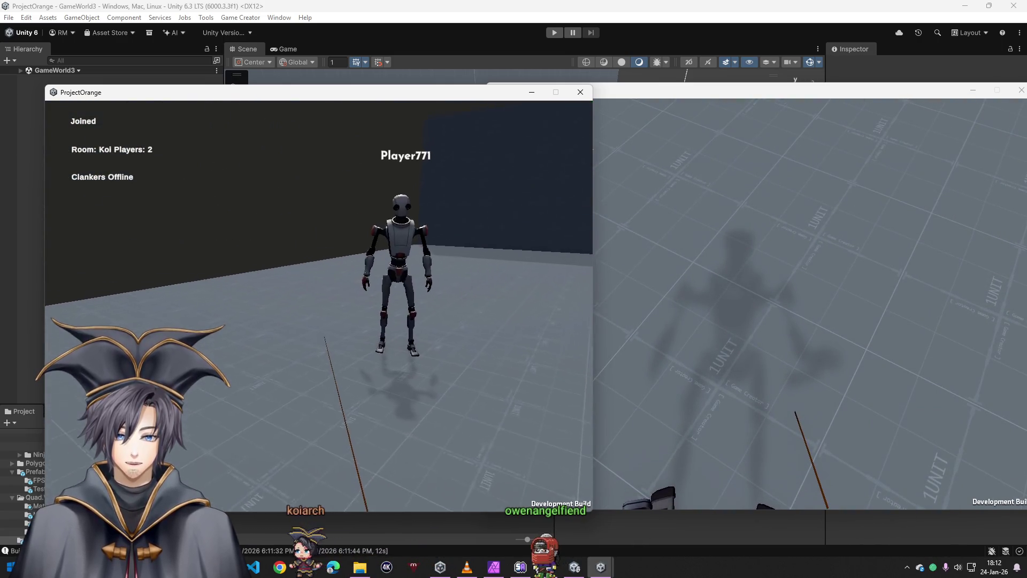
Focus the right client and pull its view back to see Player646's robot
key("super")
left_click(760, 304)
key("s")
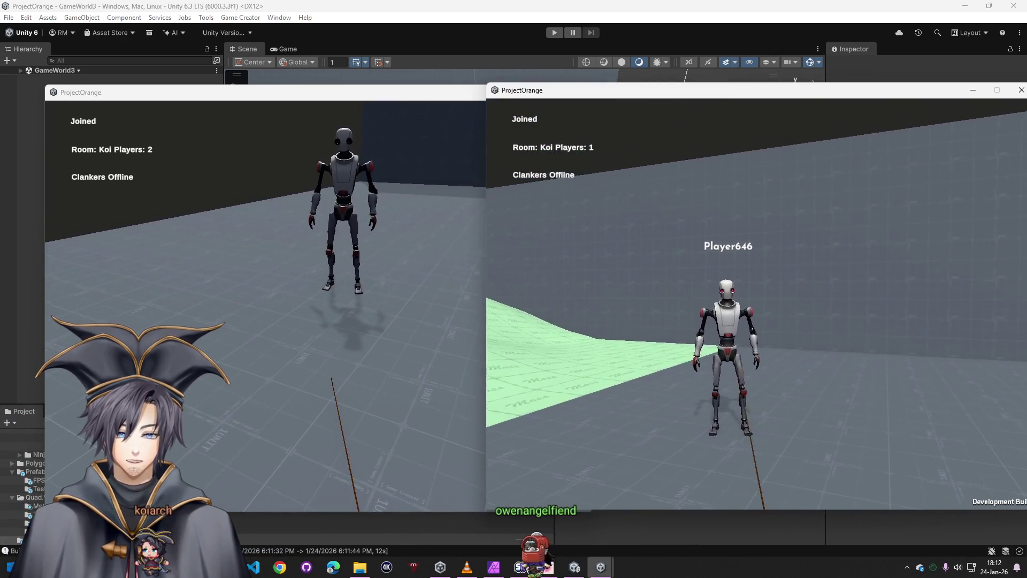
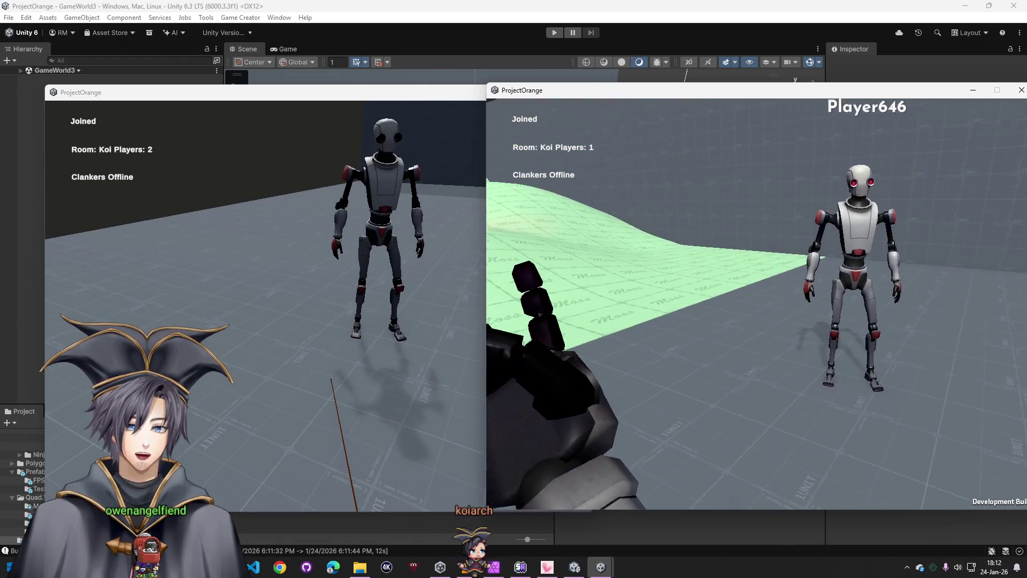
Close both ProjectOrange test game windows and the Build Profiles window, returning to the GameWorld3 scene
key("alt+Tab")
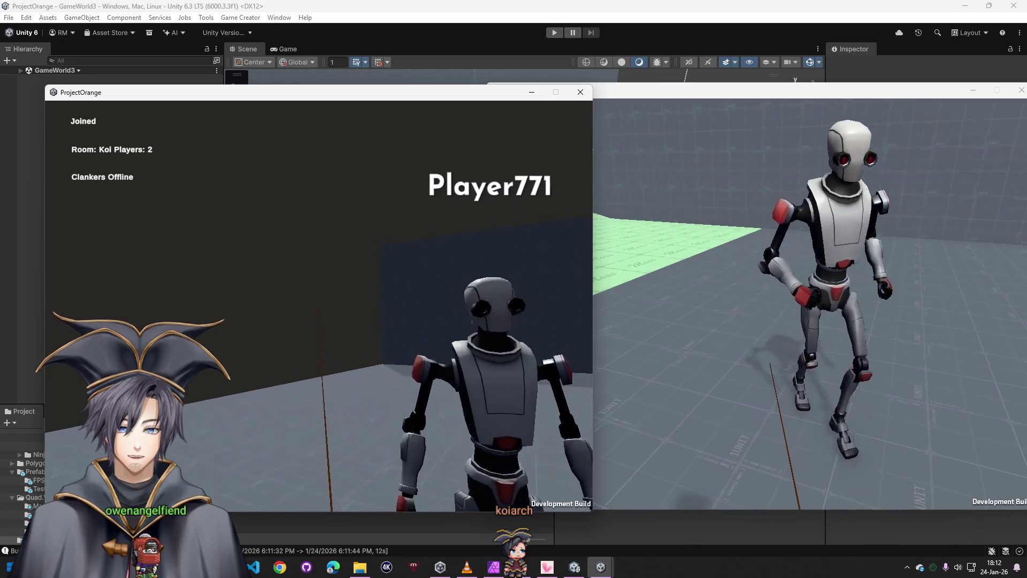
key("w")
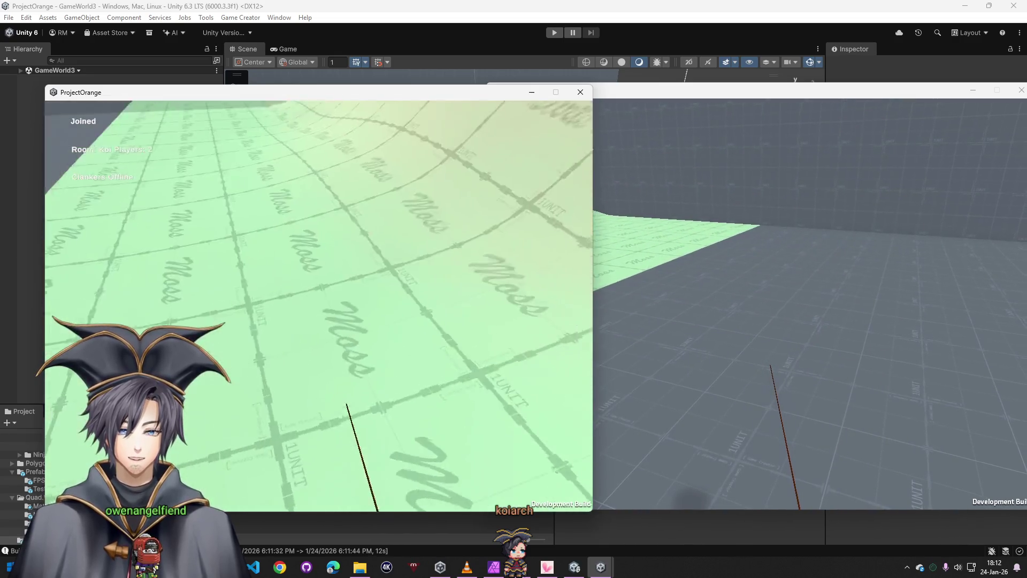
key("super")
left_click(579, 92)
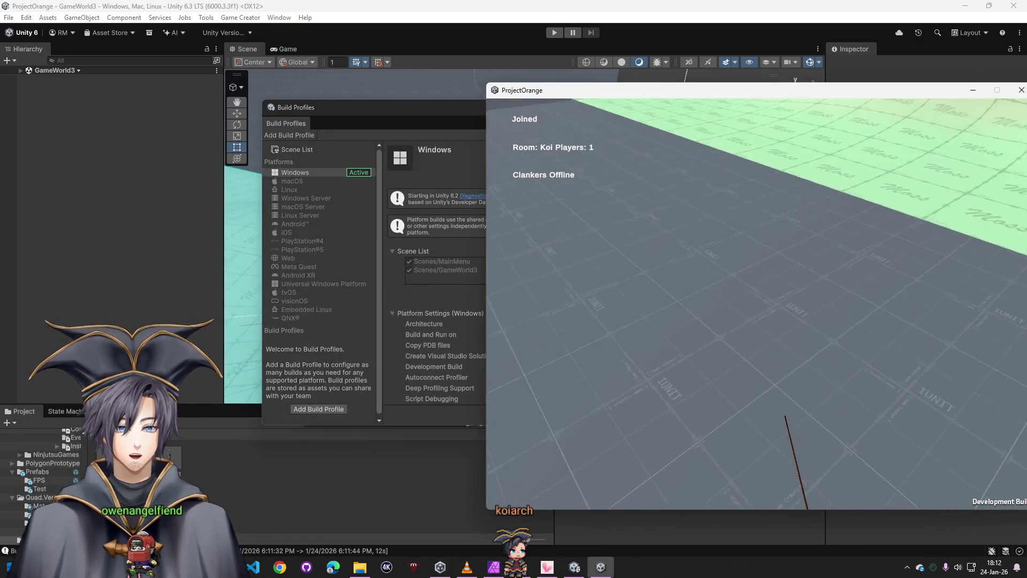
left_click(1022, 90)
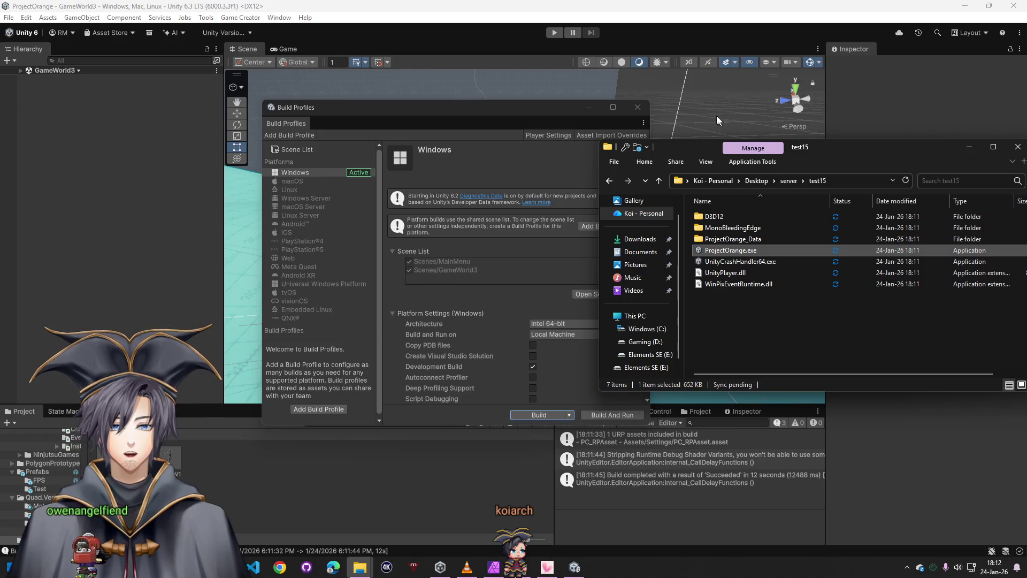
left_click(723, 121)
left_click(638, 106)
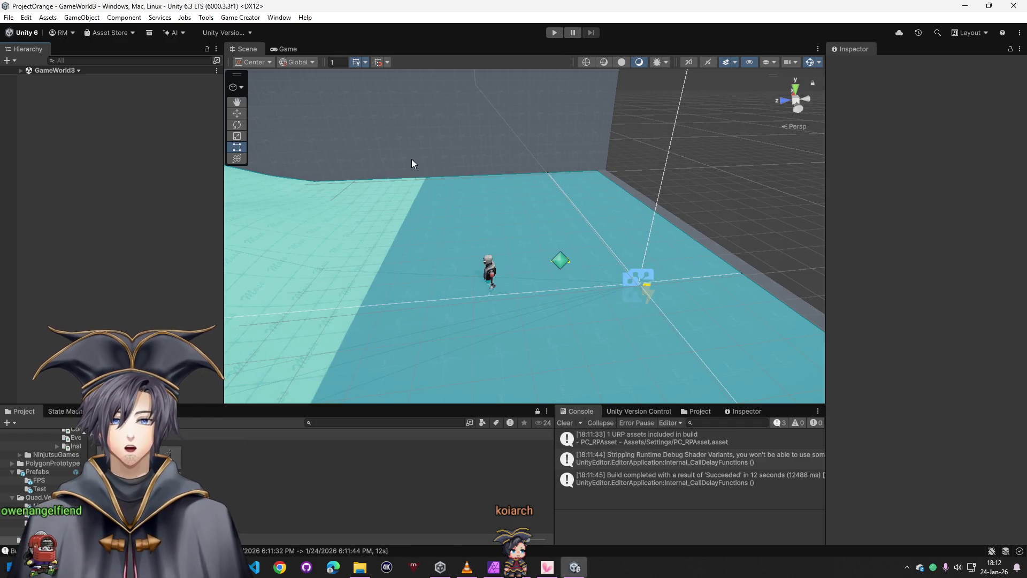
Open the Game Creator module installer and select the Photon Shooter Examples module
left_click(272, 19)
mouse_move(240, 18)
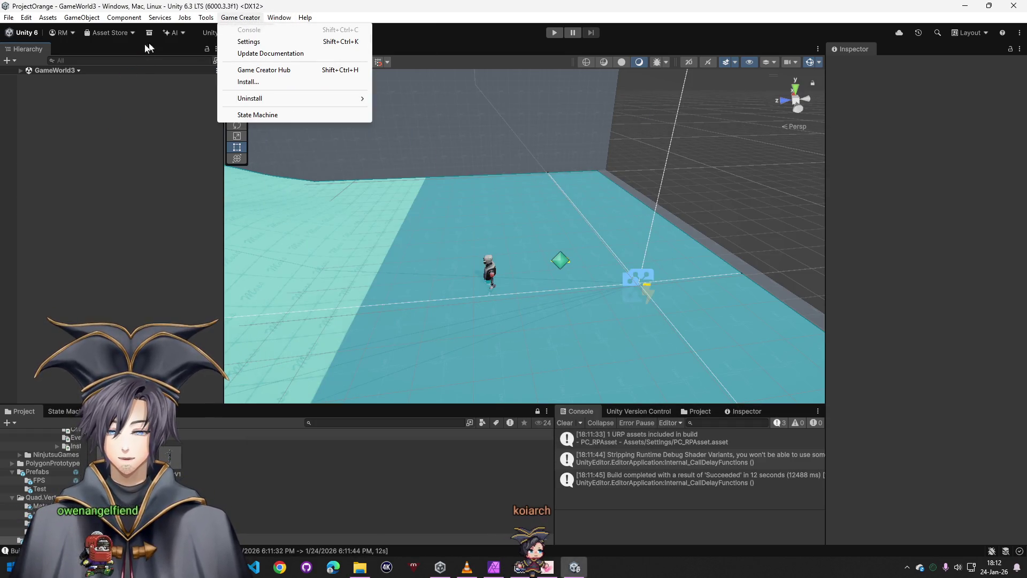
left_click(20, 71)
left_click(233, 19)
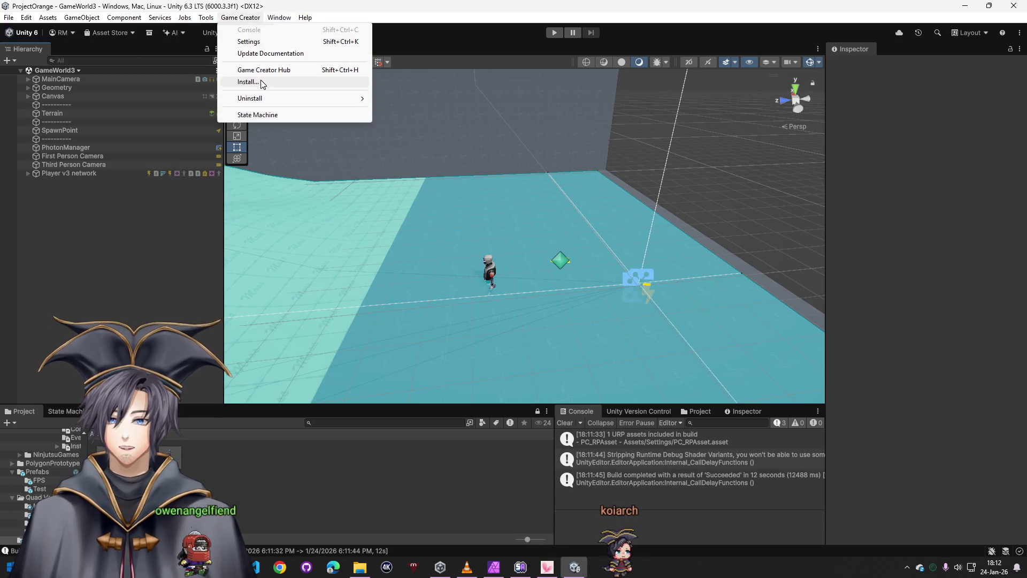
left_click(261, 81)
left_click(576, 460)
scroll(578, 449, "down", 1)
left_click(578, 449)
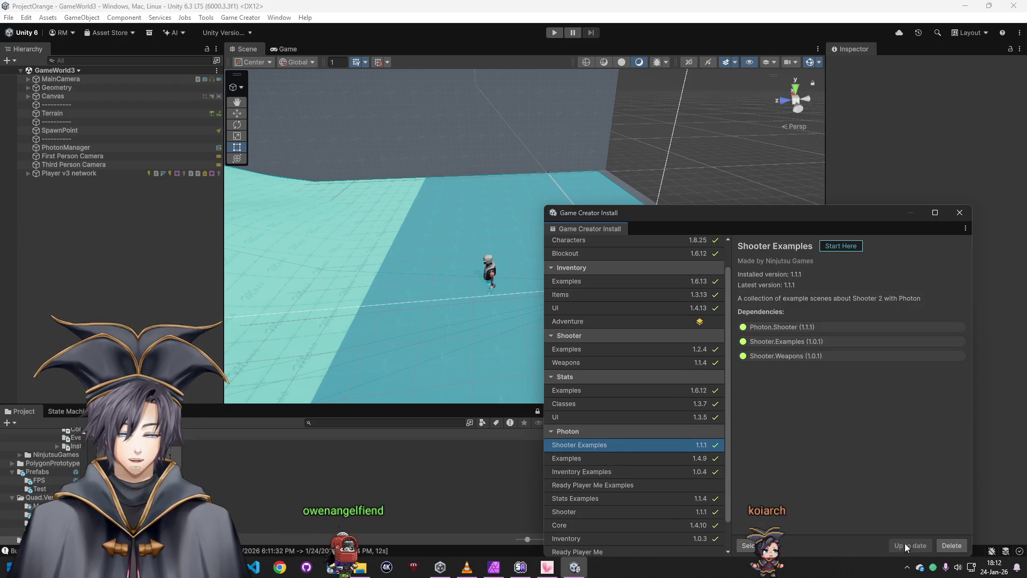
left_click(750, 547)
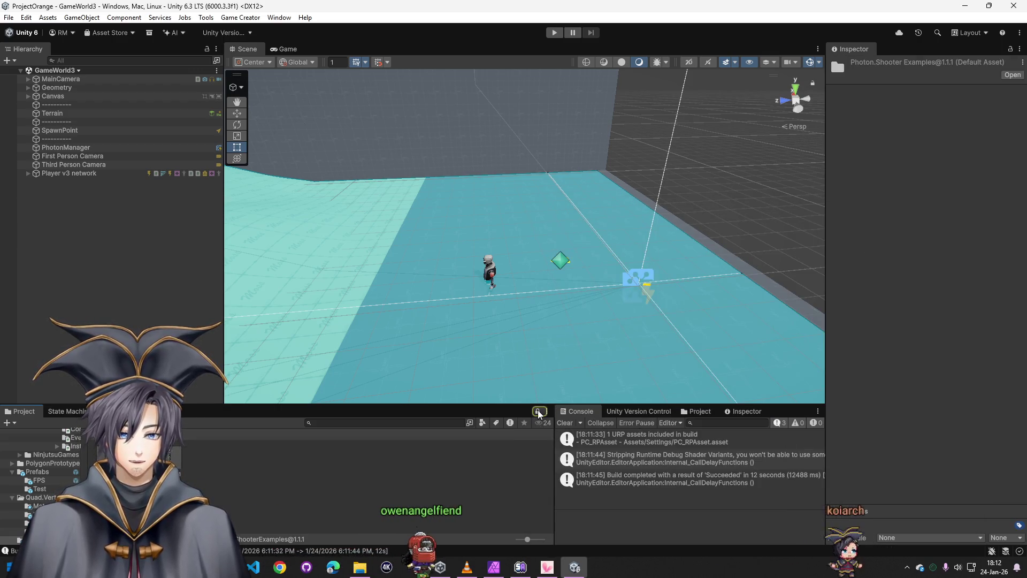
left_click(239, 17)
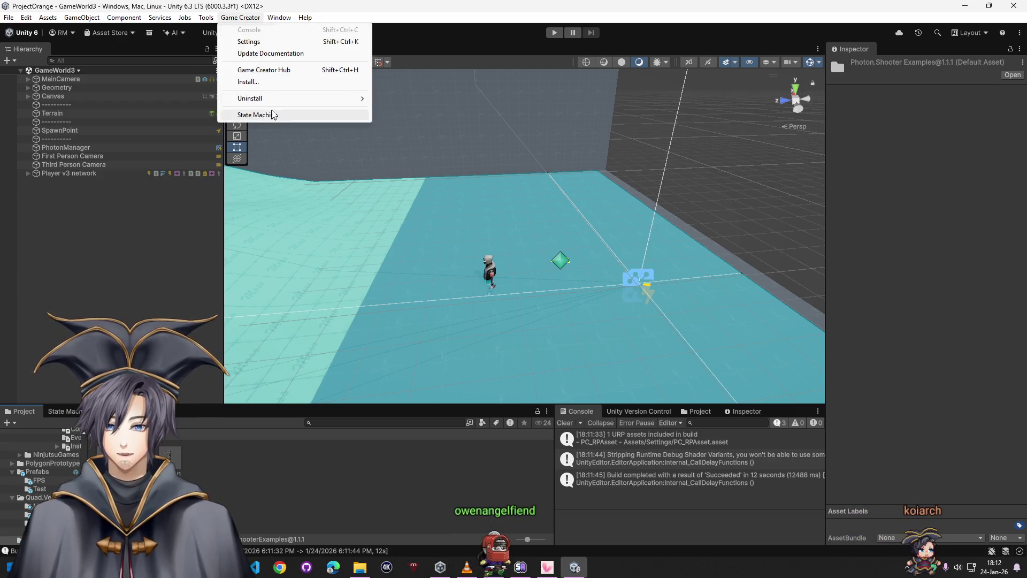
left_click(265, 83)
scroll(589, 412, "down", 1)
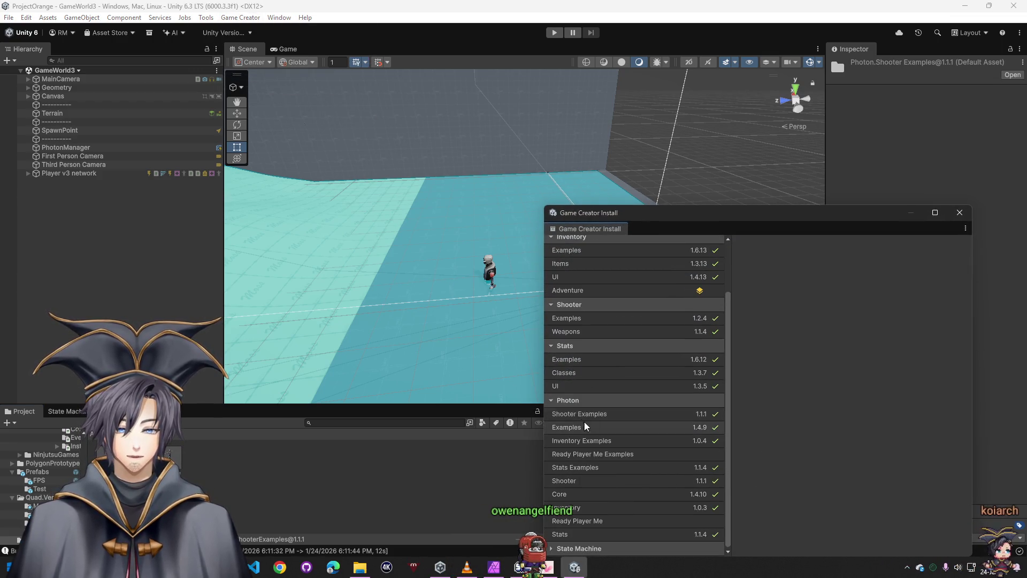
left_click(589, 413)
left_click(754, 547)
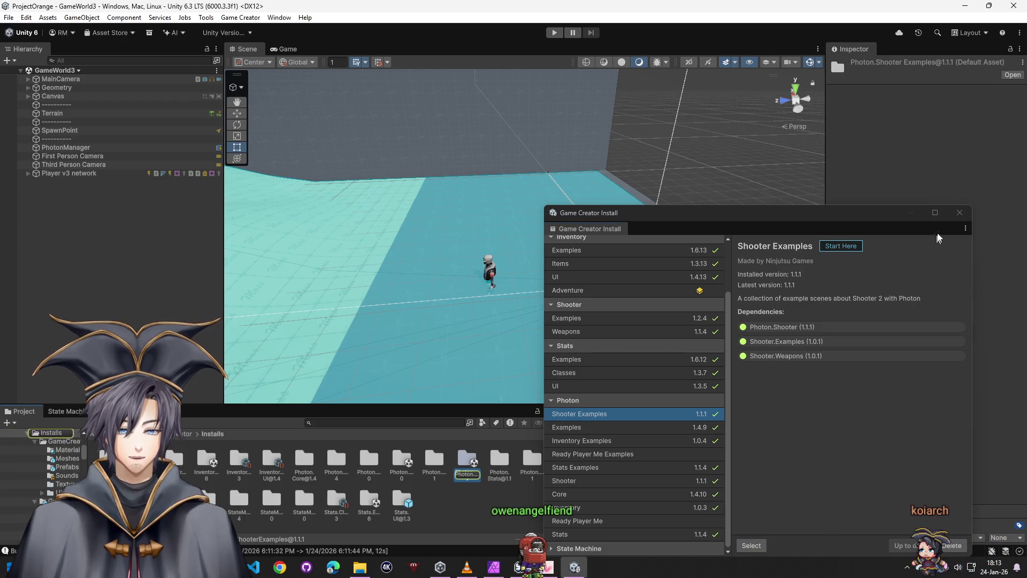
left_click(960, 212)
double_click(469, 459)
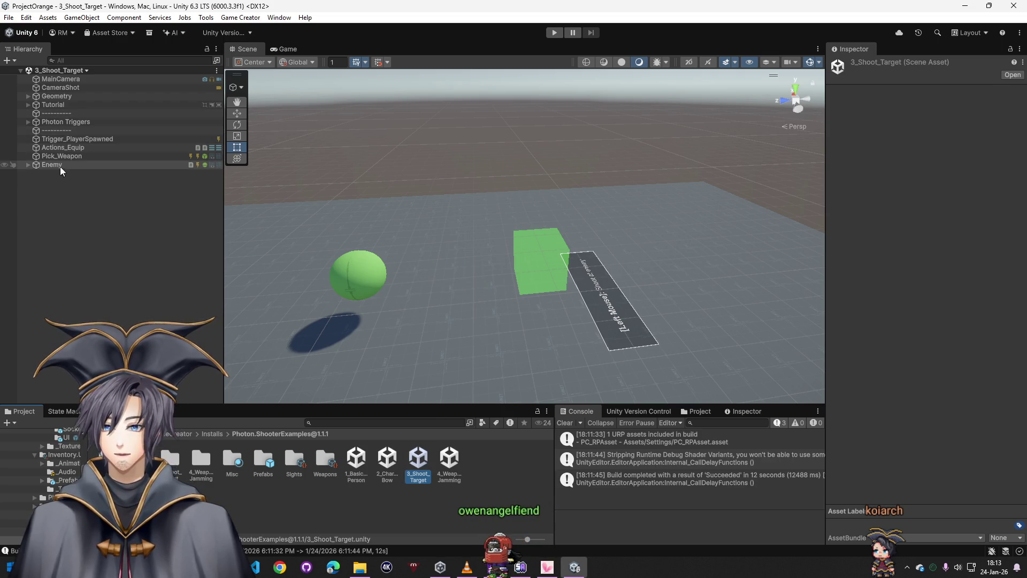
Expand Photon Triggers in the Hierarchy and start play mode on 3_Shoot_Target
left_click(49, 121)
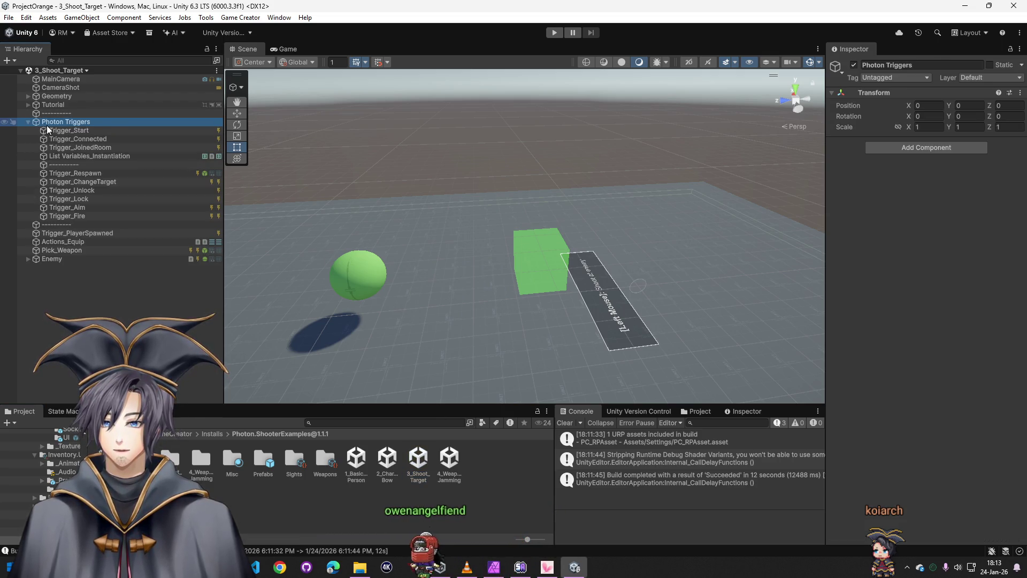
left_click(553, 32)
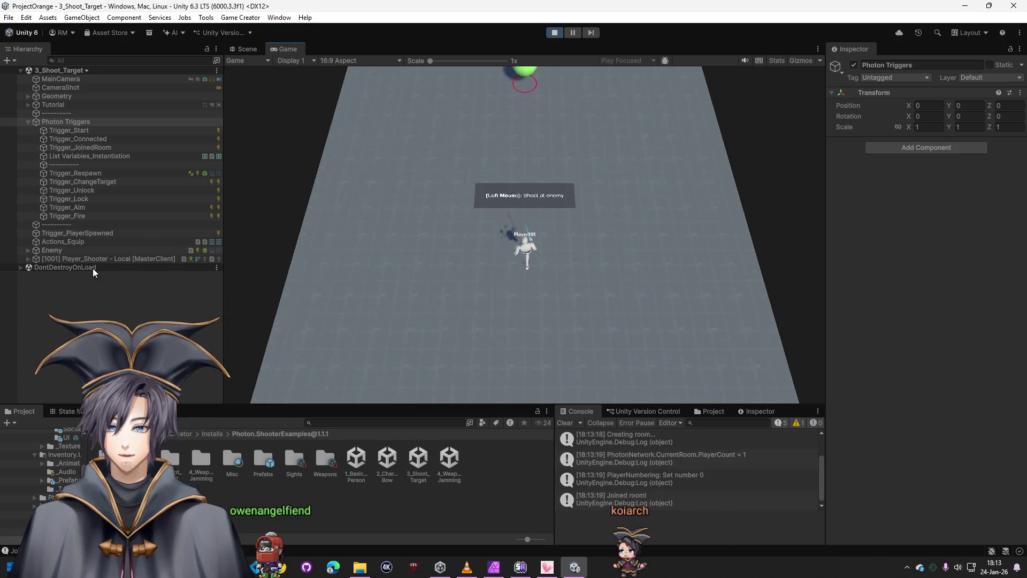
Inspect the spawned Player_Shooter, its Mannequin and Trigger_Start's add player target instruction
left_click(102, 259)
left_click(28, 260)
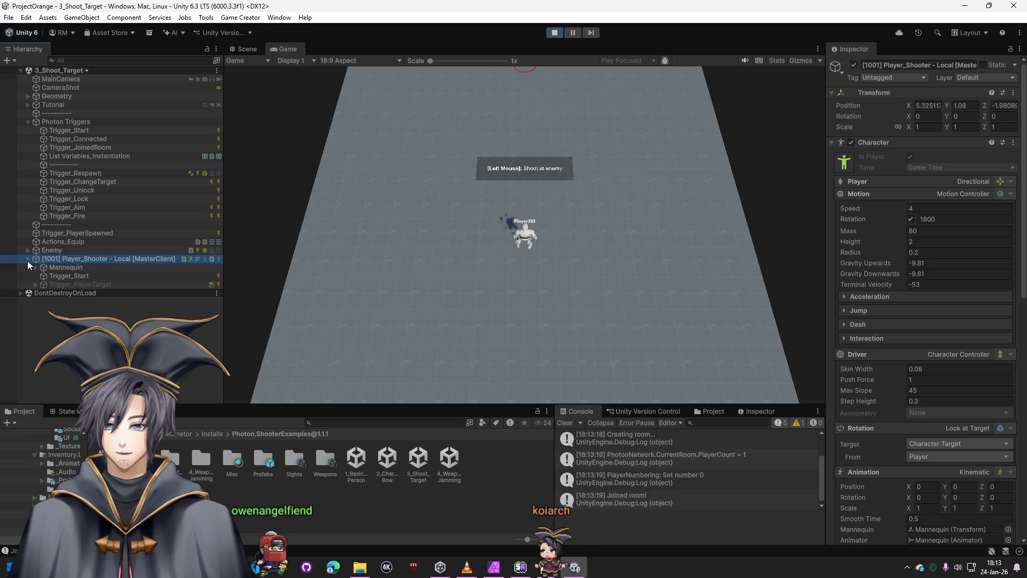
scroll(923, 339, "down", 5)
scroll(885, 333, "down", 5)
scroll(887, 322, "down", 5)
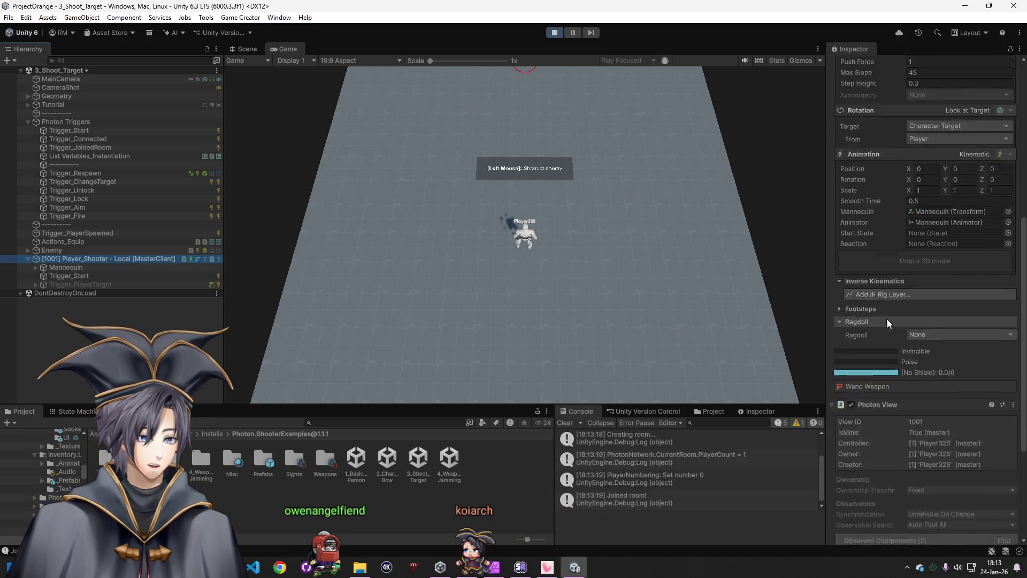
scroll(888, 306, "down", 5)
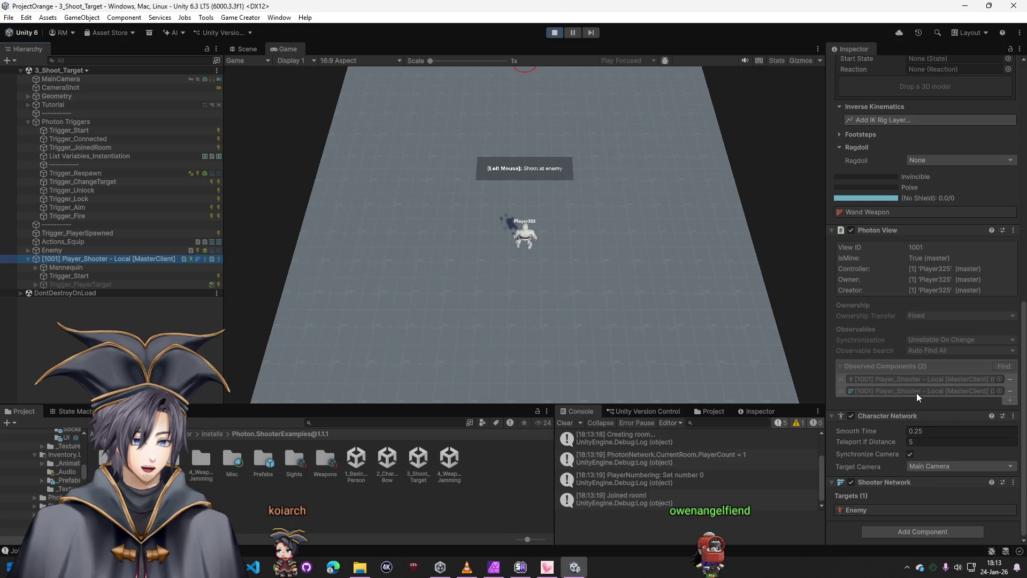
left_click(37, 268)
left_click(69, 285)
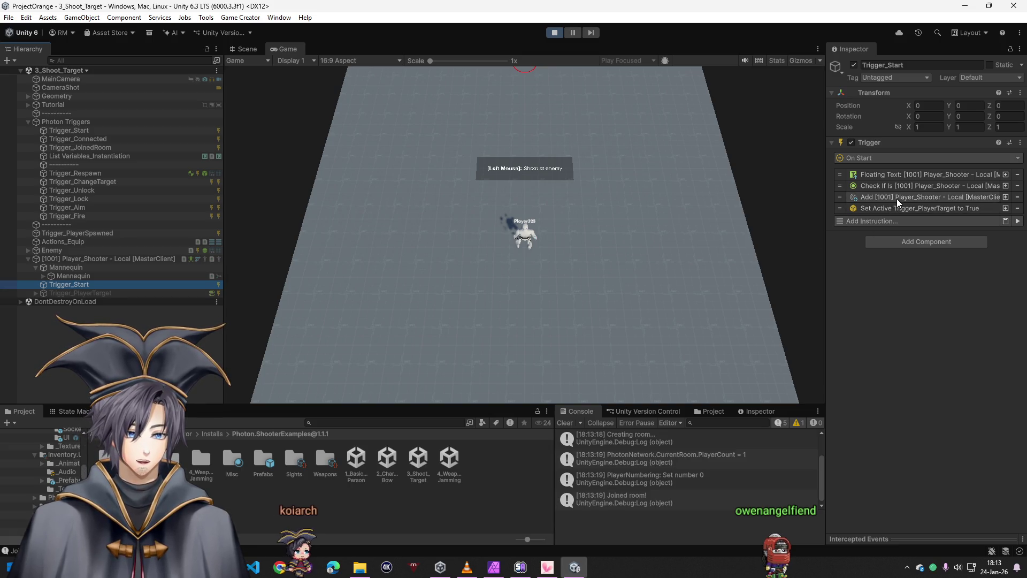
left_click(598, 208)
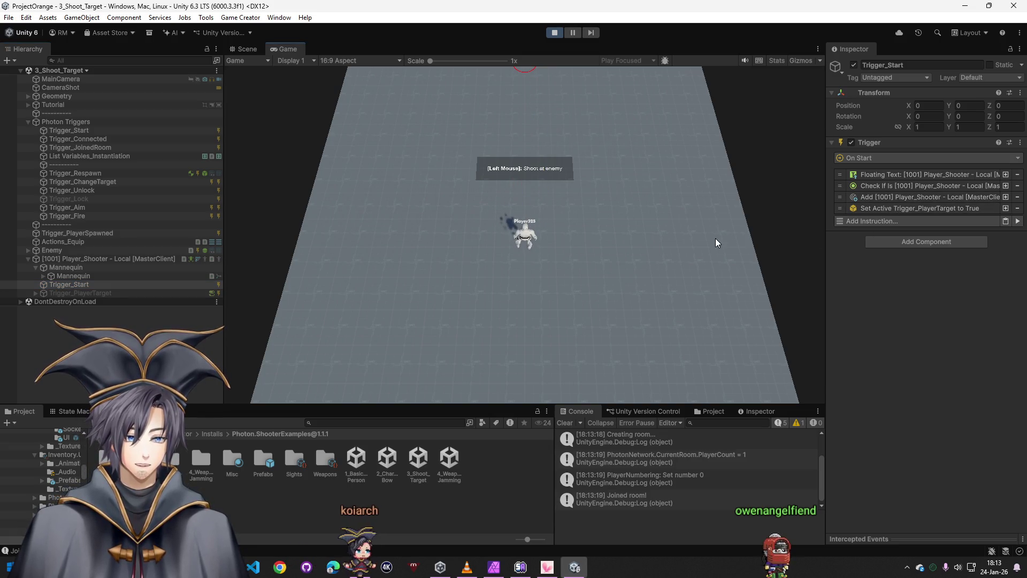
left_click(882, 198)
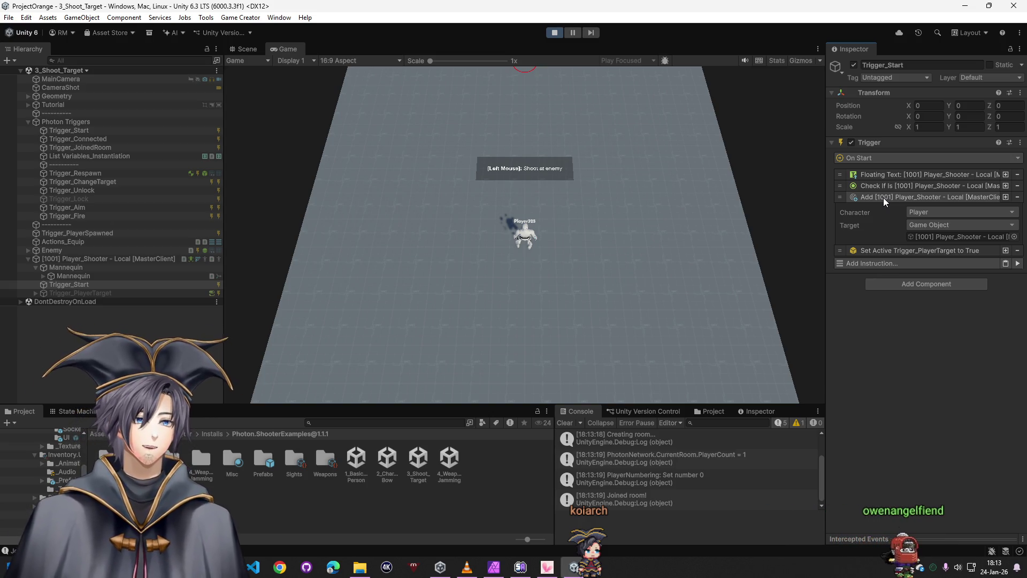
Review Trigger_PlayerTarget and Player_Shooter's Photon components, then stop play mode
left_click(157, 293)
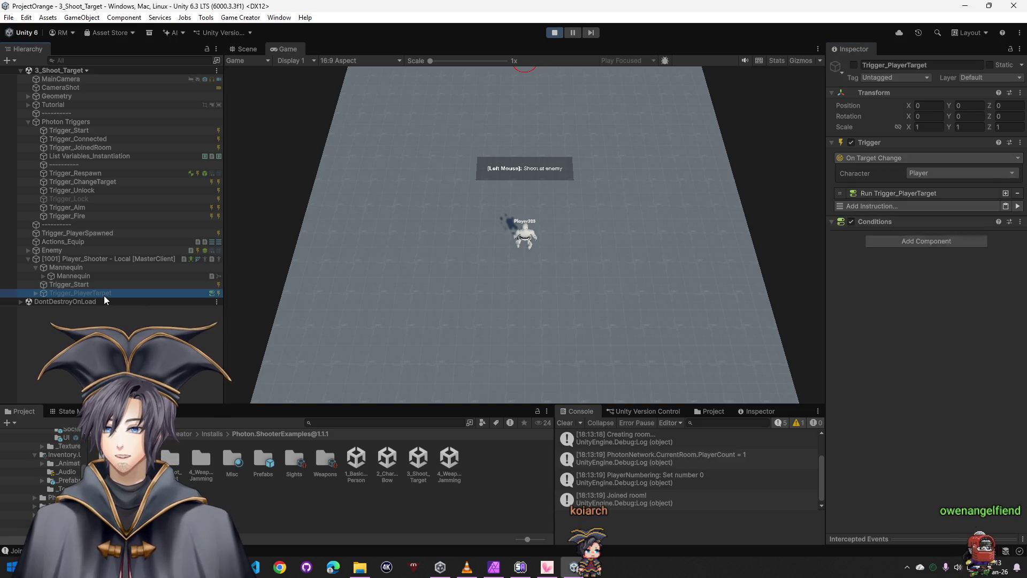
left_click(916, 195)
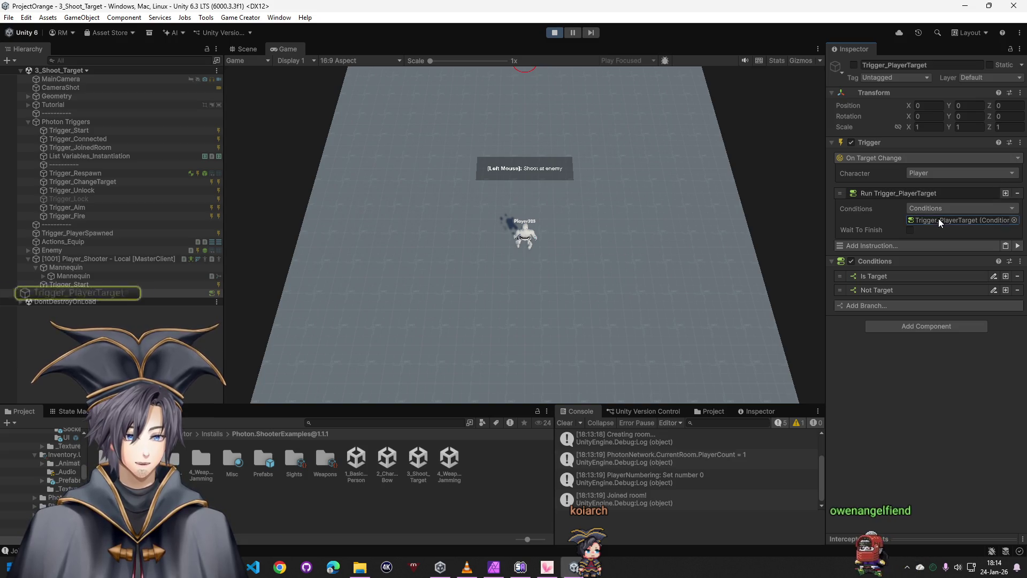
left_click_drag(87, 293, 137, 259)
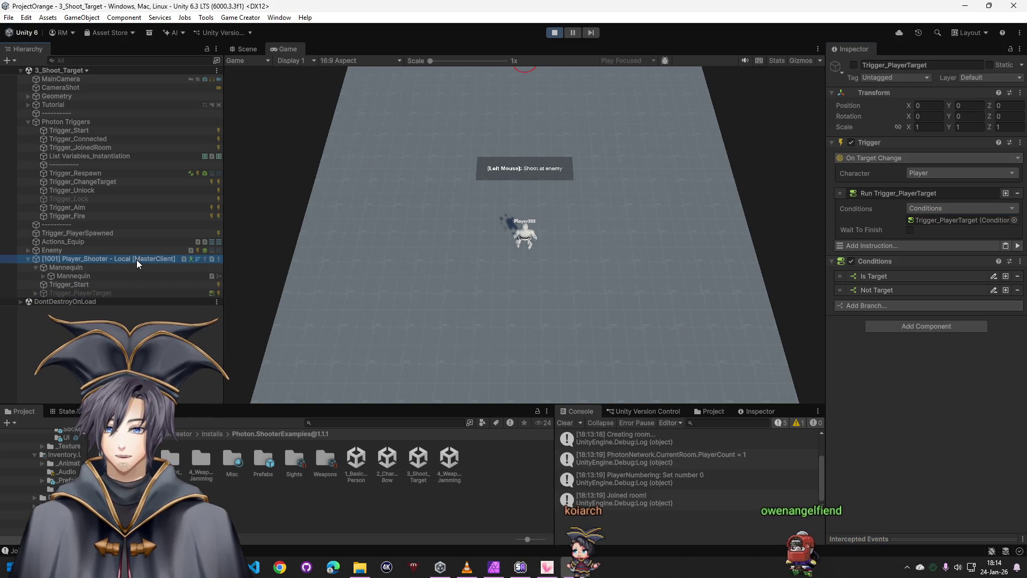
scroll(875, 321, "down", 5)
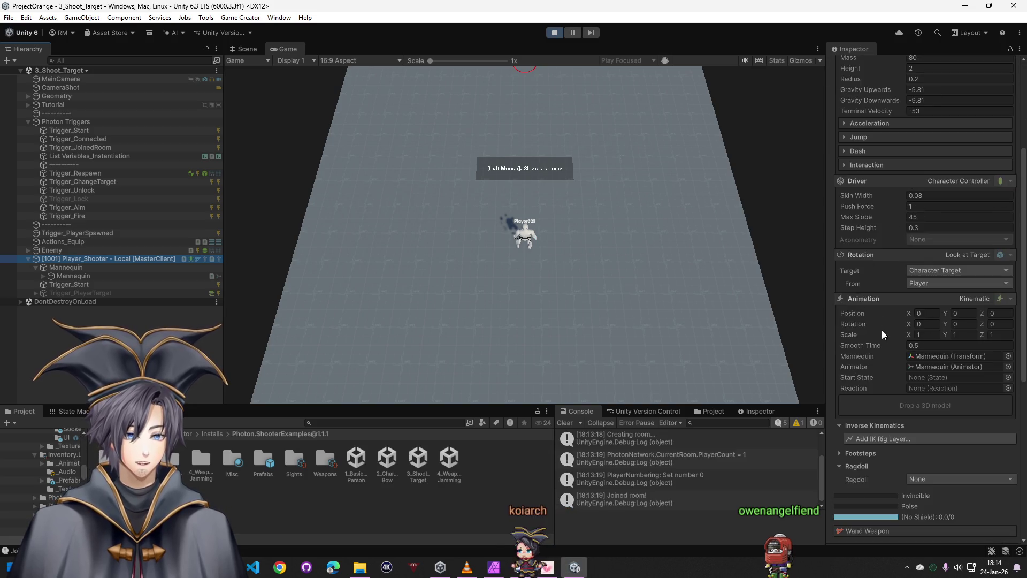
scroll(883, 330, "down", 3)
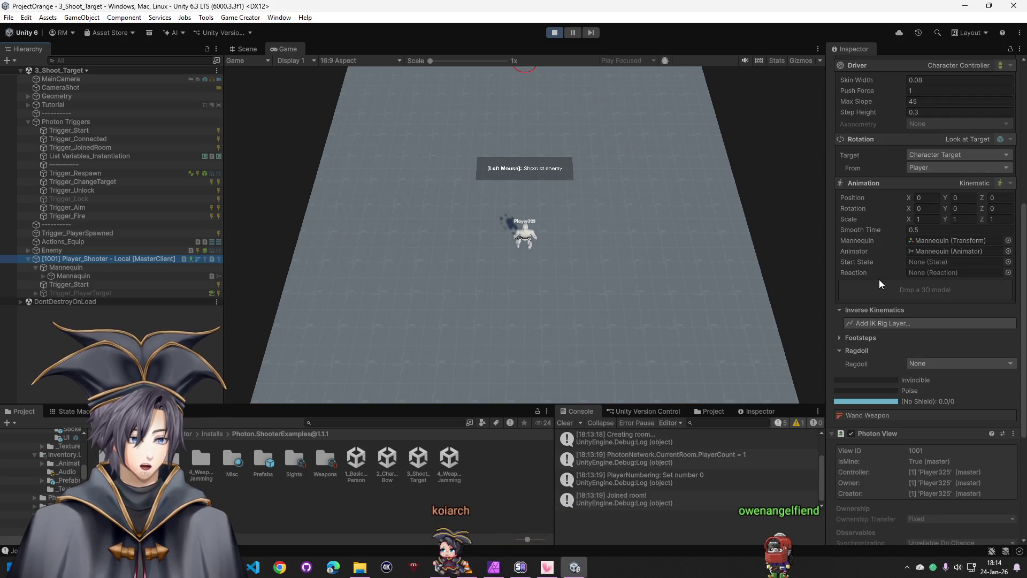
scroll(879, 279, "down", 3)
scroll(882, 277, "down", 2)
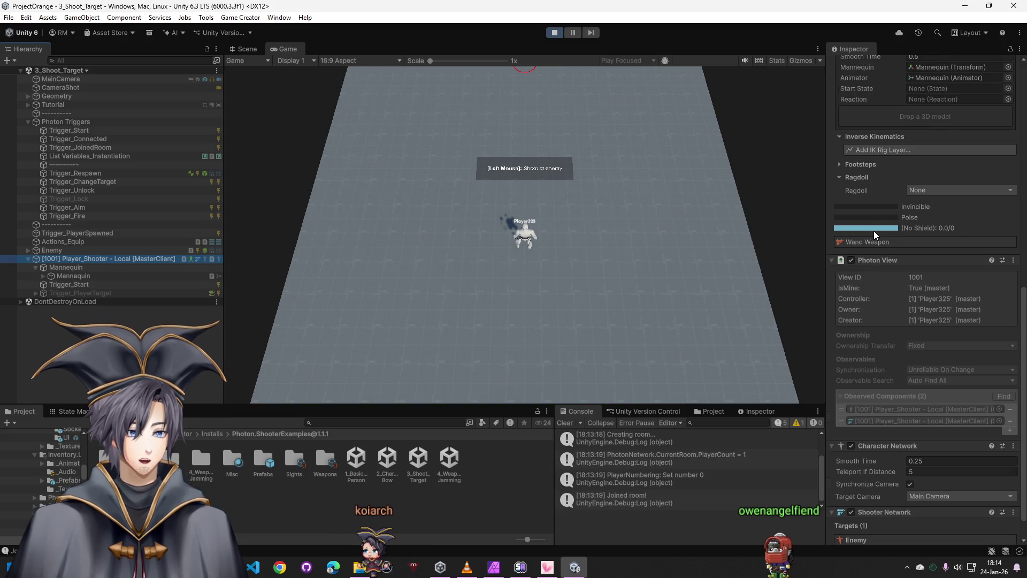
left_click(554, 32)
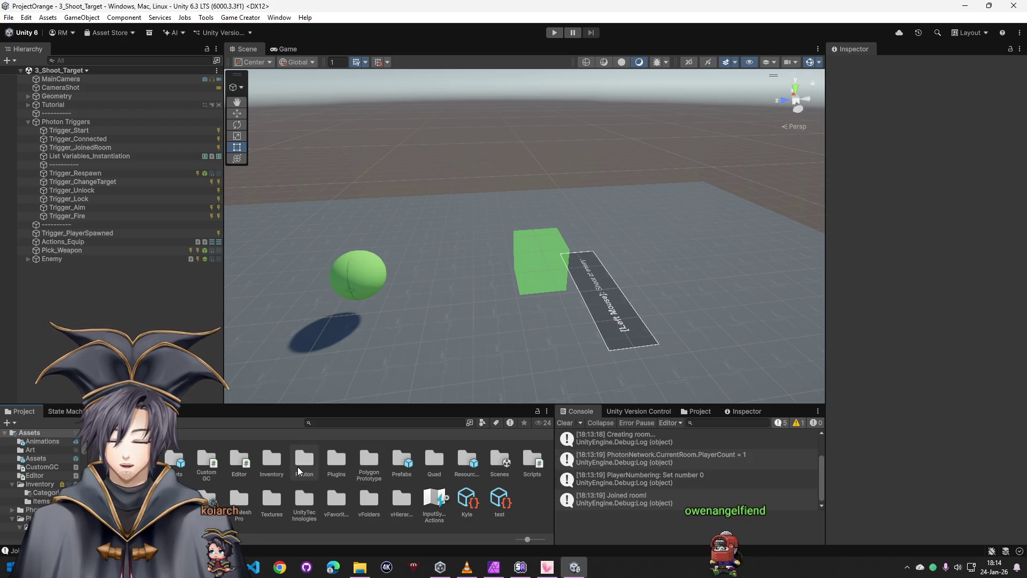
Reopen the GameWorld3 scene and review Player v3 network's Equip TestPistol trigger and weapon asset
double_click(499, 463)
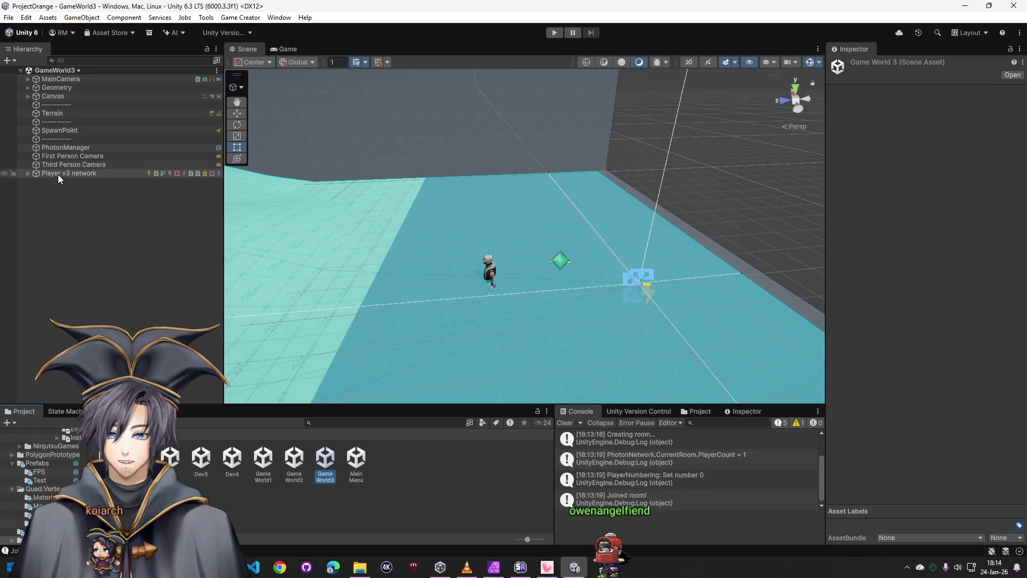
left_click(58, 174)
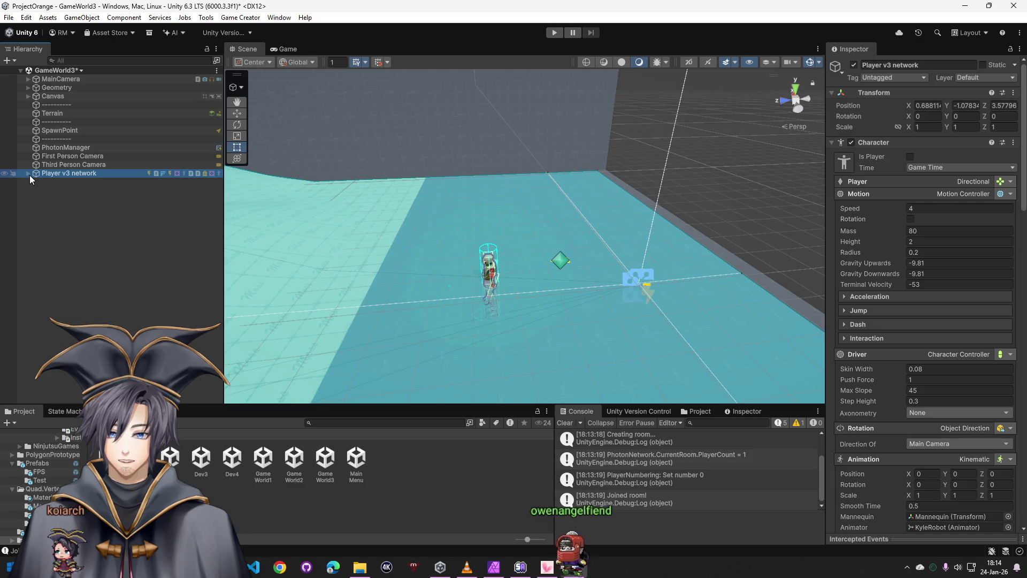
left_click(28, 174)
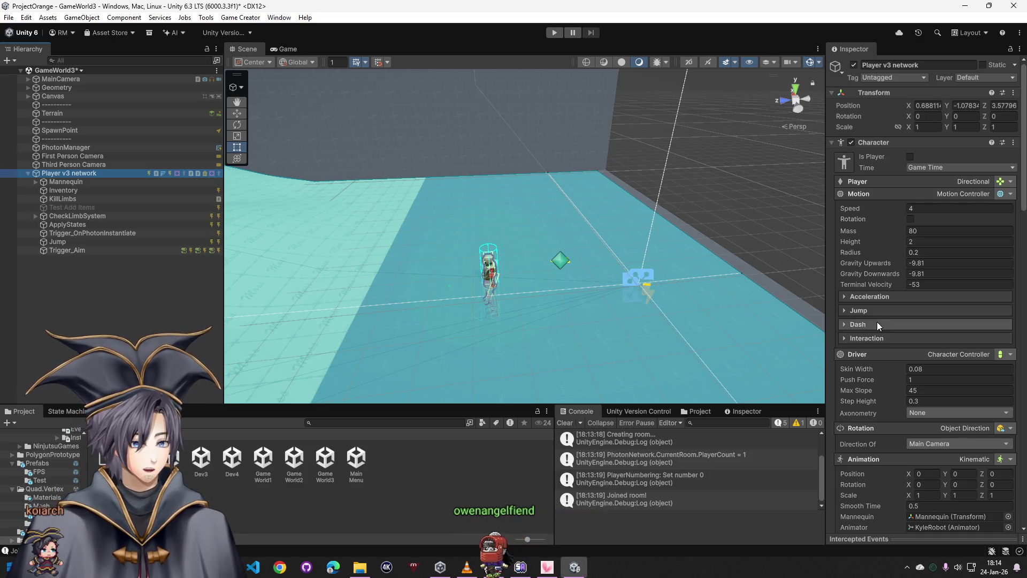
scroll(910, 376, "down", 5)
scroll(910, 386, "down", 5)
scroll(922, 403, "down", 5)
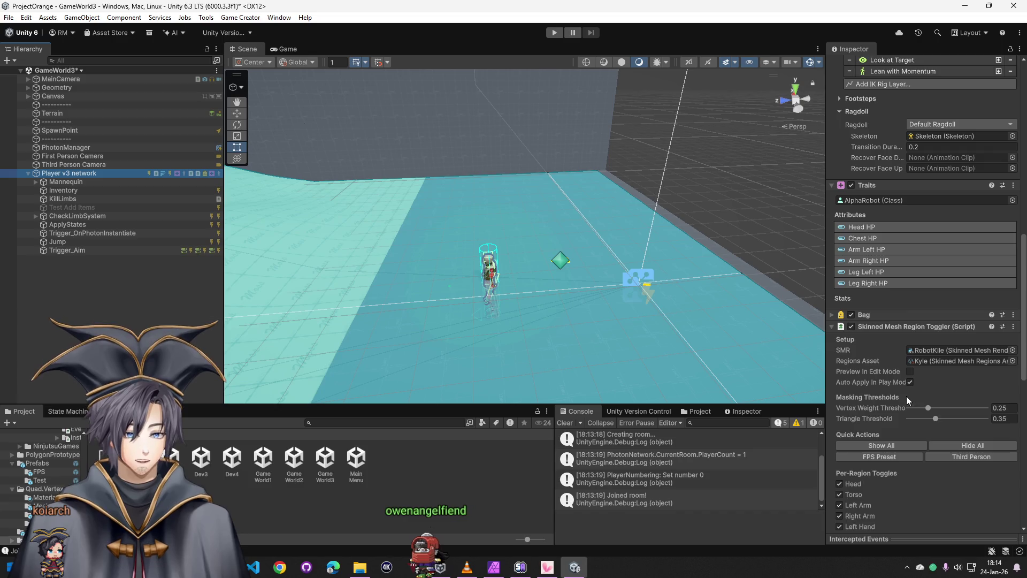
scroll(907, 395, "down", 3)
scroll(897, 393, "down", 2)
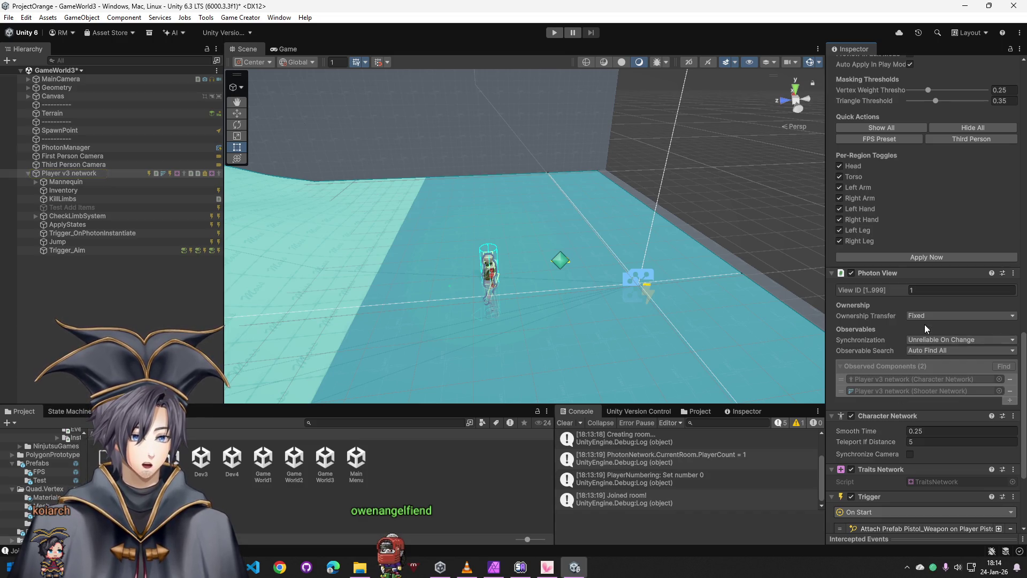
scroll(883, 369, "down", 2)
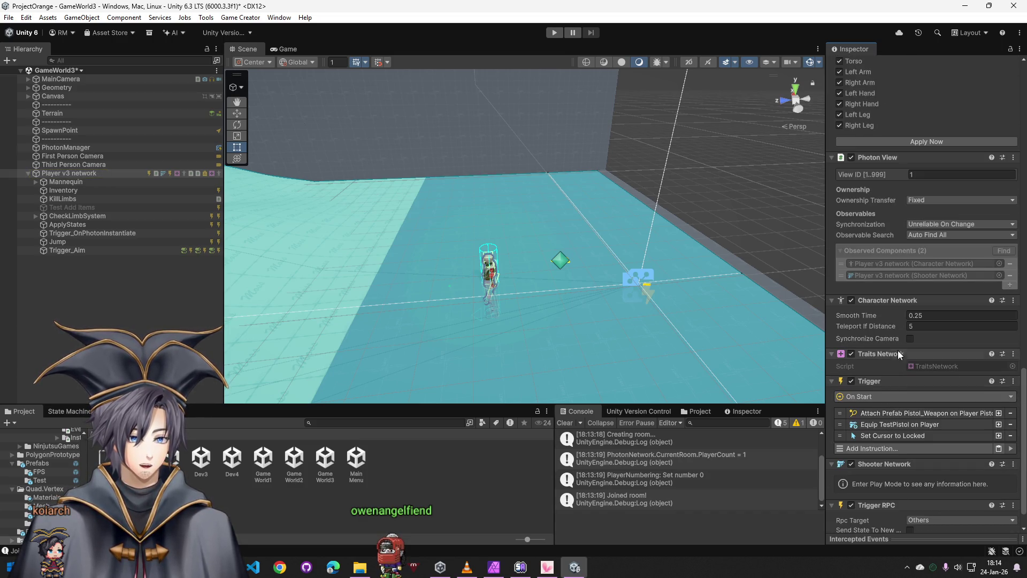
scroll(897, 362, "down", 1)
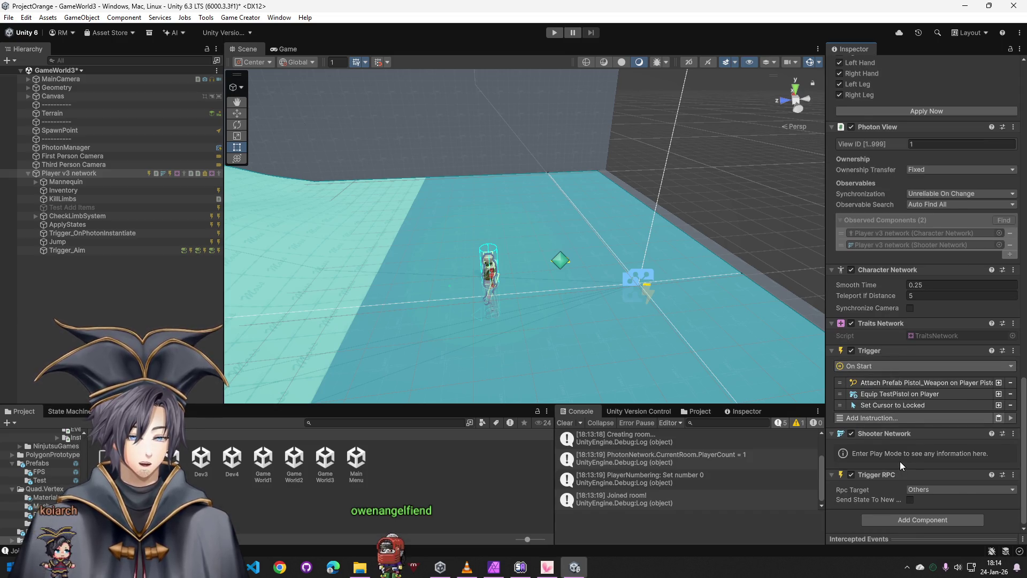
scroll(900, 461, "up", 1)
scroll(899, 461, "up", 1)
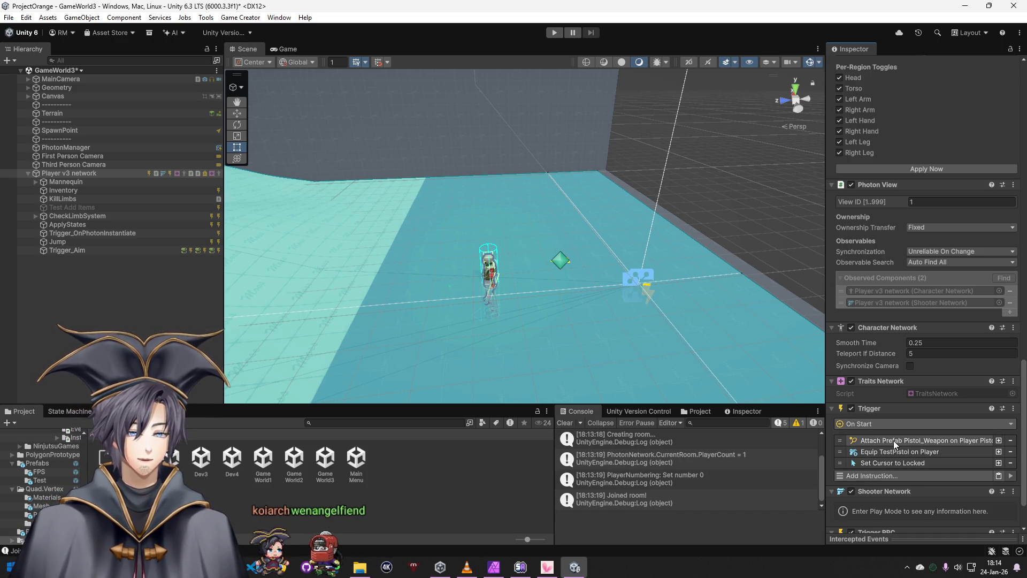
left_click(891, 452)
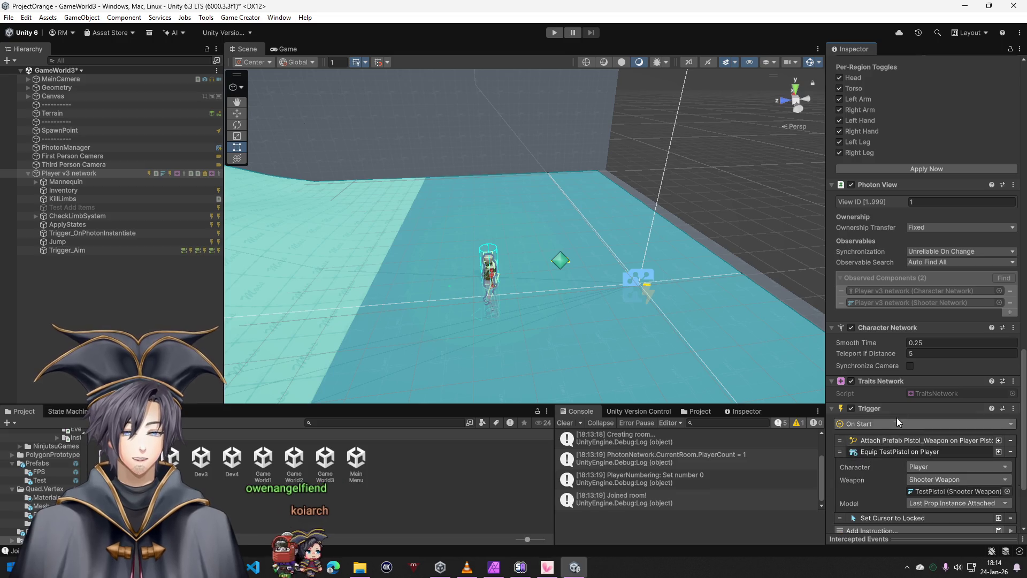
left_click(946, 489)
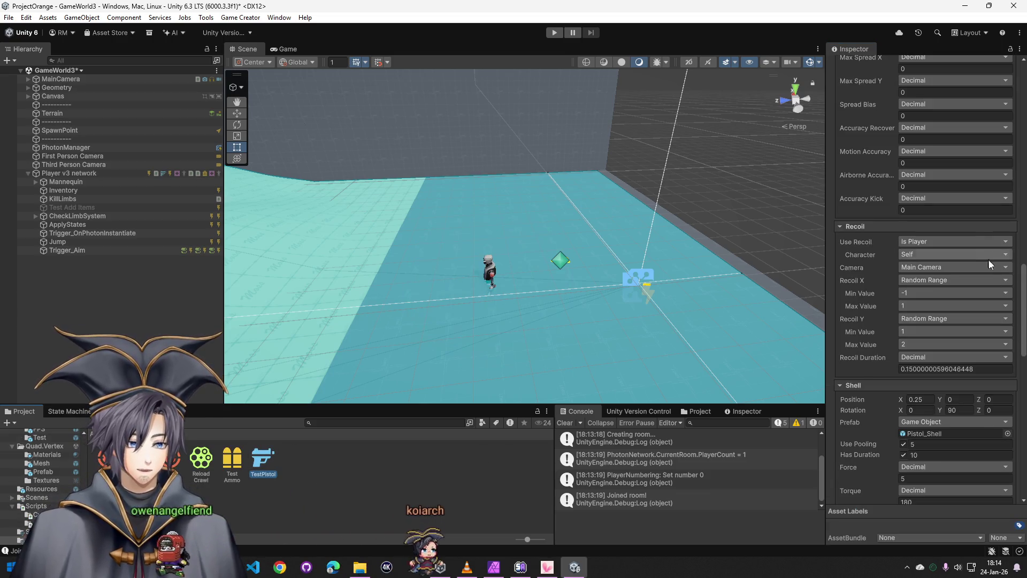
mouse_move(1025, 335)
left_mouse_down()
mouse_move(1025, 525)
mouse_move(1024, 242)
left_mouse_up()
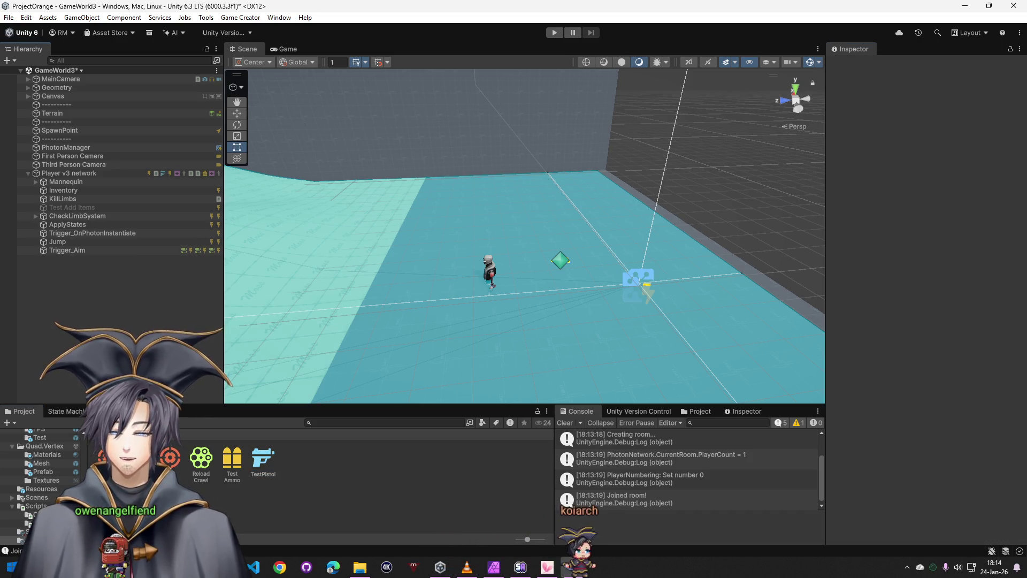
Return the project browser to Assets and open the Game Creator package installer
left_click(96, 422)
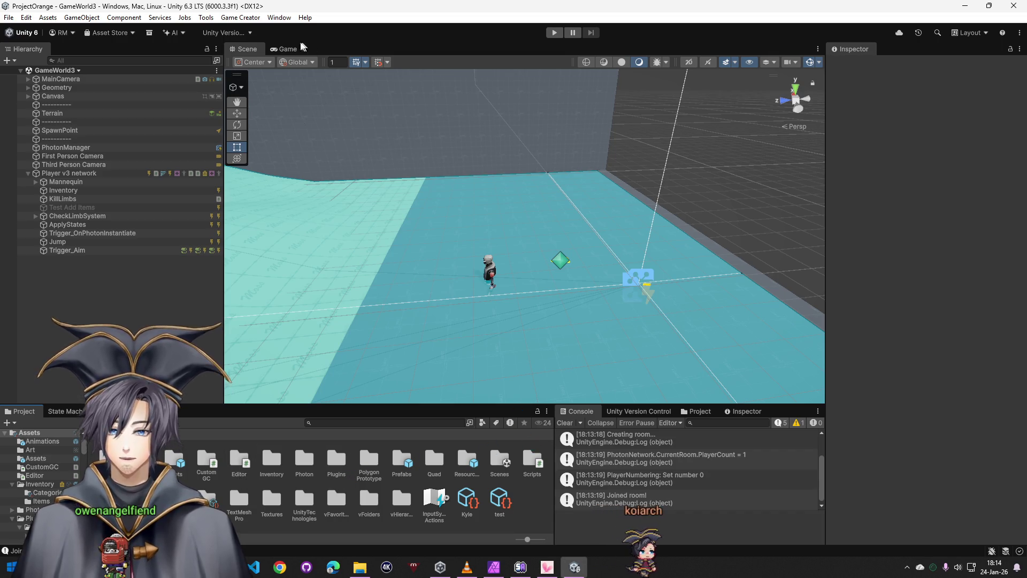
left_click(240, 17)
left_click(276, 84)
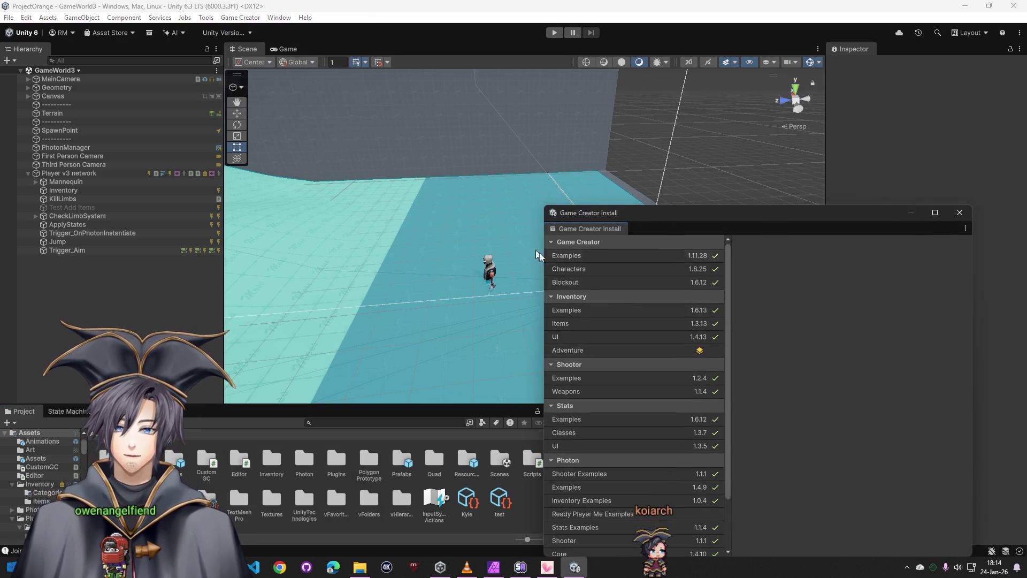
Locate the Shooter Examples package, open 1_Basic_Third_Person and select its Pick_Weapon cube
left_click(607, 473)
scroll(618, 474, "down", 2)
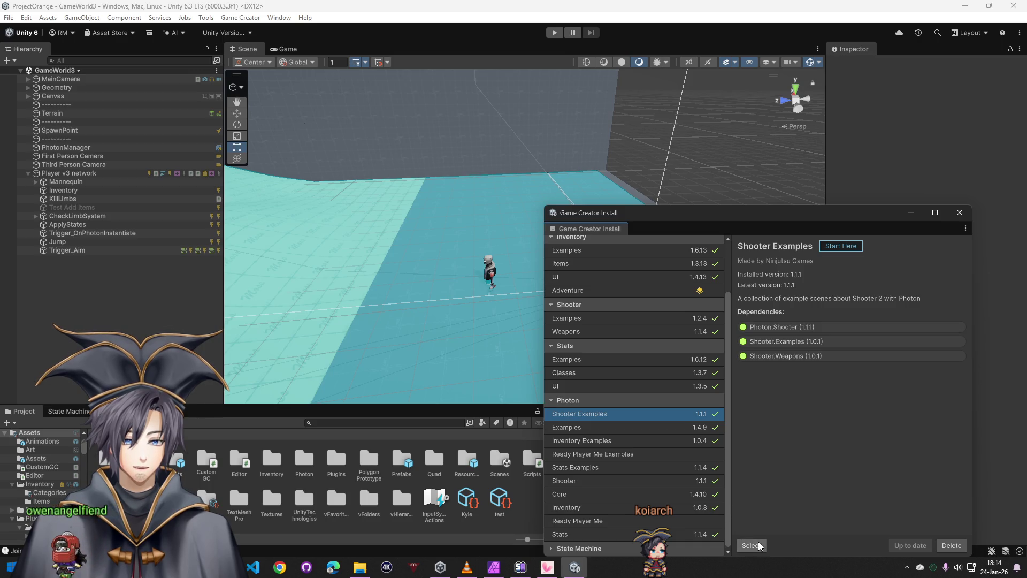
left_click(755, 544)
left_click(960, 213)
double_click(465, 463)
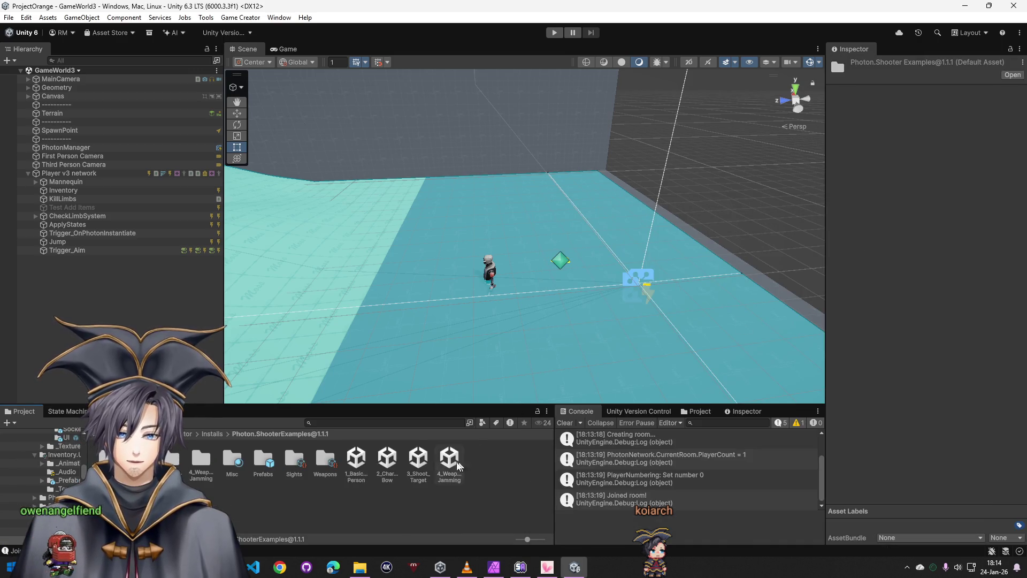
double_click(356, 468)
left_click(77, 164)
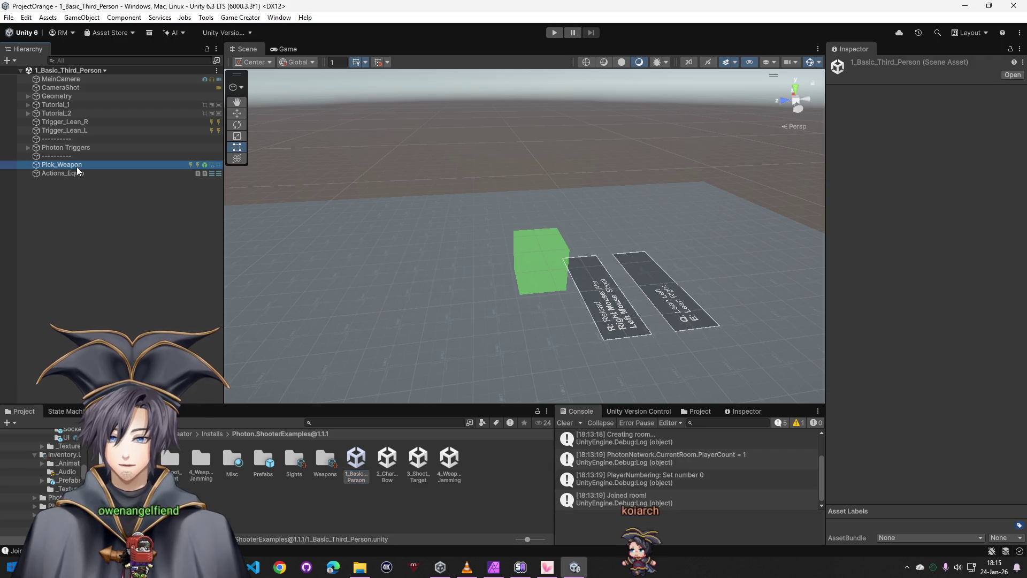
Follow Pick_Weapon's Run Actions_Equip reference to Actions_Equip and expand its Equip AK_Weapon instruction
left_click(78, 174)
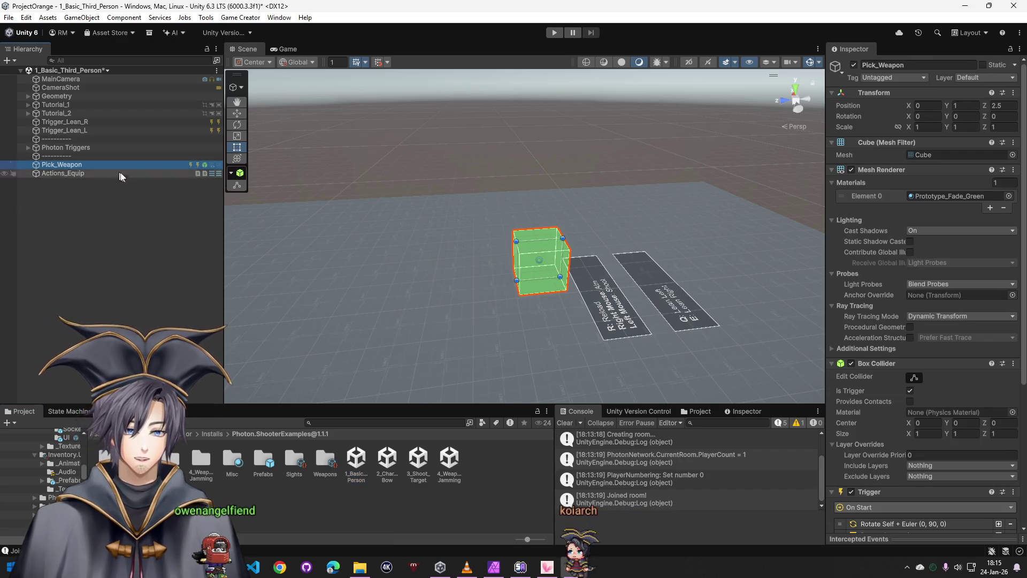
scroll(896, 376, "down", 5)
scroll(893, 376, "down", 2)
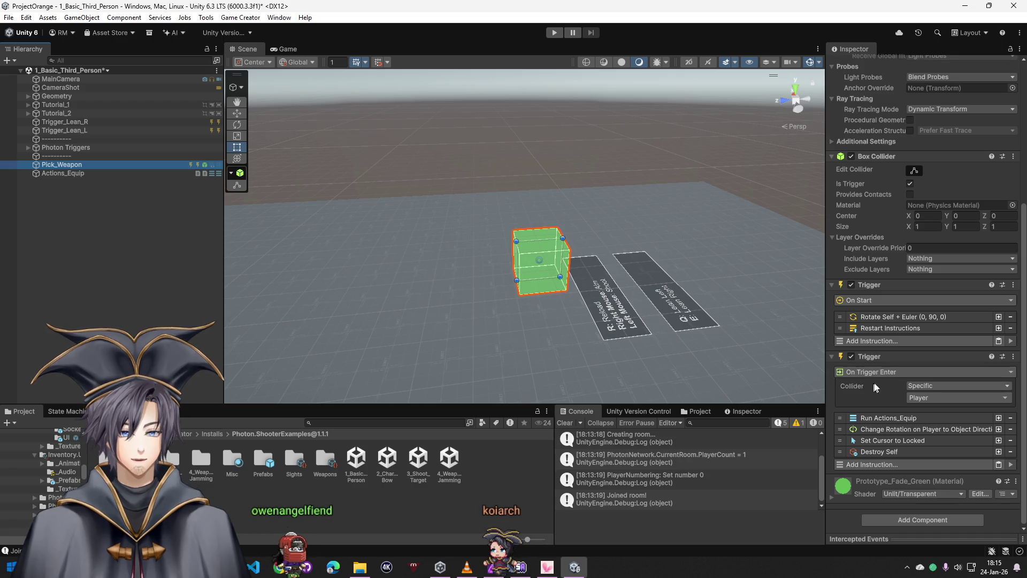
left_click(896, 422)
left_click(937, 445)
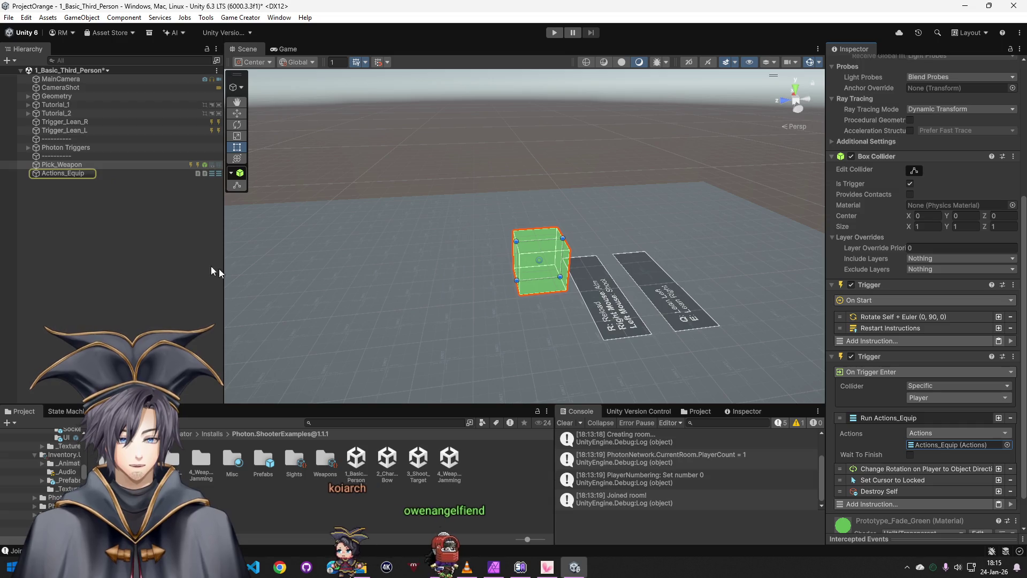
left_click(63, 172)
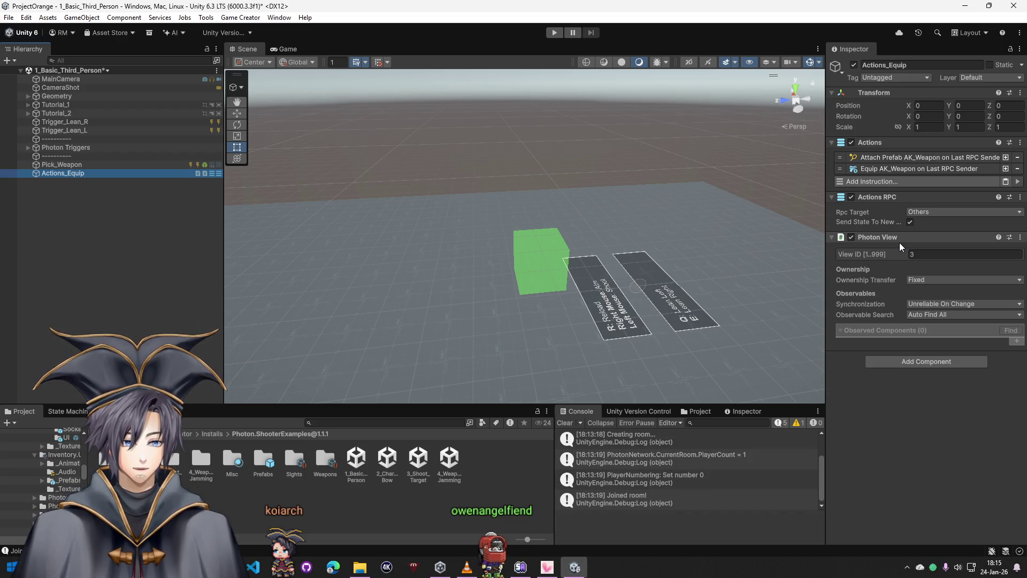
left_click(924, 167)
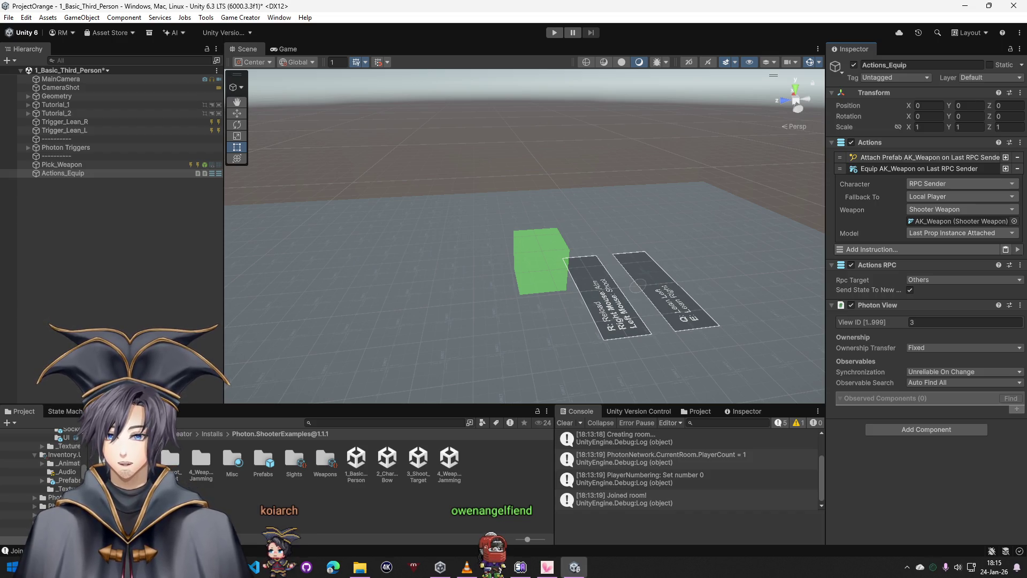
left_click(112, 434)
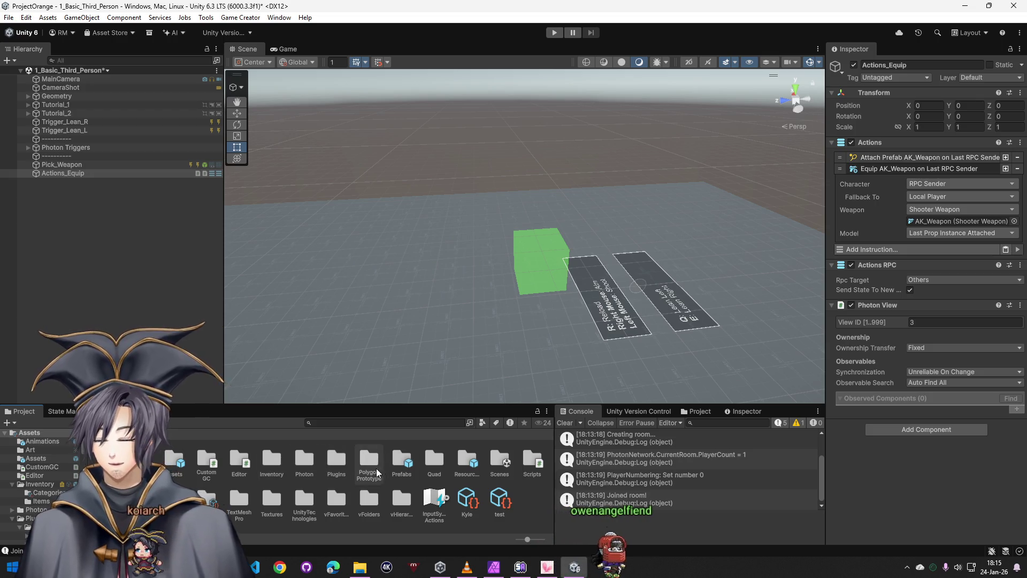
Create a new folder named Rpc inside Assets/Prefabs
left_click(407, 460)
double_click(406, 460)
right_click(219, 509)
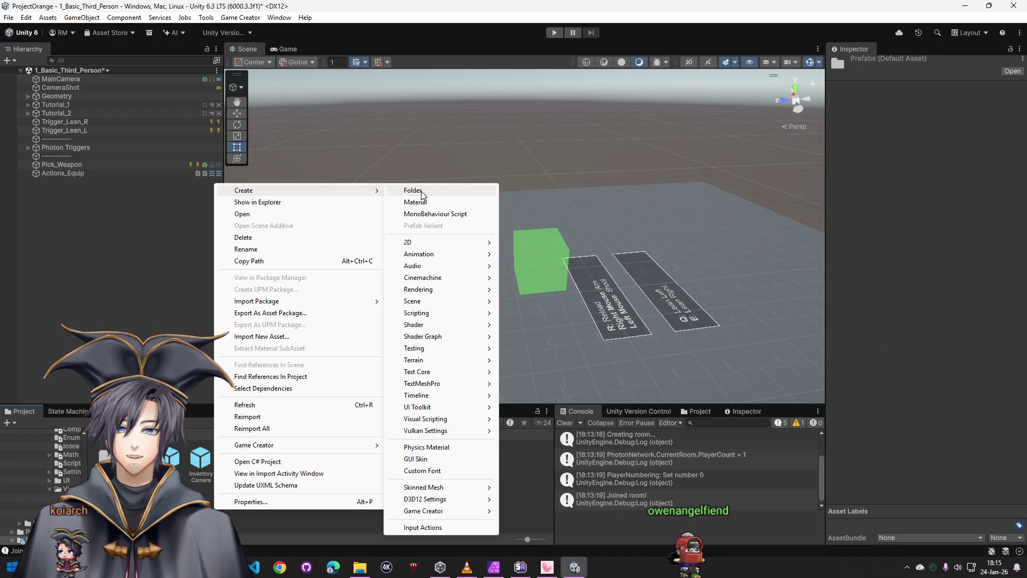
left_click(421, 191)
type("Rpc")
key("Return")
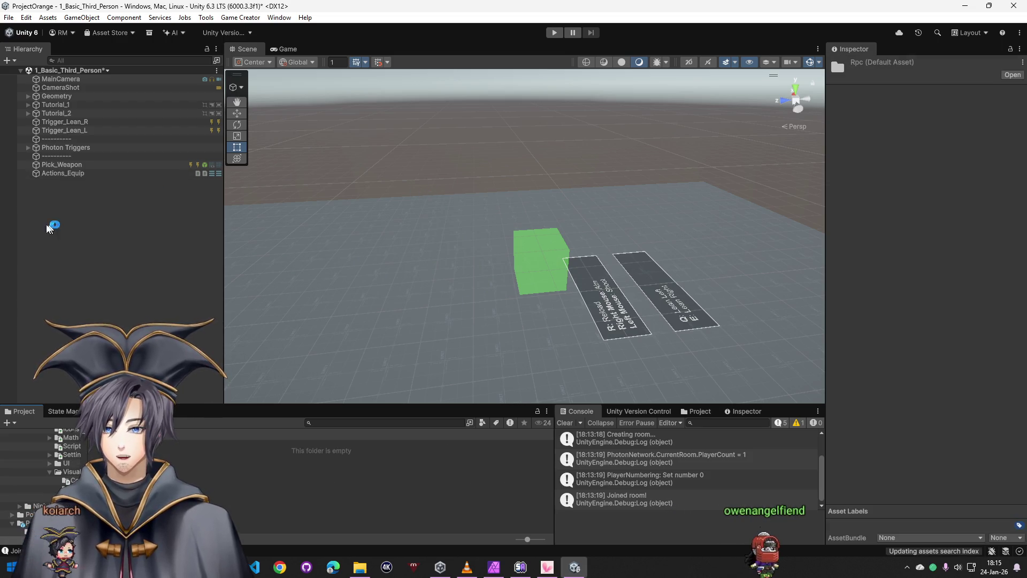
Save Pick_Weapon, Actions_Equip and Photon Triggers as prefabs in Rpc, reviewing Trigger_Start and Trigger_Aim
left_click(69, 167)
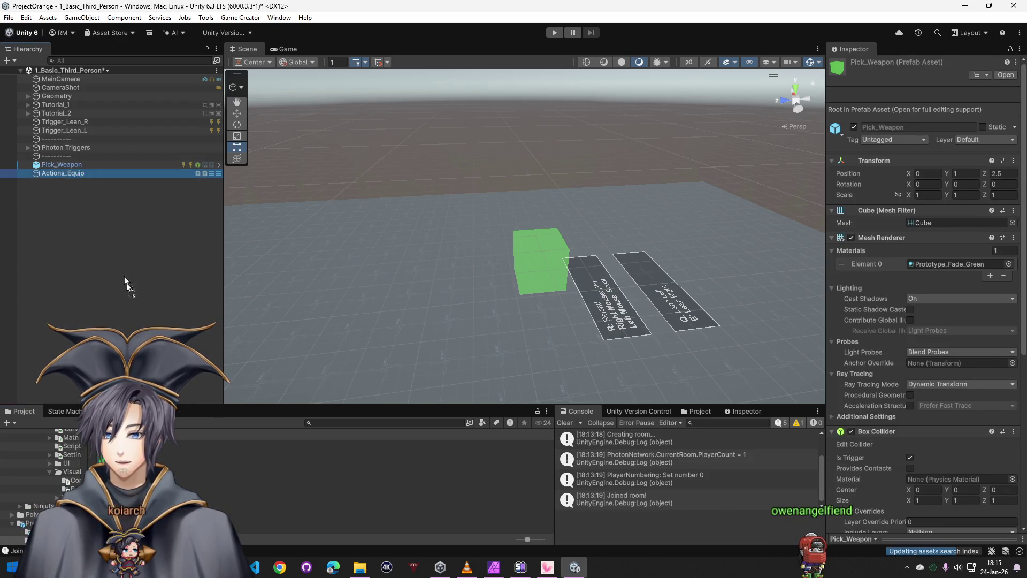
left_click(63, 173)
left_click(66, 146)
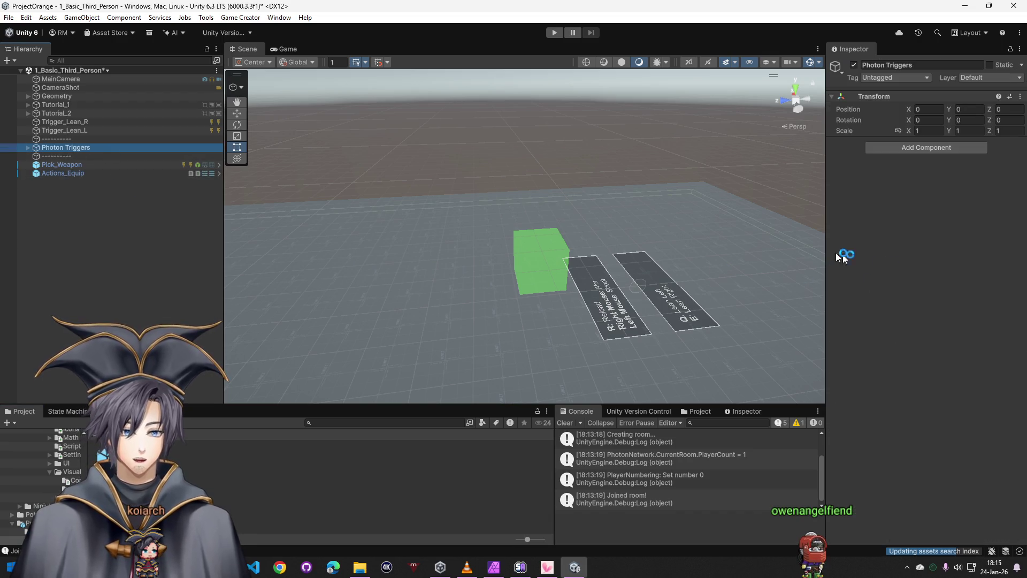
left_click(85, 140)
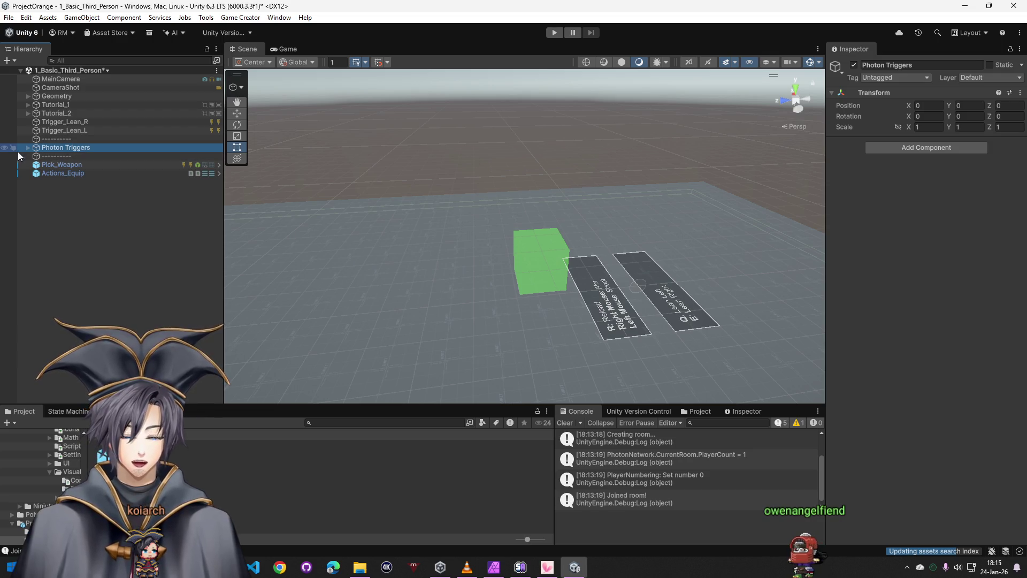
left_click(28, 148)
left_click(74, 156)
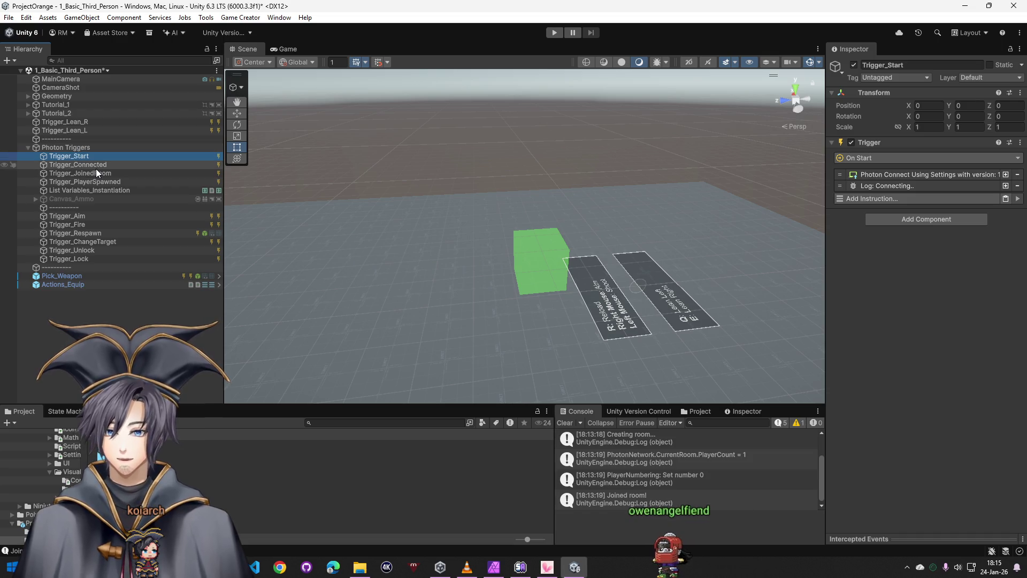
left_click(91, 215)
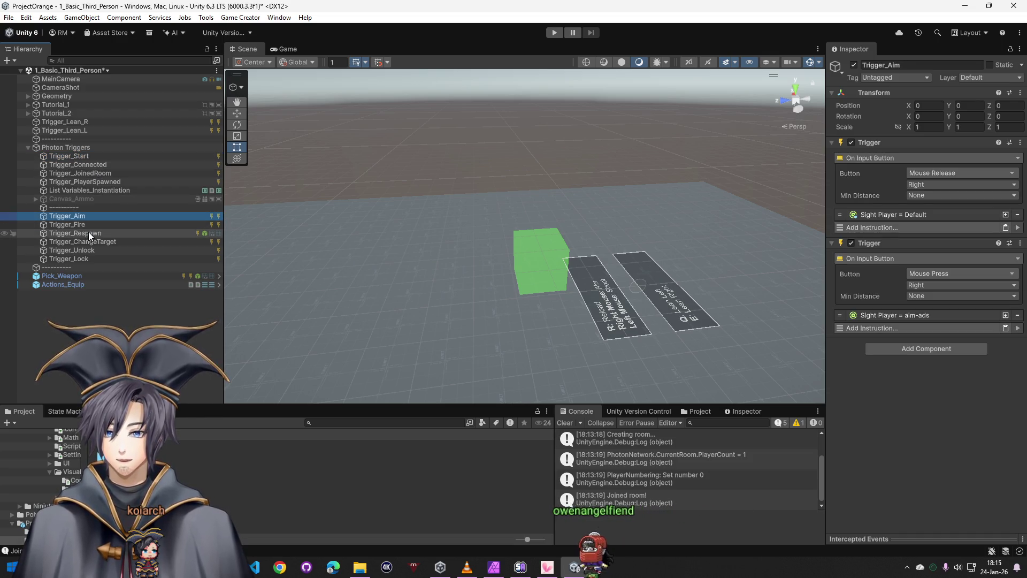
left_click(66, 147)
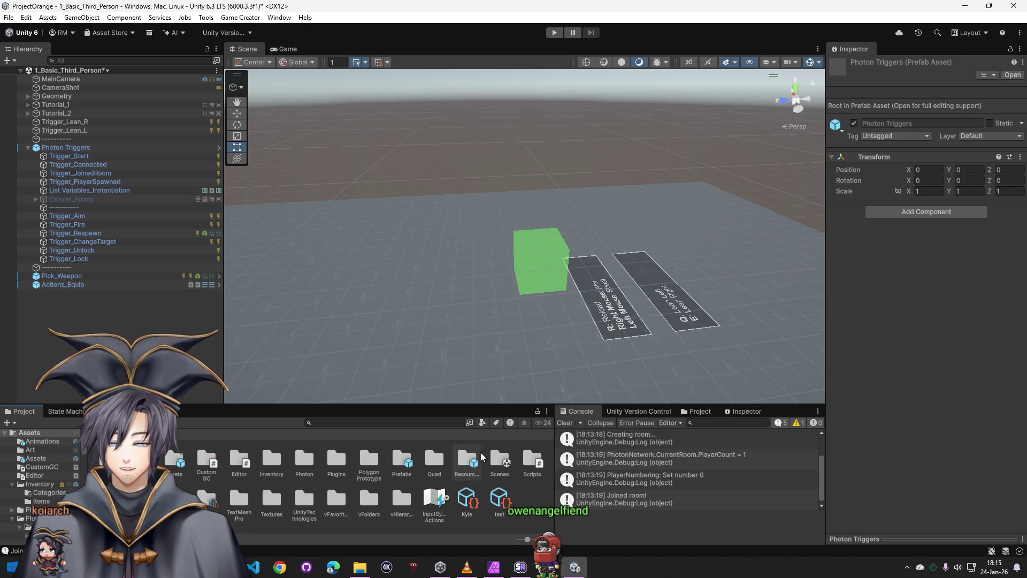
double_click(480, 451)
double_click(331, 458)
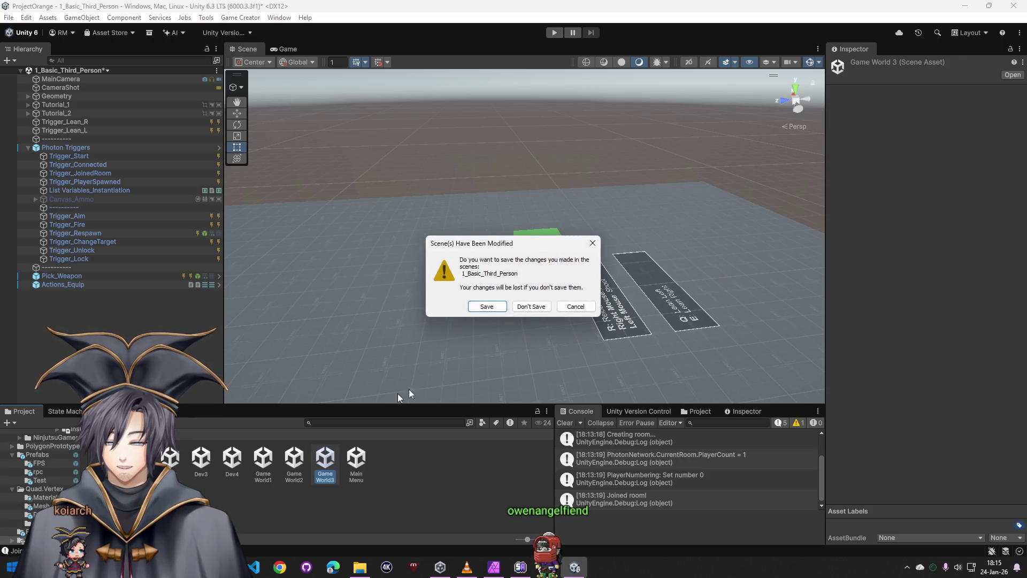
left_click(529, 308)
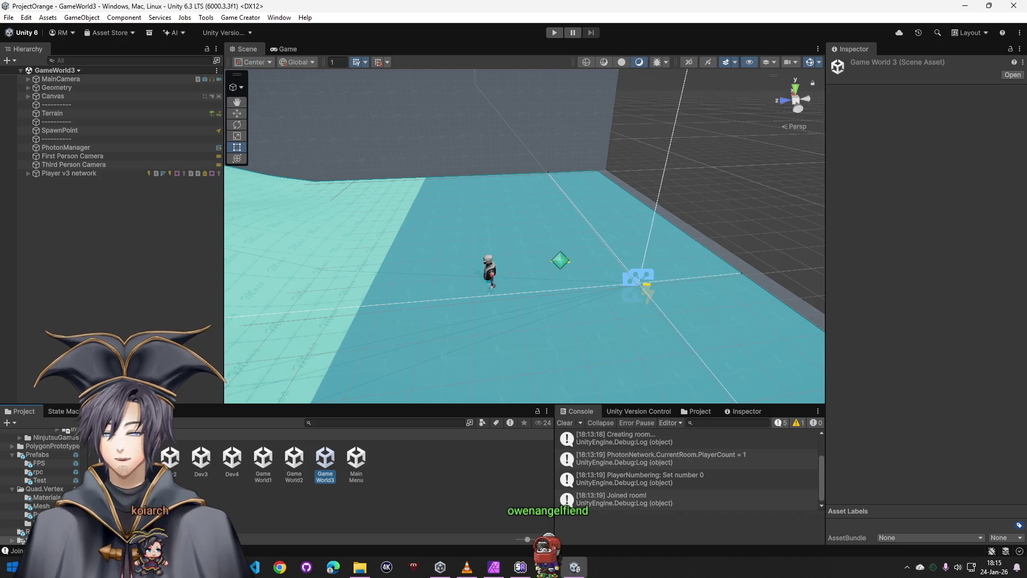
left_click(96, 431)
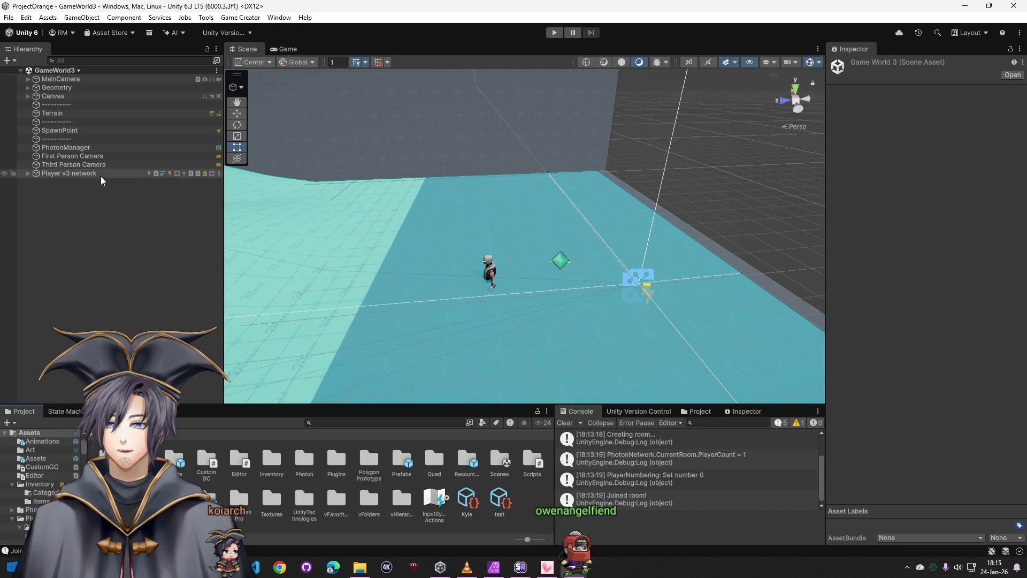
left_click(101, 175)
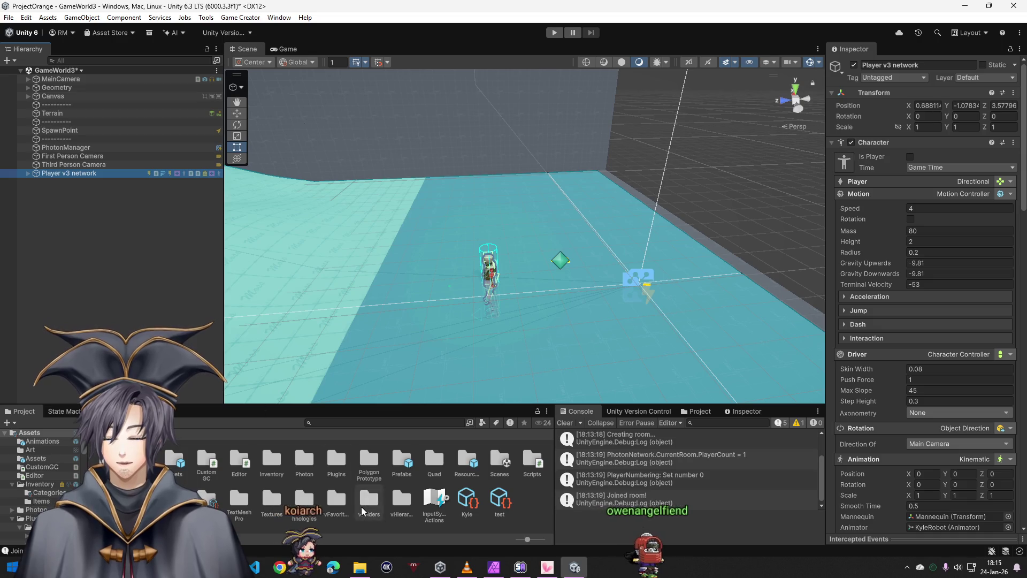
double_click(399, 459)
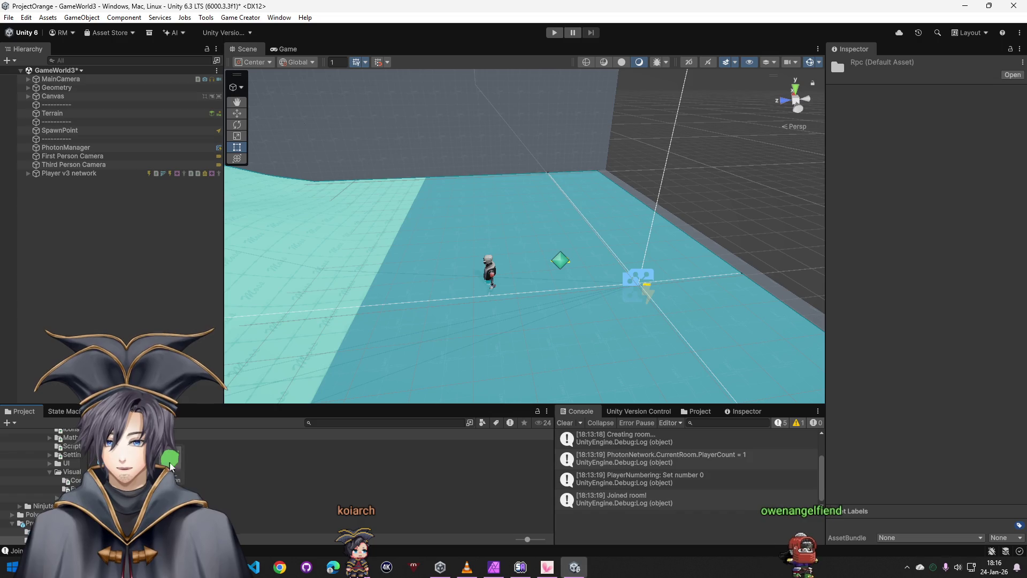
Drag the Pick_Weapon and Photon Triggers prefabs into GameWorld3 and expand Photon Triggers
left_click_drag(355, 458, 429, 254)
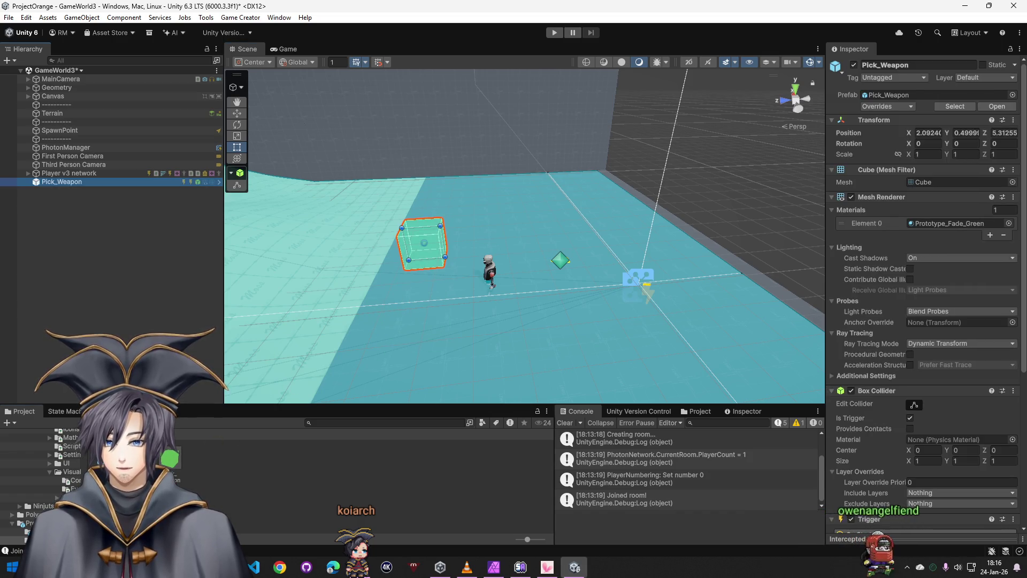
mouse_move(120, 458)
left_mouse_down()
mouse_move(164, 267)
mouse_move(65, 195)
left_mouse_up()
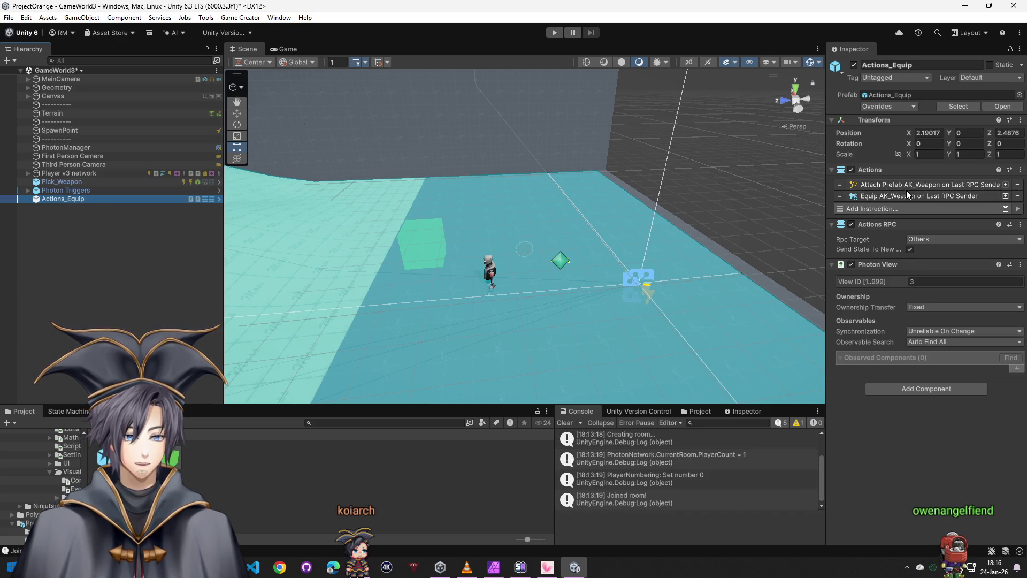
left_click(27, 192)
left_click(72, 190)
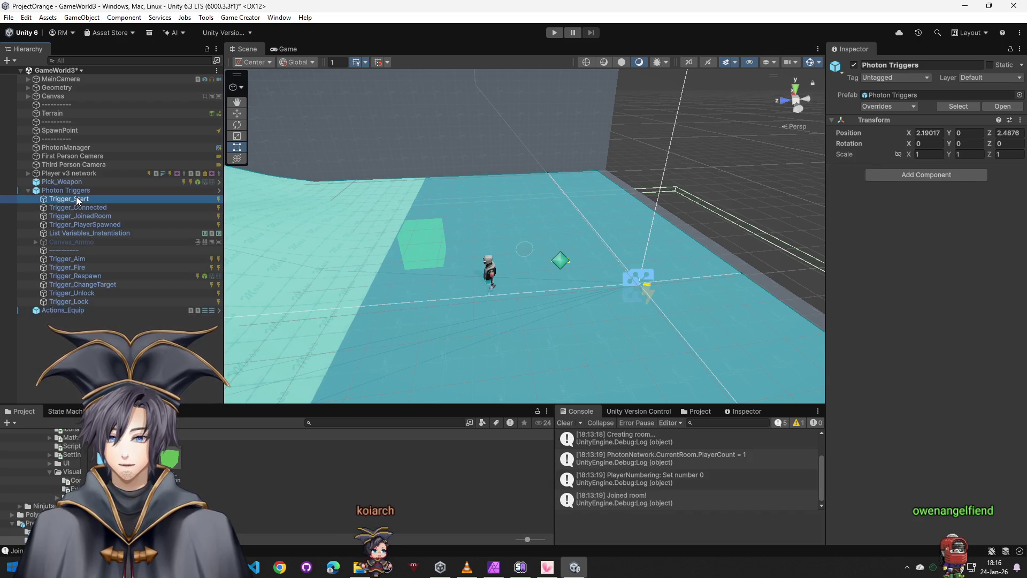
key("Down")
Review Trigger_Connected and List Variables_Instantiation, then bring up the Photon Triggers context menu
left_click(79, 207)
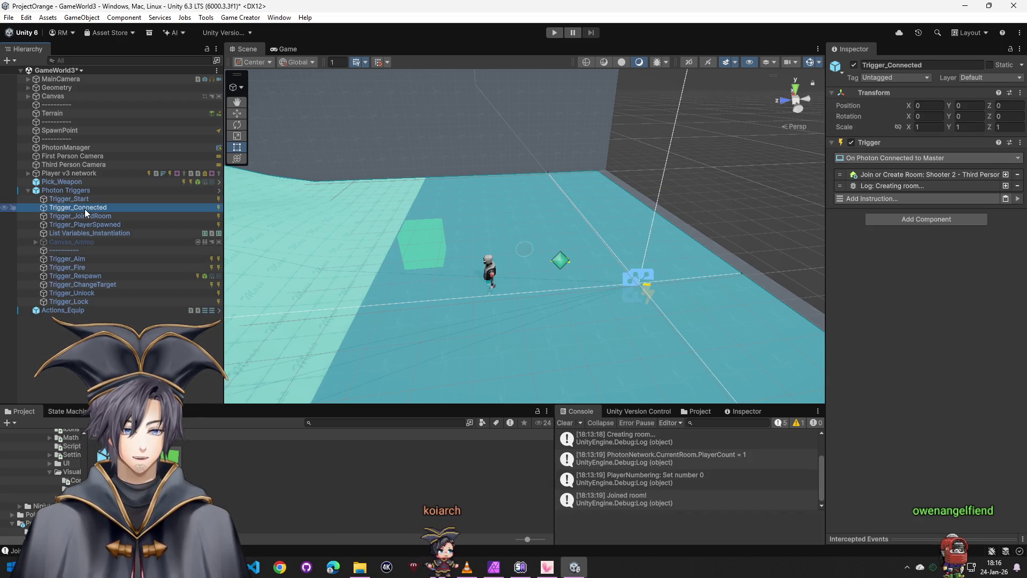
left_click(85, 217)
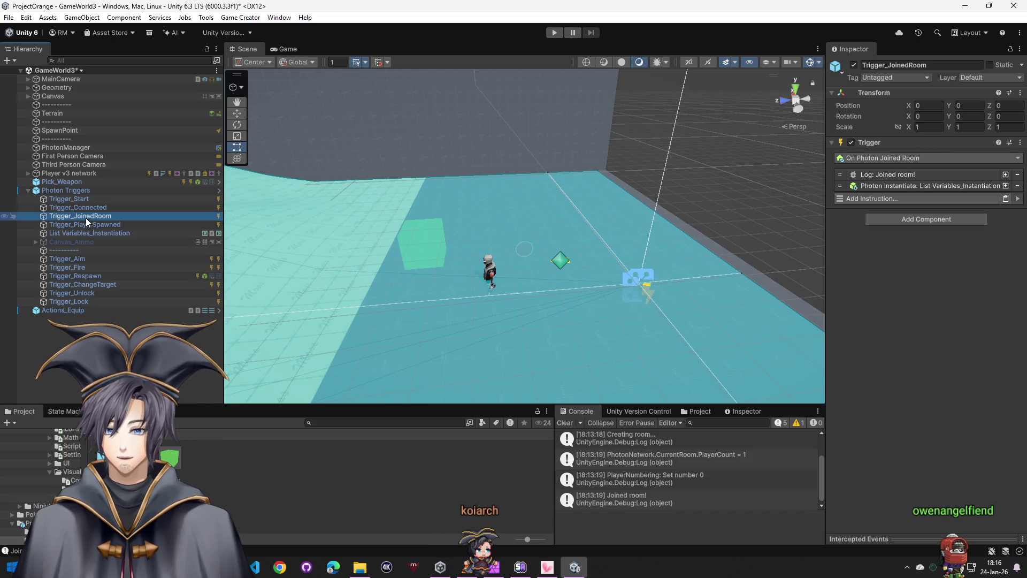
left_click(71, 190)
right_click(71, 190)
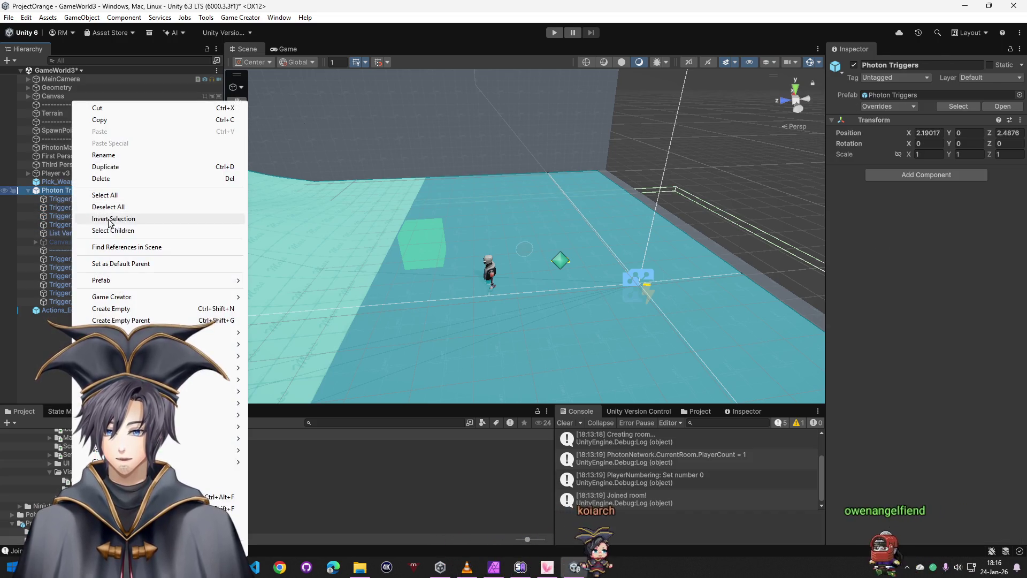
Review PhotonManager and the Start, PlayerSpawned, Aim, Fire and Respawn triggers under Photon Triggers
left_click(113, 227)
left_click(82, 199)
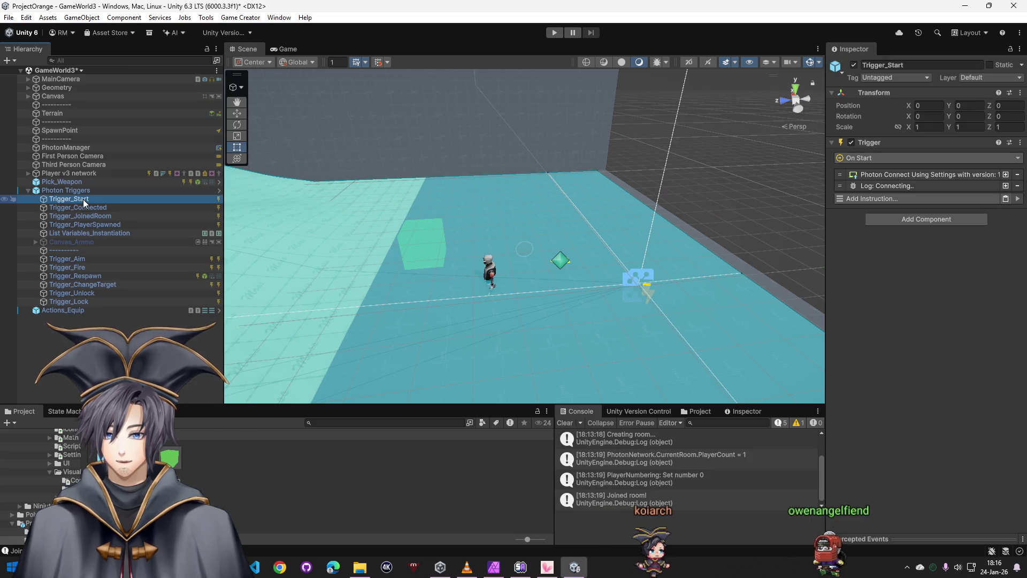
left_click(69, 148)
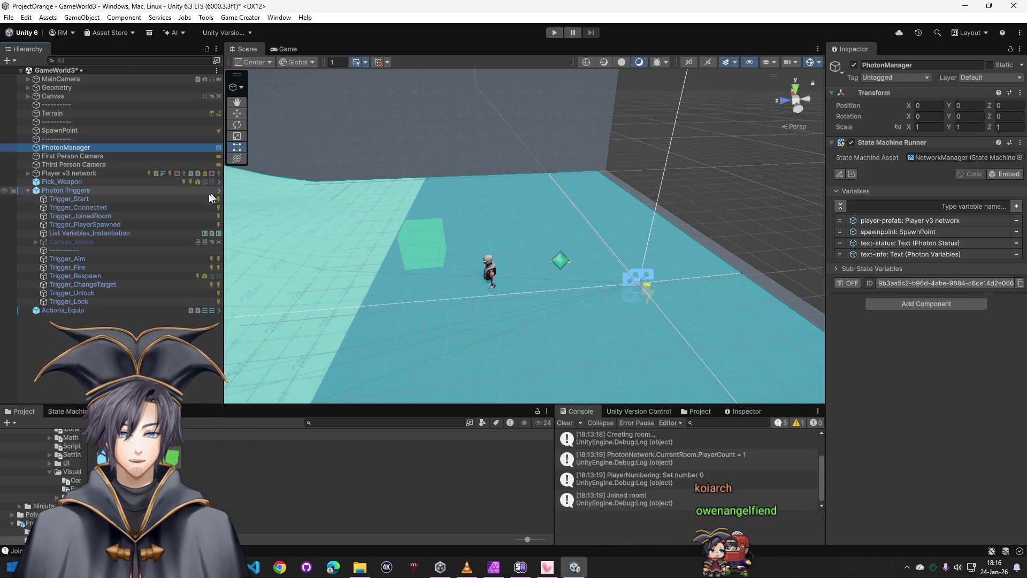
left_click(73, 199)
left_click(96, 227)
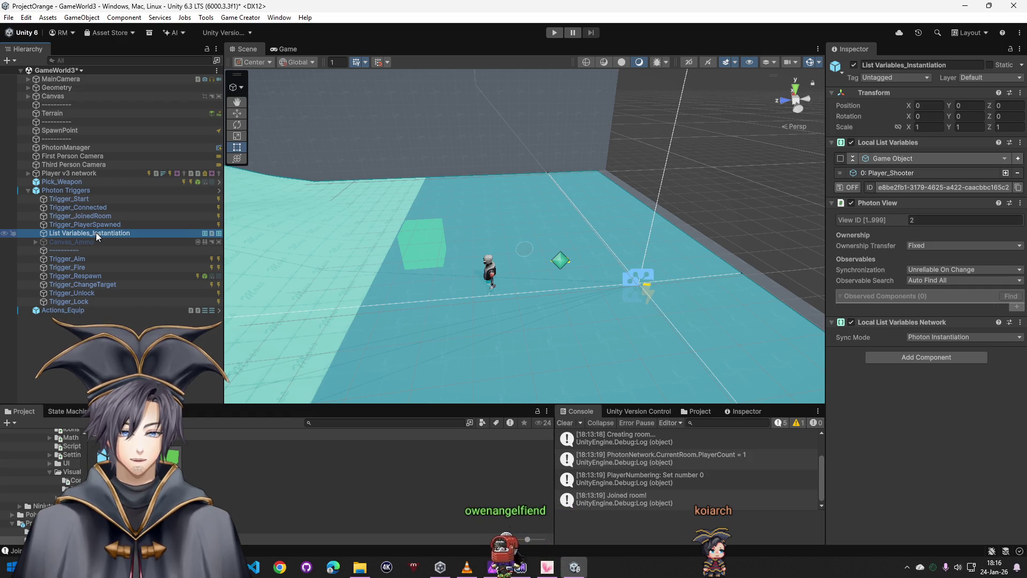
left_click(69, 257)
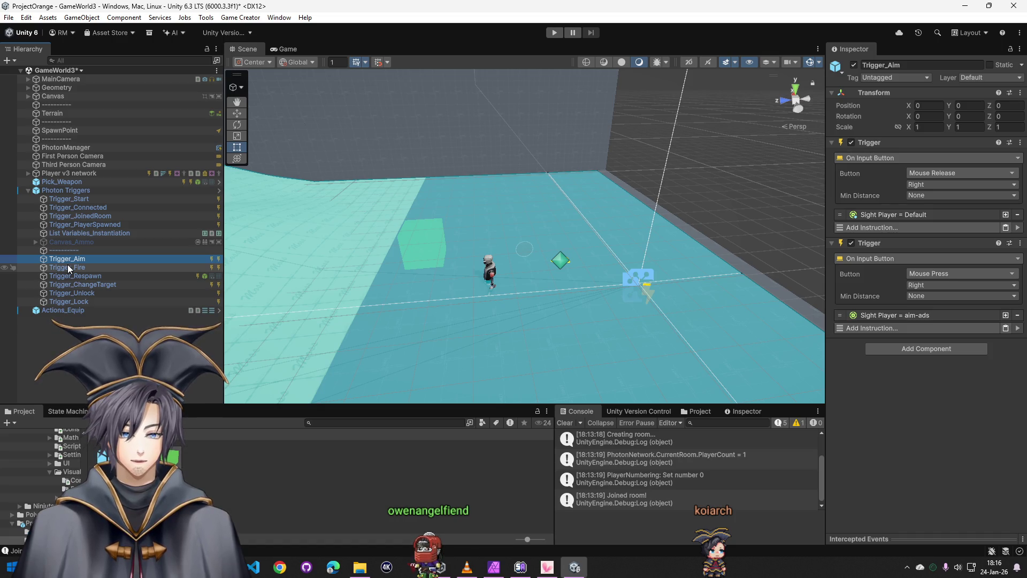
left_click(68, 265)
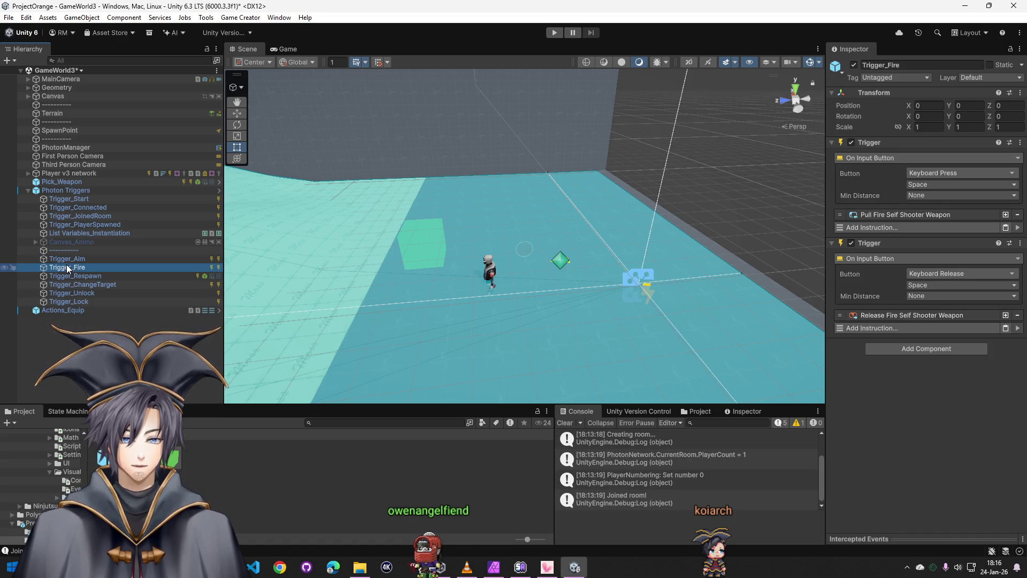
left_click(59, 276)
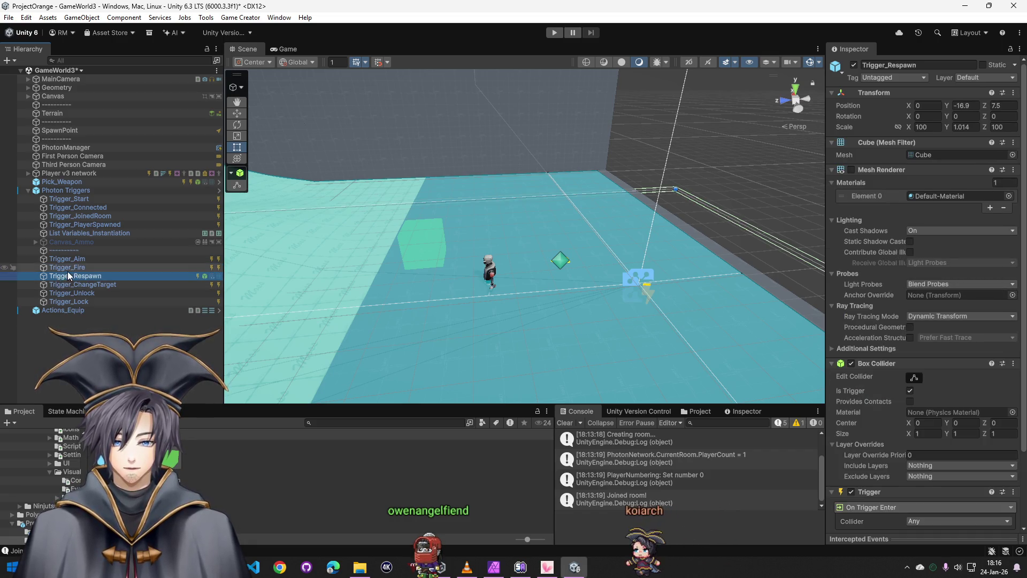
left_click(70, 268)
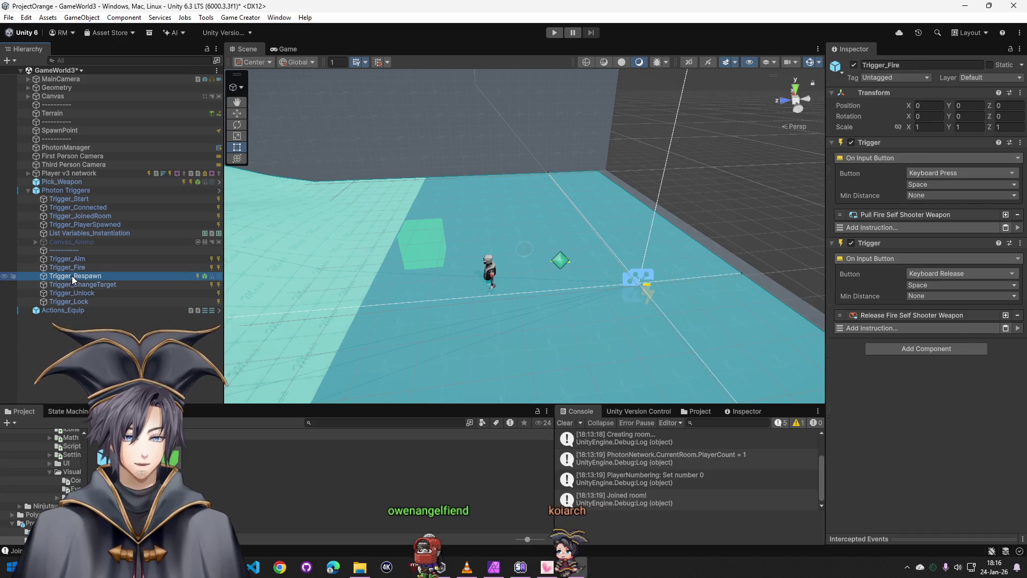
left_click(71, 275)
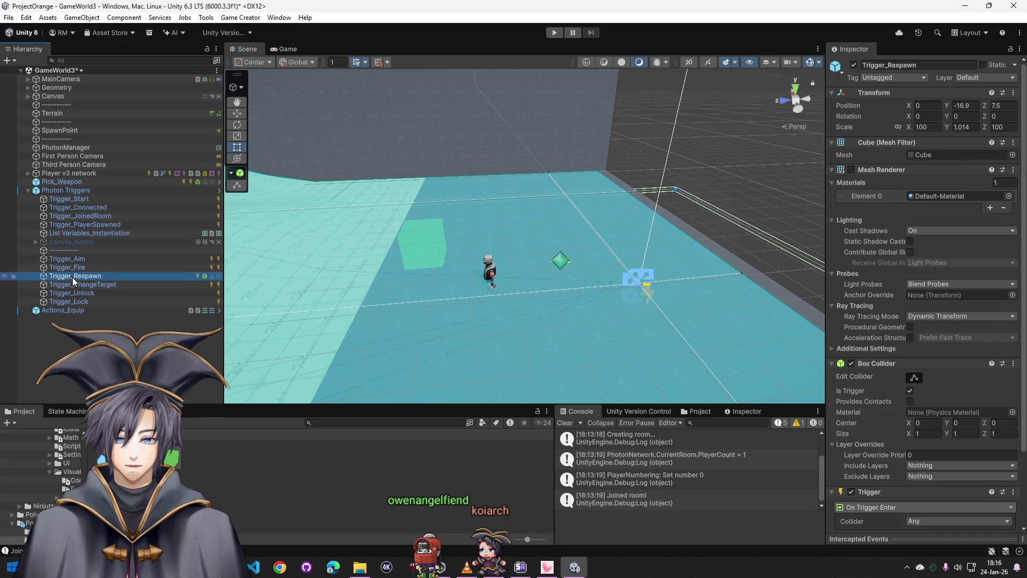
scroll(861, 392, "down", 3)
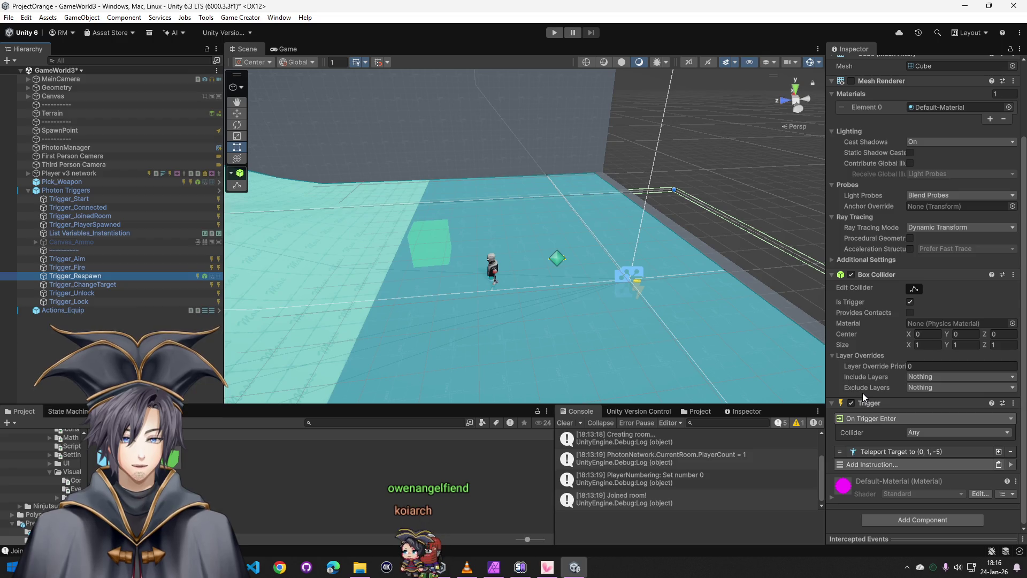
Check the ChangeTarget, Unlock and Lock triggers, delete Player v3 network and select PhotonManager
left_click(92, 284)
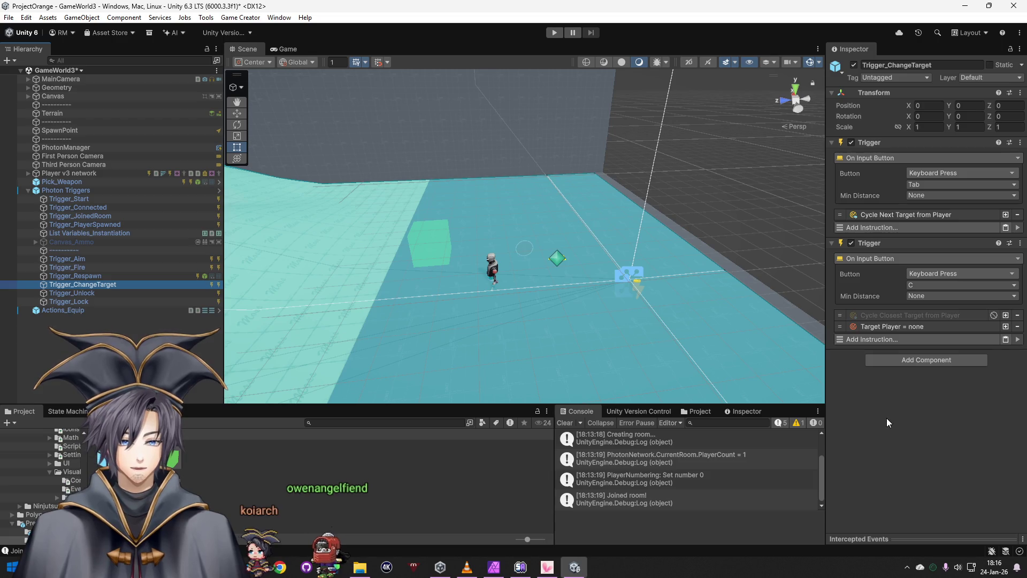
left_click(99, 294)
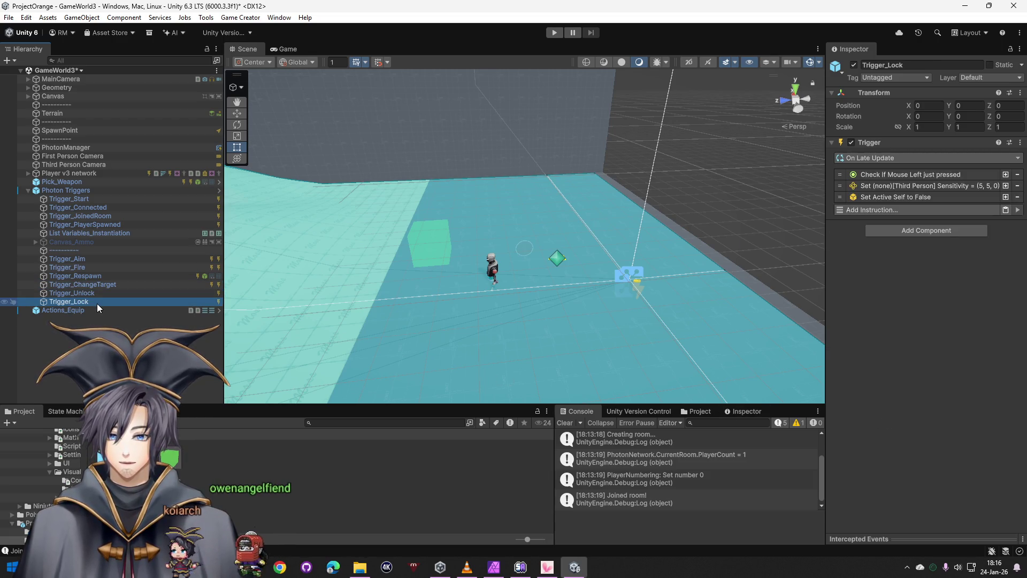
left_click(98, 304, "ctrl")
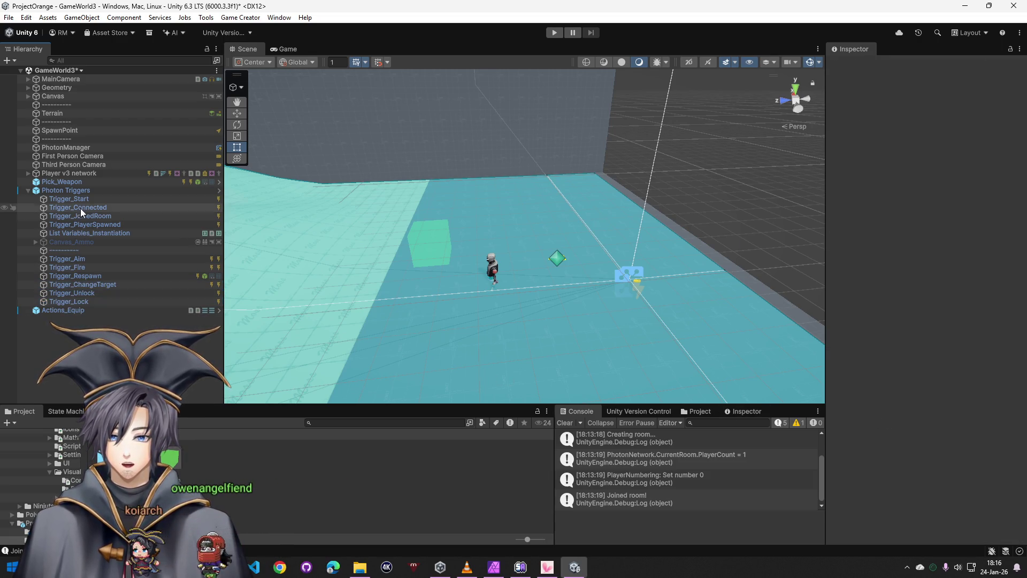
left_click(81, 133)
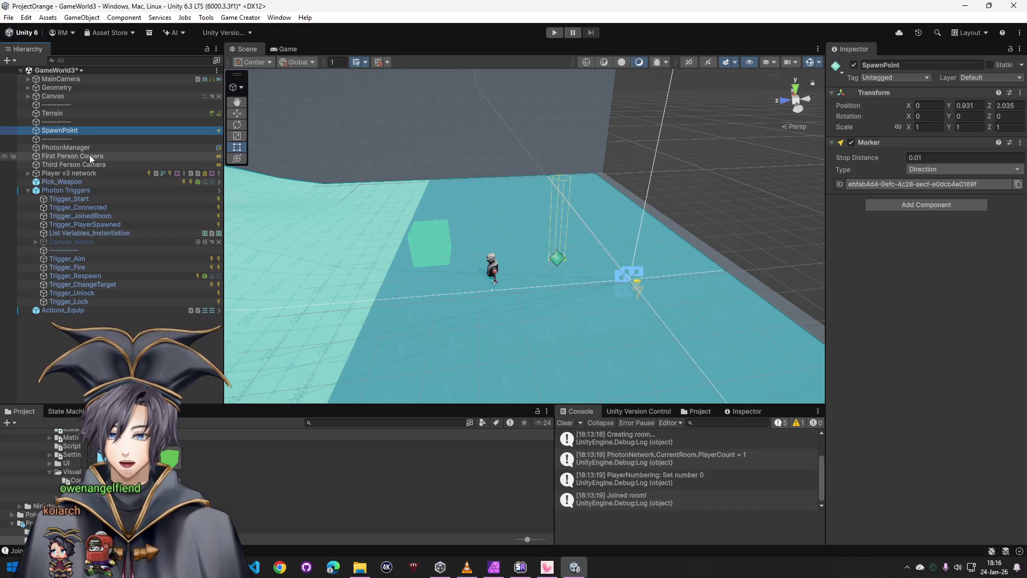
left_click(84, 175)
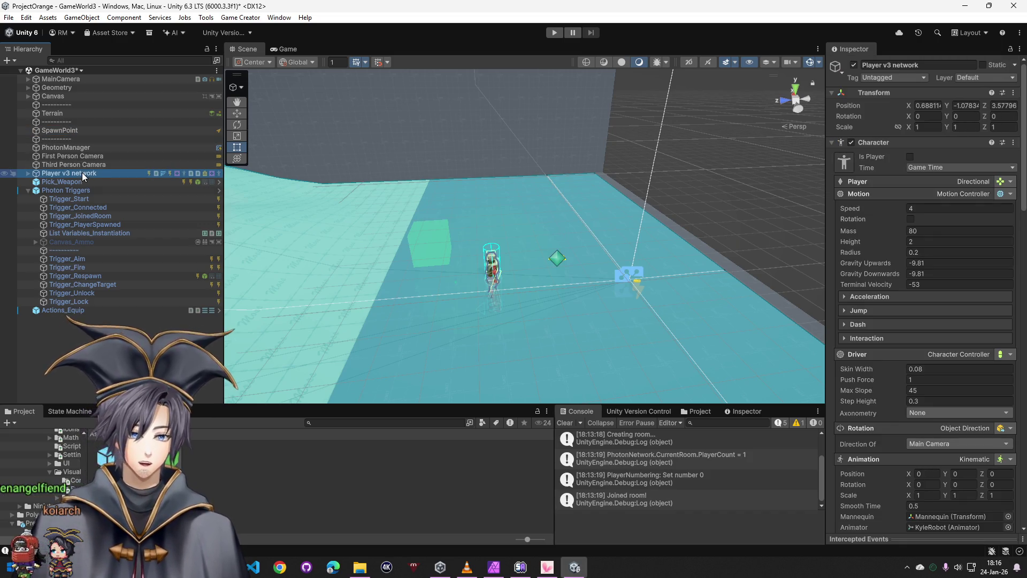
key("Delete")
left_click(83, 155)
left_click(73, 148)
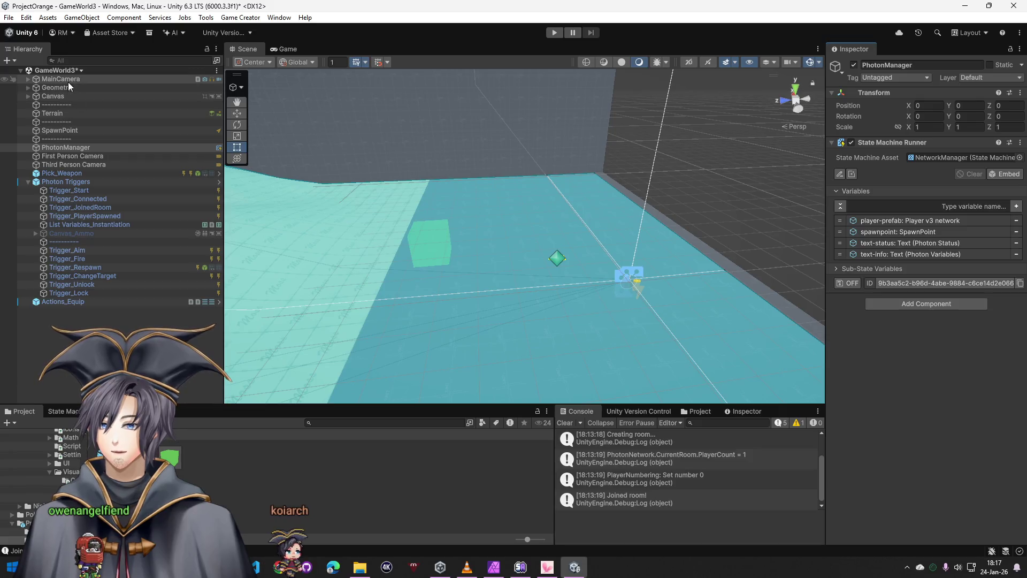
Expand the PhotonManager's player-prefab, spawnpoint, text-status and text-info variable assignments
left_click(28, 78)
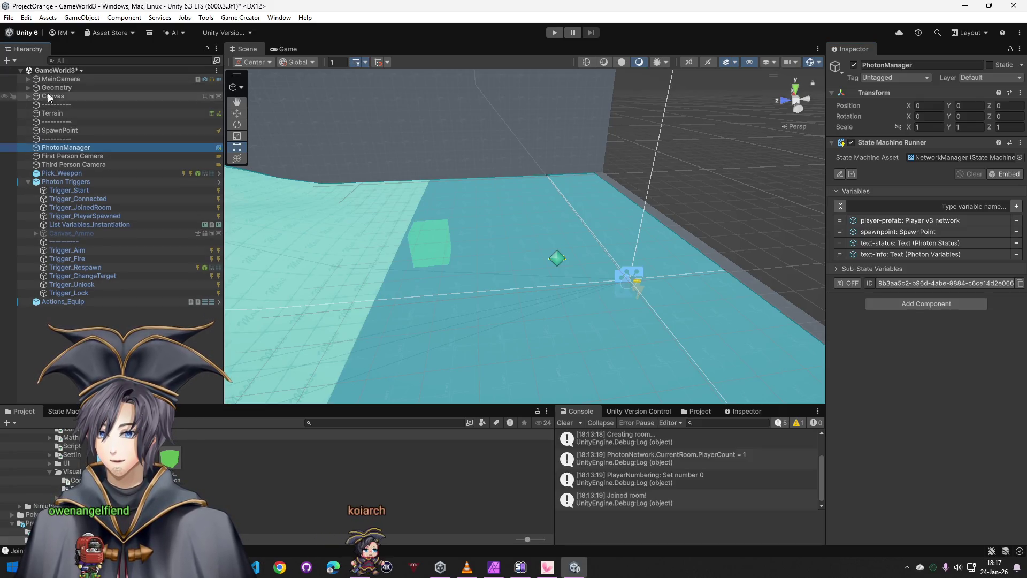
left_click(903, 220)
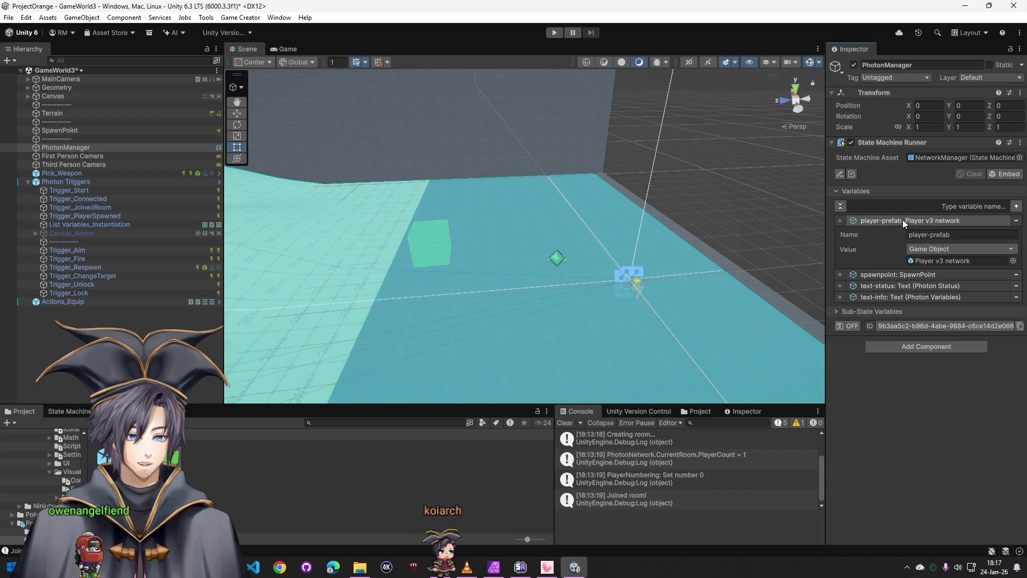
left_click(914, 274)
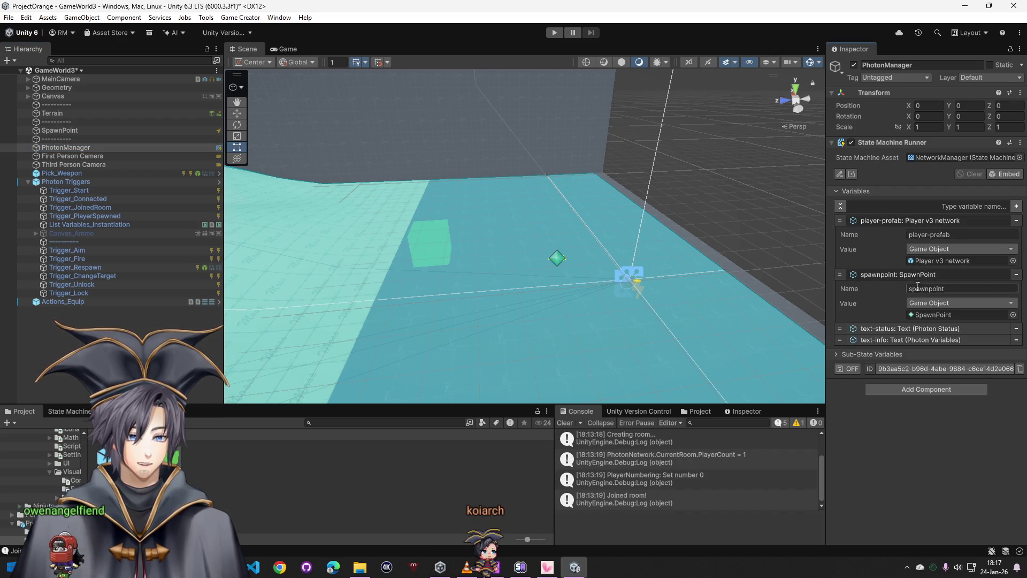
left_click(921, 329)
left_click(929, 382)
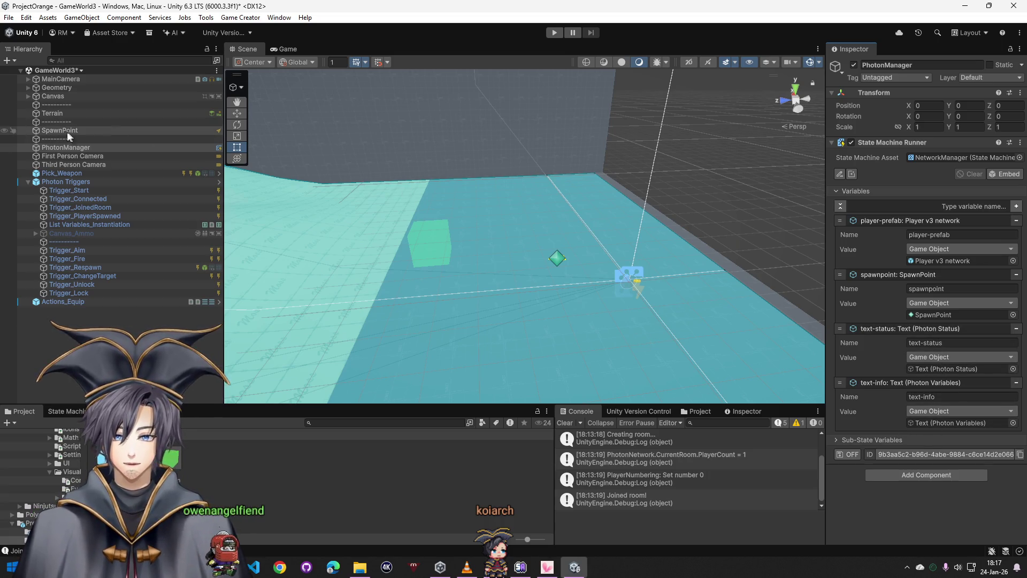
Select the Canvas's Text (Photon Status) element to view its settings and start play mode
left_click(50, 96)
left_click(71, 105)
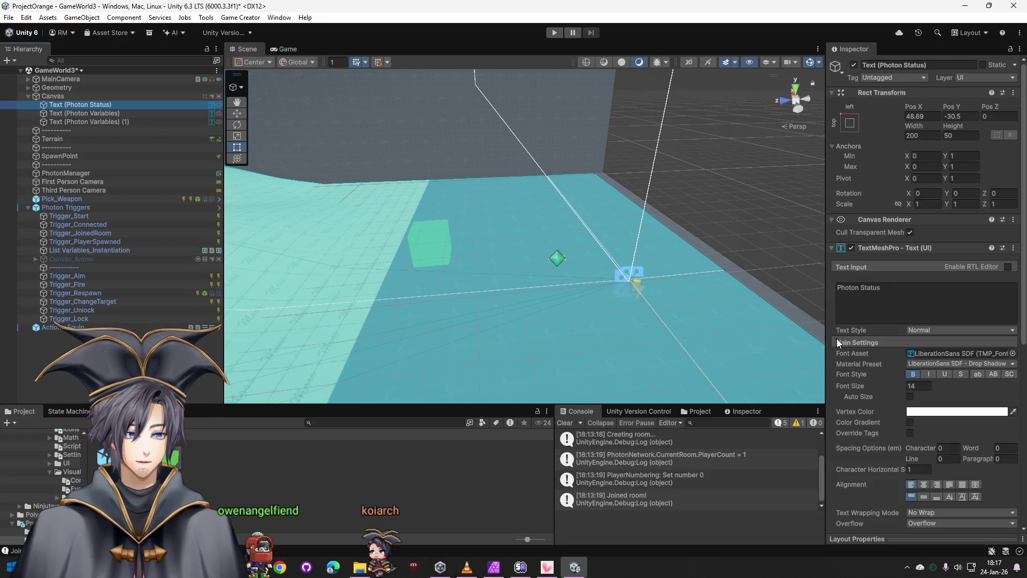
scroll(835, 340, "down", 10)
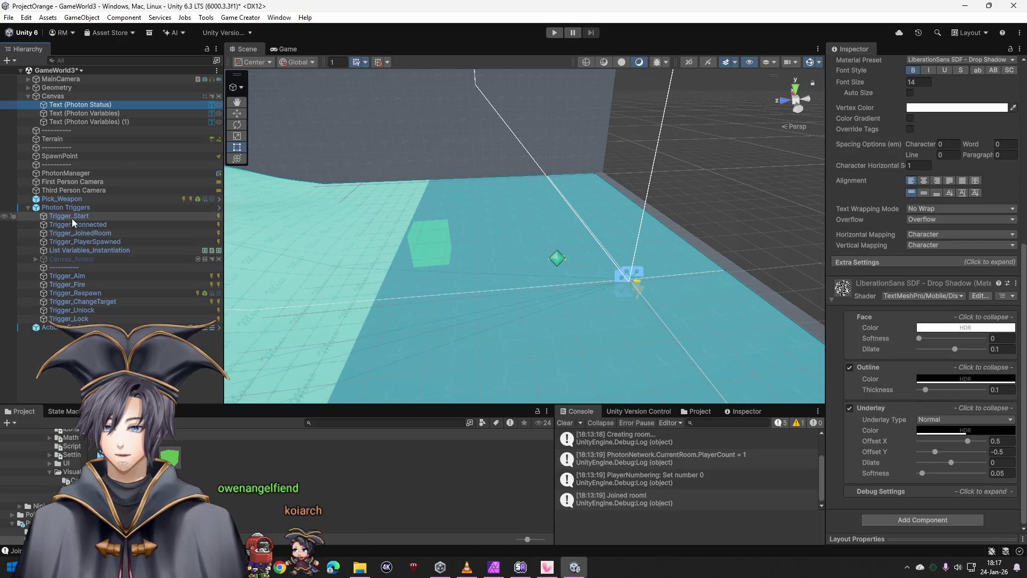
left_click(554, 34)
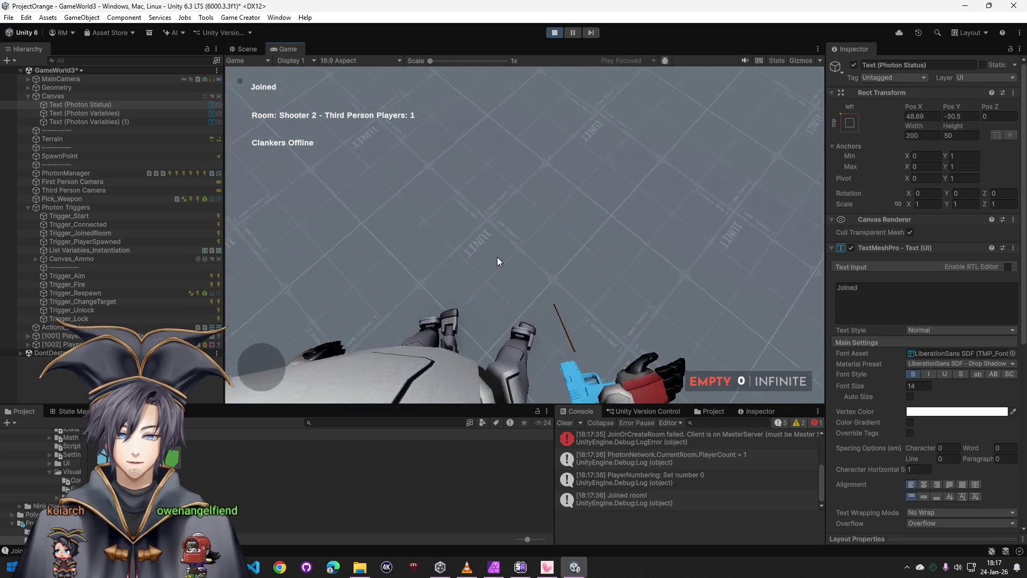
Fire the pistol, read the full JoinOrCreateRoom failed console error, then stop the test run
left_click(525, 235)
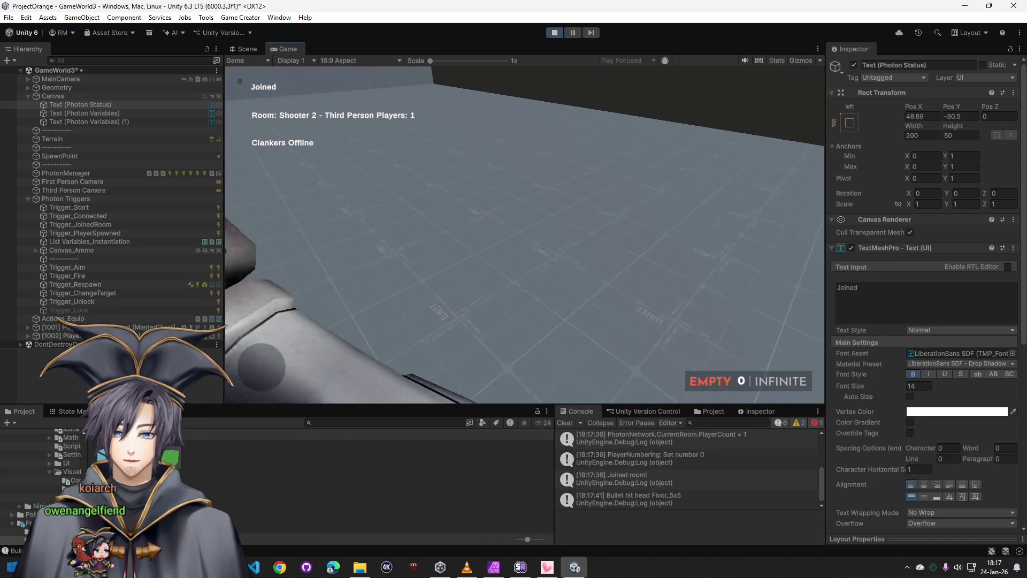
key("super")
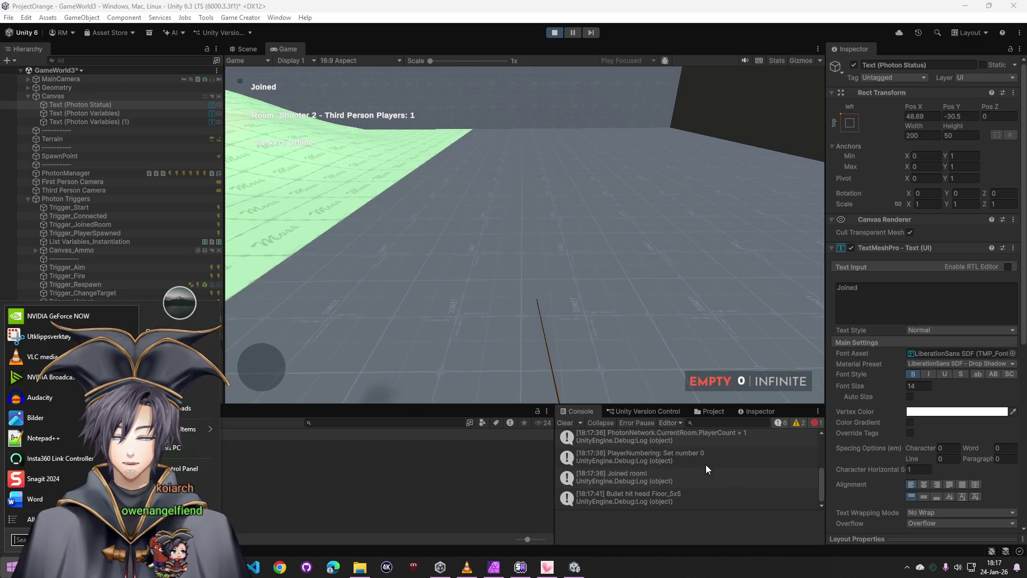
scroll(687, 467, "up", 2)
left_click(688, 449)
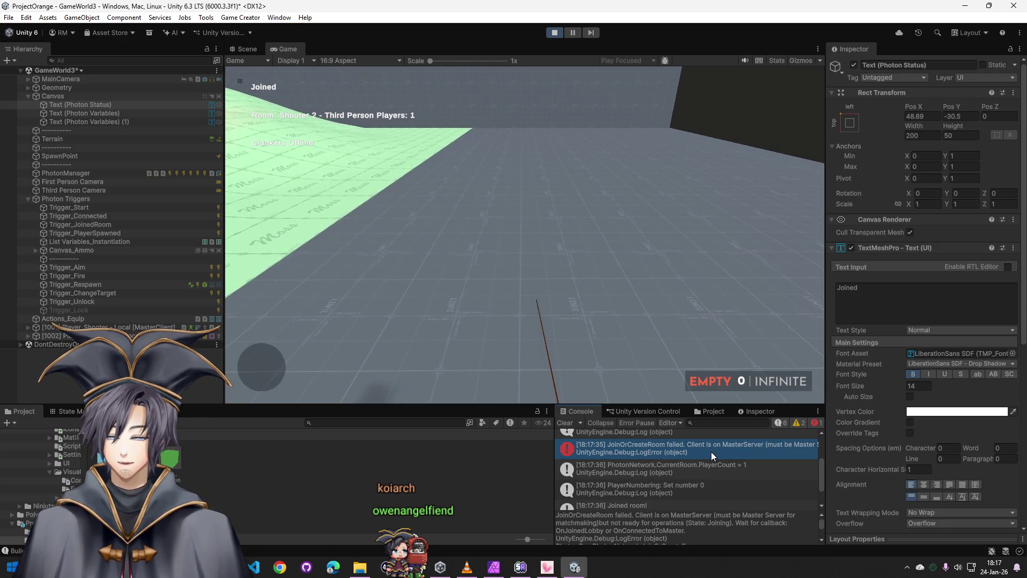
scroll(711, 452, "up", 2)
scroll(712, 452, "up", 2)
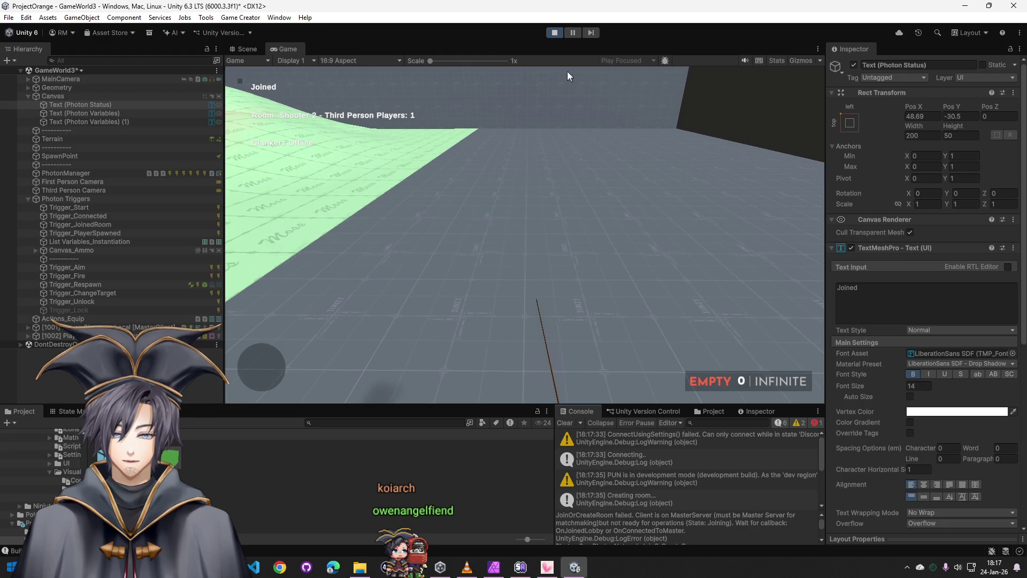
left_click(555, 33)
left_click(70, 208)
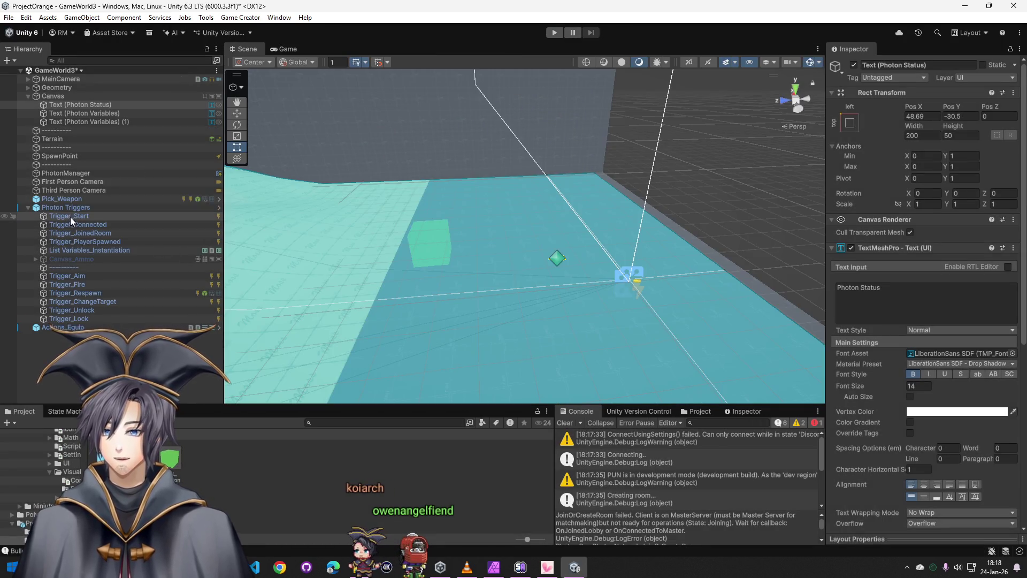
Unpack the Photon Triggers prefab and inspect Trigger_Start, Trigger_PlayerSpawned and Trigger_JoinedRoom
right_click(74, 208)
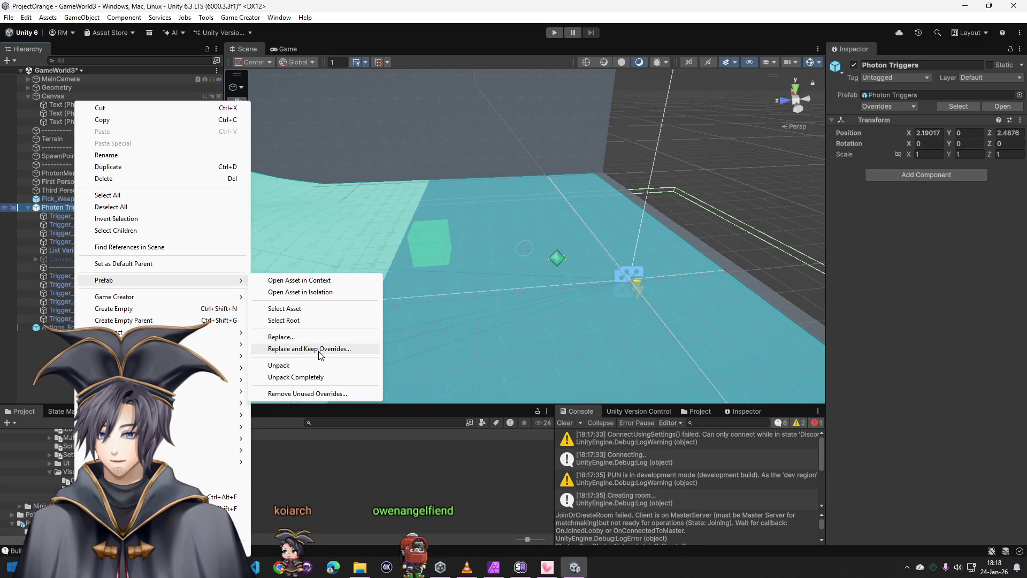
left_click(295, 377)
left_click(75, 215)
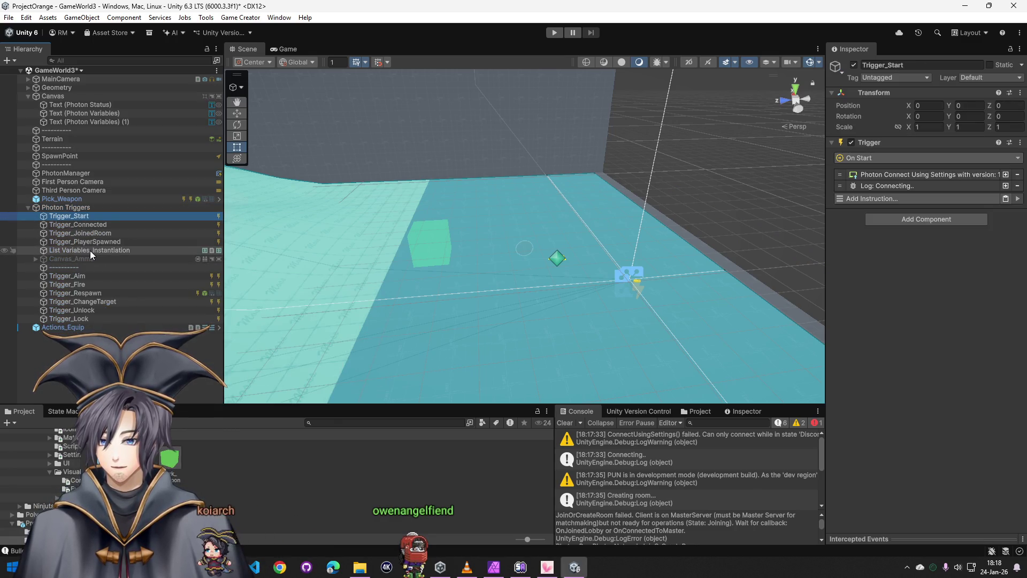
left_click(96, 244)
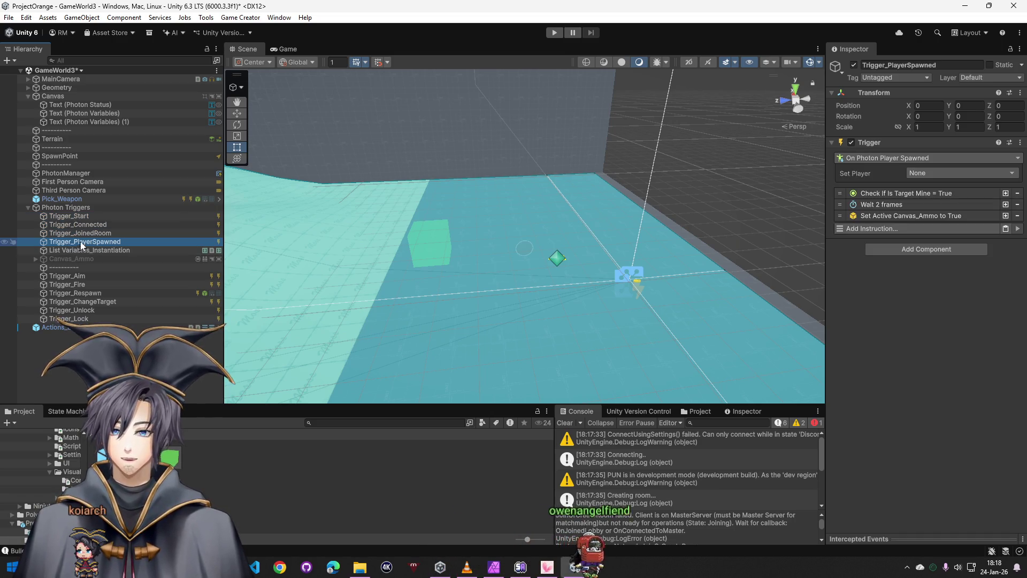
left_click(92, 234)
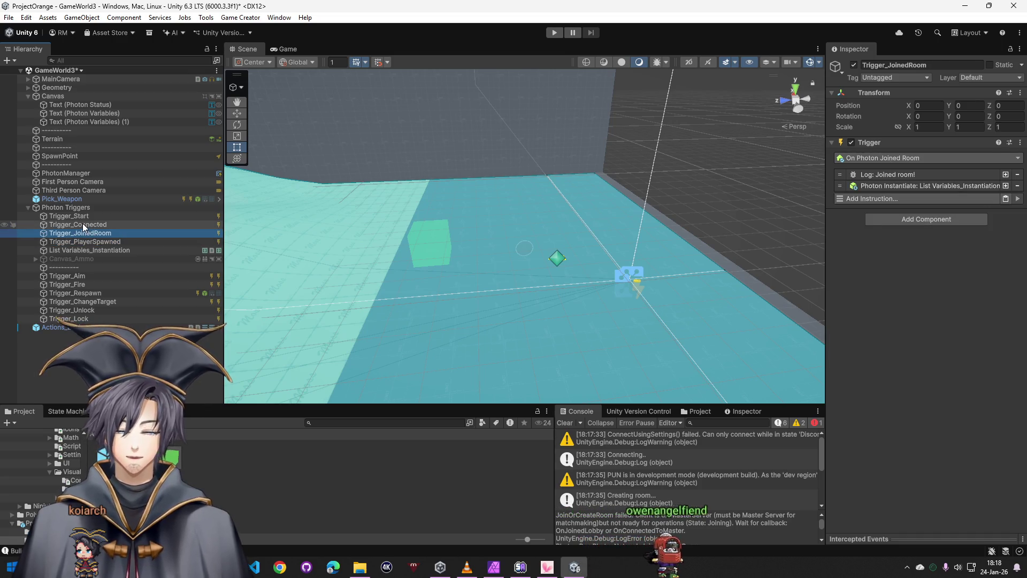
Delete Trigger_Start, Trigger_Connected and Trigger_JoinedRoom, then start a test run
left_click(85, 216, "shift")
key("Delete")
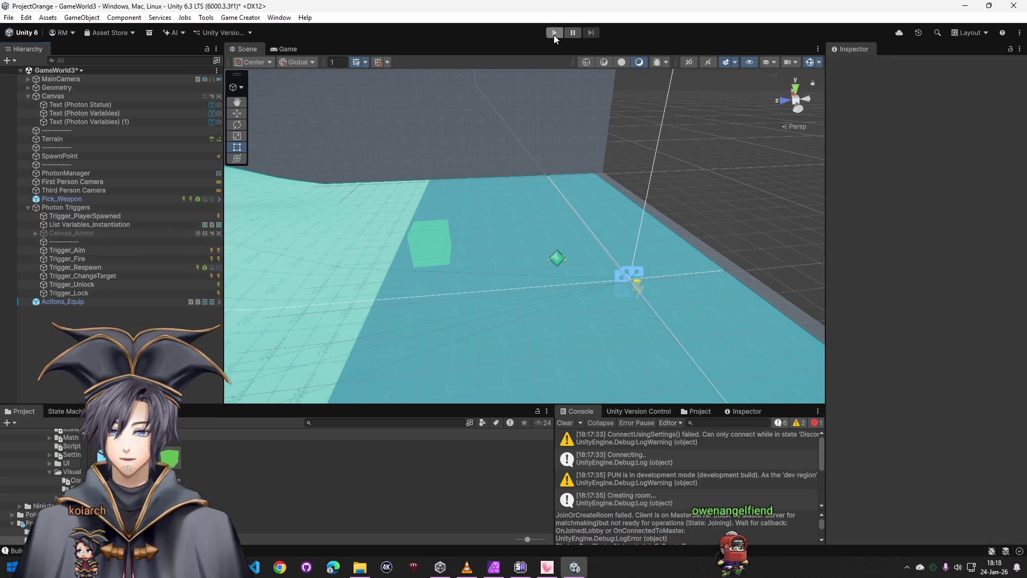
left_click(554, 34)
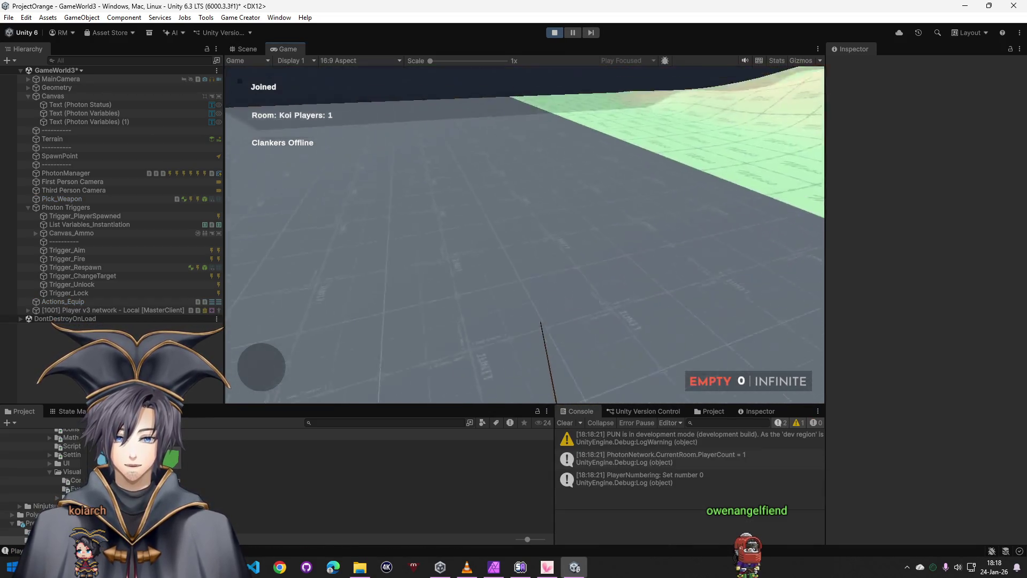
key("w")
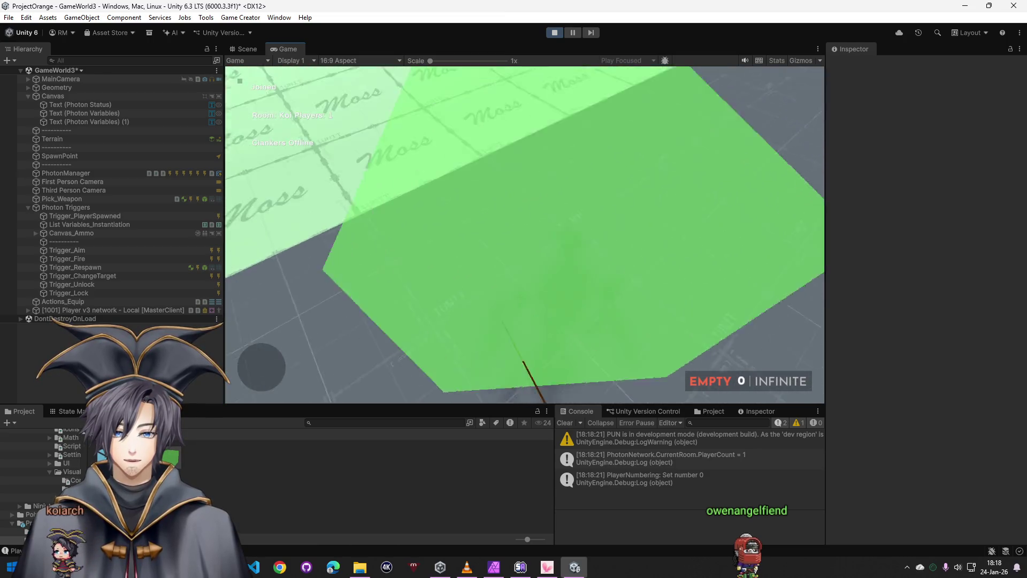
key("alt+Tab")
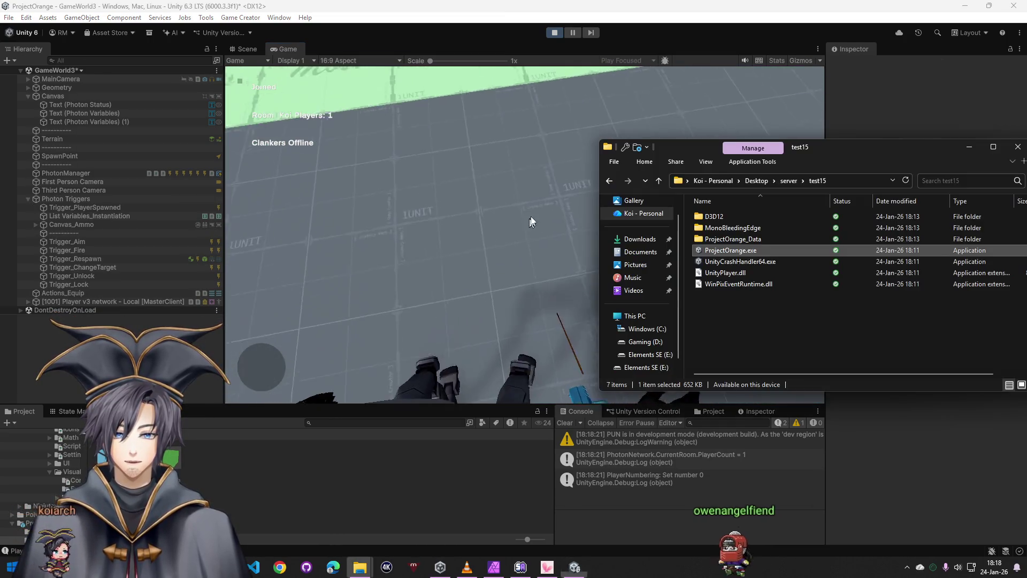
key("alt+Tab")
key("ctrl+p")
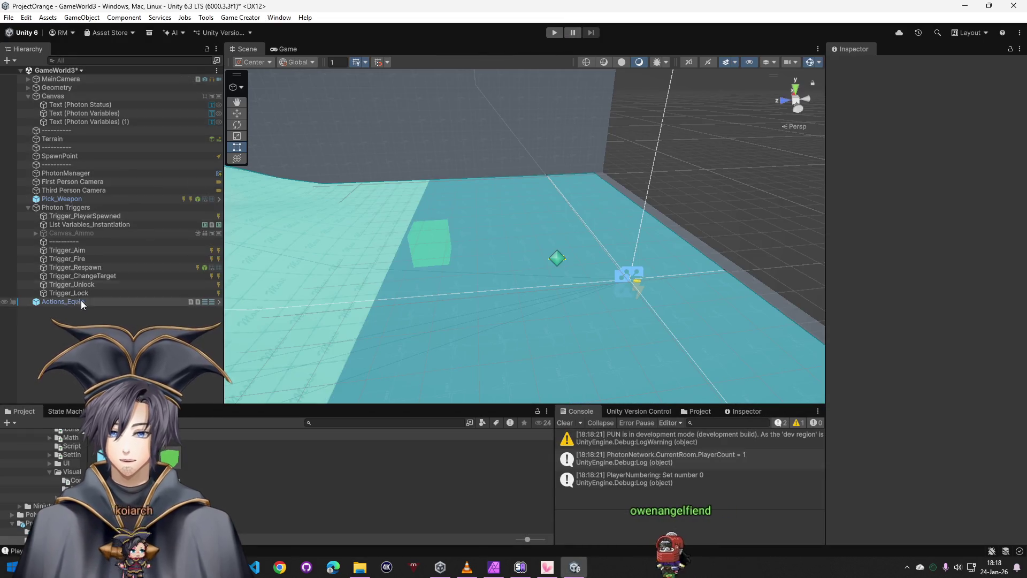
Open the Player v3 network prefab from Resources and collapse its Mannequin bone tree
left_click(75, 183)
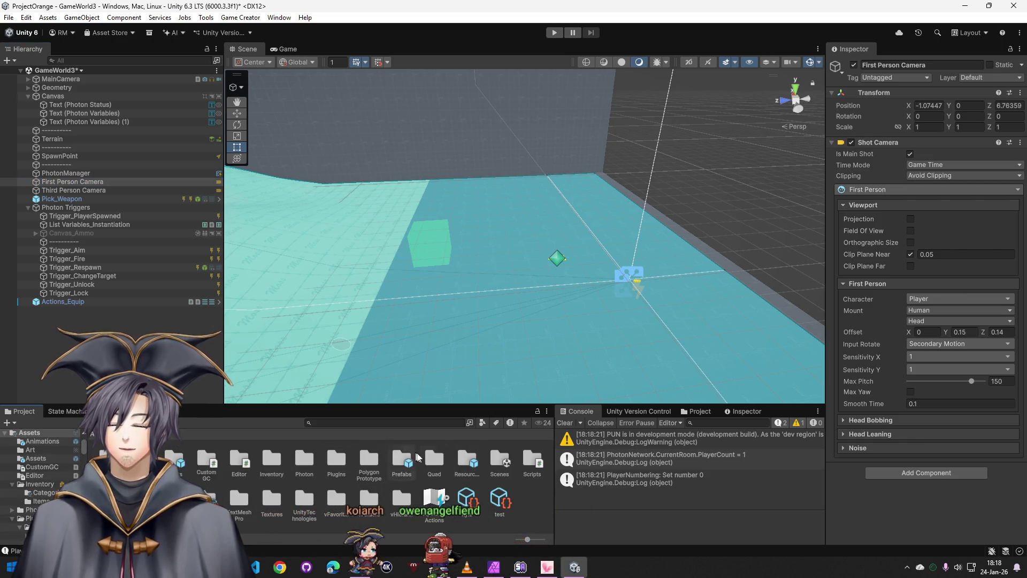
double_click(466, 459)
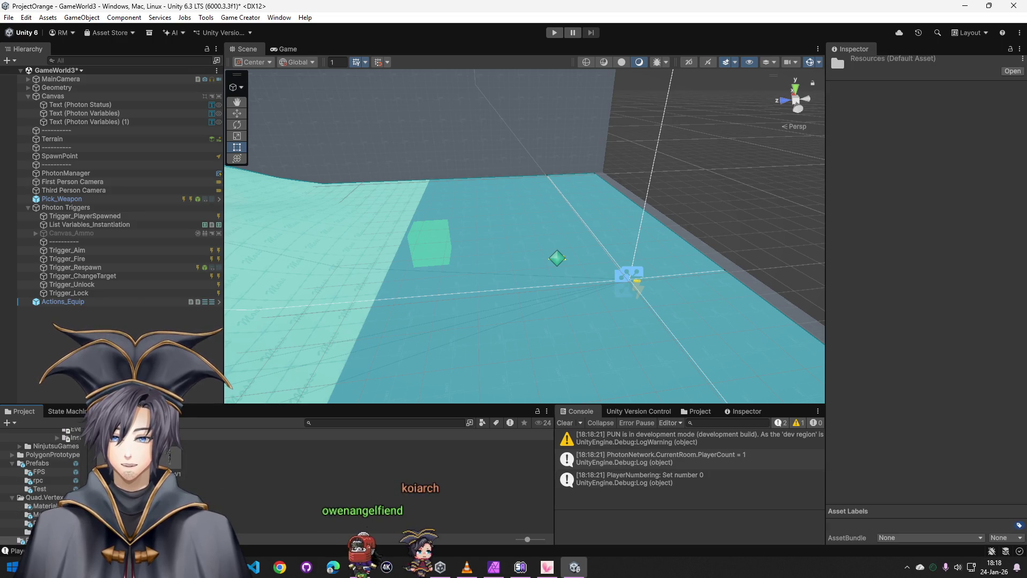
double_click(170, 456)
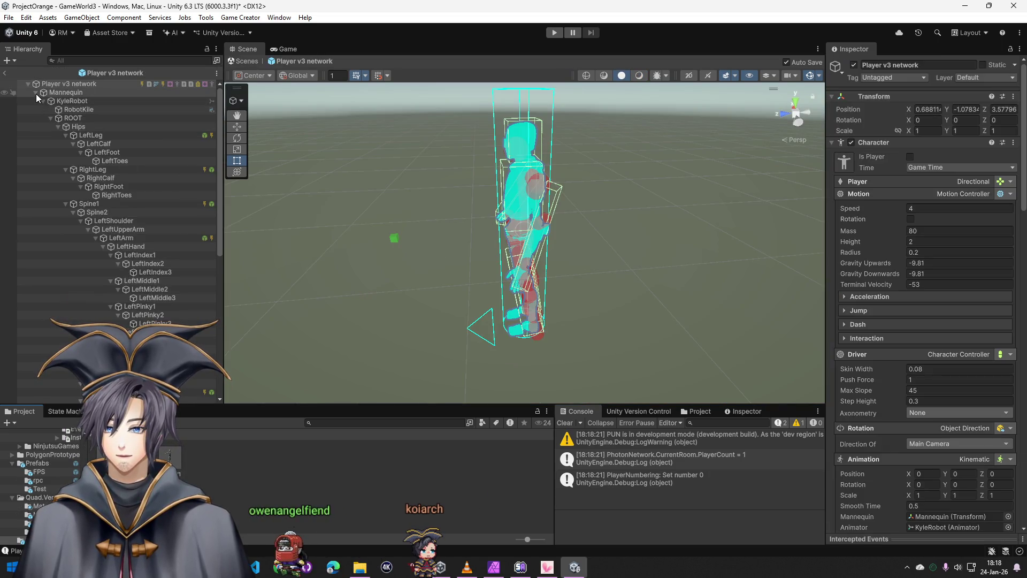
left_click(36, 94)
Deactivate Trigger_OnPhotonInstantiate, Jump and Trigger_Aim, exit the prefab and start a test run
left_click(71, 219)
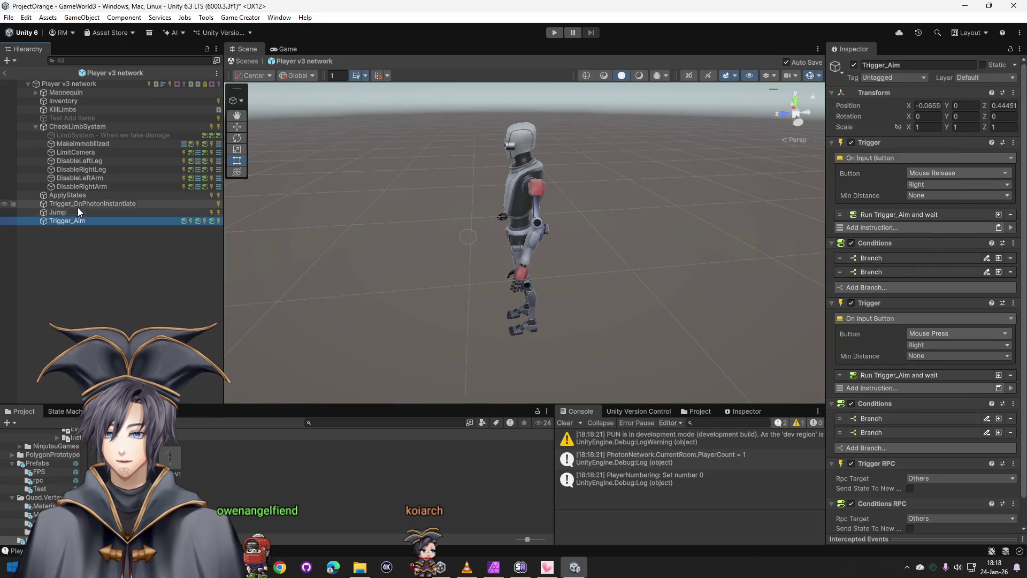
left_click(70, 205, "shift")
left_click(853, 67)
left_click(98, 229)
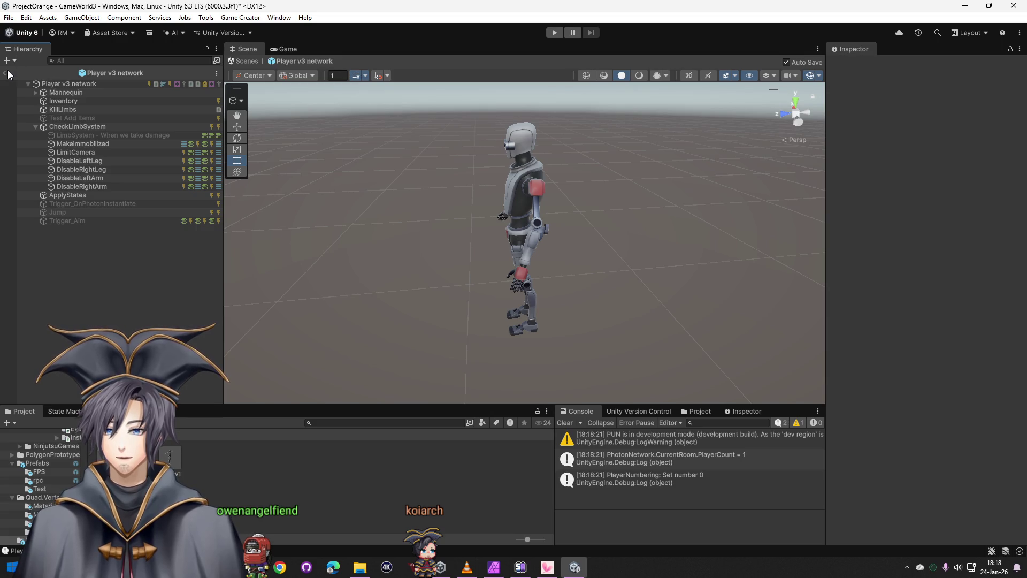
left_click(8, 74)
left_click(554, 33)
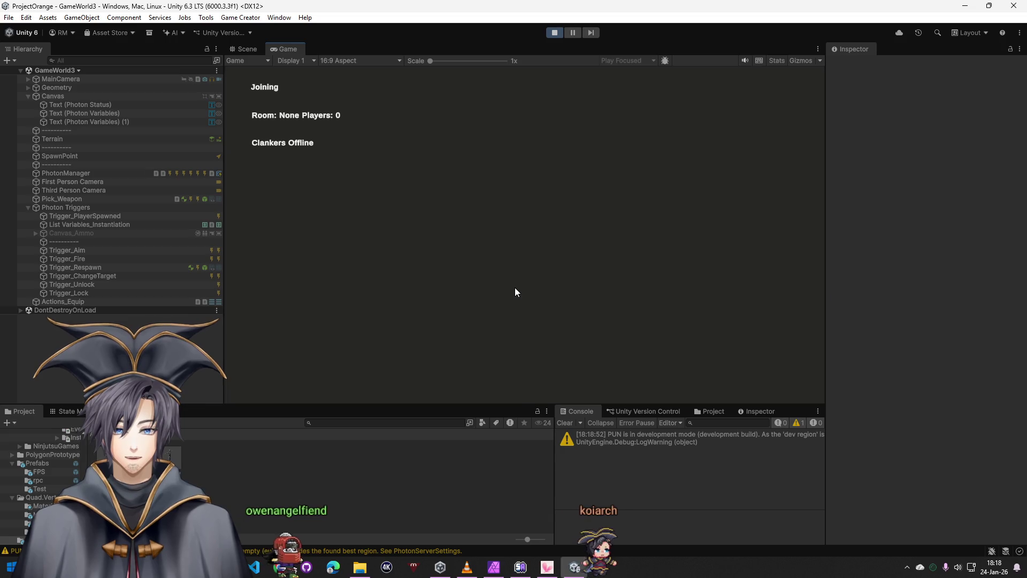
Walk the spawned player forward, return to the Unity window and stop the test run
key("w")
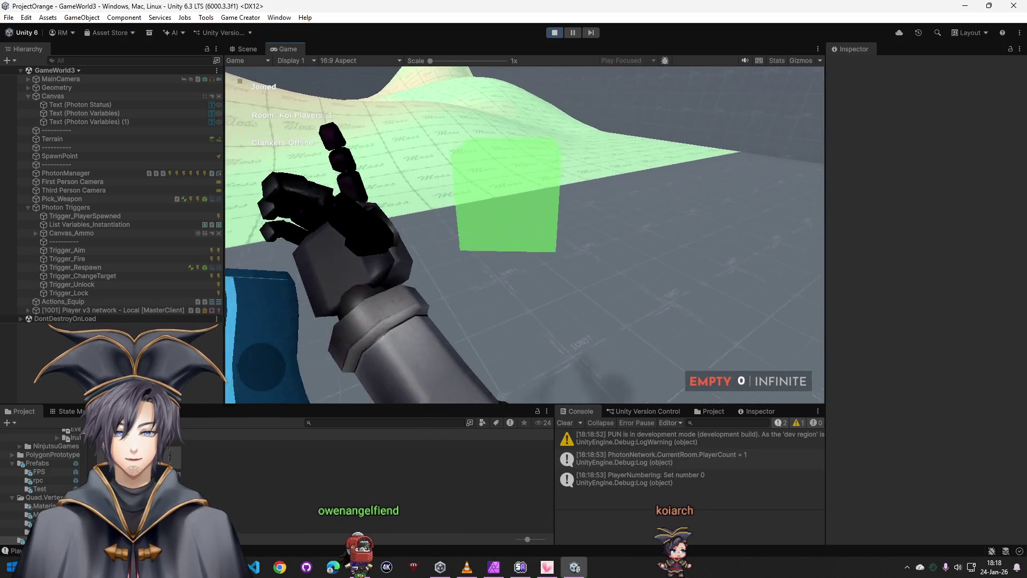
key("super+Tab")
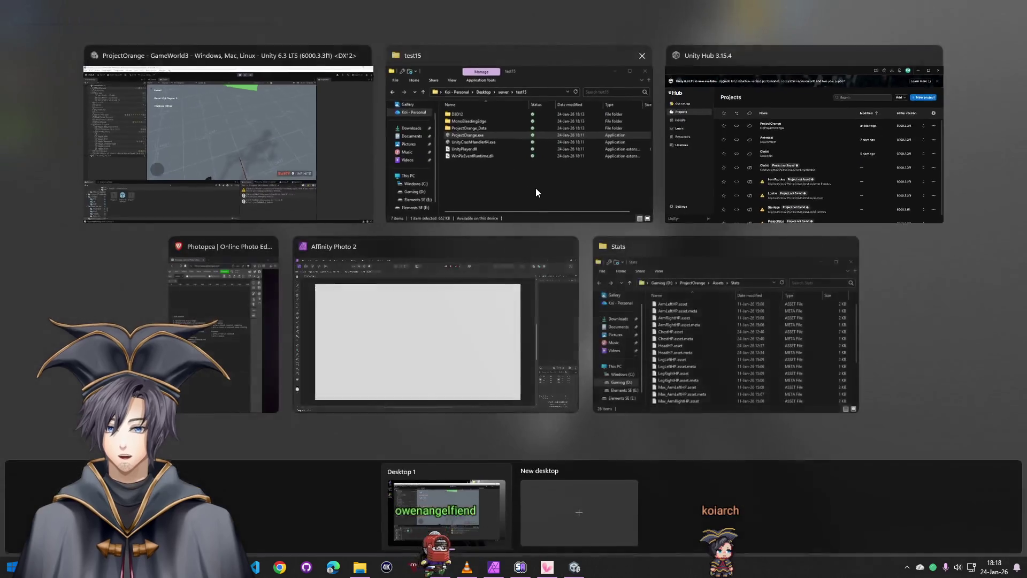
left_click(299, 130)
left_click(554, 33)
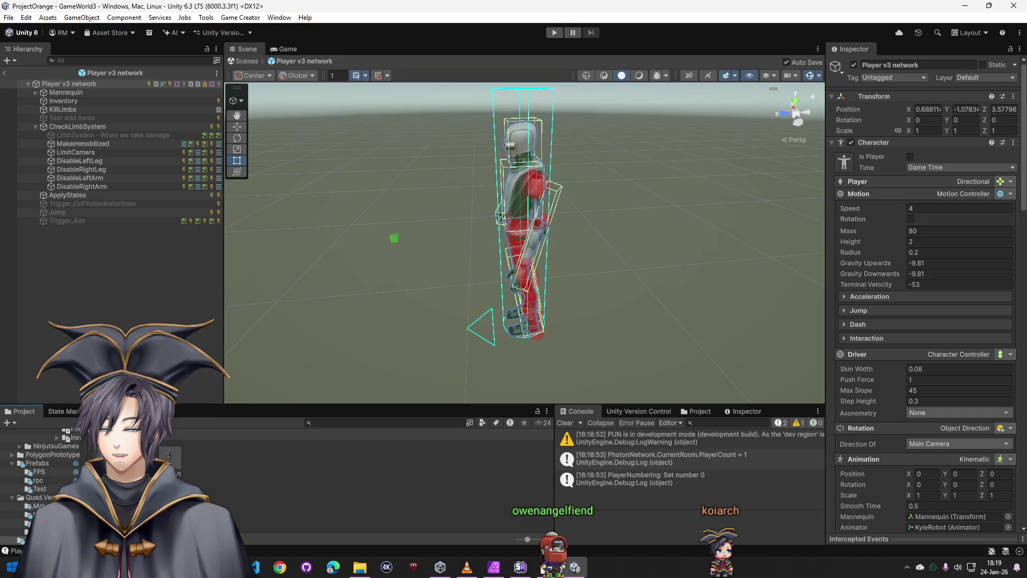
Try removing the Player v3 network root's Trigger, dismiss the can't-remove warning, and start a test run
left_click(75, 205)
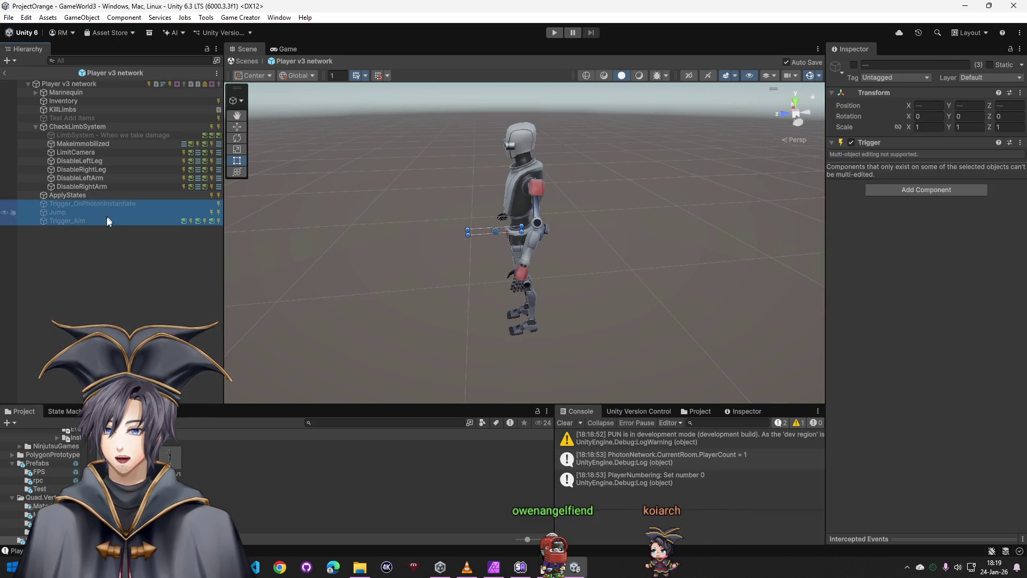
left_click(67, 86)
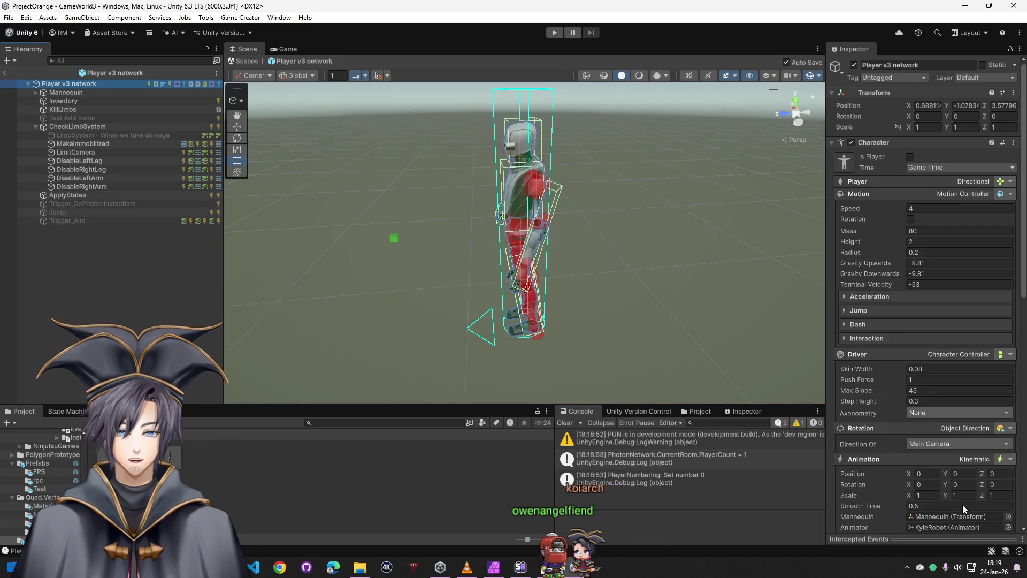
scroll(915, 446, "down", 5)
scroll(916, 465, "down", 5)
scroll(916, 465, "down", 5)
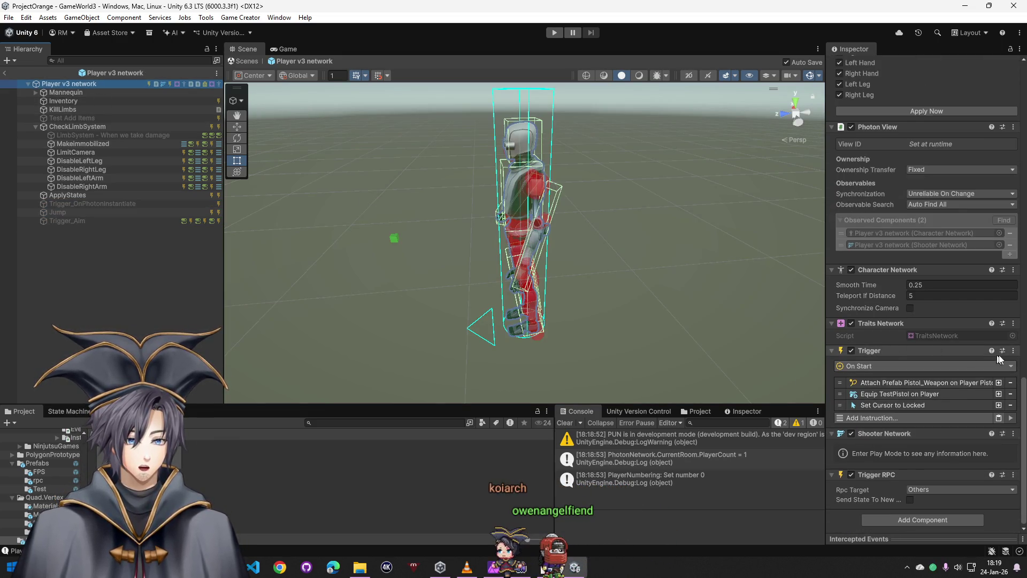
left_click(980, 318)
left_click(1013, 422)
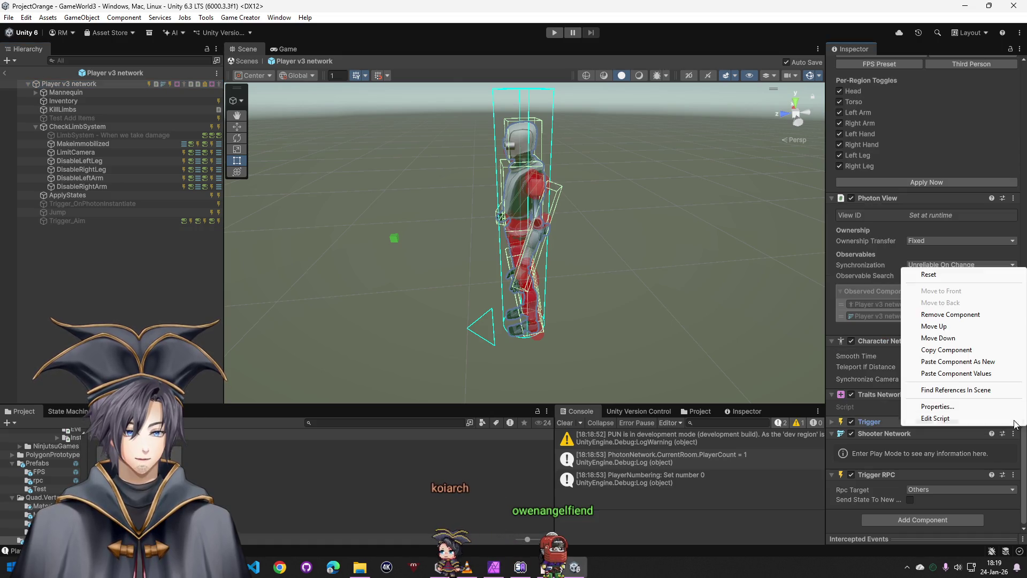
left_click(939, 315)
key("Return")
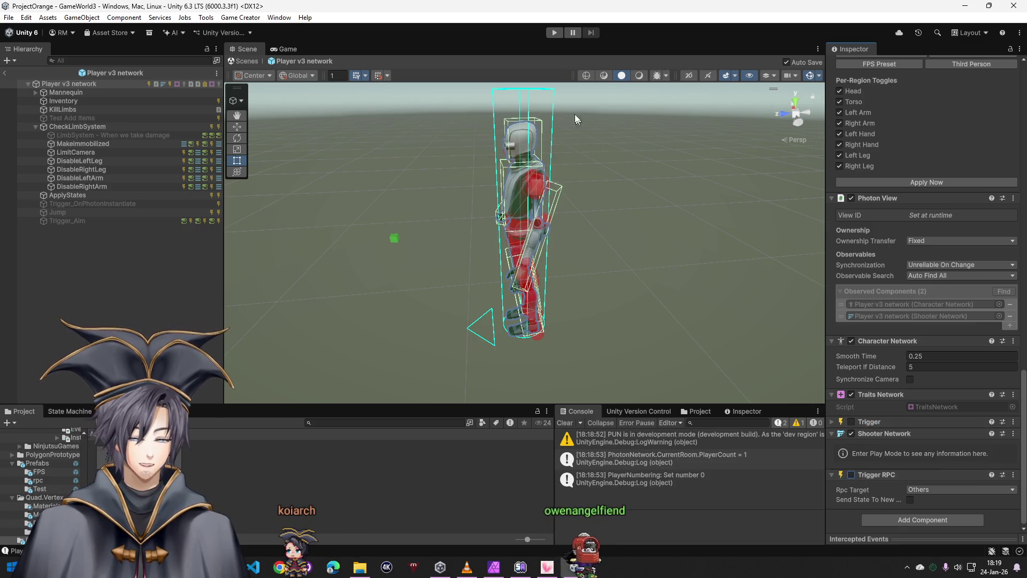
left_click(7, 75)
key("ctrl+p")
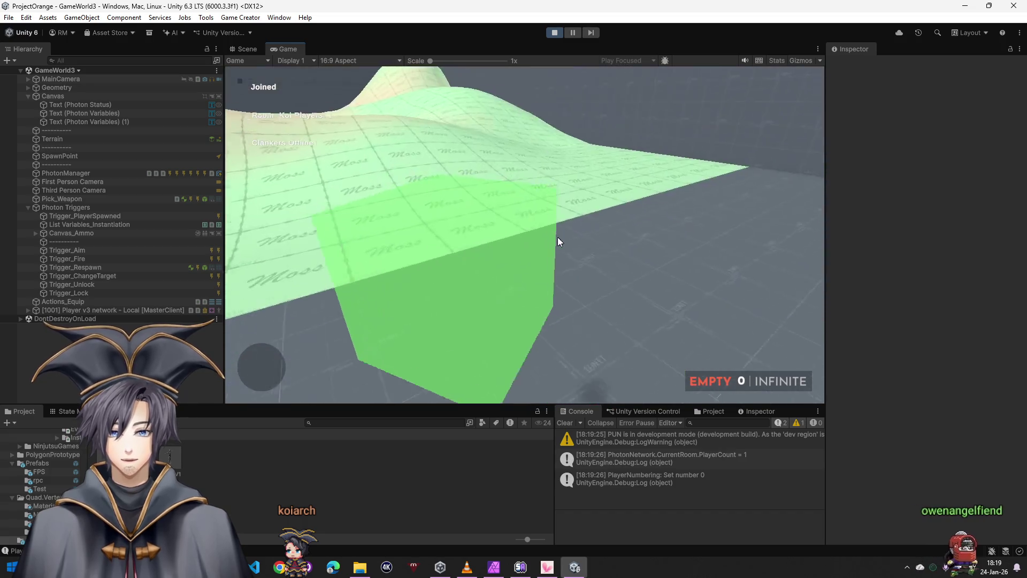
Review Actions_Equip's Attach Prefab AK_Weapon instruction settings during play
key("super")
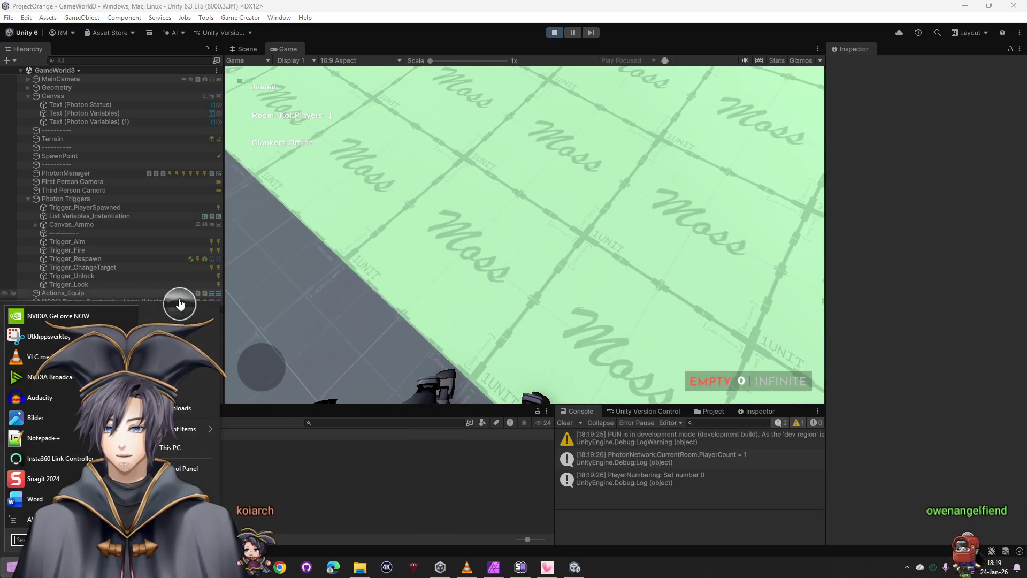
key("super")
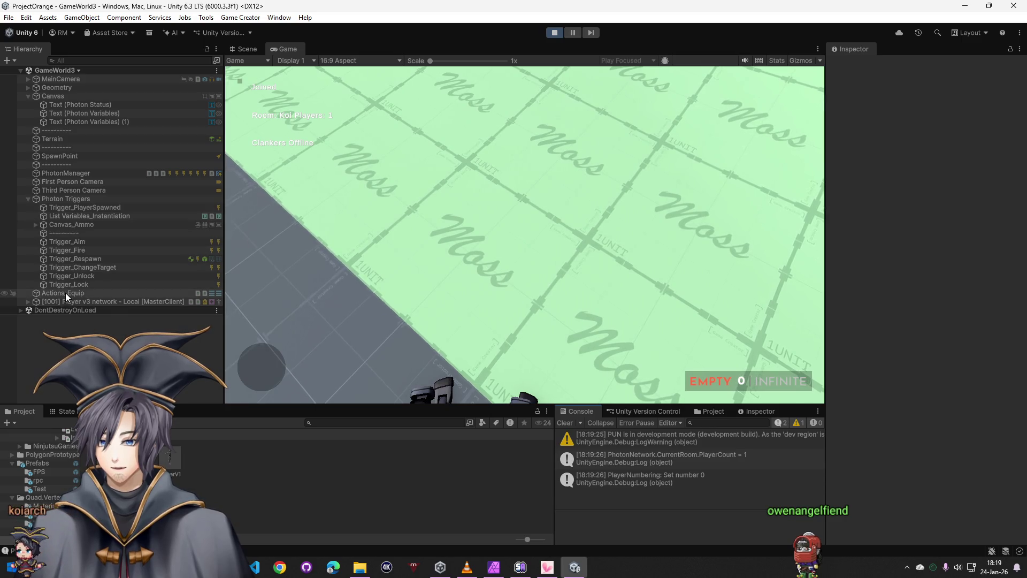
left_click(44, 292)
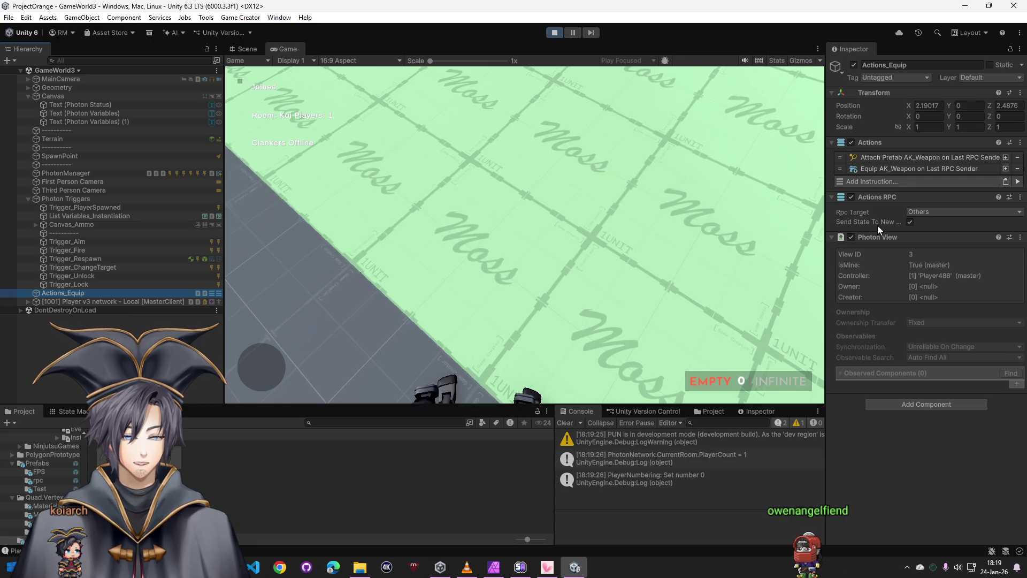
left_click(894, 168)
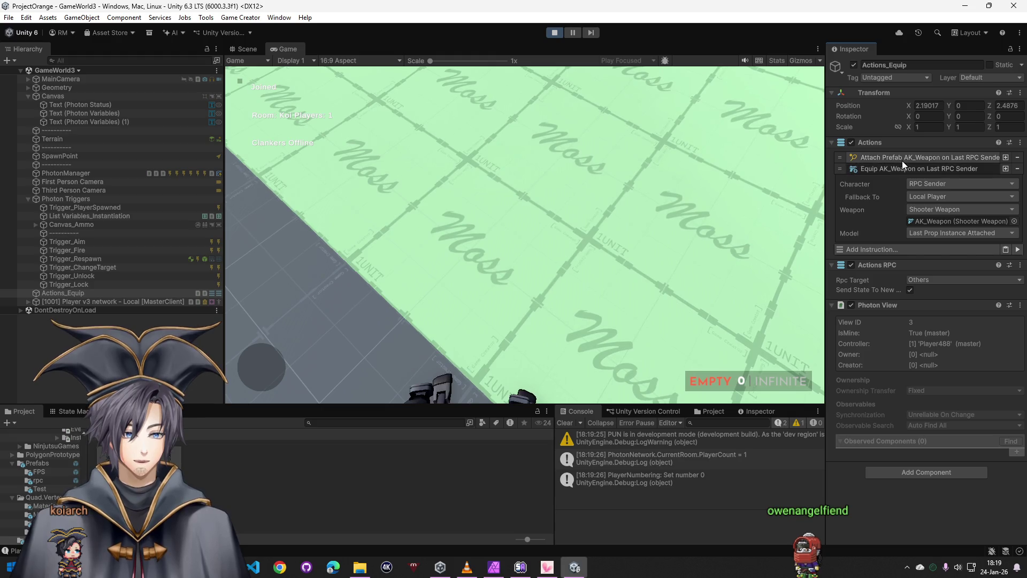
left_click(903, 159)
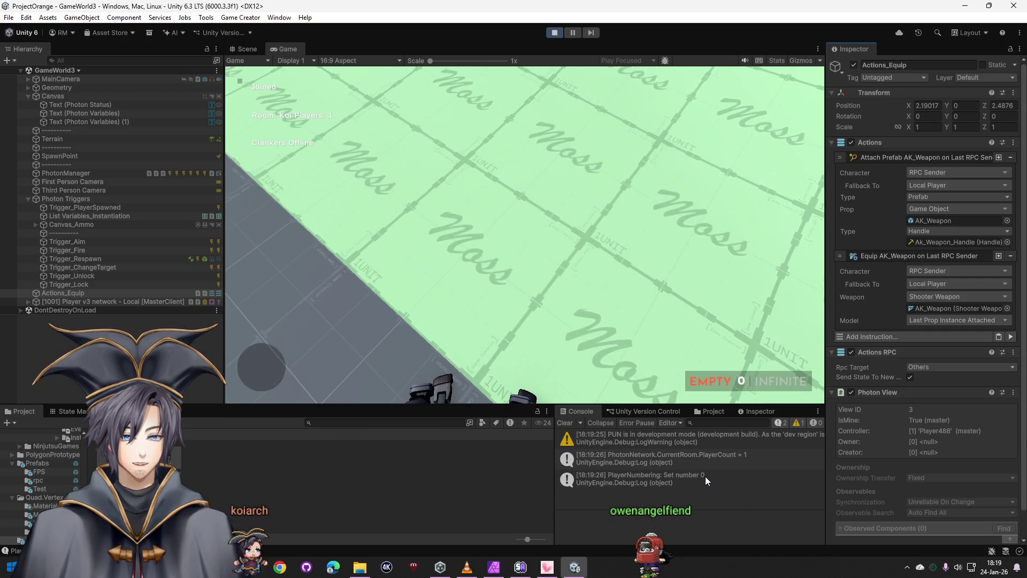
Check the networked player object and orbit the Scene view toward it
left_click(102, 301)
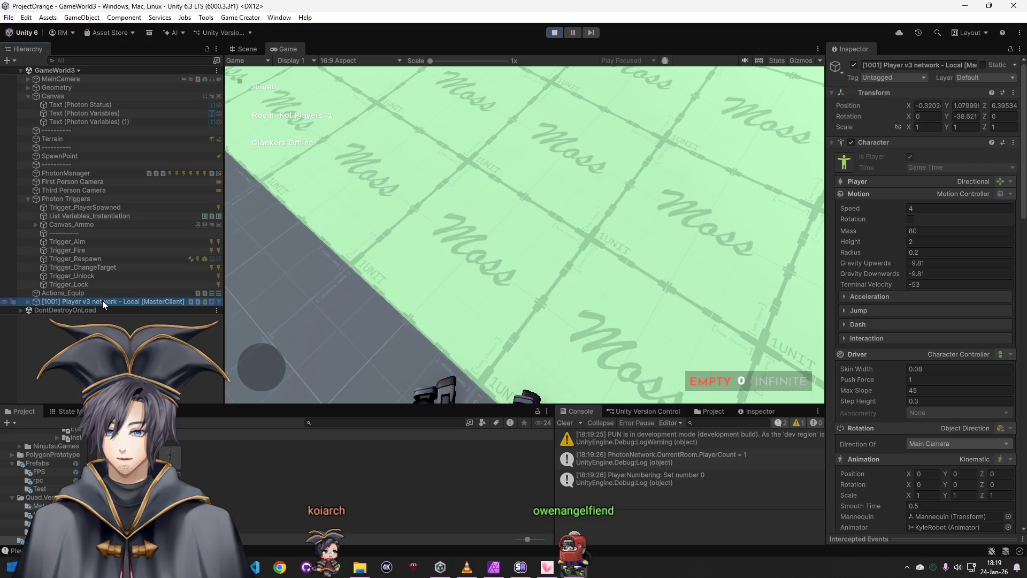
left_click(84, 288)
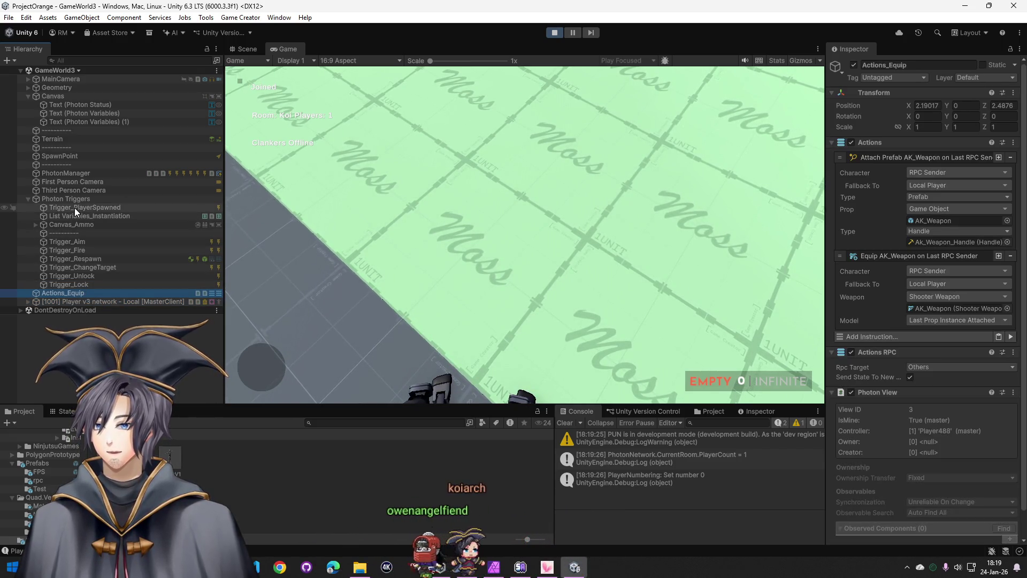
left_click(241, 50)
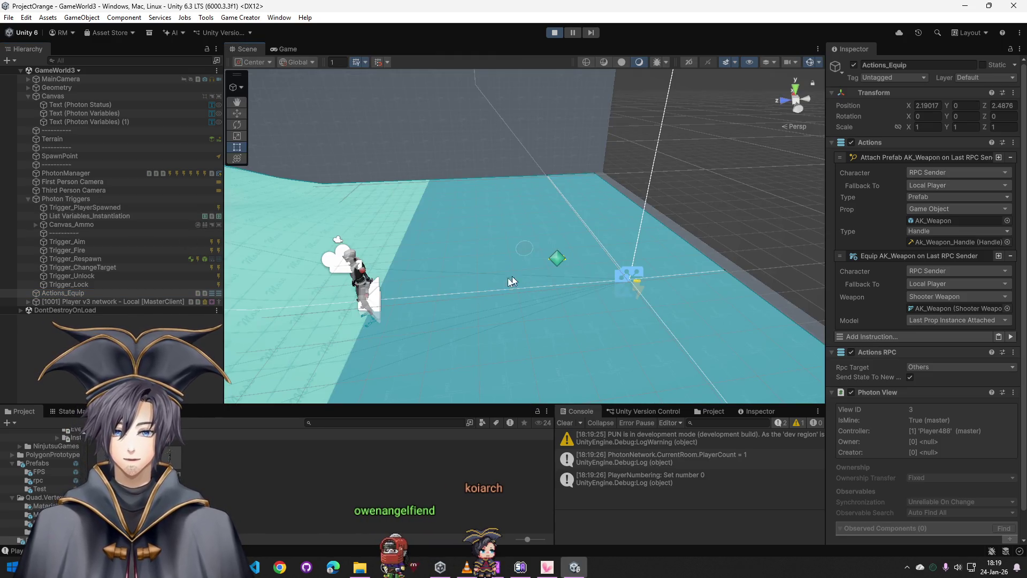
left_click_drag(488, 300, 455, 301)
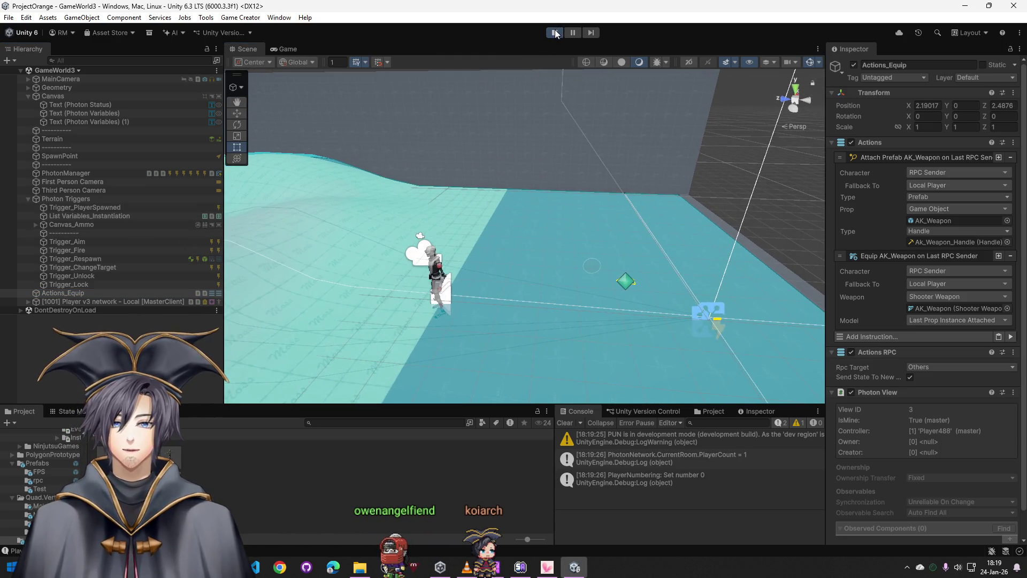
Stop play and expand Pick_Weapon's On Trigger Enter trigger down to its empty Run instruction
left_click(556, 33)
left_click(61, 198)
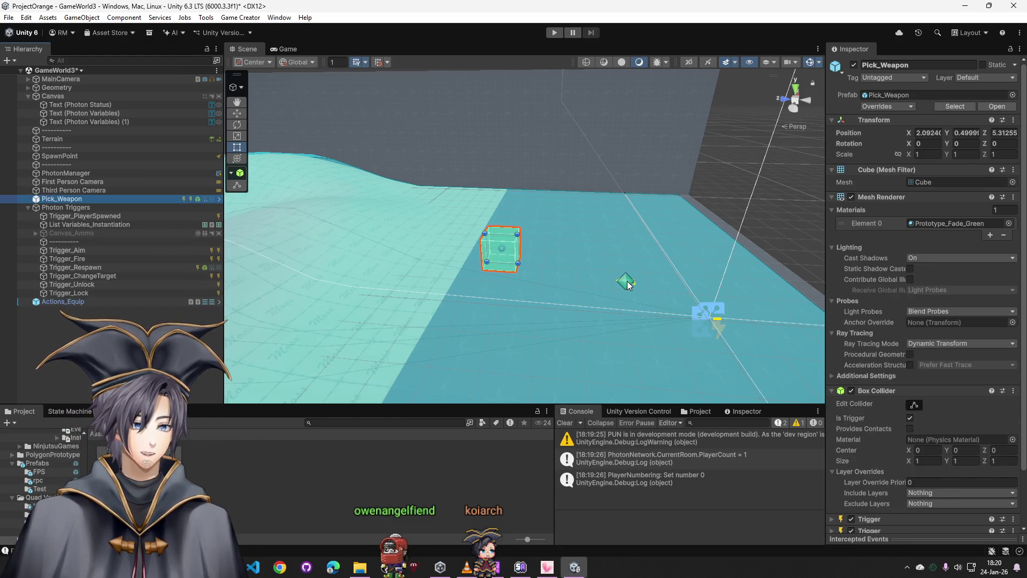
scroll(944, 325, "down", 2)
left_click(899, 458)
scroll(898, 466, "down", 2)
left_click(885, 469)
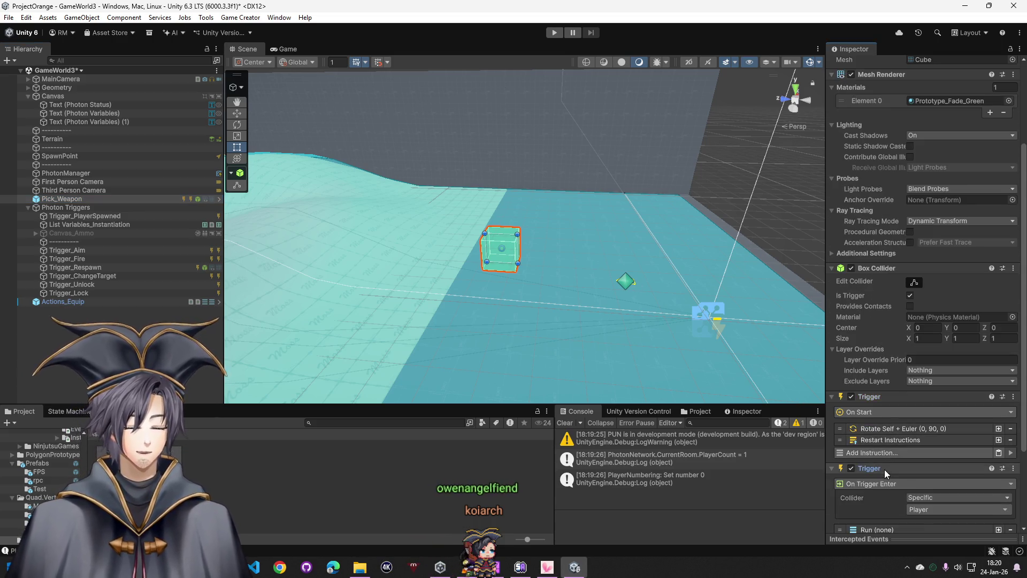
scroll(884, 470, "down", 2)
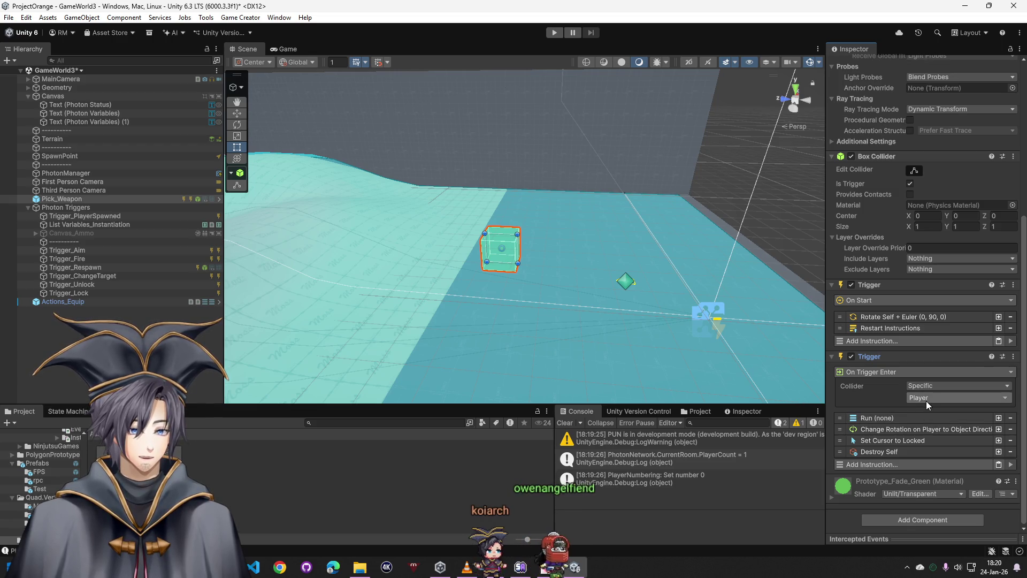
left_click(900, 420)
scroll(902, 422, "down", 2)
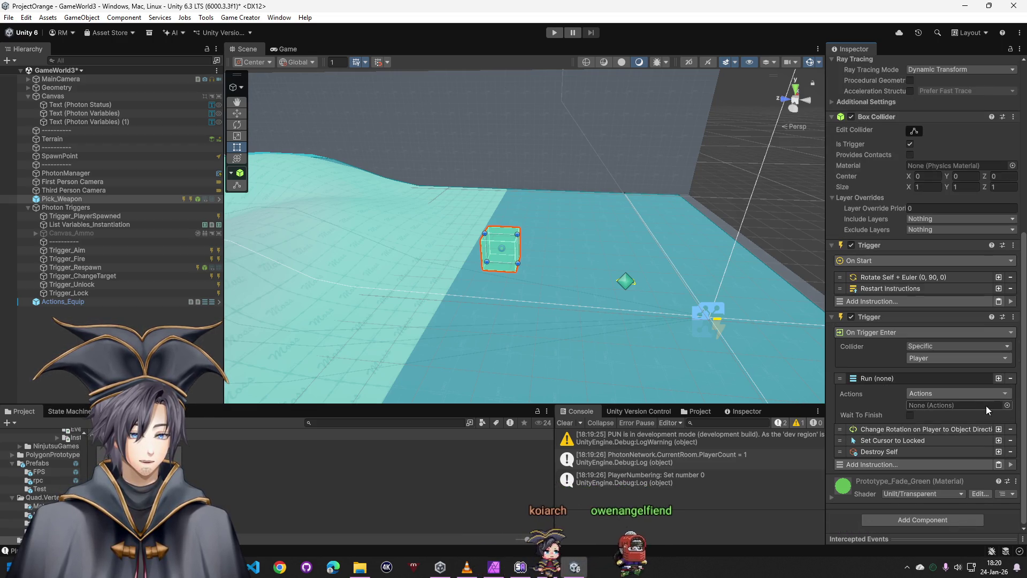
Assign Actions_Equip as the Run instruction's actions and start play mode to test the pickup
left_click(1007, 405)
double_click(849, 407)
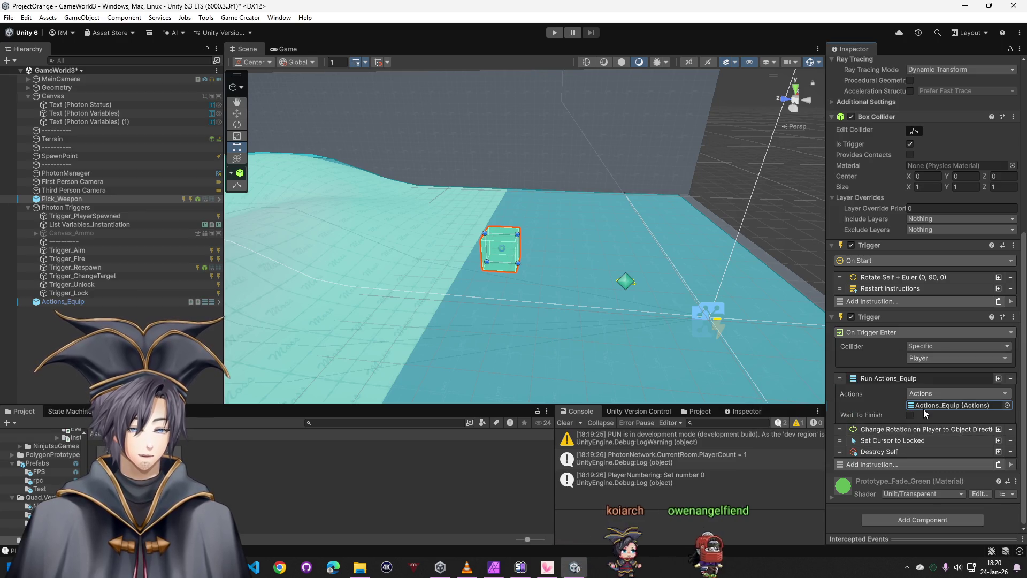
left_click_drag(924, 410, 924, 406)
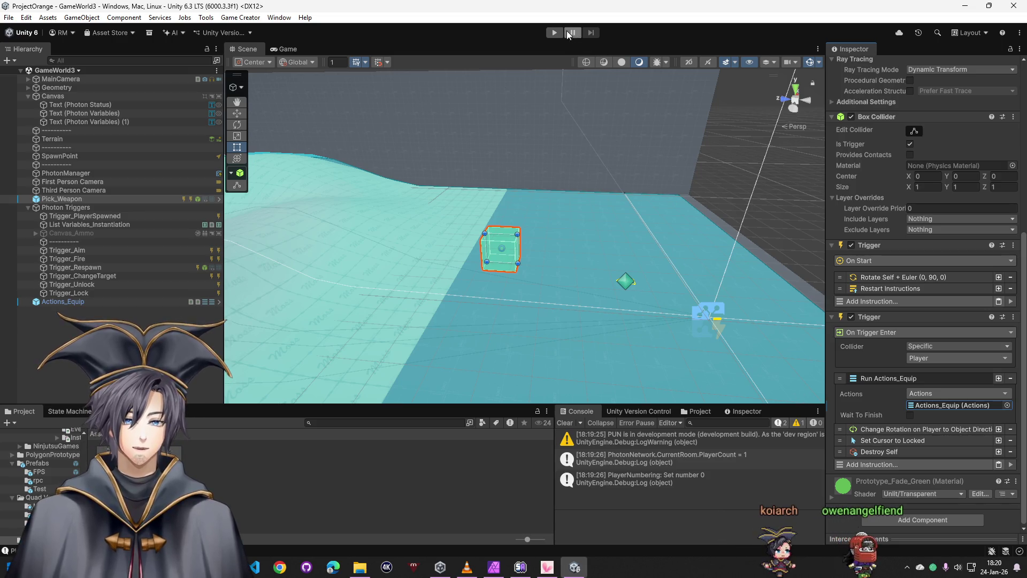
left_click(554, 33)
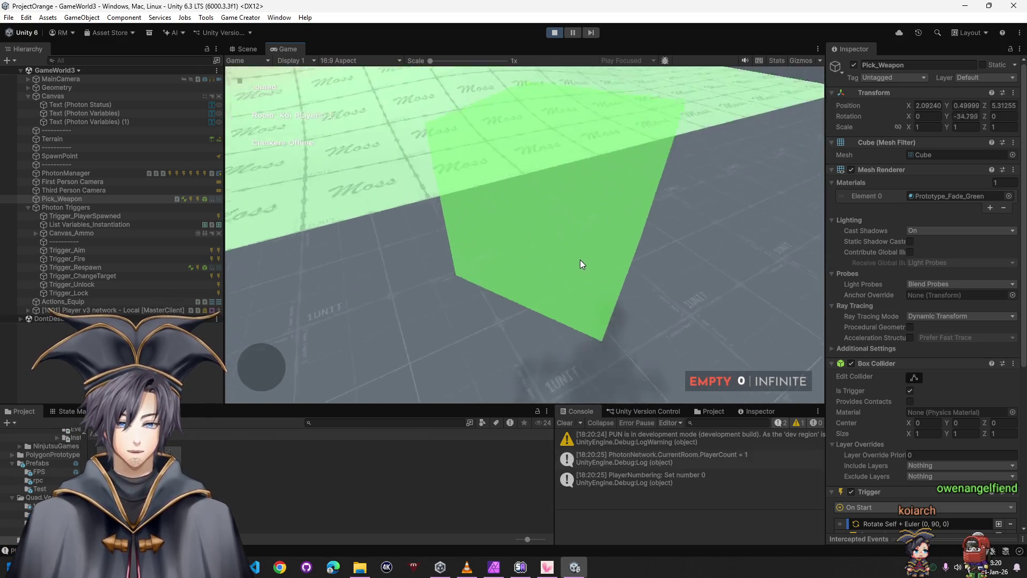
Fire and reload the newly equipped weapon in the test, then stop play mode
key("r")
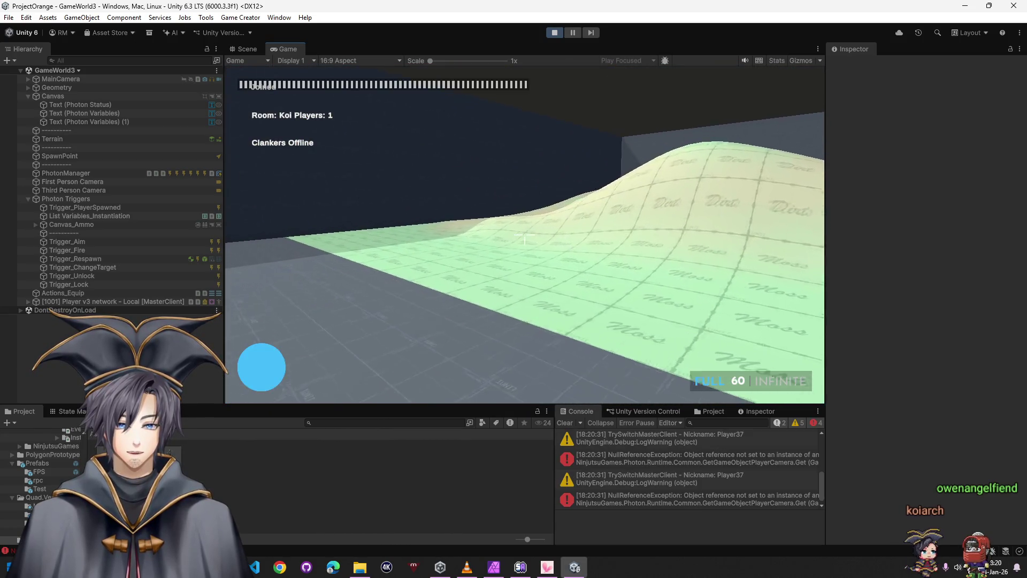
left_click(523, 239)
left_click(524, 238)
key("r")
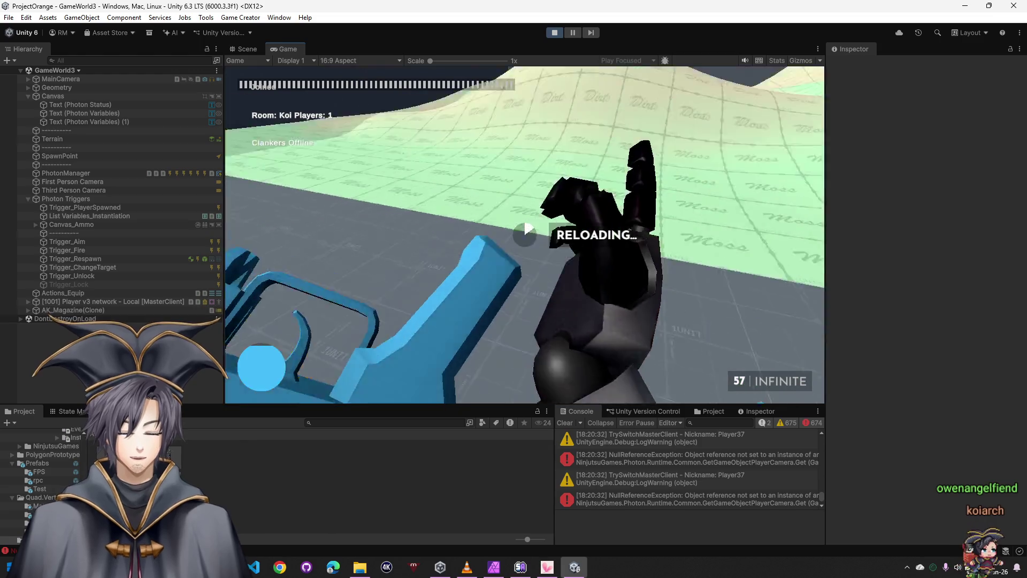
key("super")
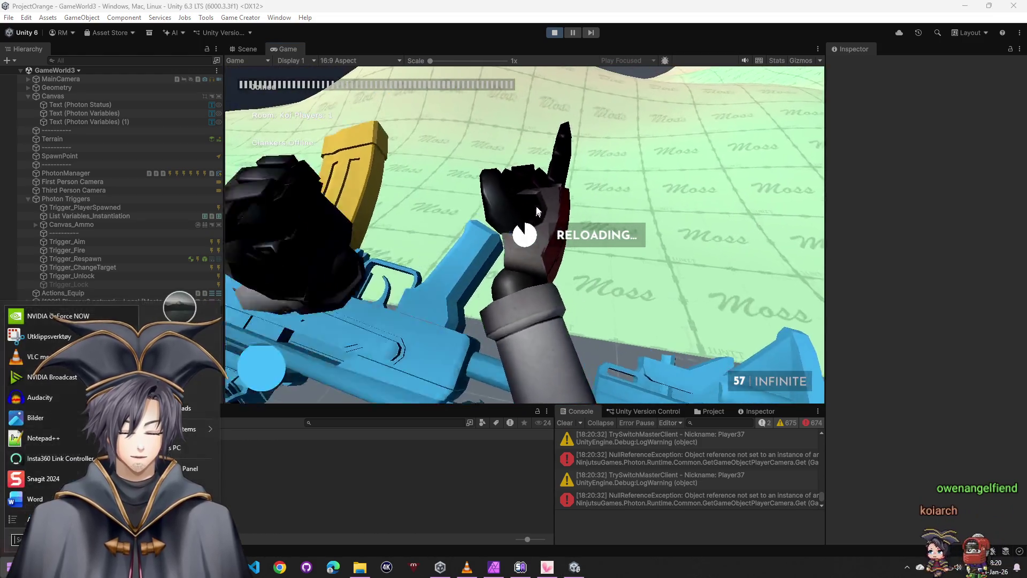
left_click(554, 33)
Remove the Destroy Self instruction from Pick_Weapon's enter trigger
left_click(83, 301)
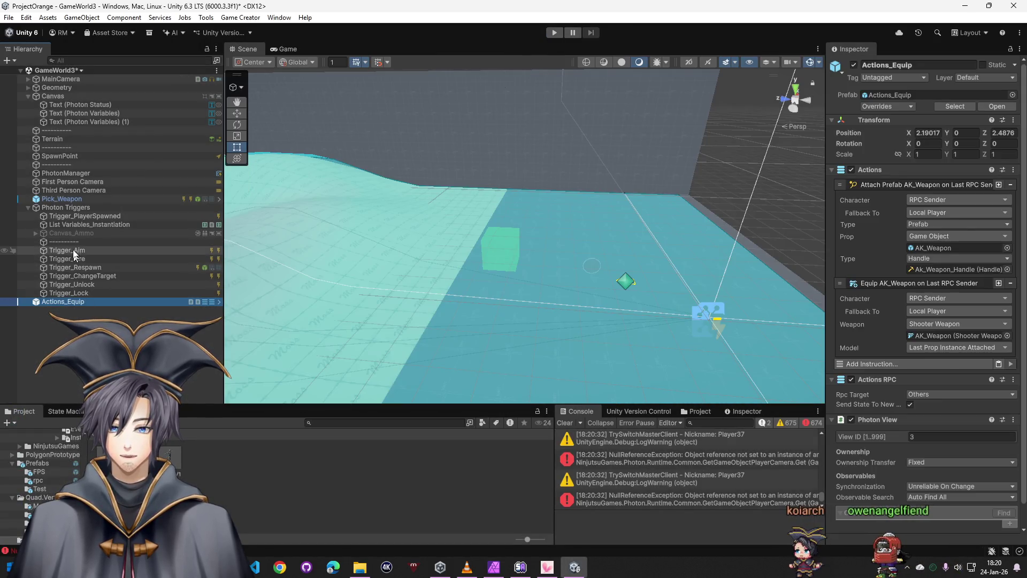
left_click(75, 198)
scroll(898, 415, "down", 6)
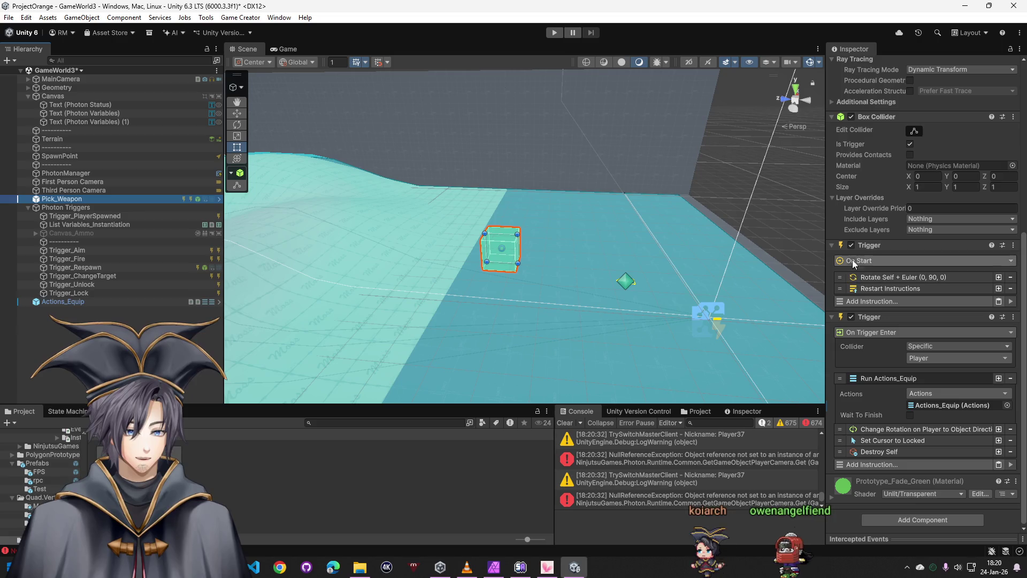
left_click(1011, 451)
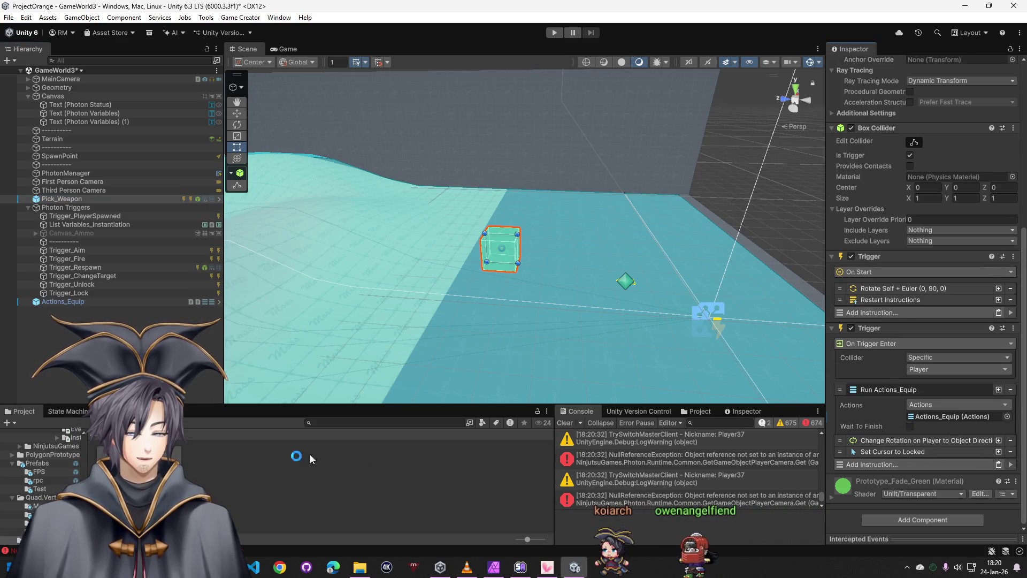
Create a new test16 folder in the server directory in Explorer
left_click(363, 569)
left_click(794, 183)
right_click(692, 344)
left_click(834, 318)
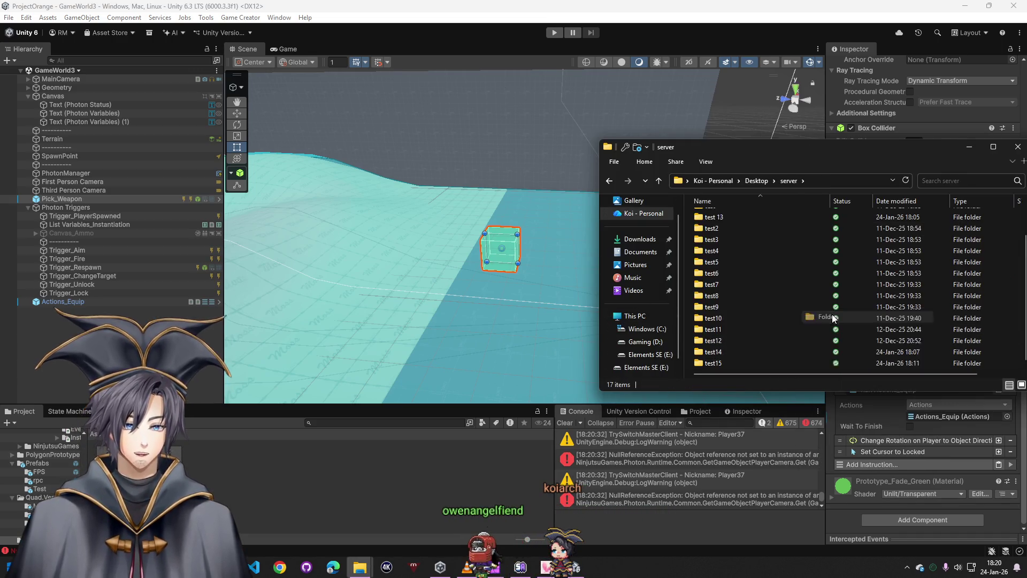
type("test1")
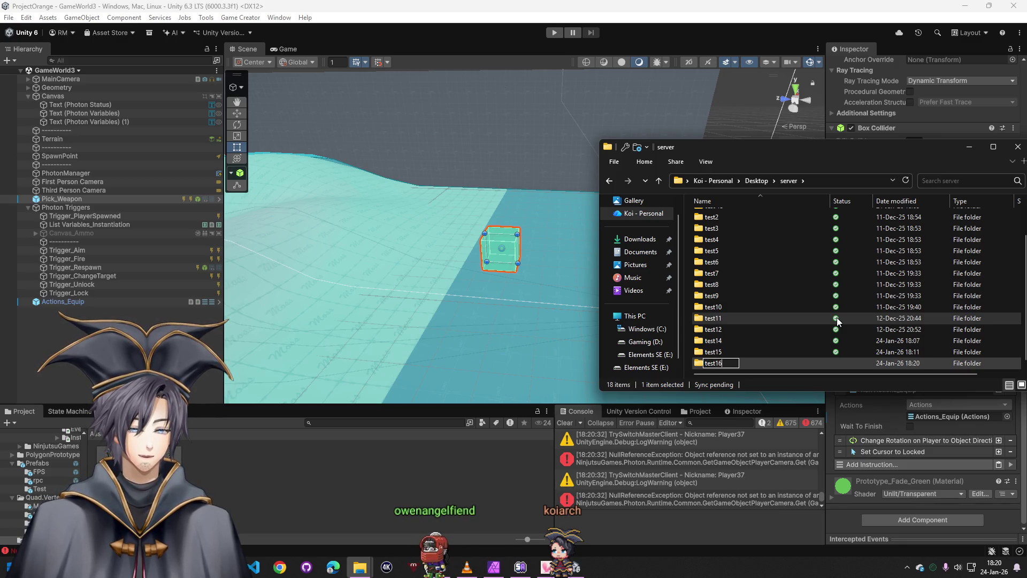
type("6")
key("Return")
key("Return")
left_click(75, 198)
Start a Windows build from File > Build Profiles
left_click(8, 17)
left_click(40, 151)
left_click(530, 414)
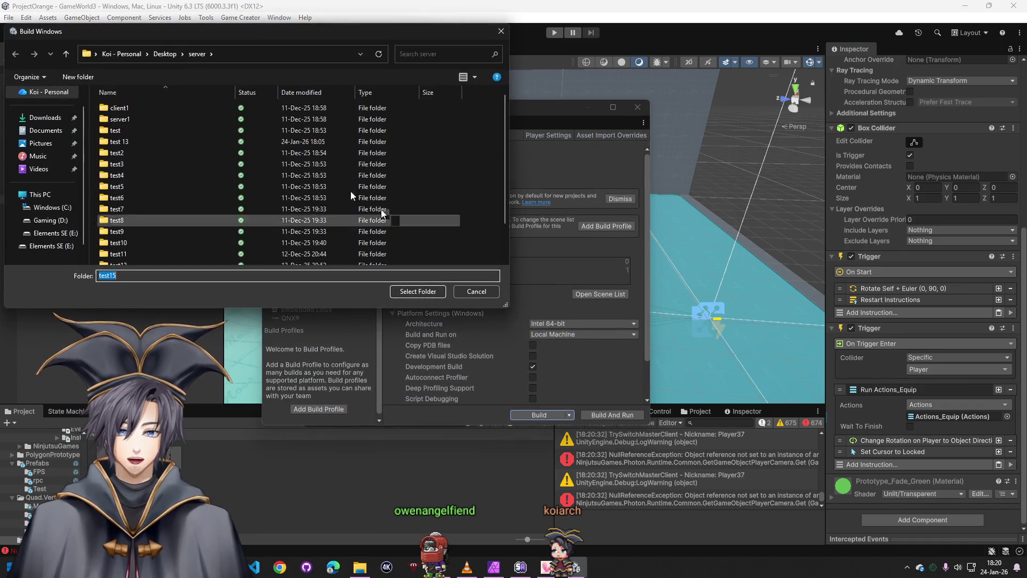
Build into the test16 folder and launch the built ProjectOrange.exe
double_click(139, 259)
left_click(418, 292)
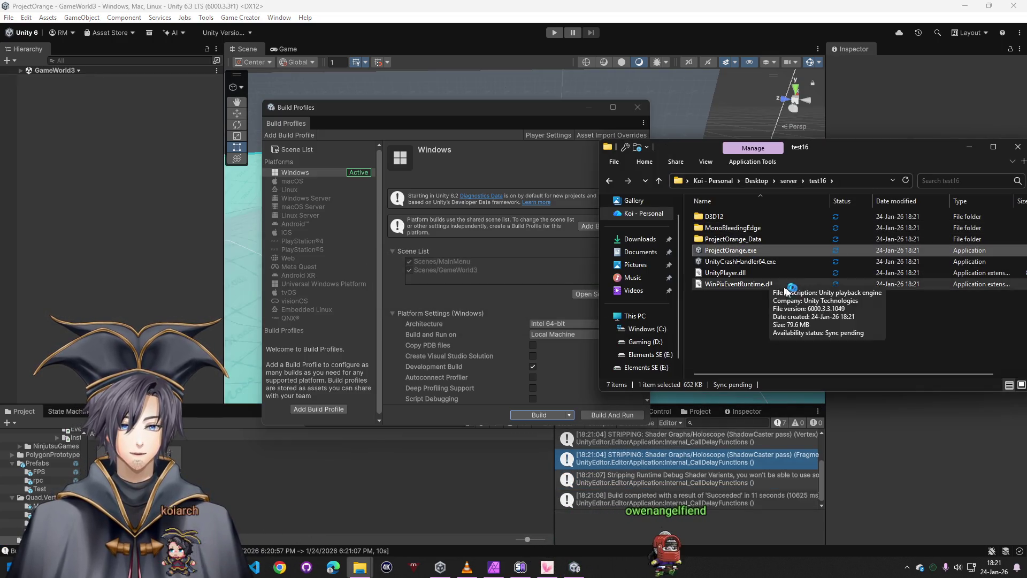
double_click(730, 250)
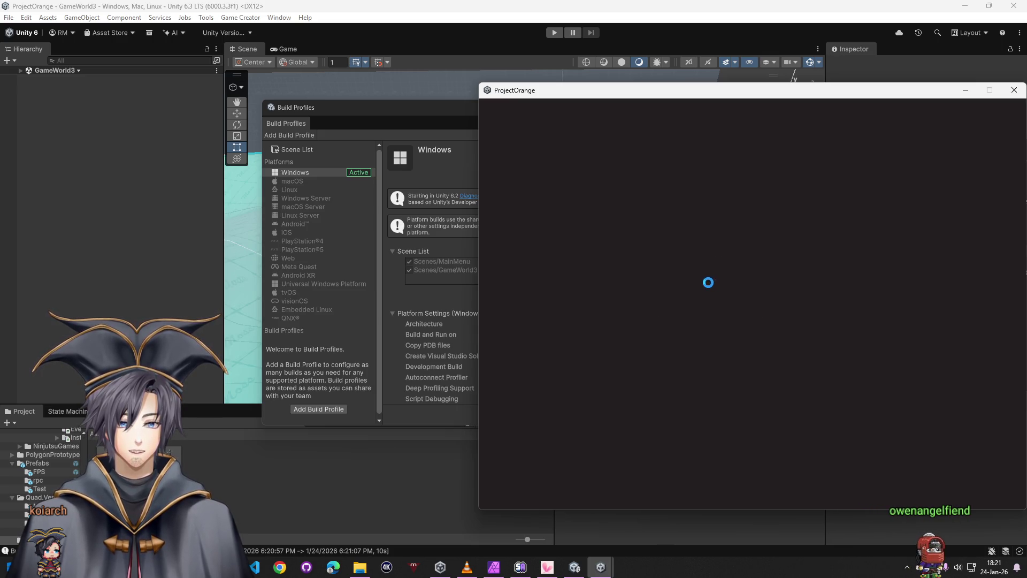
Arrange the two ProjectOrange windows side by side and connect both to the room
left_click_drag(649, 95, 211, 94)
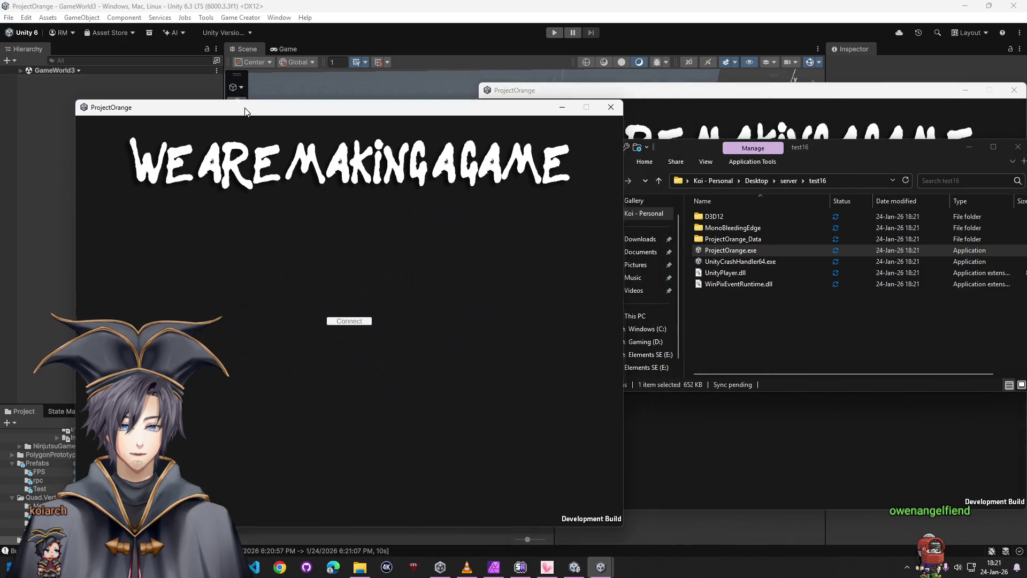
left_click(336, 306)
left_click(767, 419)
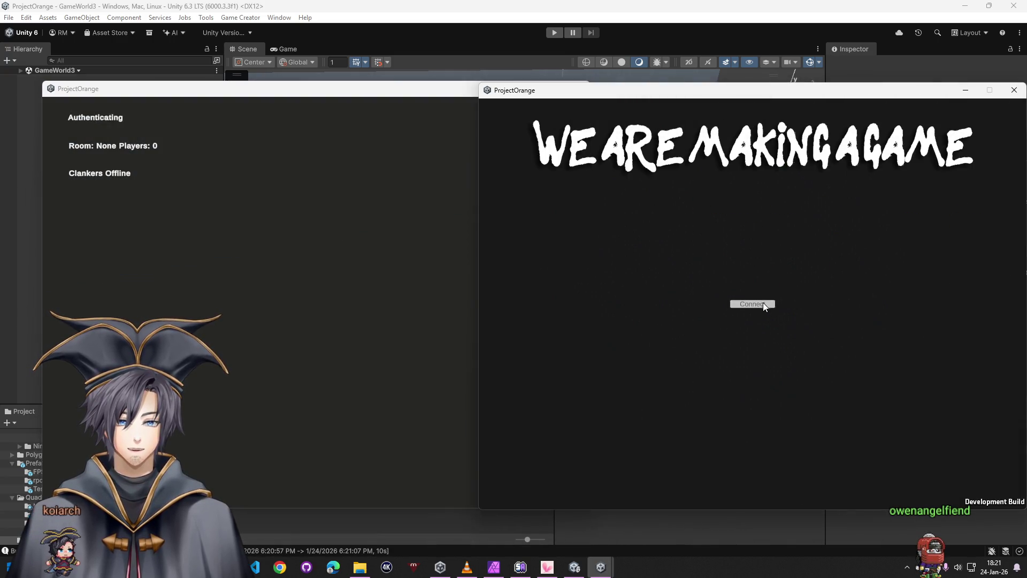
left_click(763, 304)
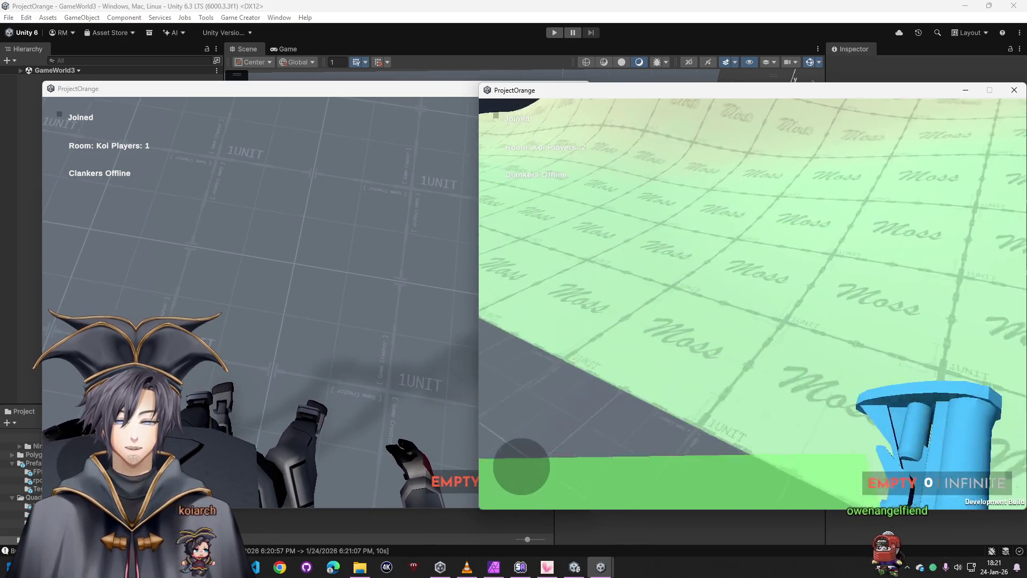
In the left game, walk toward the other player and start shooting at them
key("super")
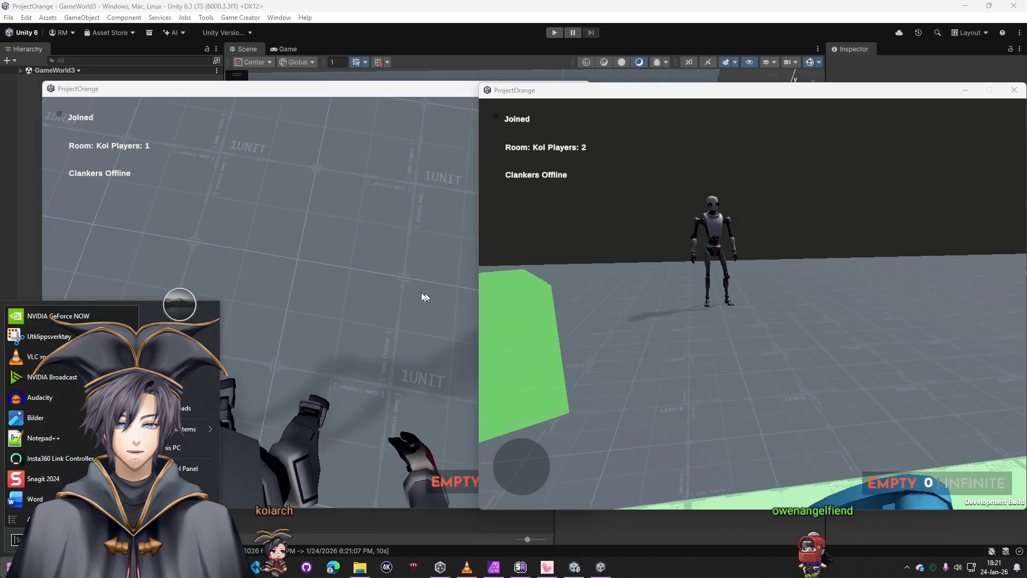
left_click(434, 297)
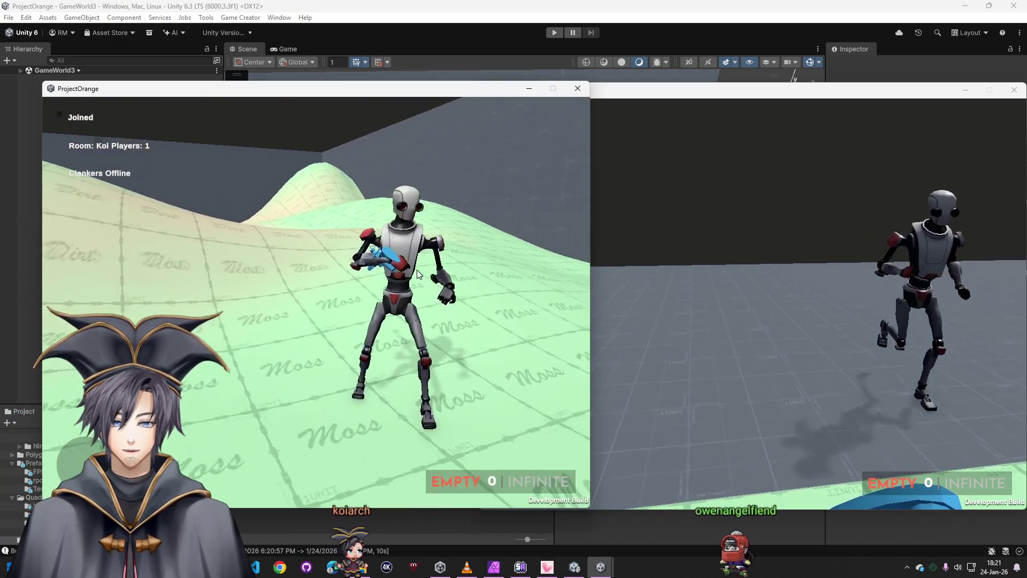
key("w")
key("w")
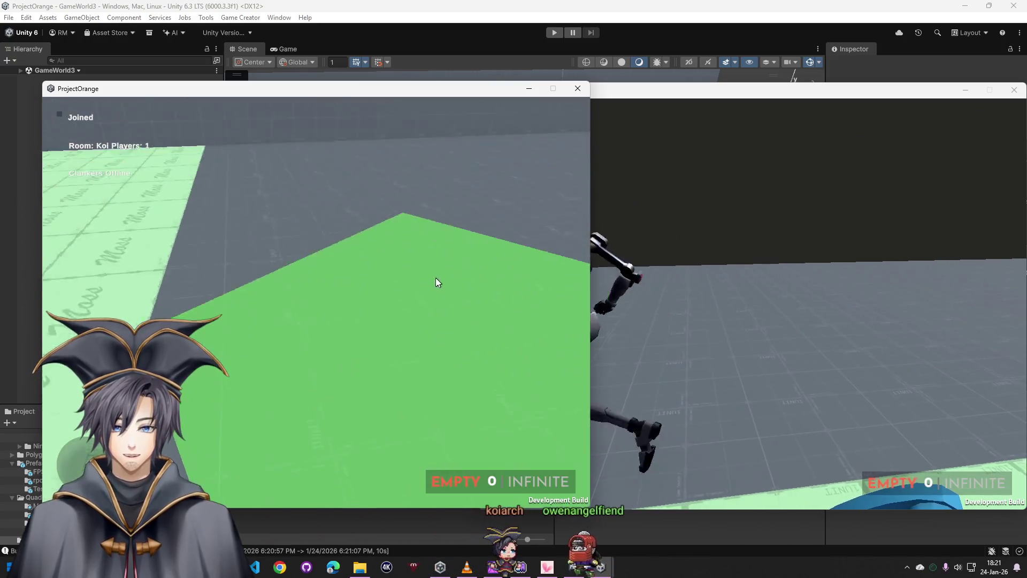
left_click(438, 282)
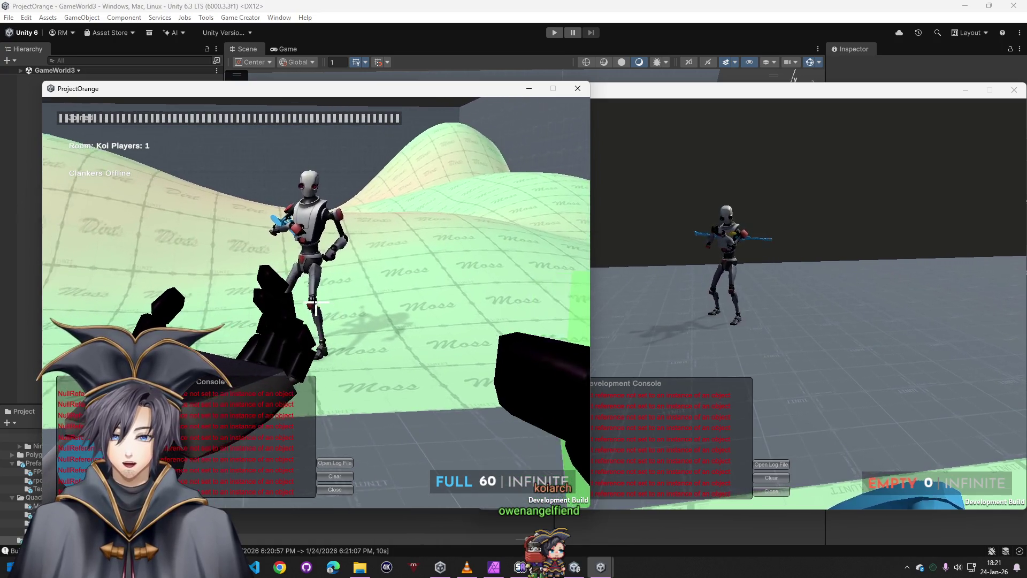
left_click(317, 303)
left_click(316, 305)
left_click(316, 305)
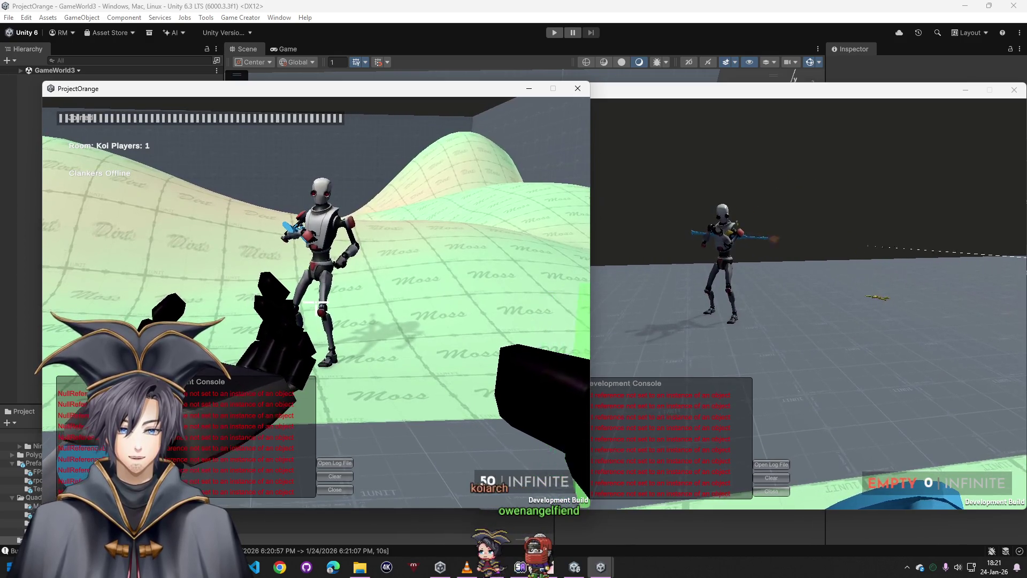
Keep firing until the magazine runs low, reload with R, then close the first game client
left_click(317, 304)
left_click(316, 304)
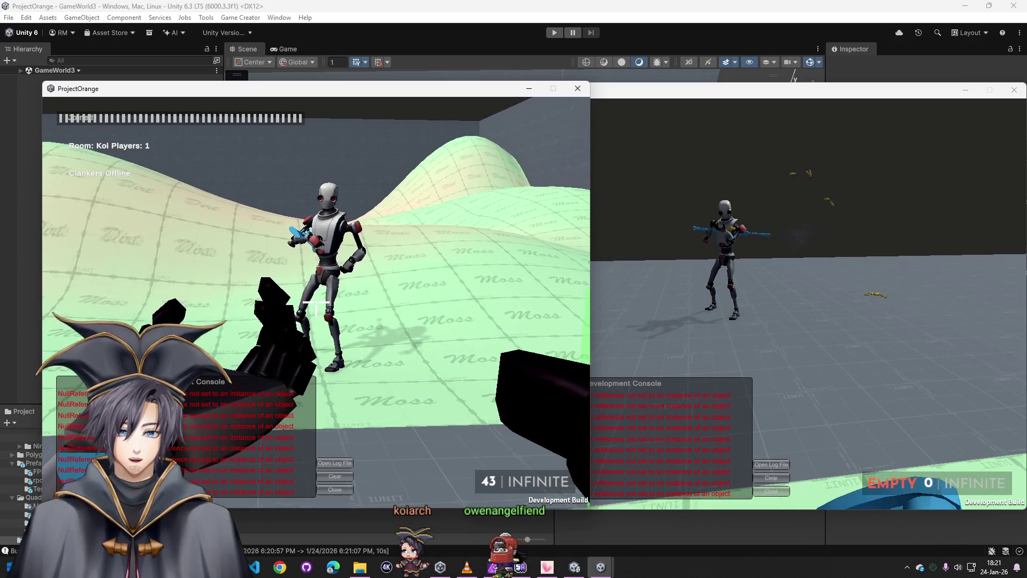
left_click(316, 305)
left_click(316, 305)
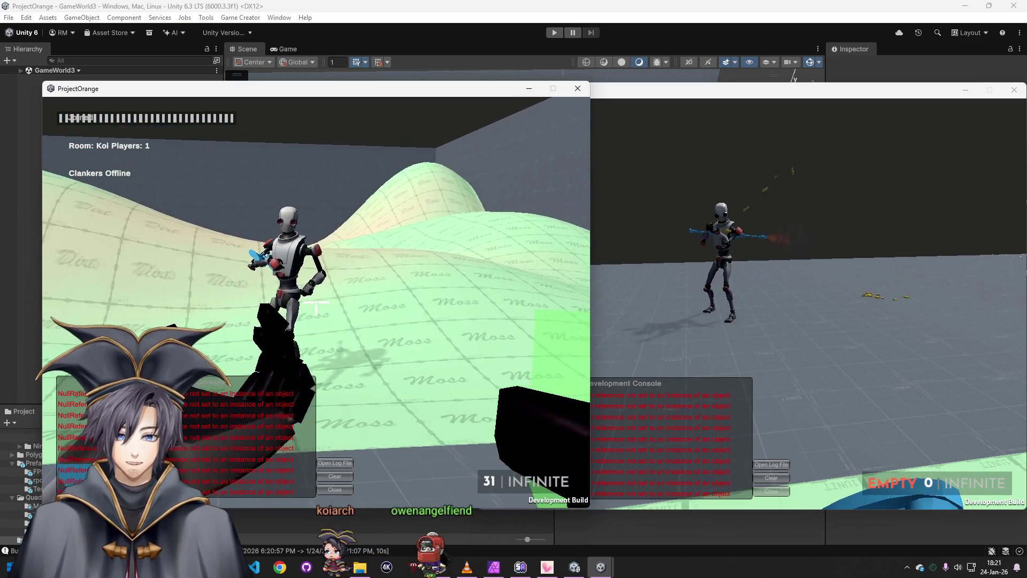
left_click(316, 304)
key("r")
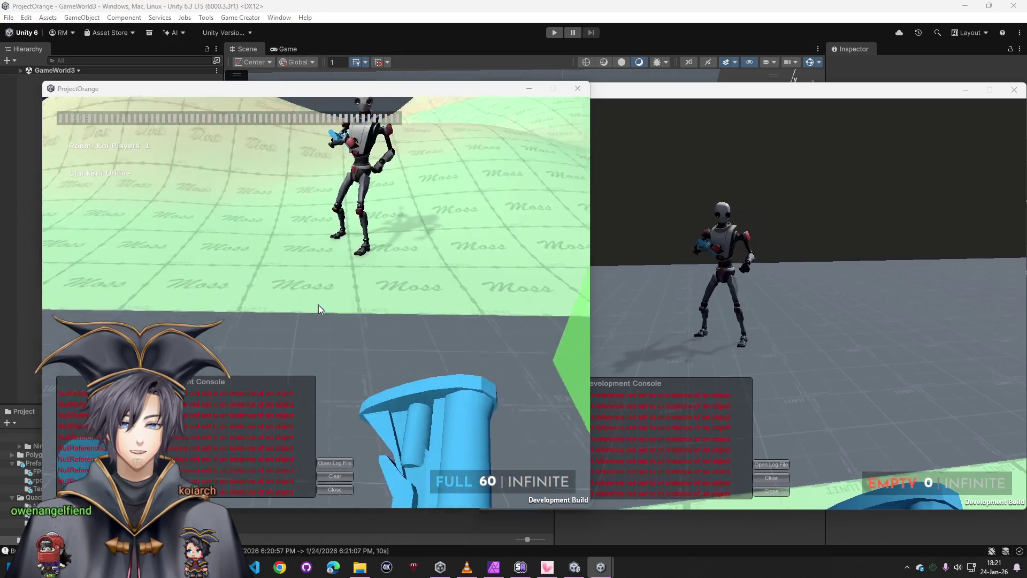
key("super")
left_click(577, 89)
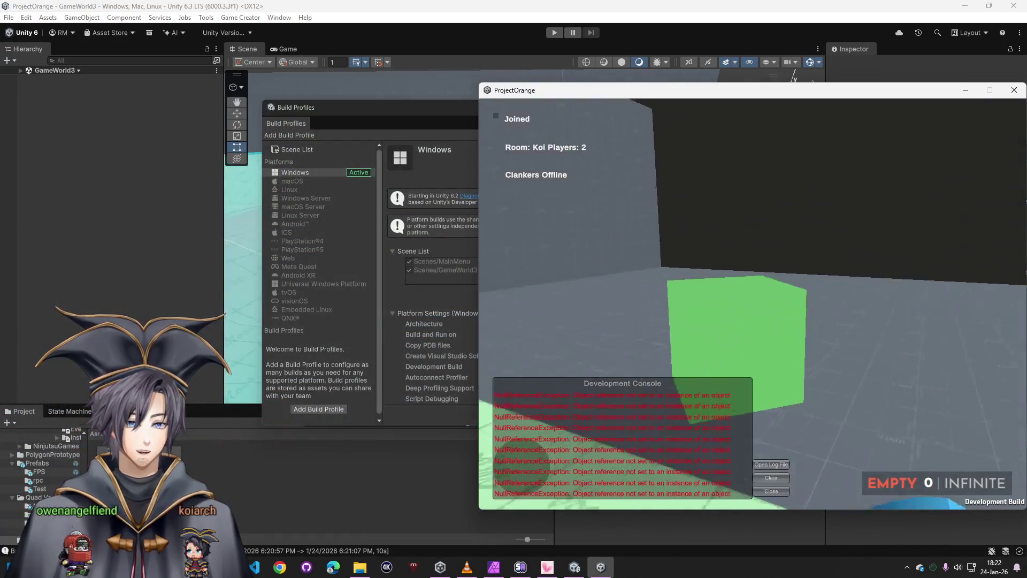
Close the second game client and Build Profiles, returning to the GameWorld3 hierarchy at Pick_Weapon
left_click(1015, 90)
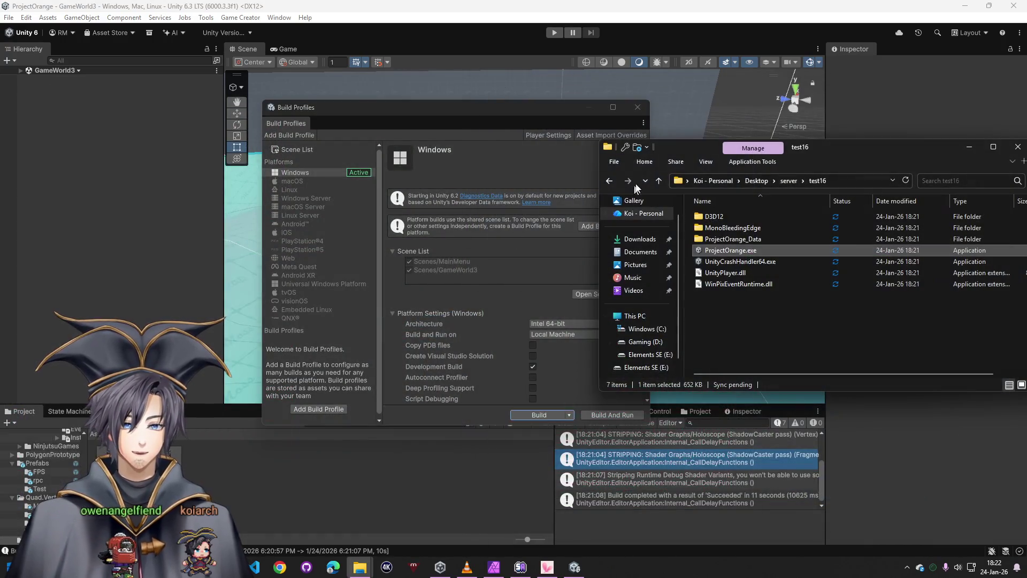
left_click(636, 108)
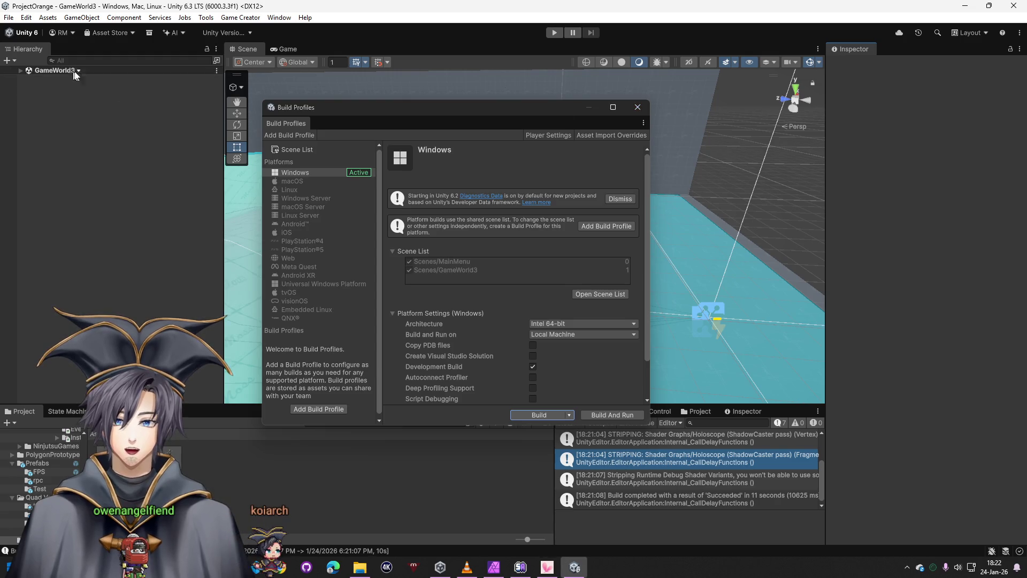
left_click(635, 107)
left_click(20, 72)
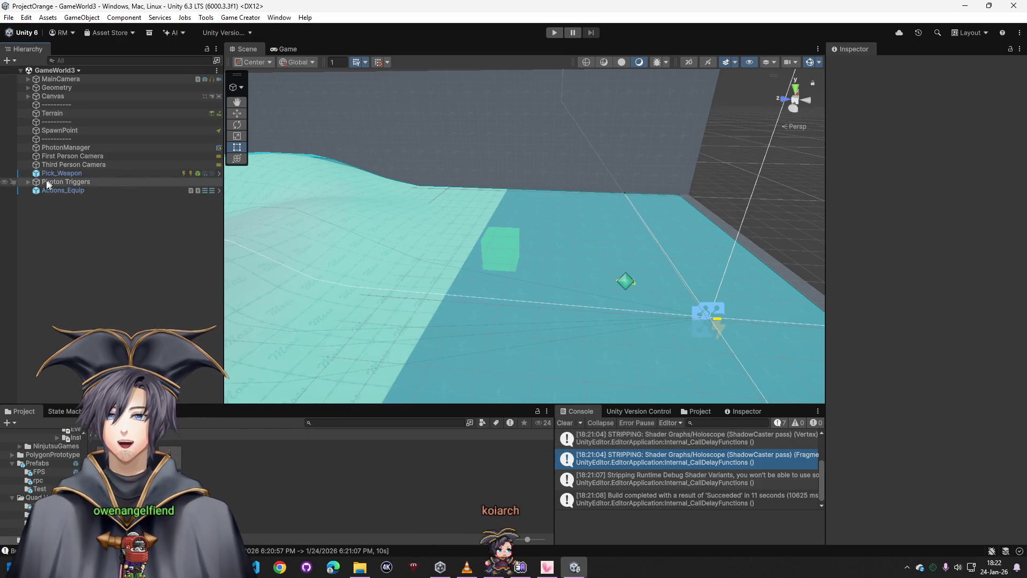
left_click(56, 173)
scroll(879, 377, "down", 3)
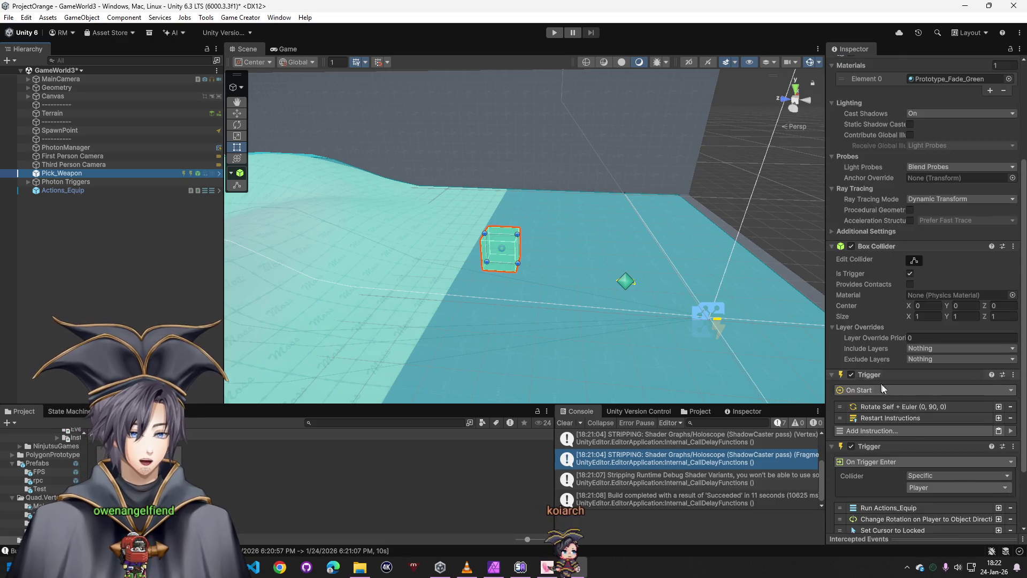
scroll(912, 407, "down", 1)
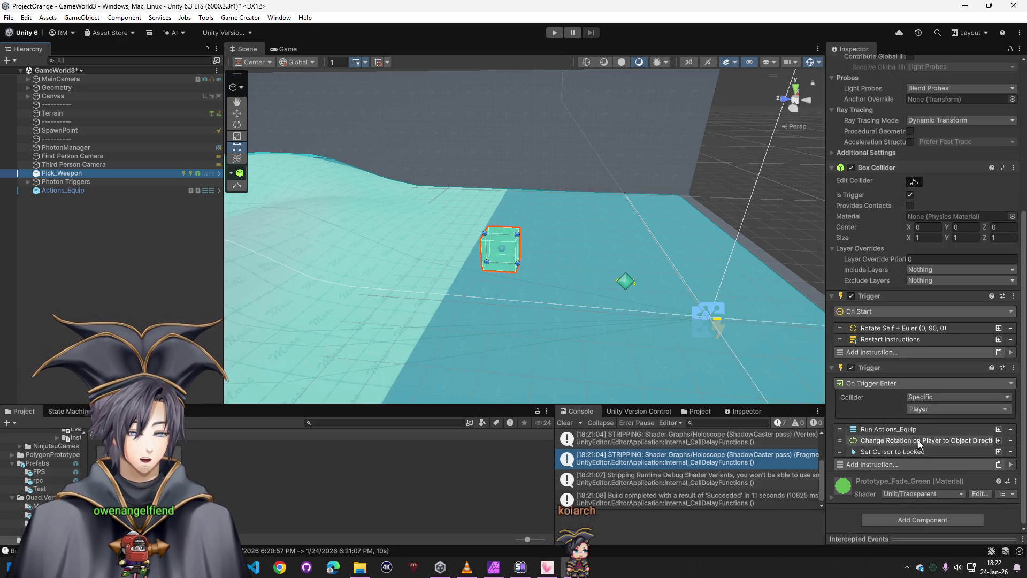
Set the Equip instruction of Actions_Equip to use TestPistol instead of AK_Weapon
left_click(45, 190)
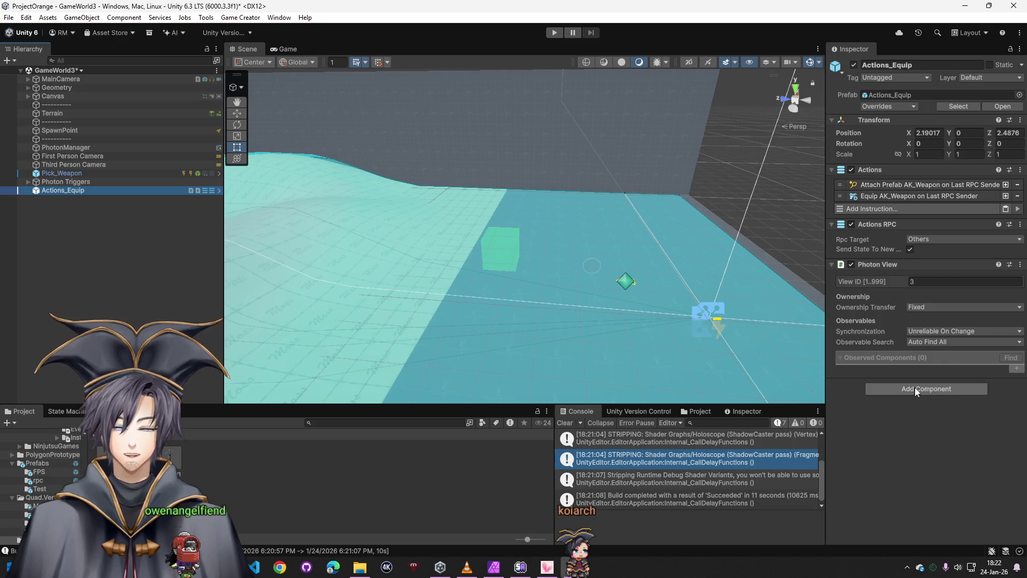
left_click(864, 196)
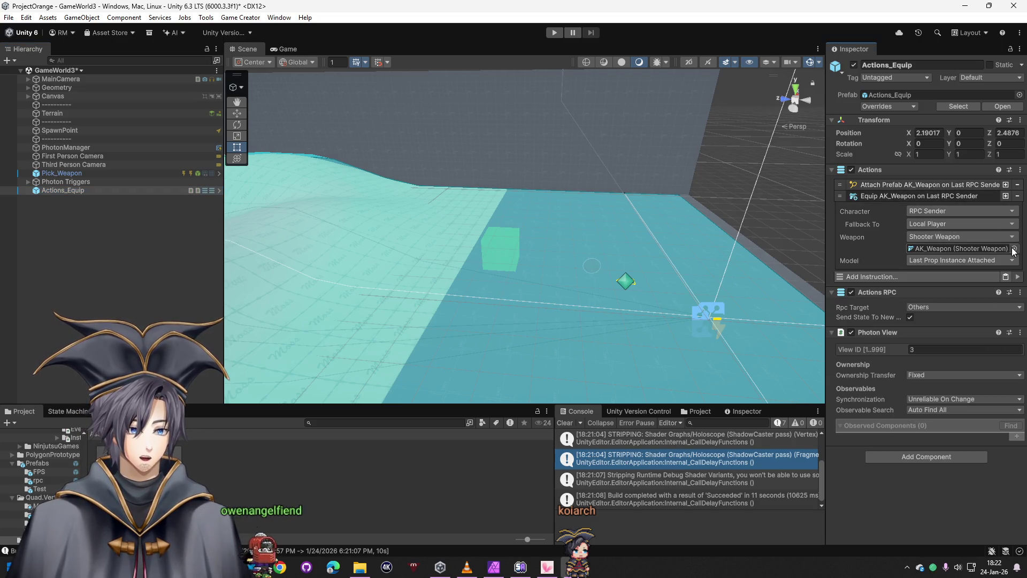
left_click(1013, 249)
double_click(801, 286)
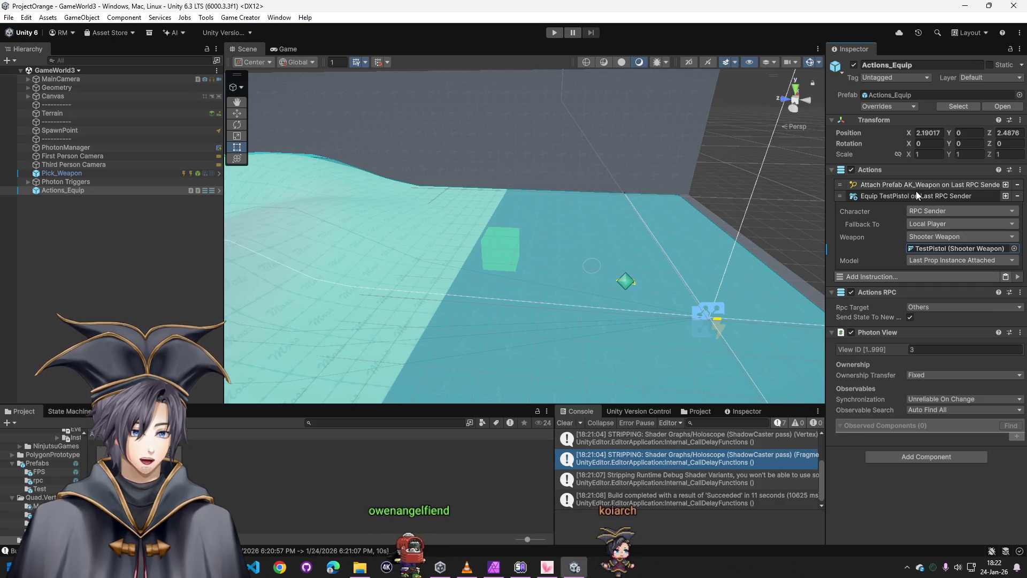
Review Pick_Weapon's trigger instructions and expand the Photon Triggers group
left_click(80, 172)
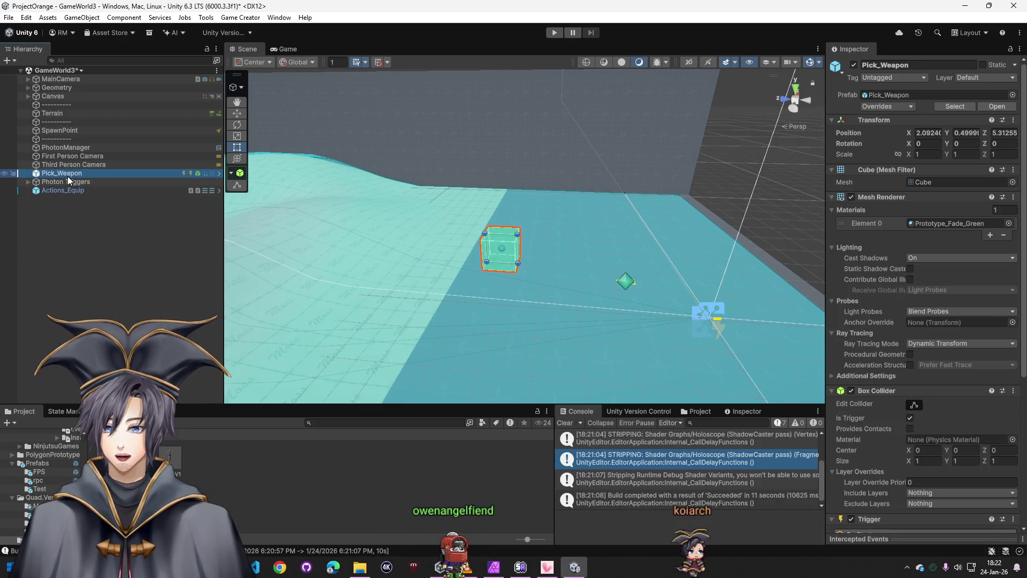
scroll(875, 248, "down", 2)
scroll(885, 340, "down", 3)
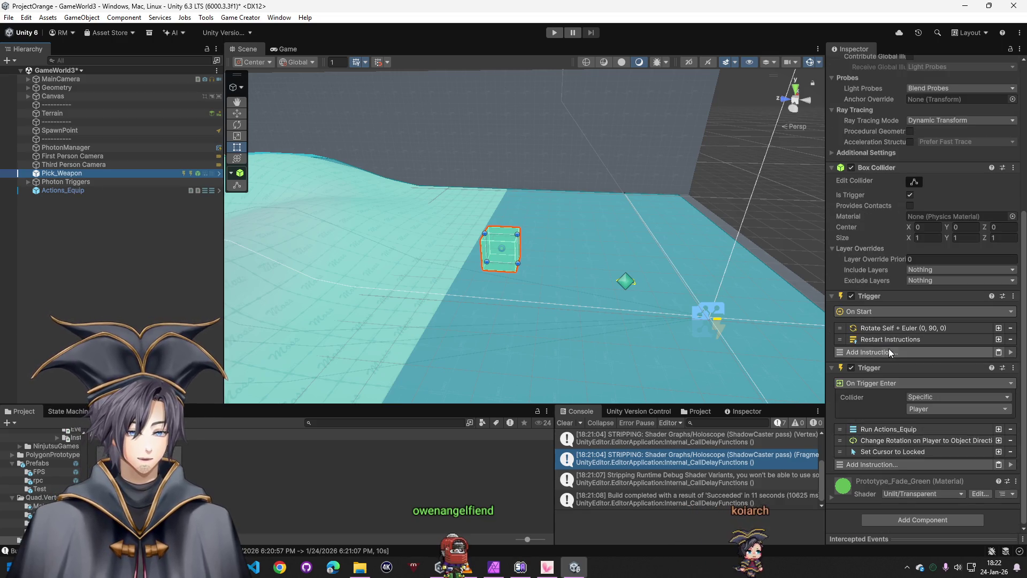
left_click(913, 433)
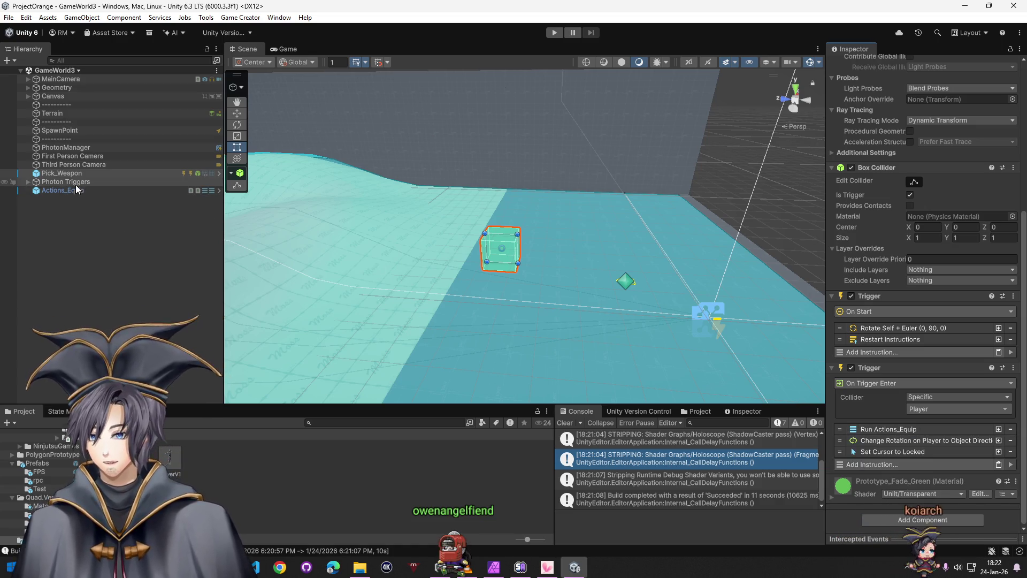
left_click(29, 181)
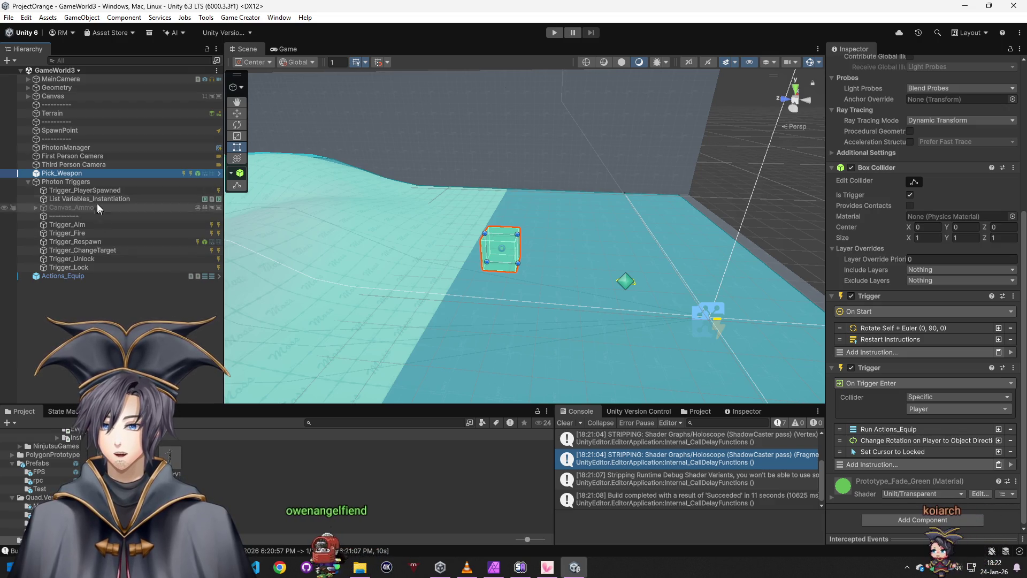
Drag the Trigger_Aim prefab from Assets > Prefabs into Photon Triggers, removing a misplaced copy
left_click(83, 226)
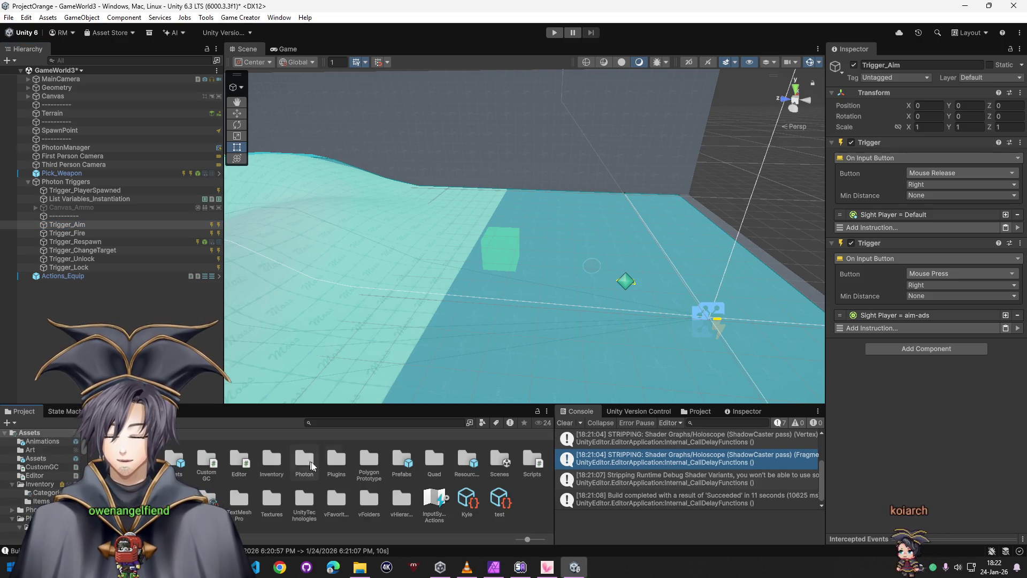
double_click(402, 461)
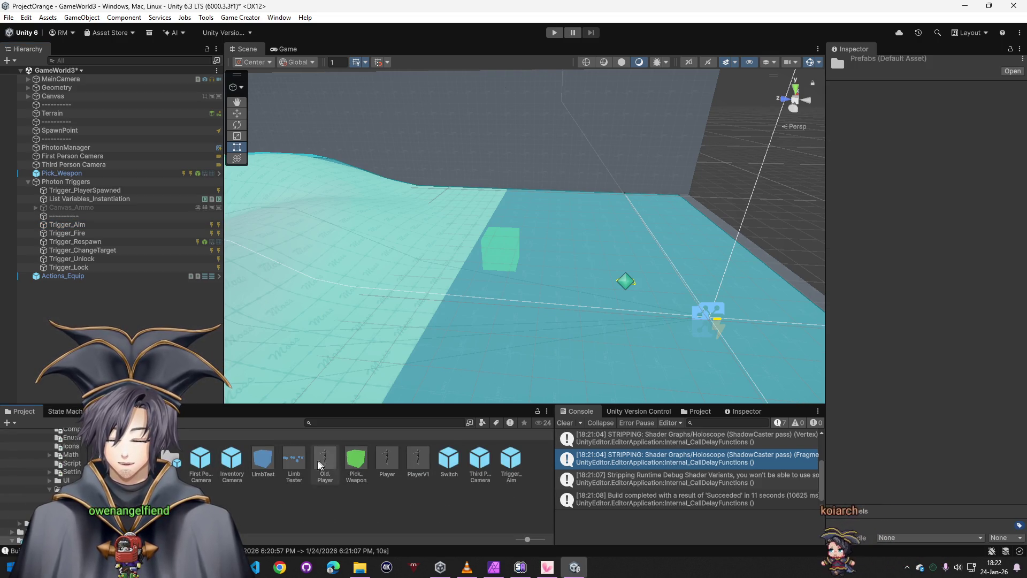
left_click_drag(497, 464, 117, 309)
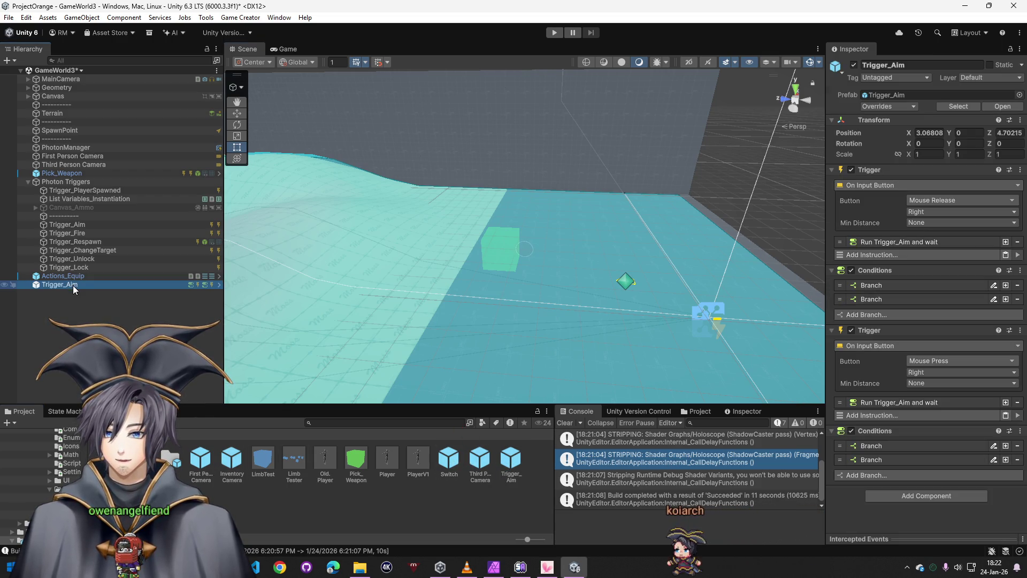
left_click(68, 225)
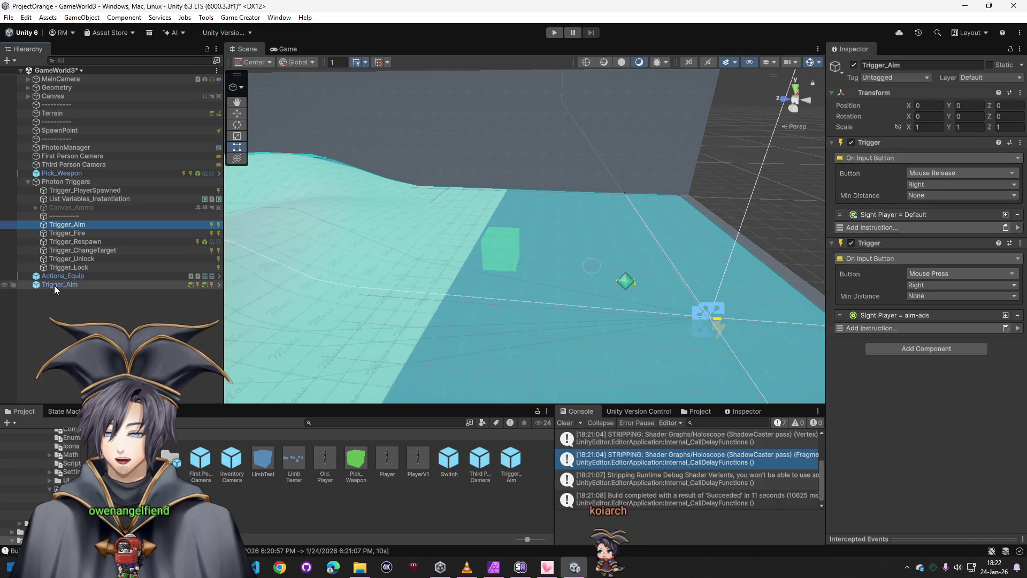
left_click(55, 285)
key("Delete")
left_click(83, 225)
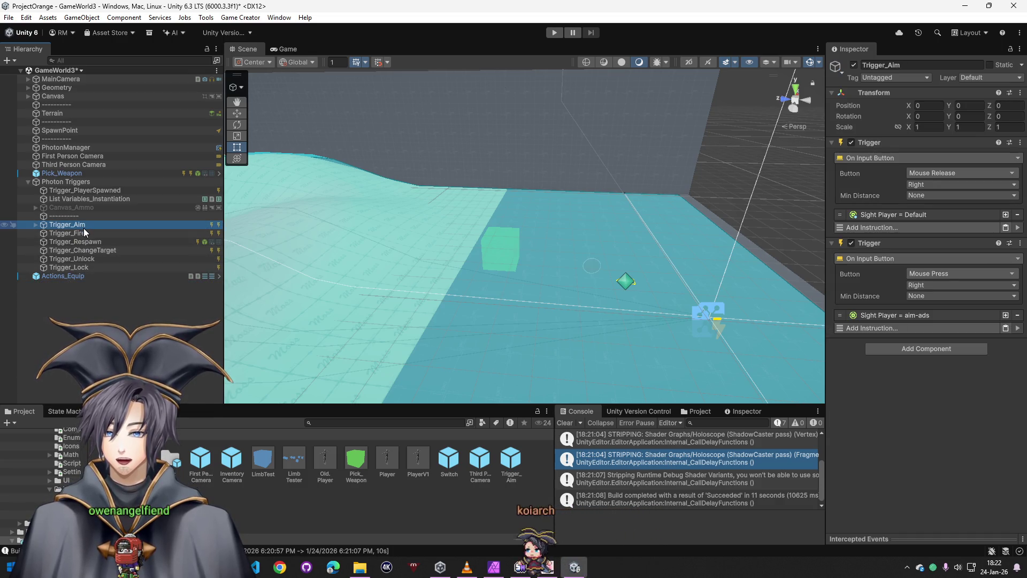
left_click_drag(510, 459, 74, 229)
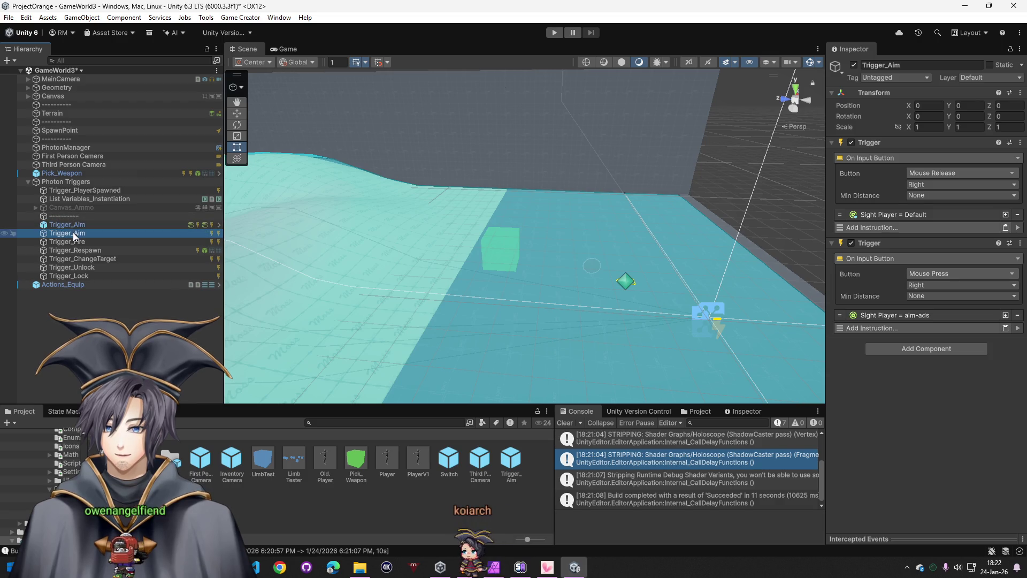
Delete the original Trigger_Aim so only the prefab instance remains
key("F2")
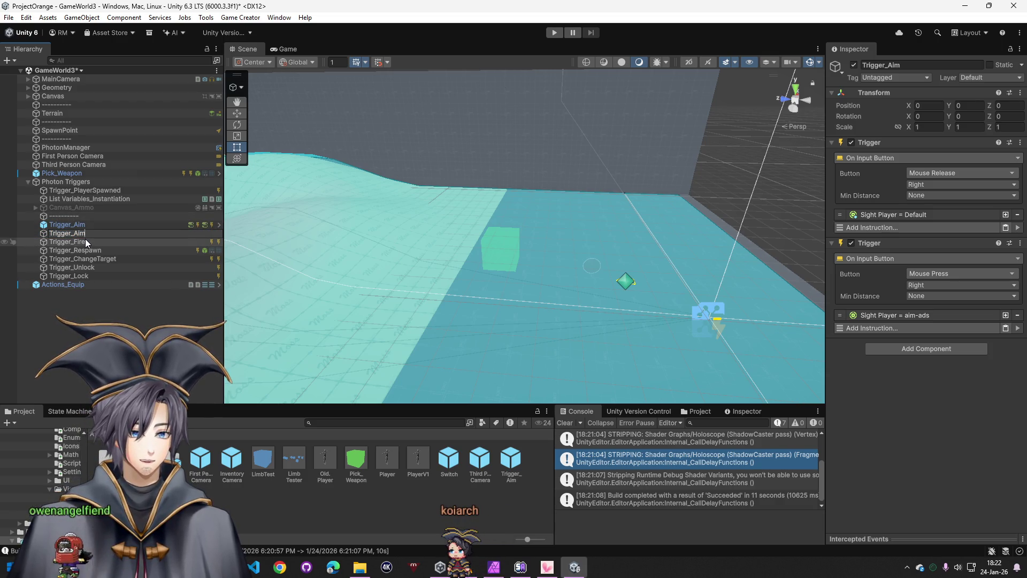
left_click(84, 226)
key("Down")
key("Up")
key("Down")
key("Up")
key("Down")
key("Delete")
Review the Trigger_Fire release-fire instruction and the Trigger_Respawn object
left_click(81, 234)
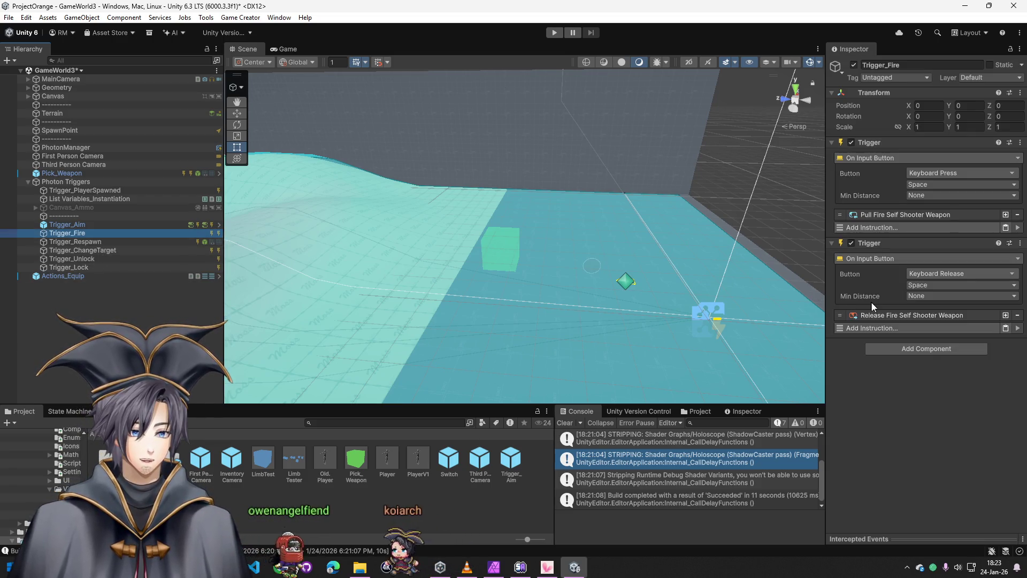
left_click(893, 315)
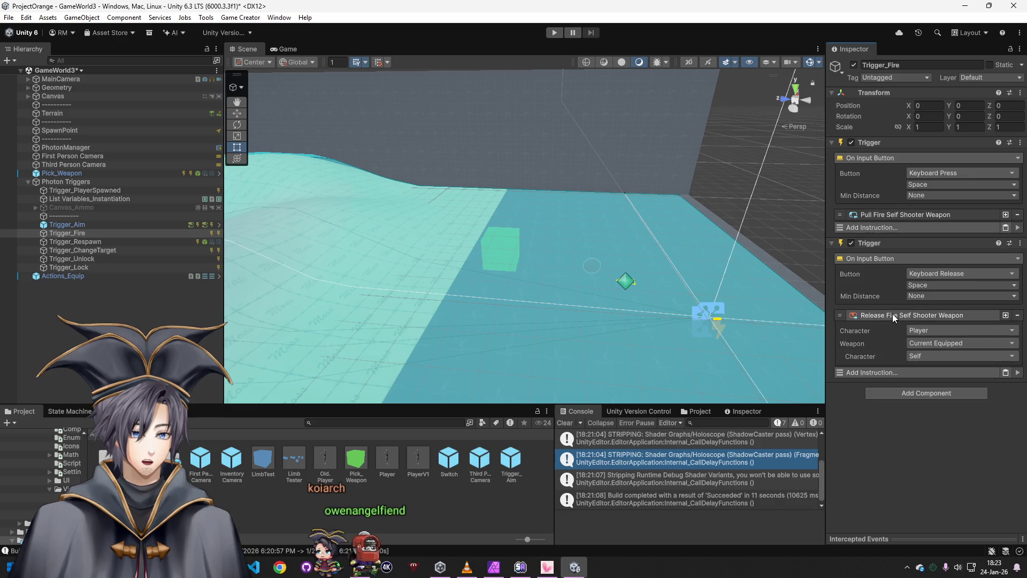
left_click(102, 243)
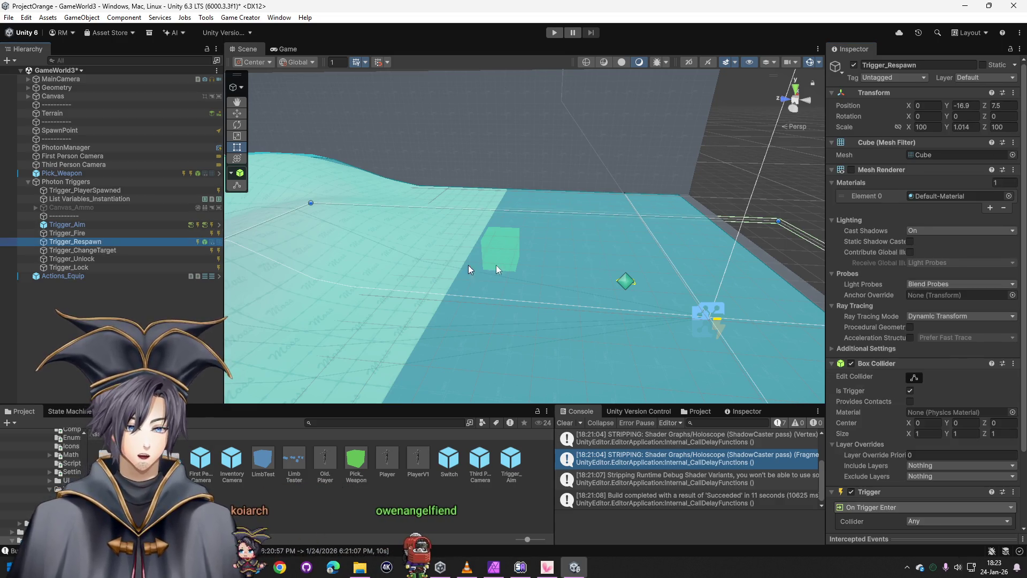
scroll(883, 373, "down", 5)
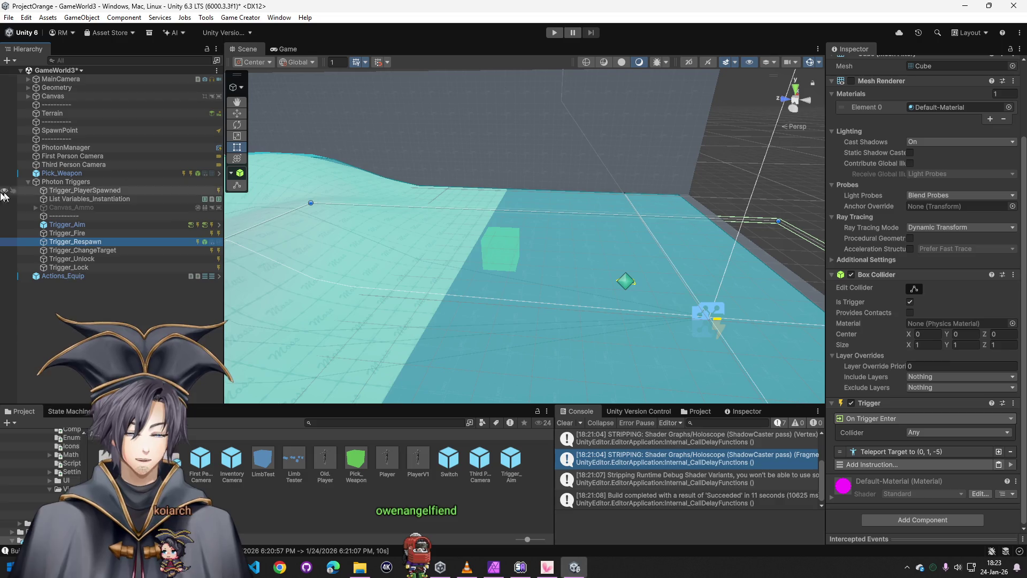
Delete Trigger_Respawn, Trigger_ChangeTarget, Trigger_Unlock and Trigger_Lock from Photon Triggers
left_click(60, 251)
left_click(88, 258)
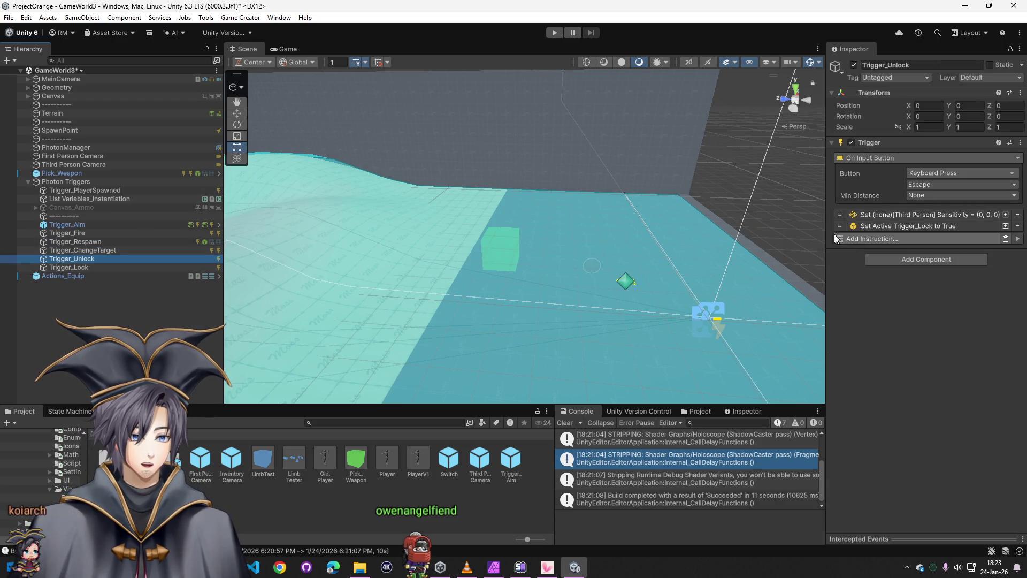
left_click(70, 267)
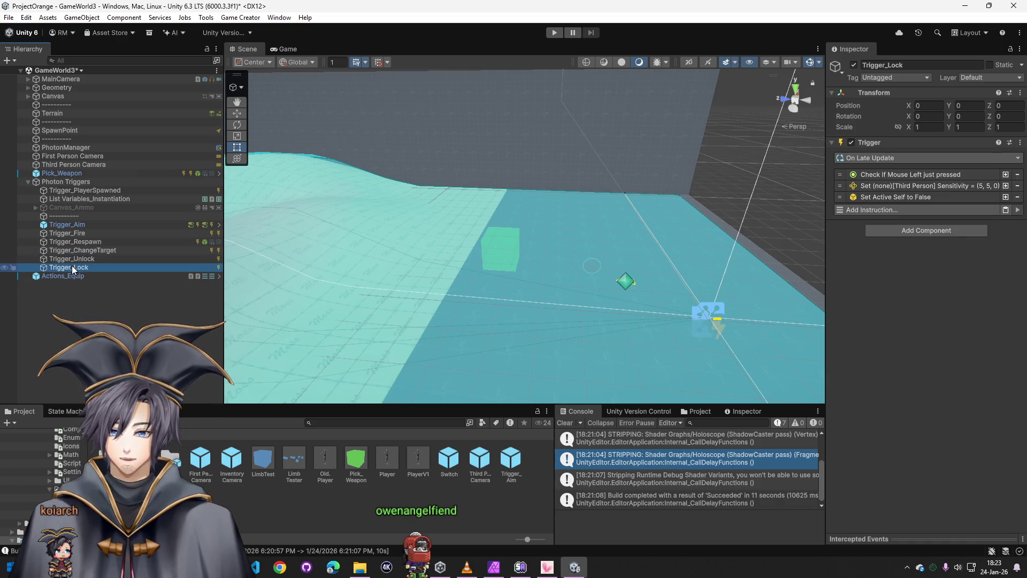
left_click(85, 270, "ctrl")
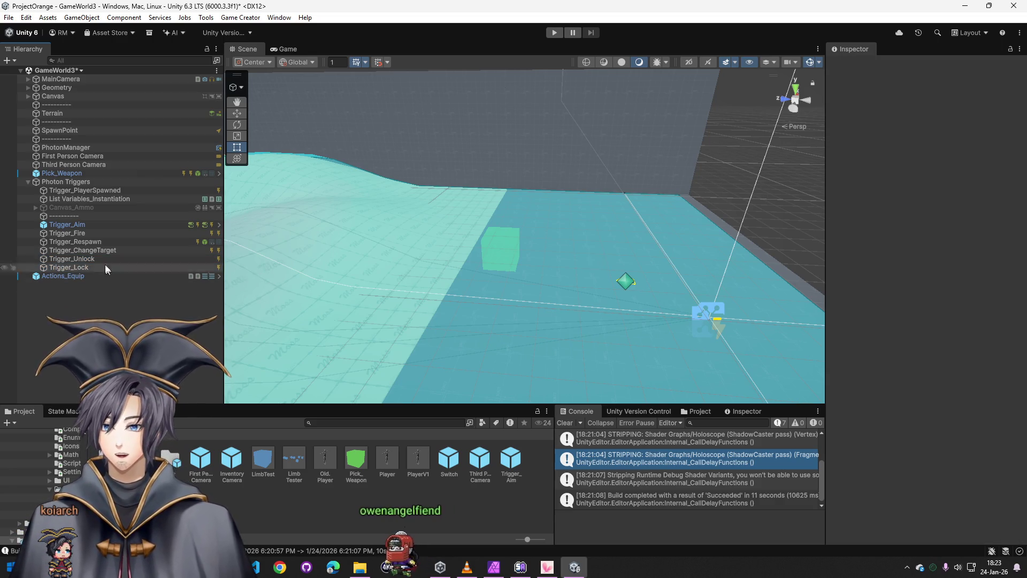
left_click(85, 242)
left_click(86, 267, "shift")
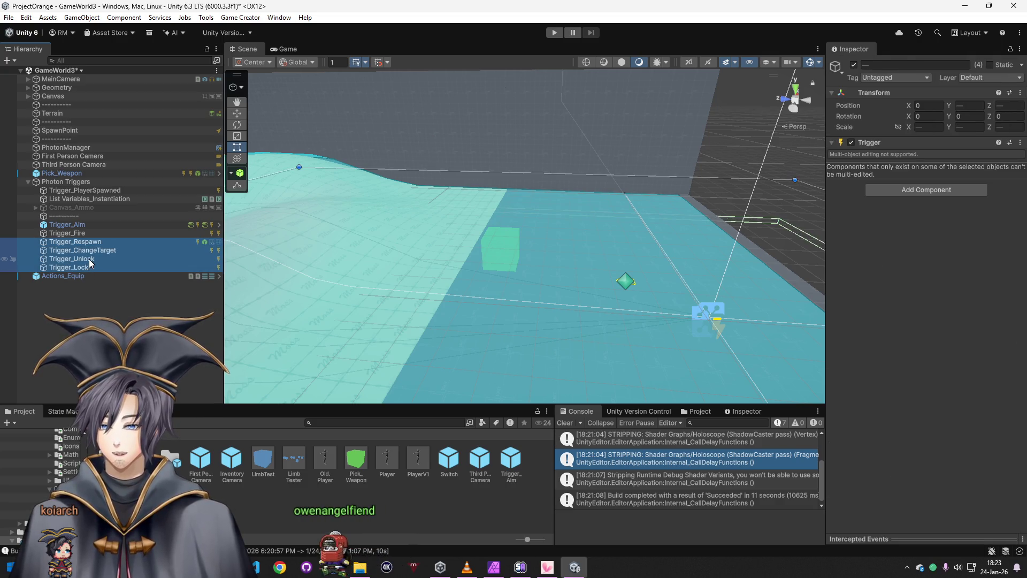
key("Delete")
Inspect List Variables_Instantiation's Player_Shooter entry and locate its player prefab in the project
left_click(104, 198)
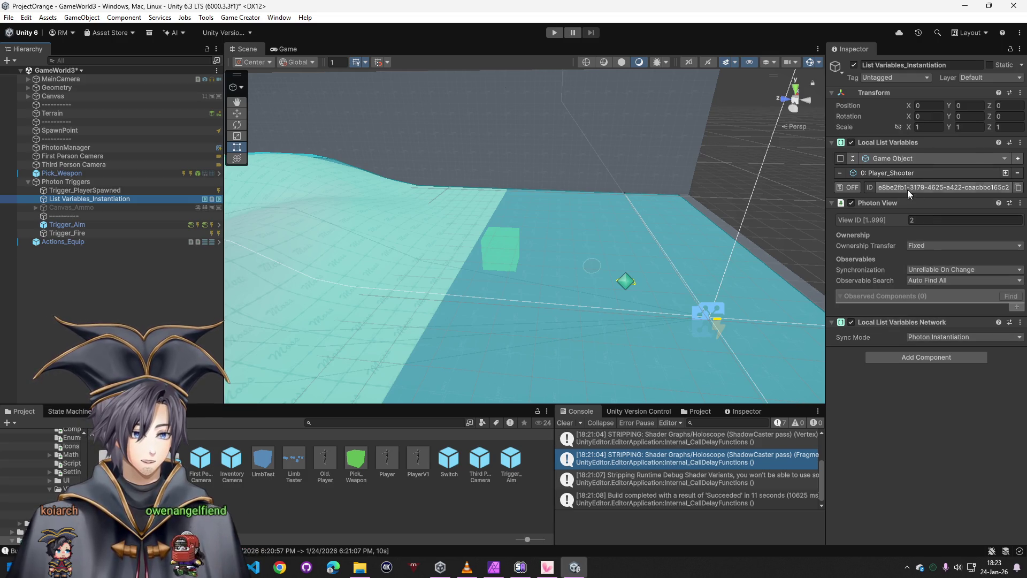
left_click(909, 173)
left_click(928, 187)
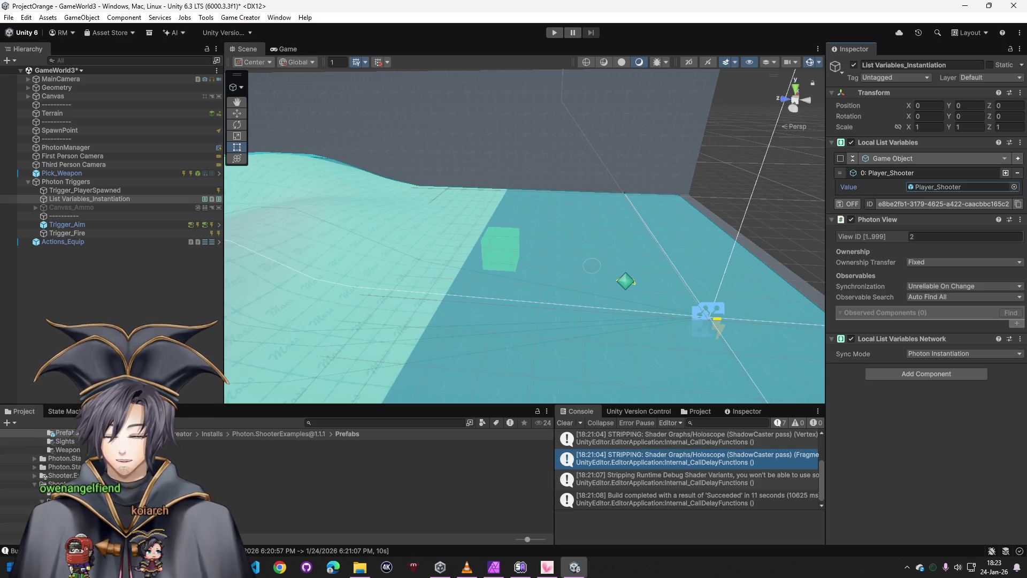
left_click(113, 433)
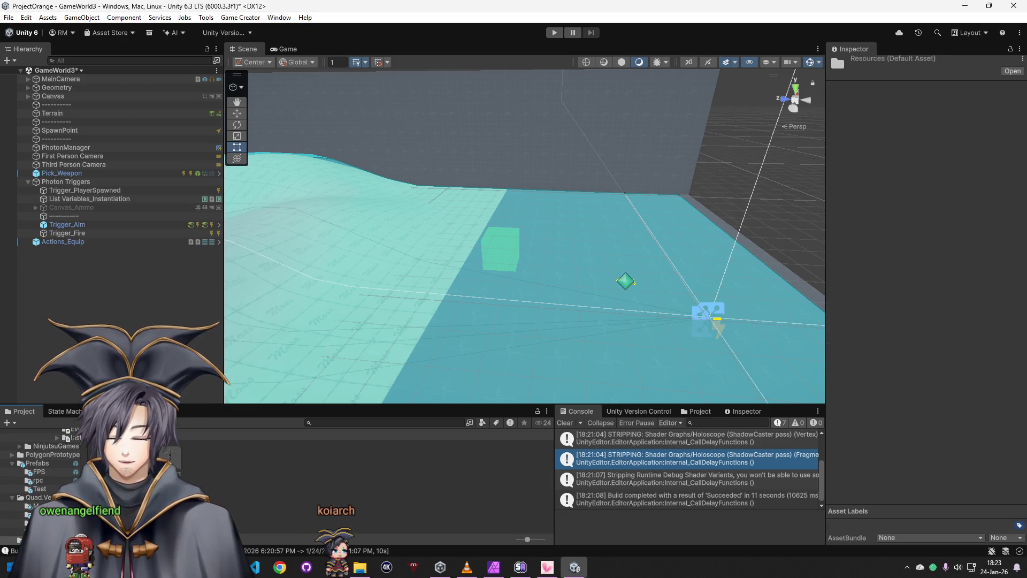
Review Photon Triggers and Trigger_PlayerSpawned, then recheck the instantiation list's player entry
left_click(73, 182)
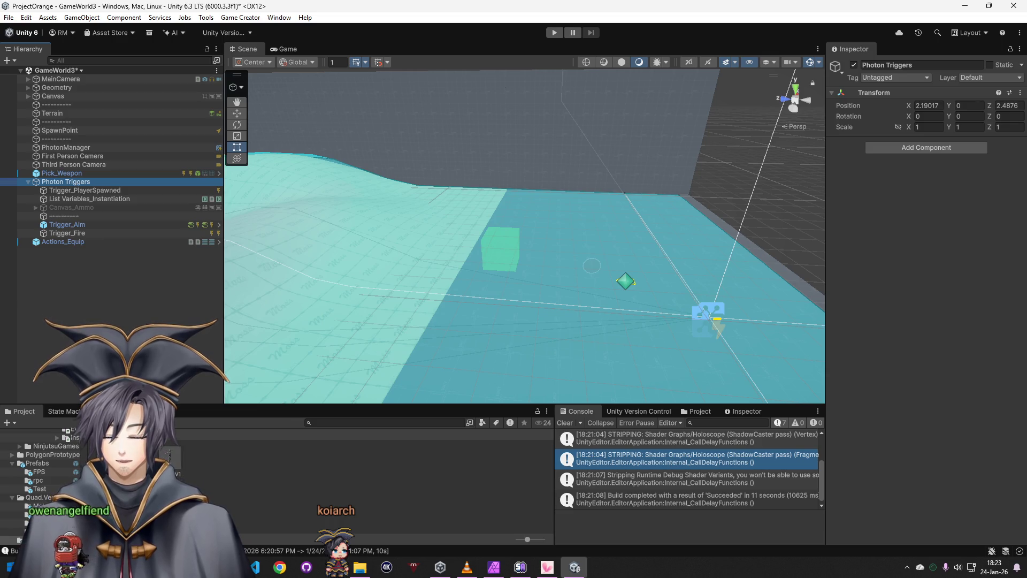
left_click(113, 191)
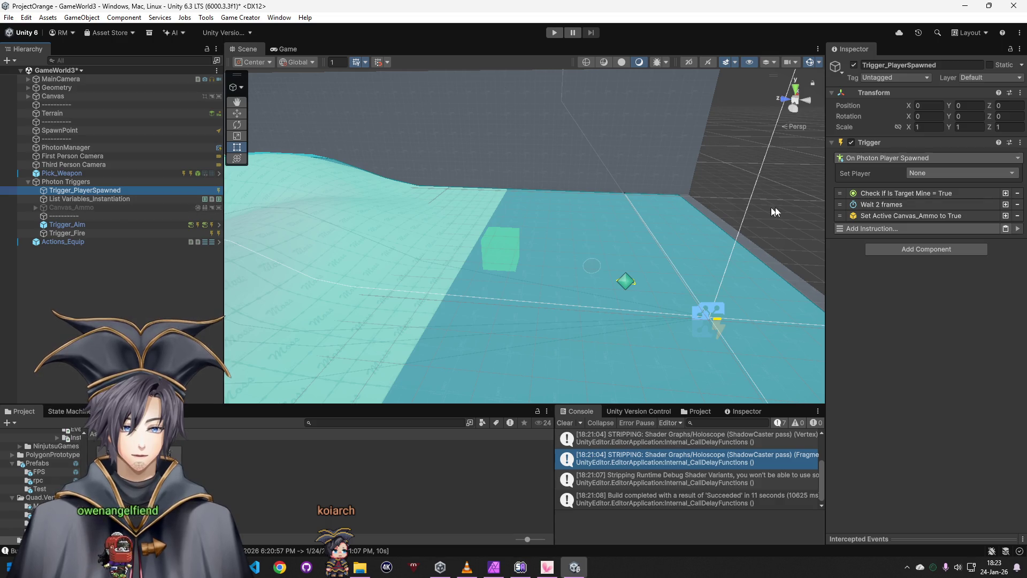
left_click(129, 199)
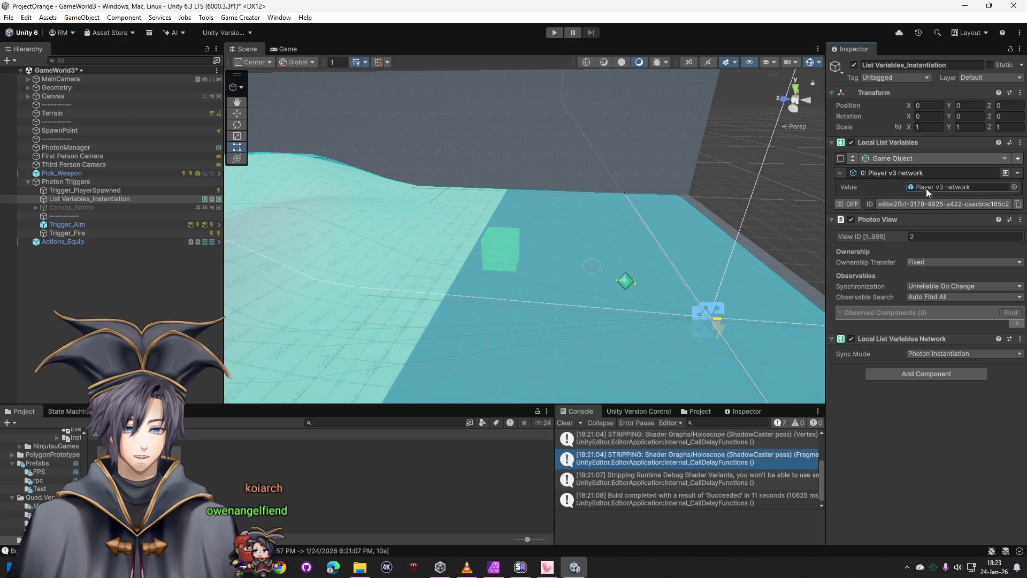
key("alt+f")
Create a new test17 folder inside the server folder in Explorer
left_click(359, 567)
left_click(459, 510)
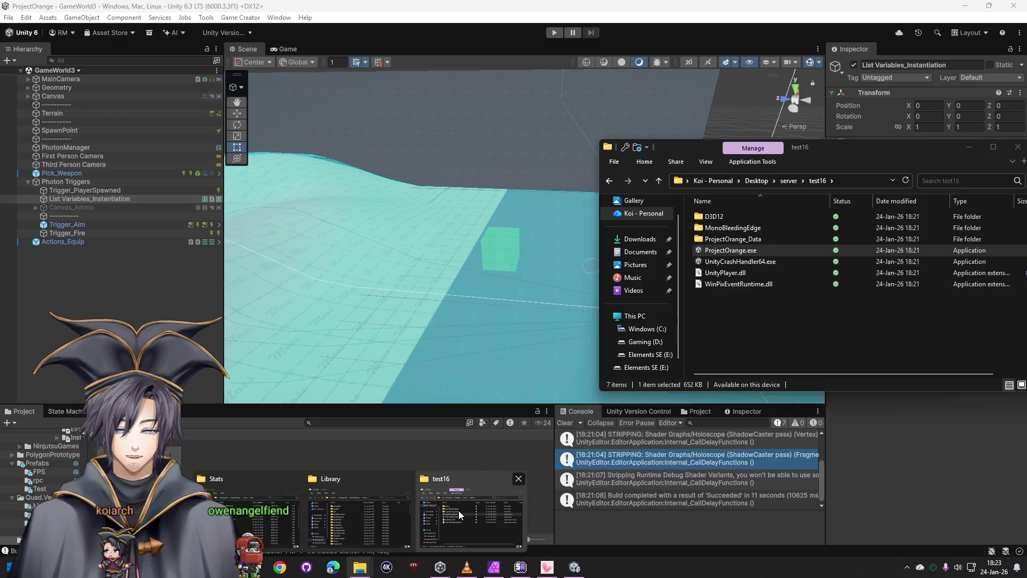
left_click(610, 179)
right_click(688, 357)
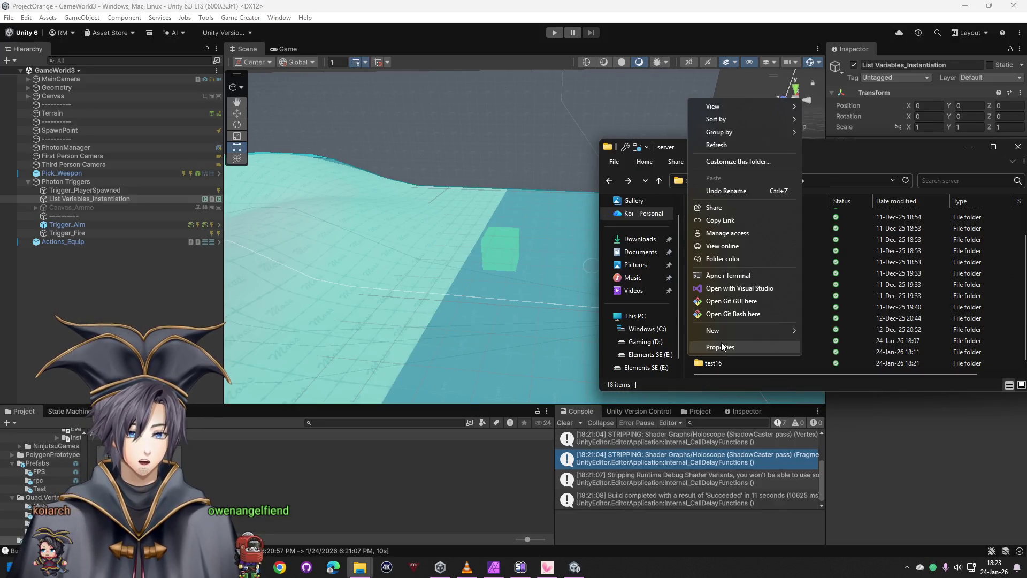
left_click(810, 330)
type("est17")
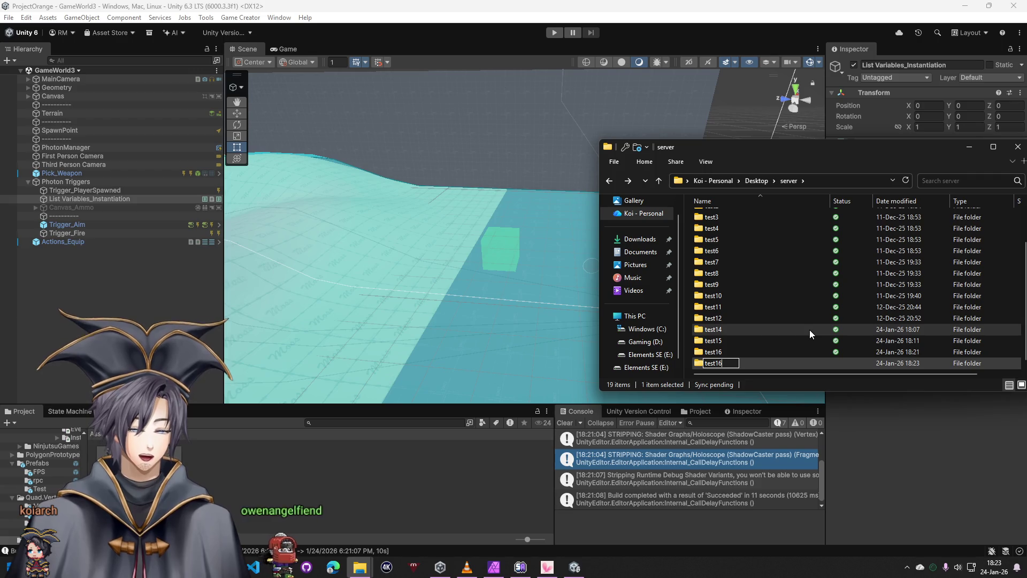
key("Return")
key("Return")
Build the Windows game from Build Profiles into test17 and launch ProjectOrange.exe
left_click(8, 16)
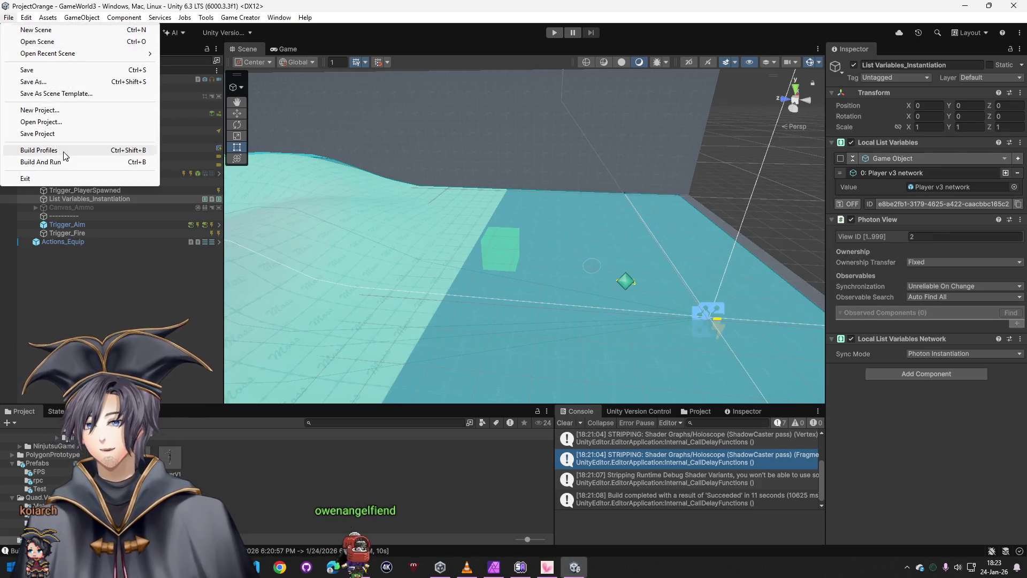
left_click(63, 152)
left_click(524, 416)
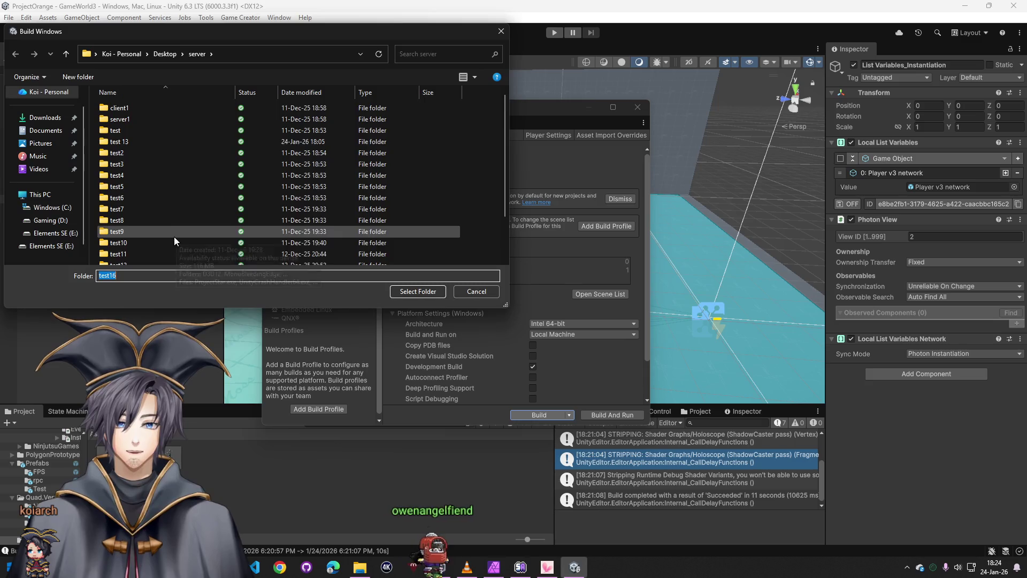
double_click(174, 237)
left_click(418, 292)
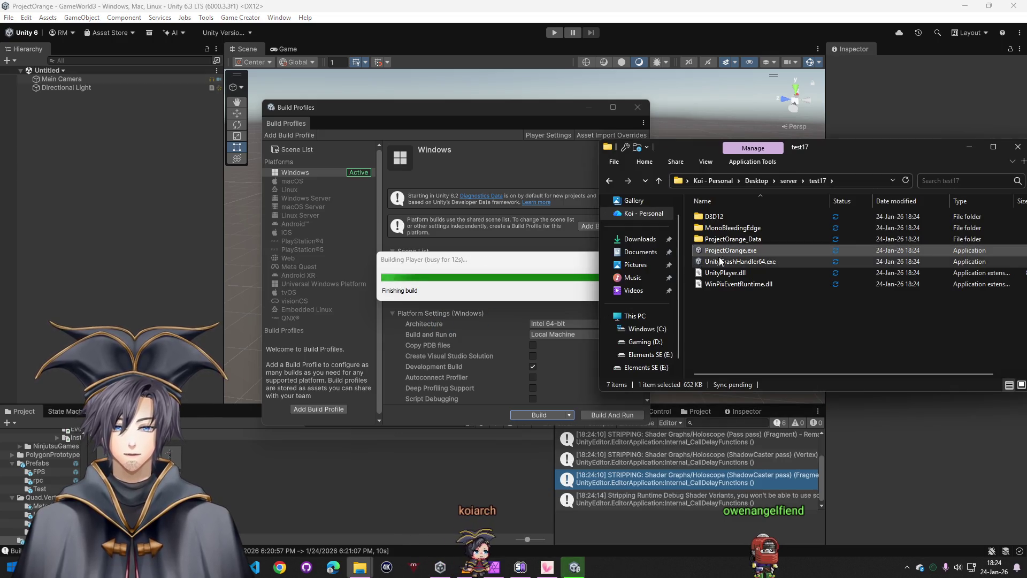
double_click(726, 250)
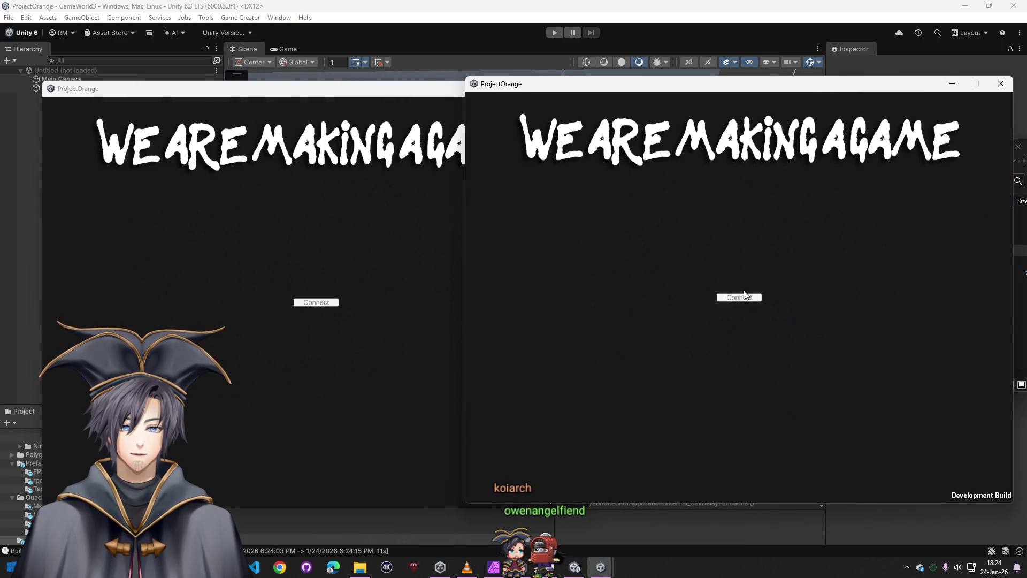
Connect both ProjectOrange copies to room Koi and move the right player back from the robot
left_click(741, 296)
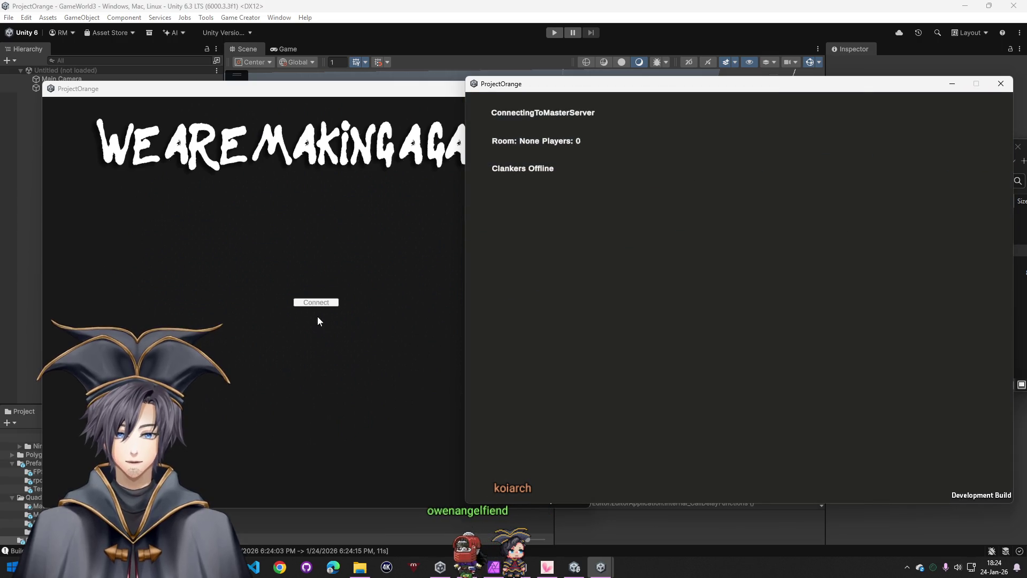
left_click(329, 310)
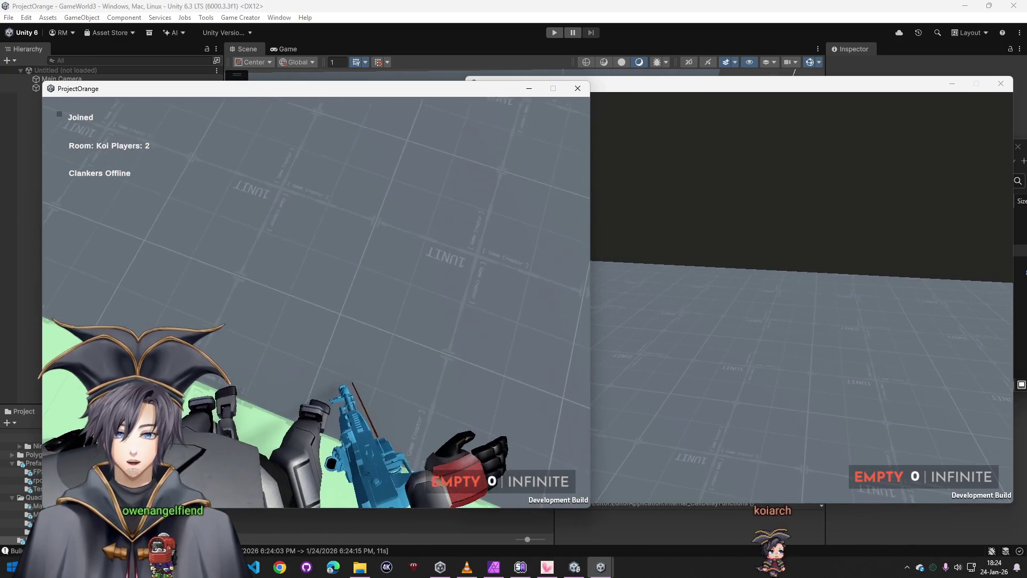
key("super")
left_click(731, 278)
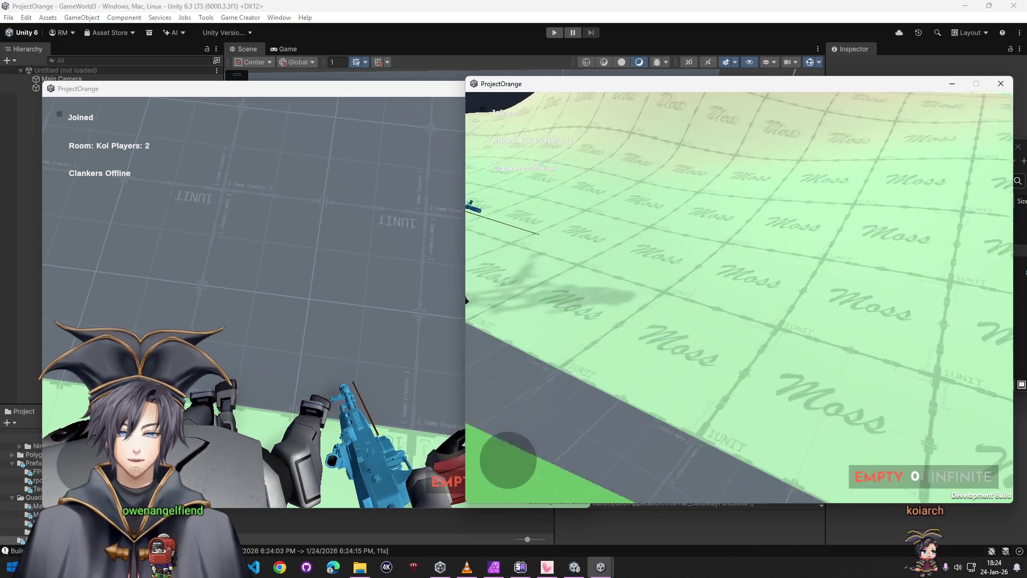
key("s")
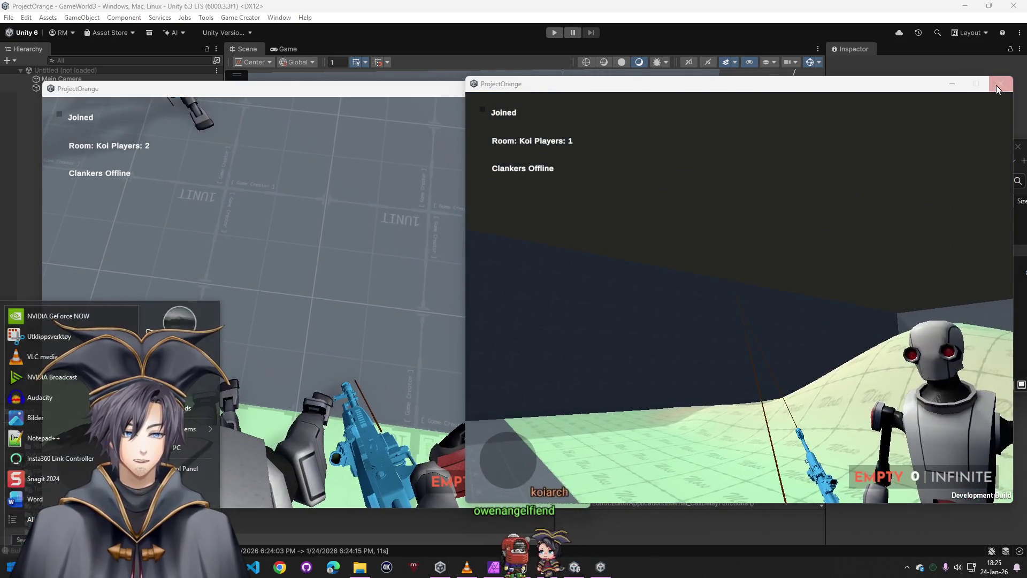
Close both game windows with Alt+F4 and return to the Unity editor
key("alt+F4")
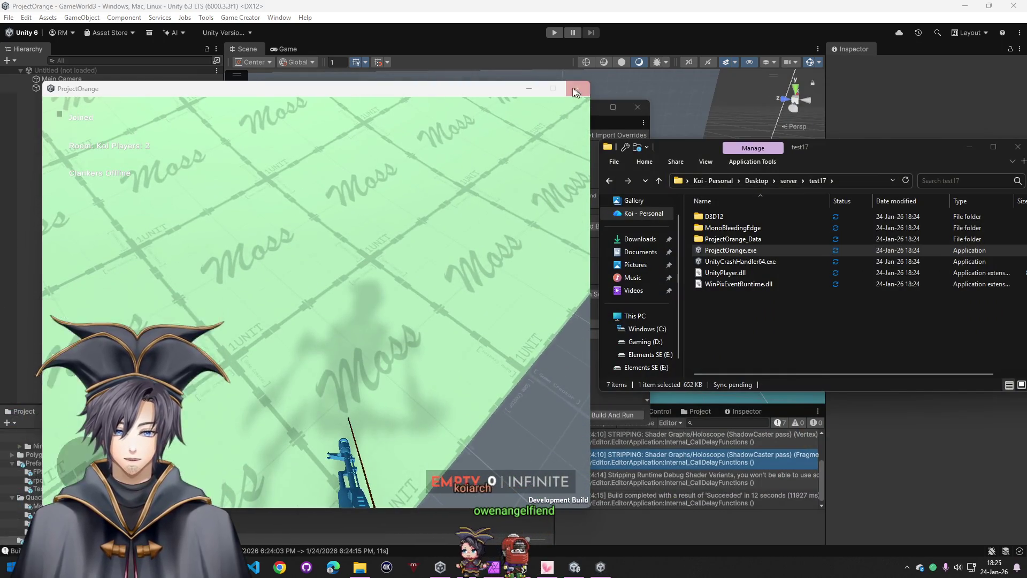
key("alt+F4")
left_click(48, 145)
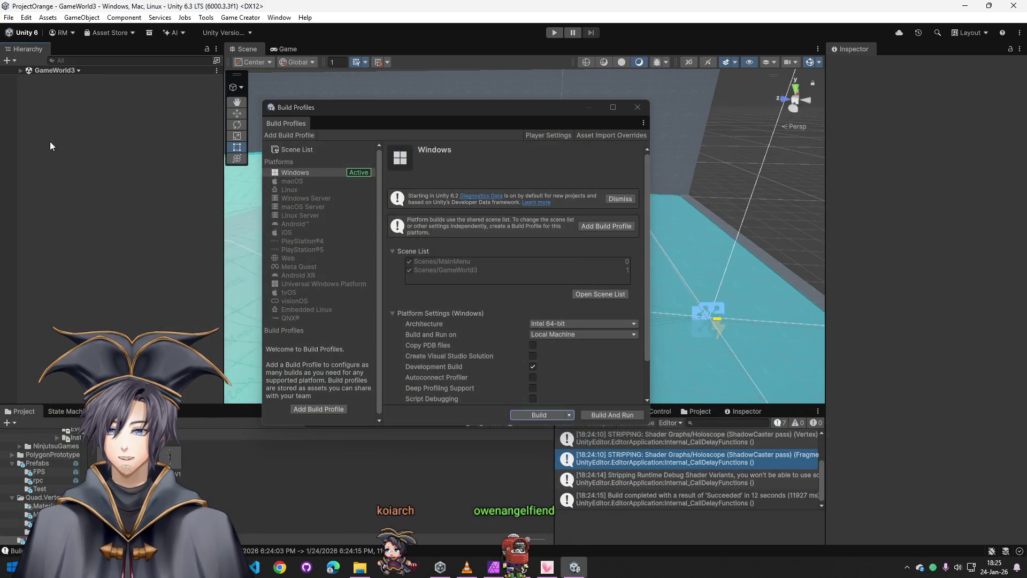
Set Actions_Equip's Attach Prefab prop to Pistol_Weapon instead of AK_Weapon
left_click(638, 107)
left_click(20, 71)
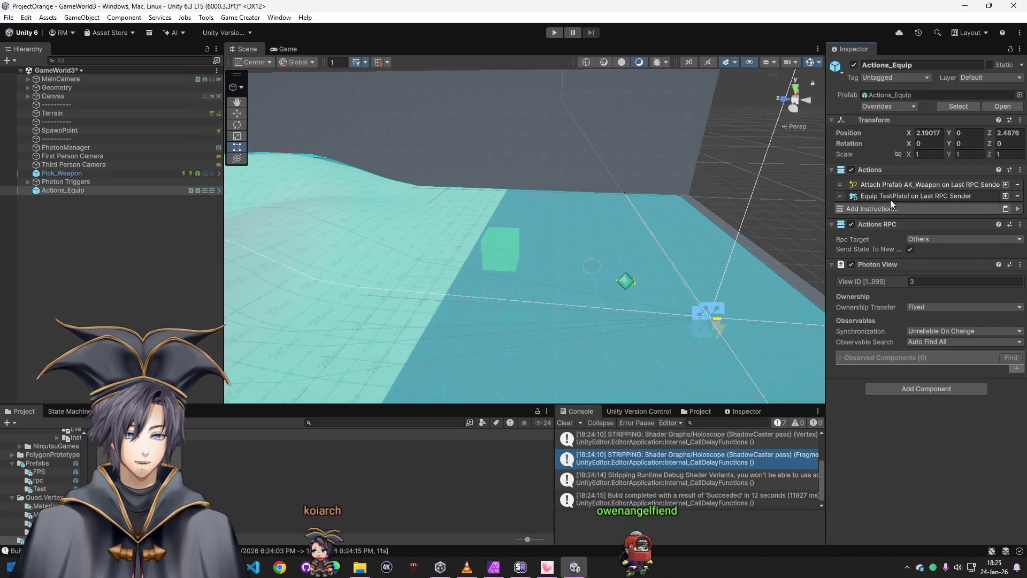
left_click(890, 200)
left_click(1007, 247)
type("pist")
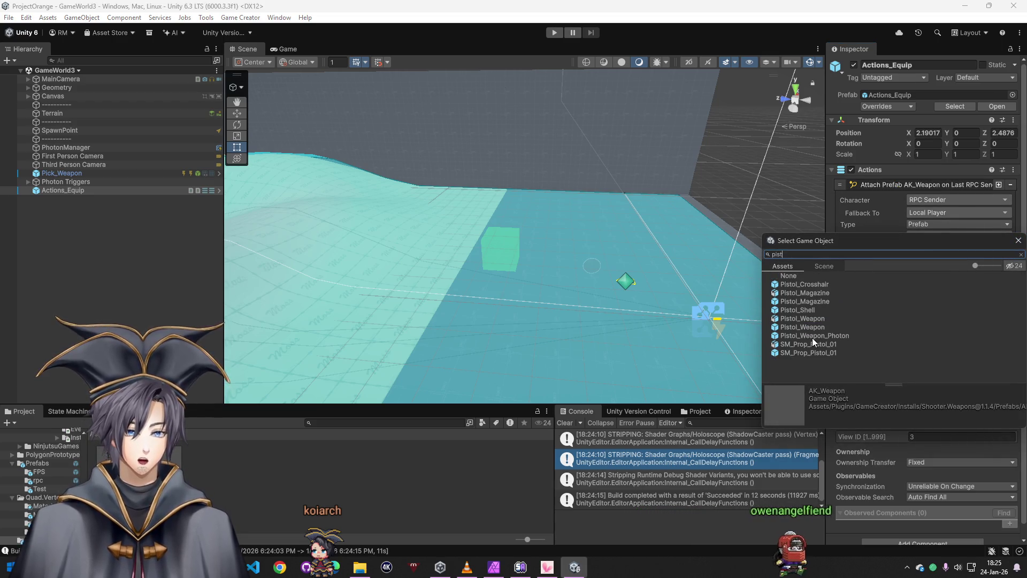
double_click(812, 327)
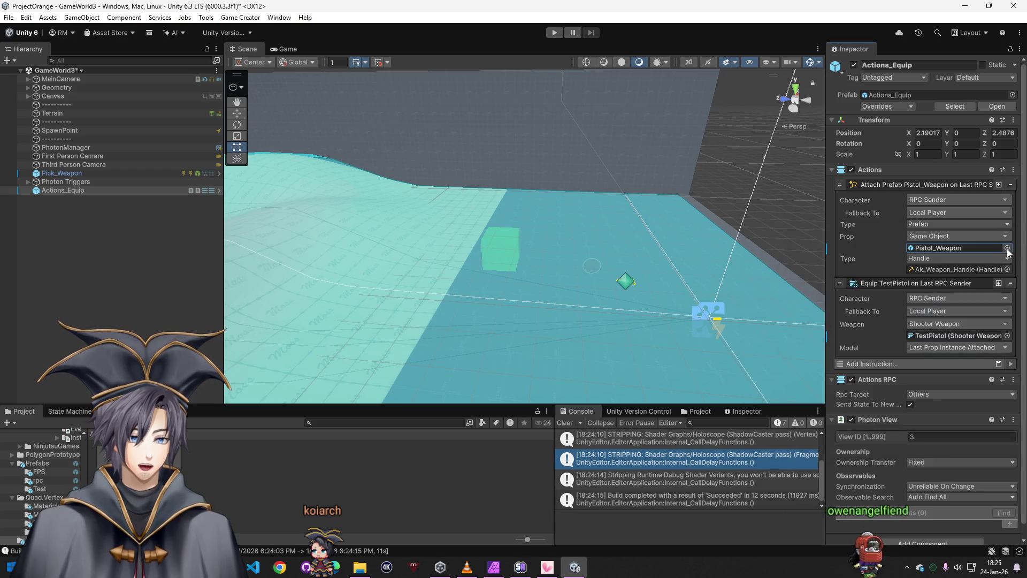
left_click(1007, 248)
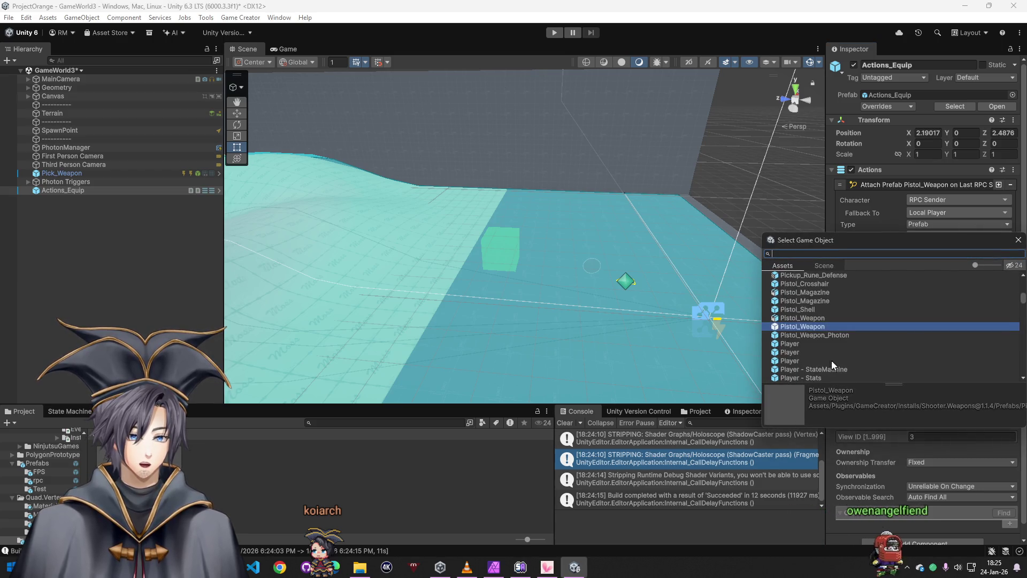
double_click(816, 319)
Use Pistol_Weapon_Handle as the handle and drag a Player v3 network instance into the scene
left_click(1007, 269)
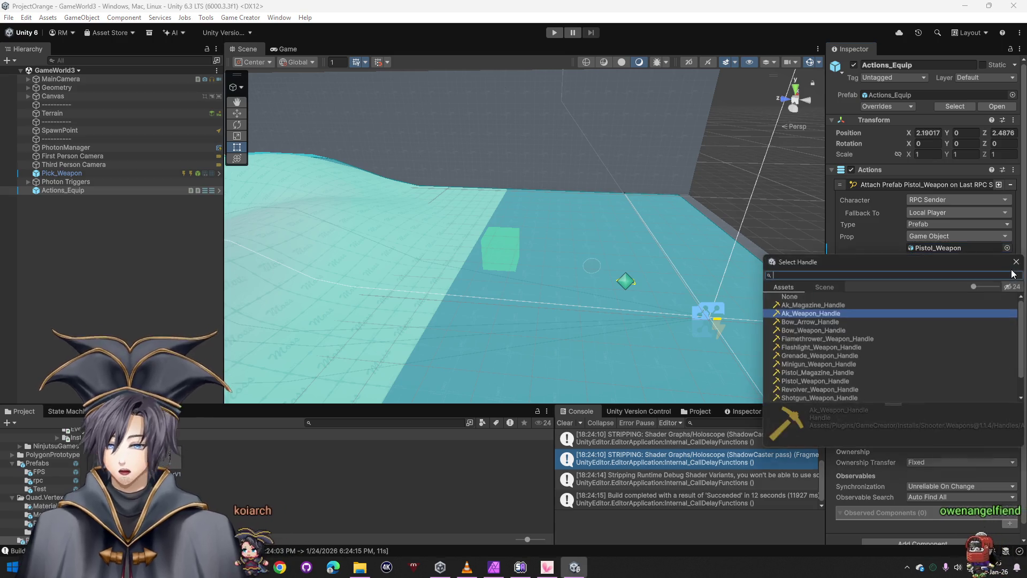
type("pistol")
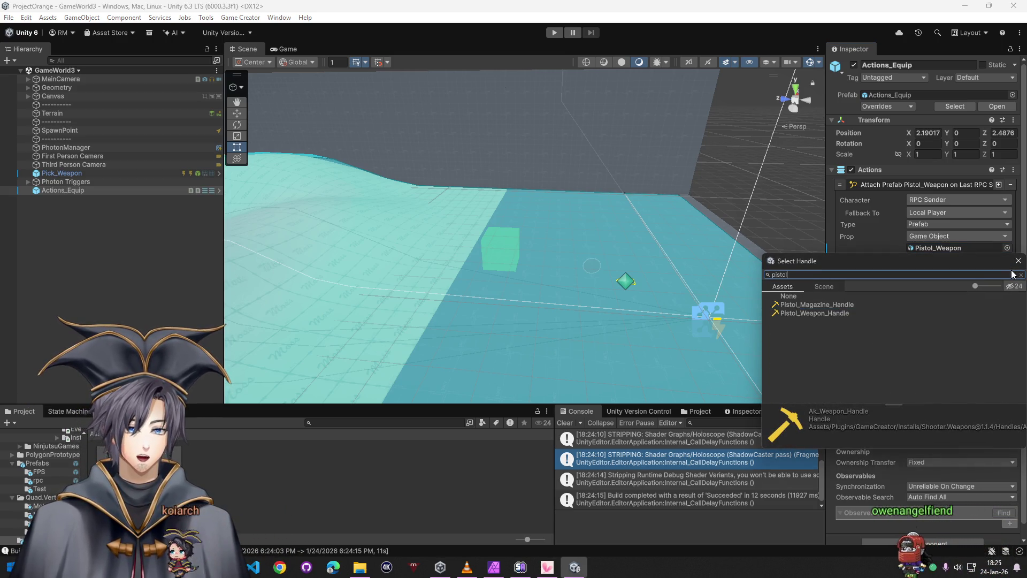
double_click(851, 313)
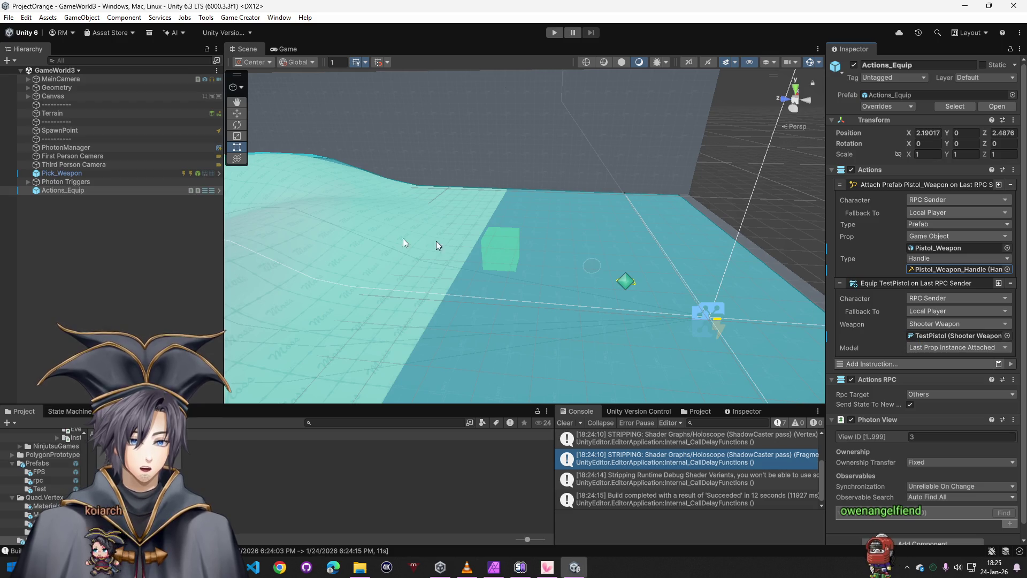
left_click_drag(87, 238, 36, 204)
left_click(82, 227)
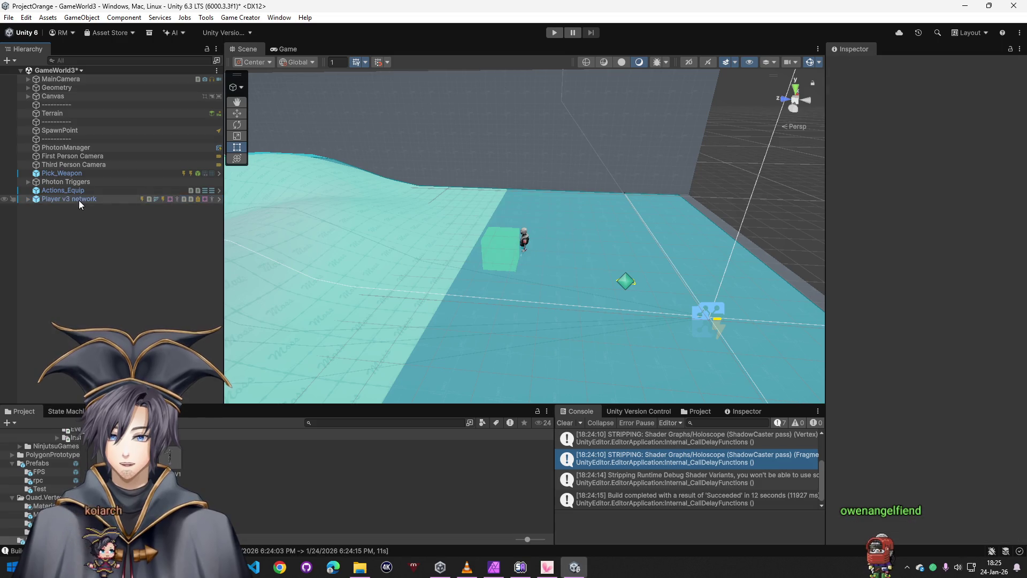
Remove the Player v3 network instance from the scene and open its prefab for editing
left_click(79, 200)
key("Delete")
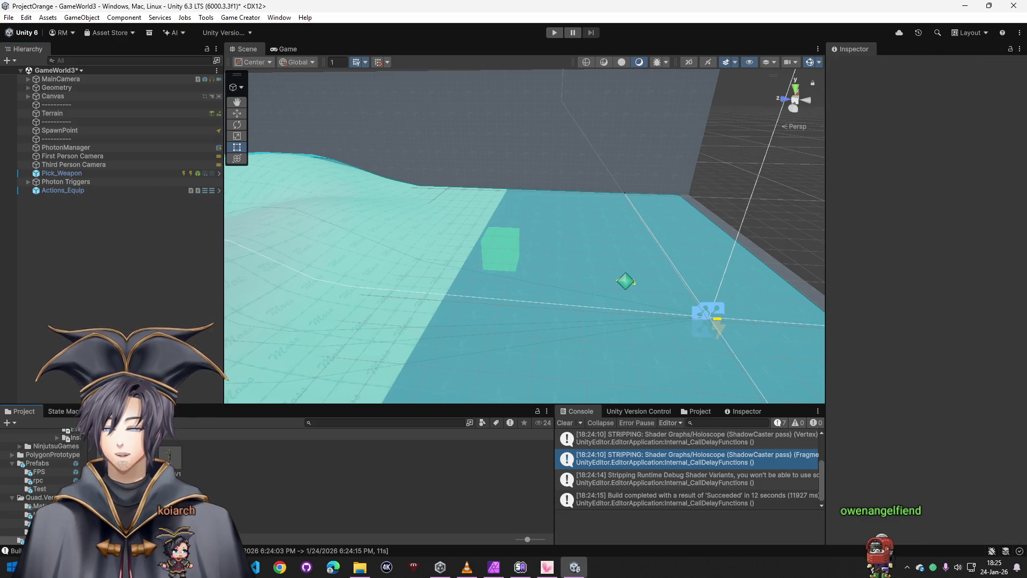
double_click(170, 458)
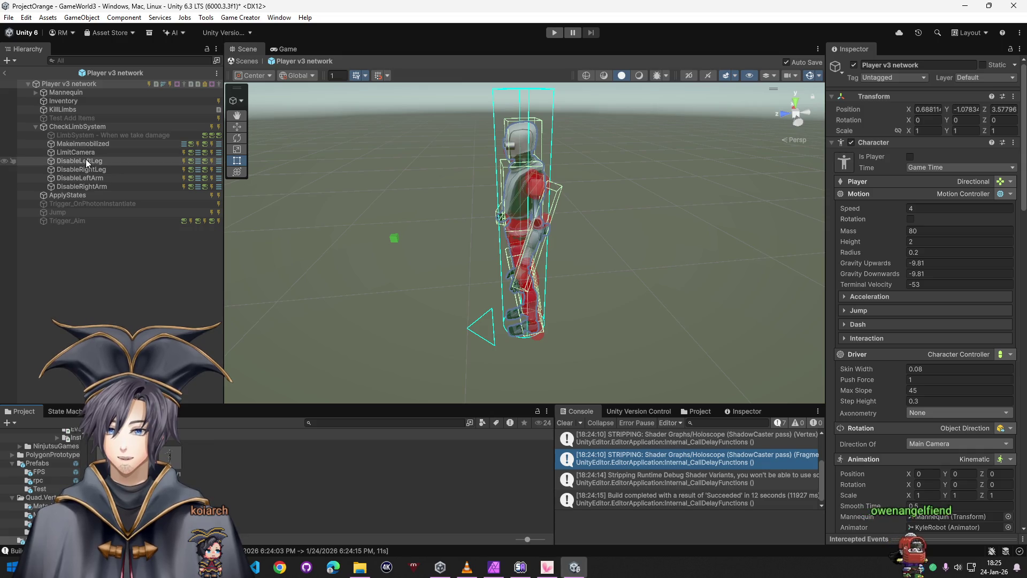
Start an Add Component search on DisableLeftLeg, then dismiss it without adding anything
left_click(86, 161)
left_click(893, 459)
type("rpc")
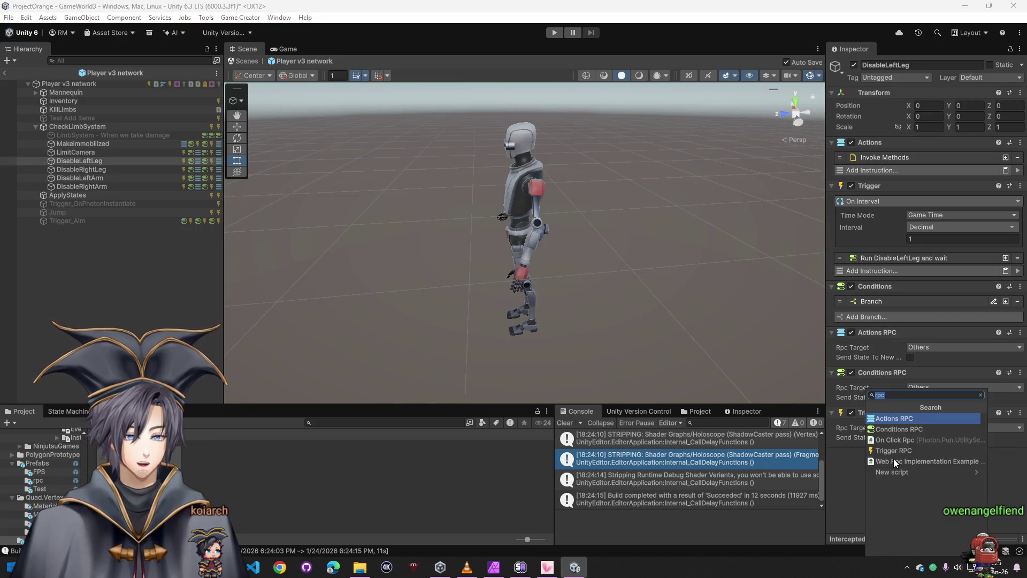
type("photon view")
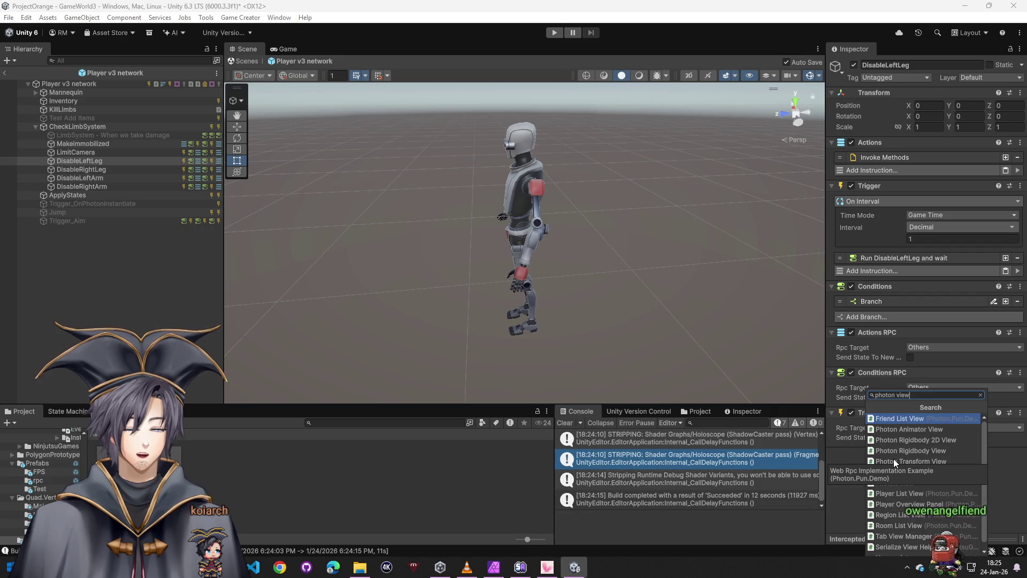
key("Left")
key("Left")
key("Left")
key("BackSpace")
key("BackSpace")
key("BackSpace")
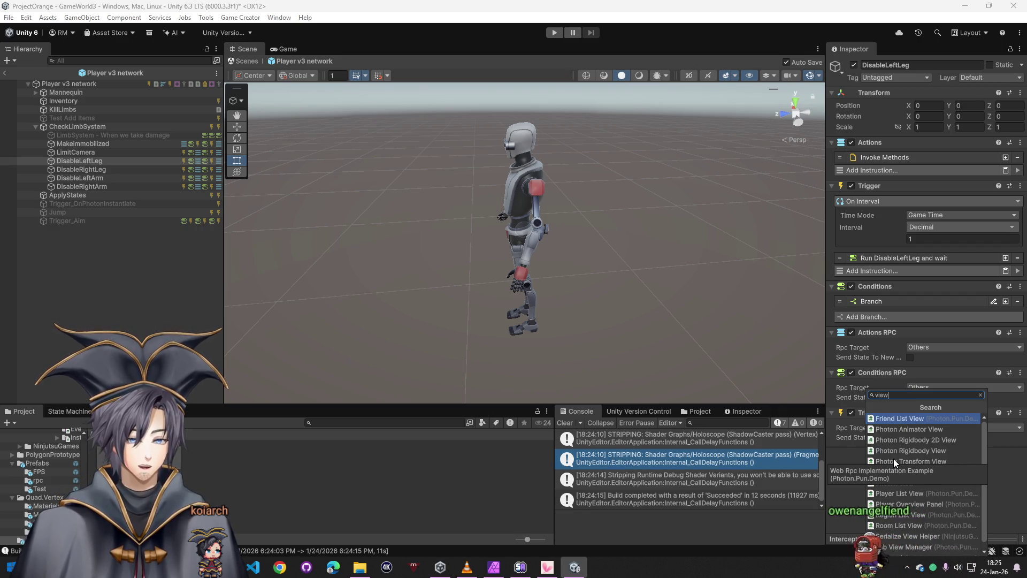
key("BackSpace")
key("BackSpace")
key("BackSpace")
type("photon")
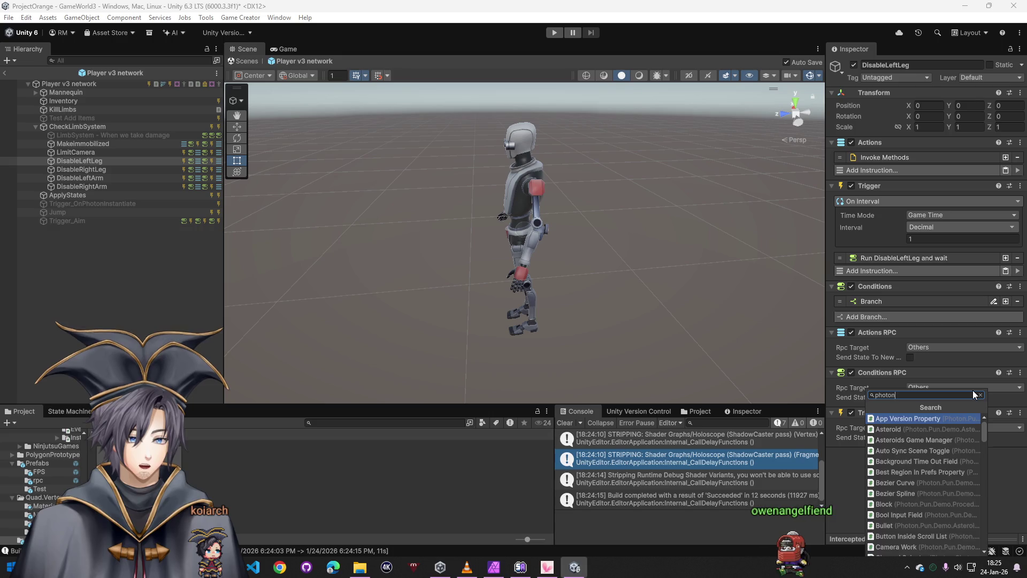
key("Escape")
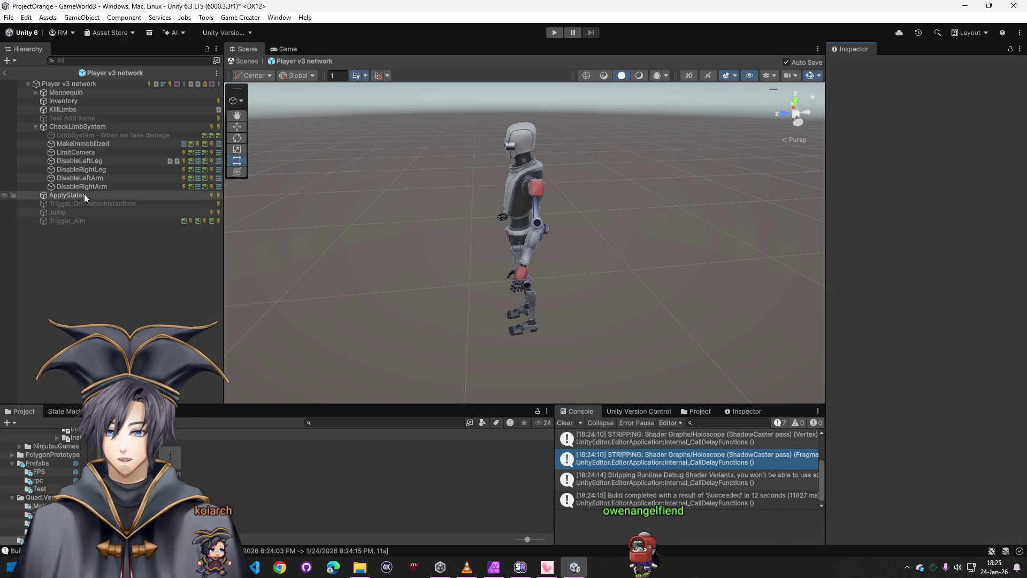
Add a Photon View component to the ApplyStates object of Player v3 network
left_click(101, 171)
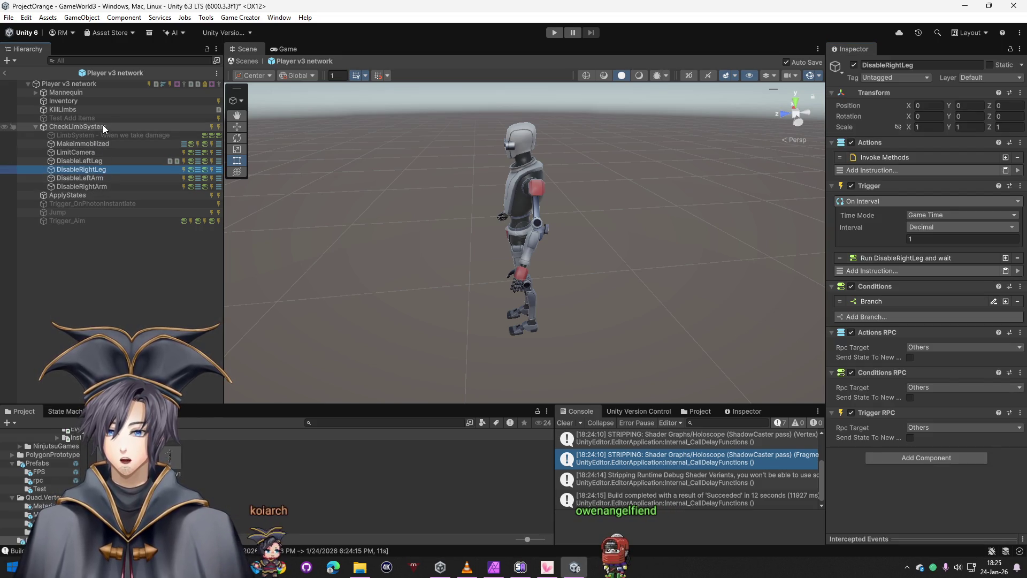
left_click(88, 196)
left_click(911, 322)
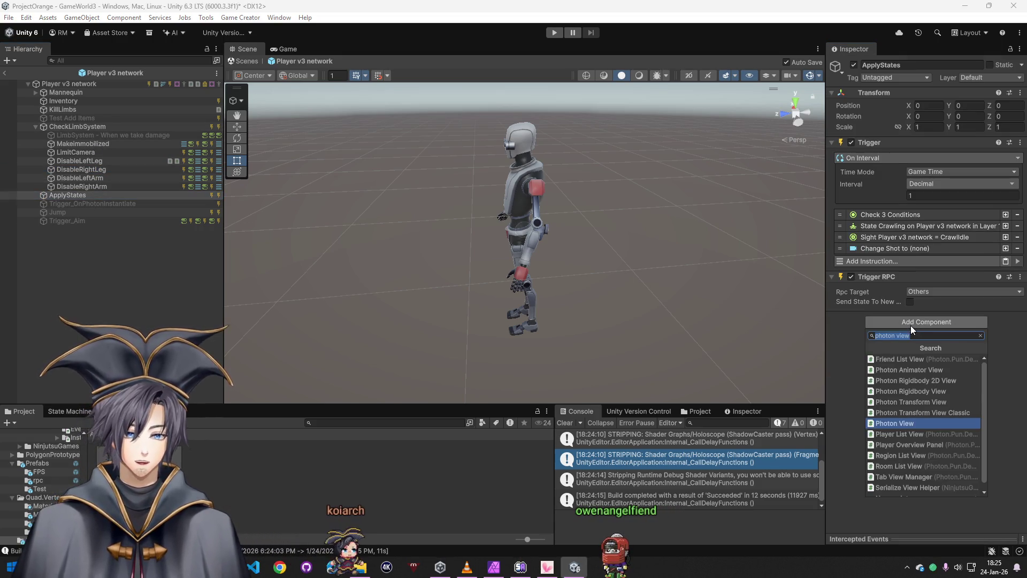
type("photon view")
left_click(902, 424)
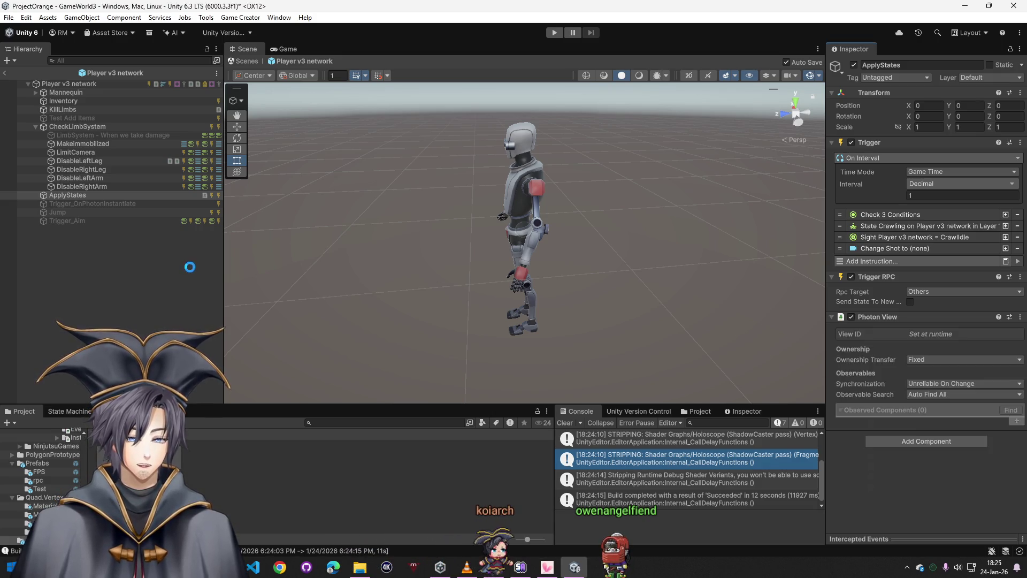
left_click(189, 266)
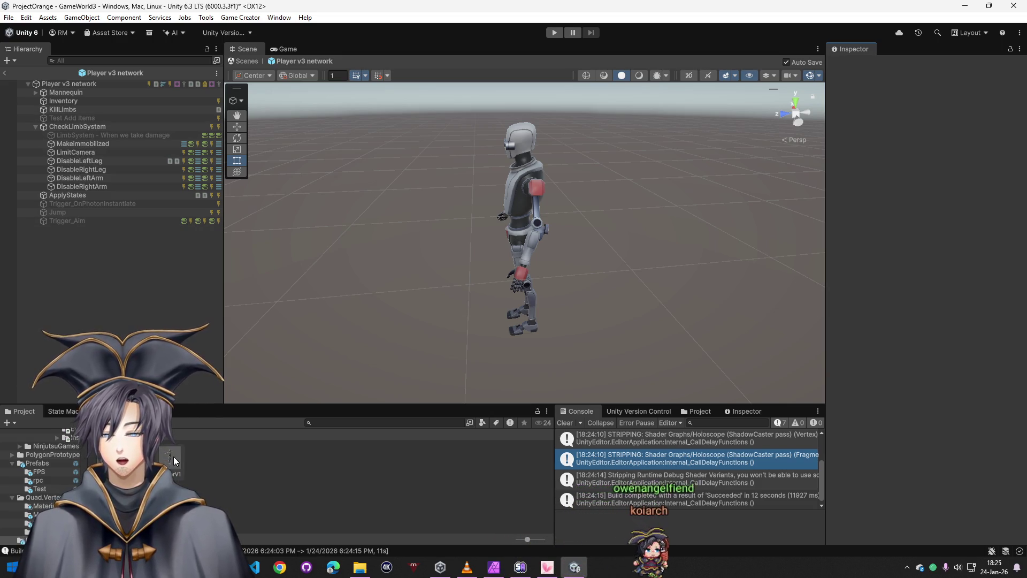
left_click(35, 93)
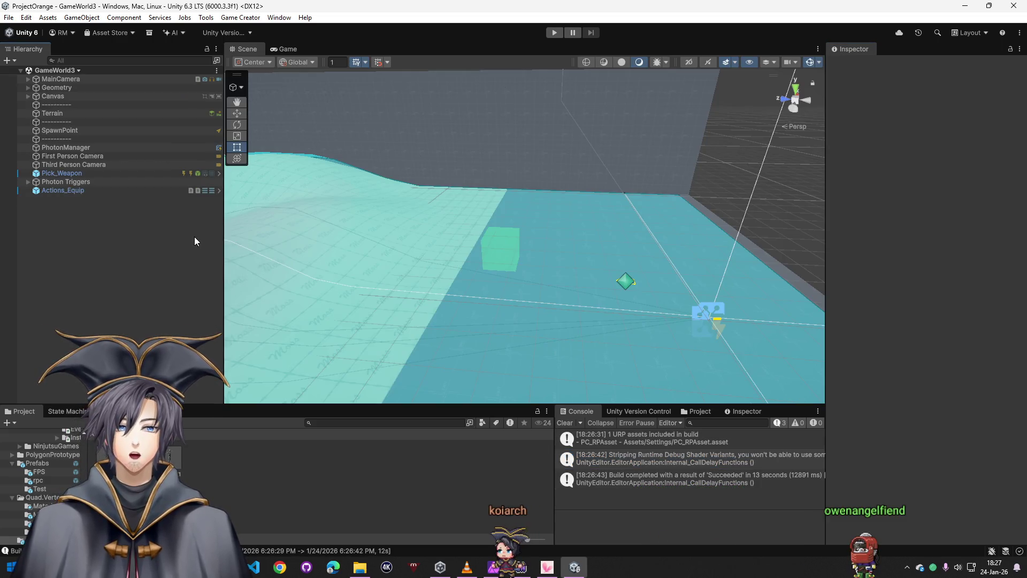
Review Trigger_Aim and Trigger_Fire's Pull Fire instruction, then clear the console log
left_click(78, 174)
scroll(968, 395, "down", 5)
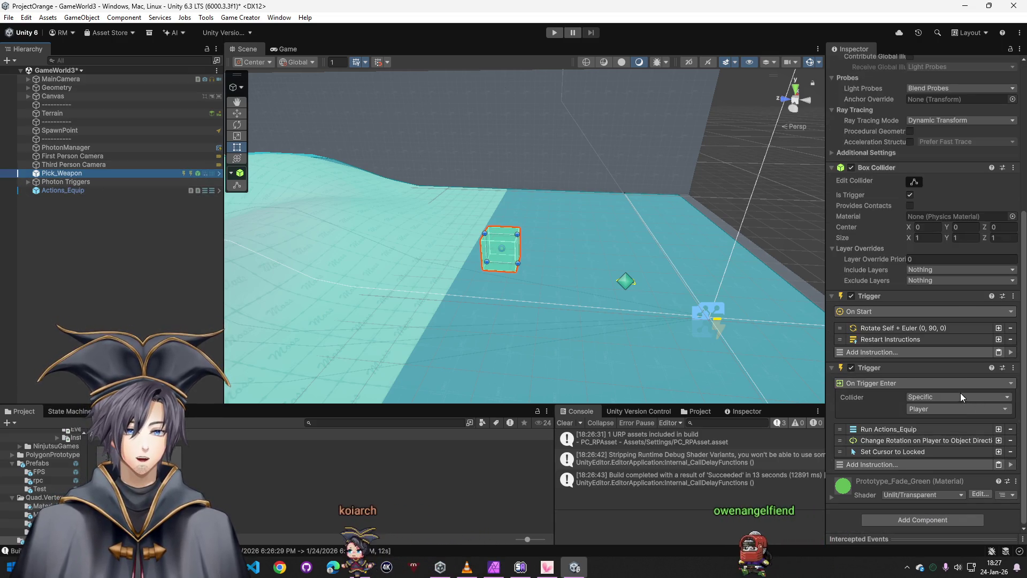
left_click(28, 182)
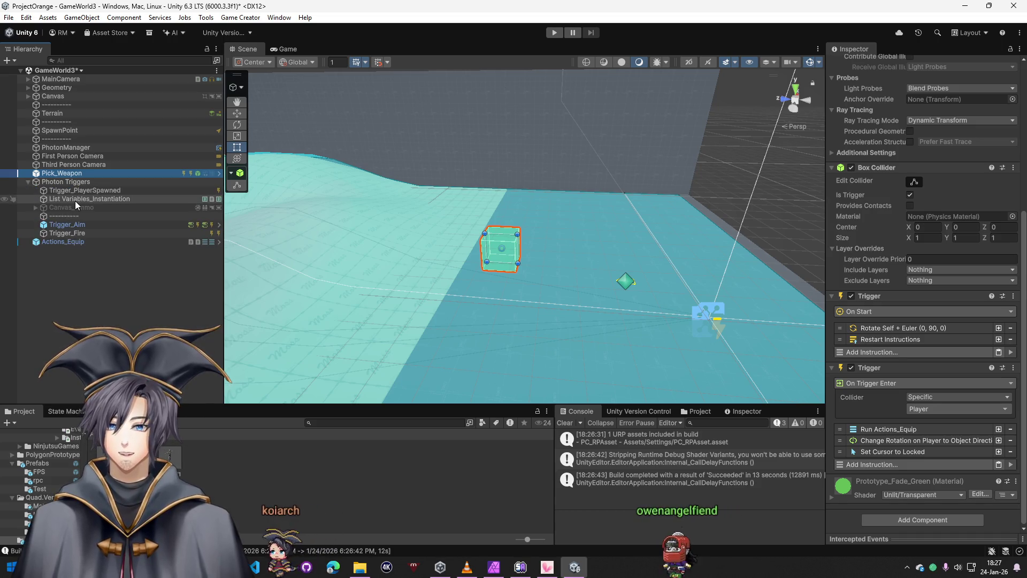
left_click(73, 226)
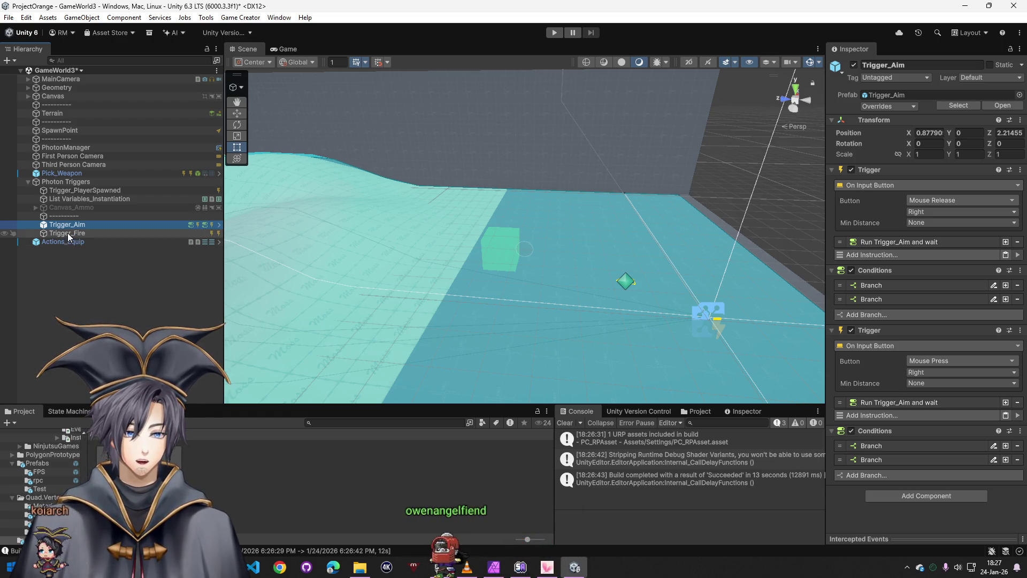
left_click(68, 232)
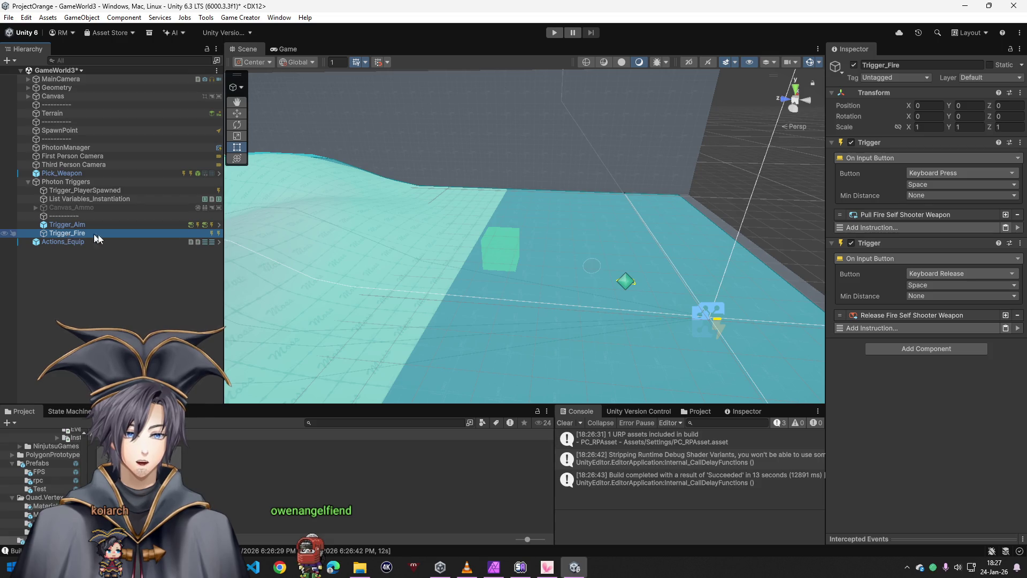
left_click(899, 217)
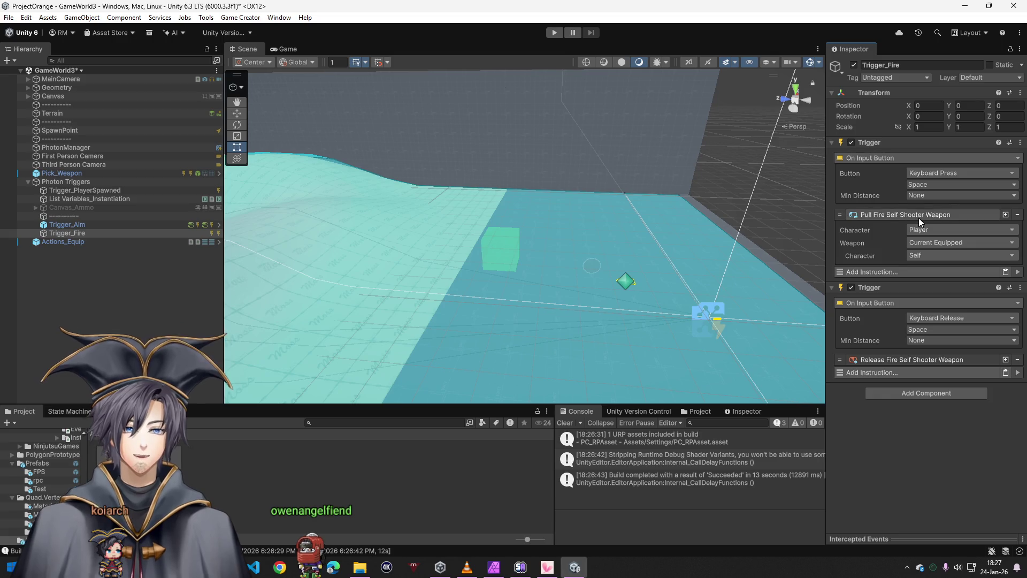
left_click(919, 217)
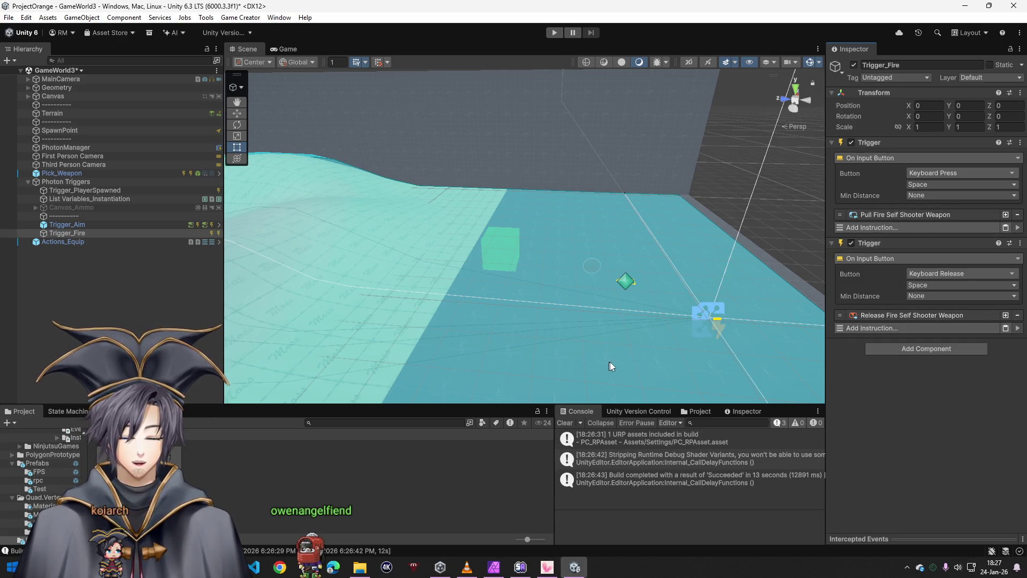
left_click(565, 423)
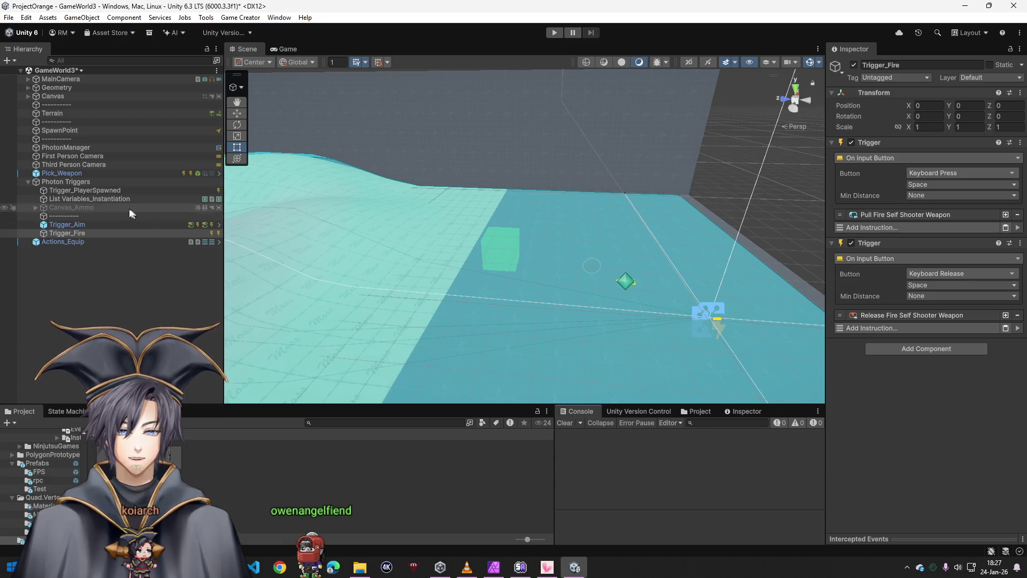
Inspect Trigger_Aim's run-and-wait instruction and its Not Player LegLeftHP condition target
left_click(97, 225)
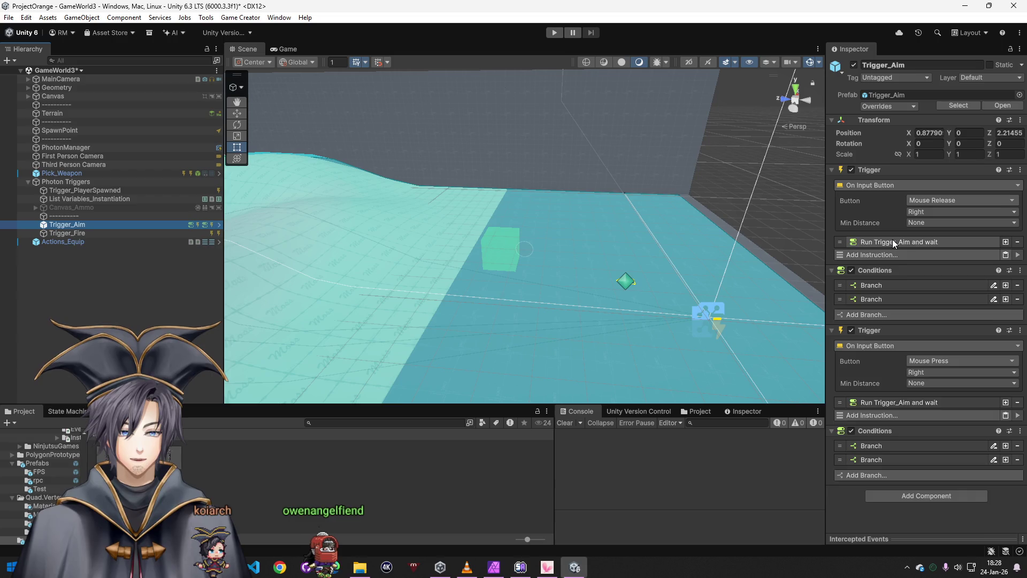
left_click(894, 240)
left_click(942, 267)
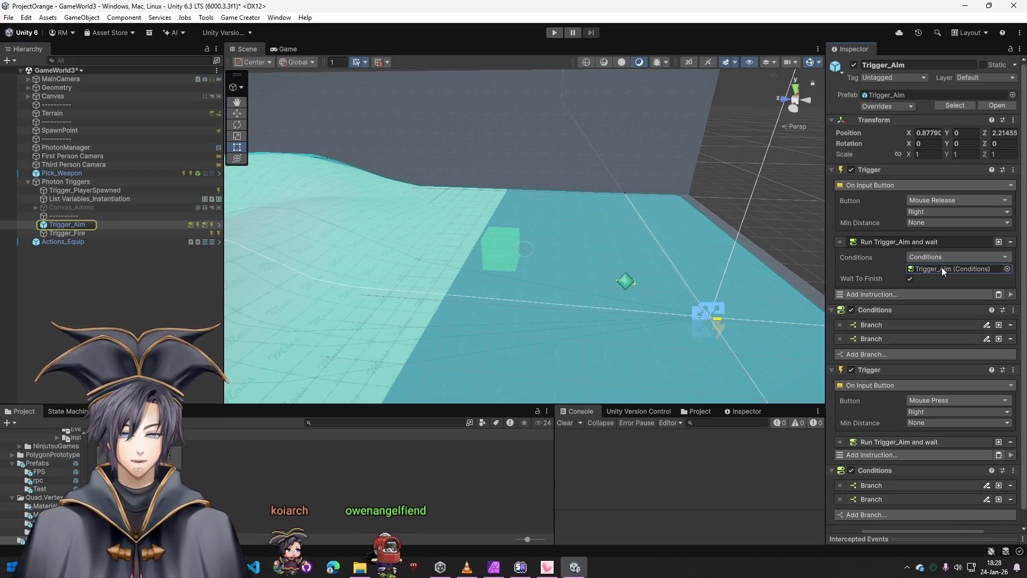
left_click(898, 325)
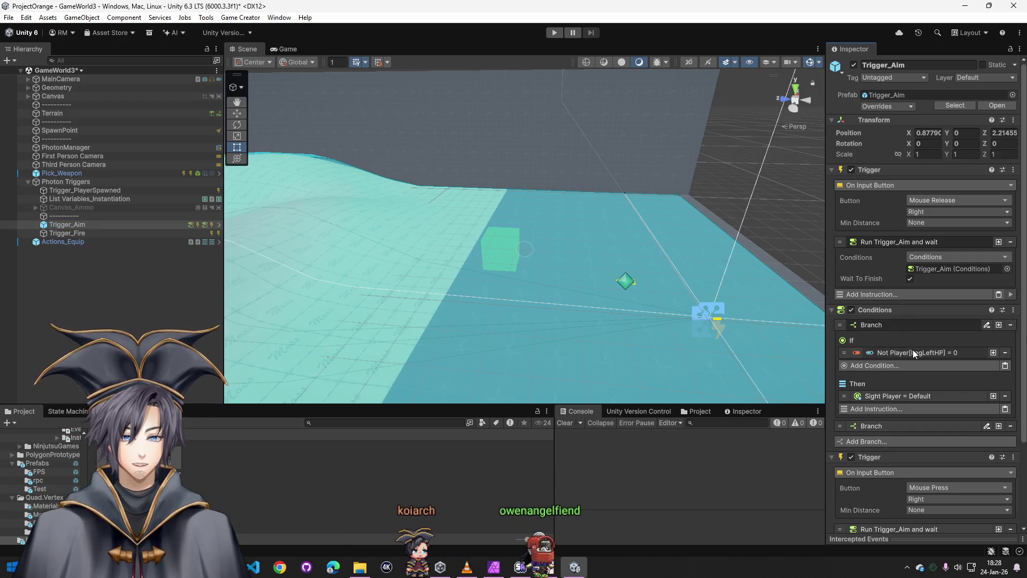
left_click(914, 351)
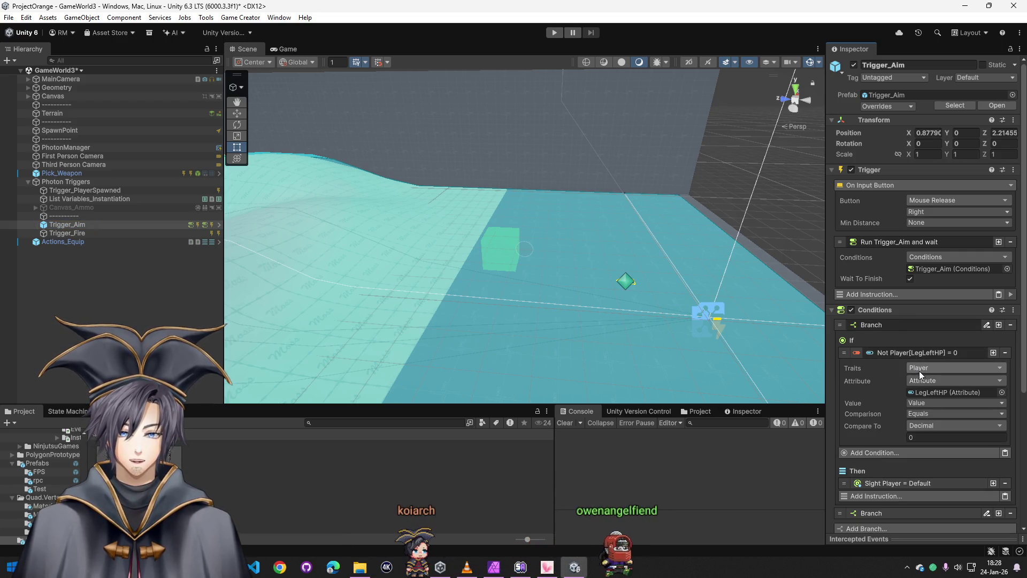
scroll(915, 367, "down", 2)
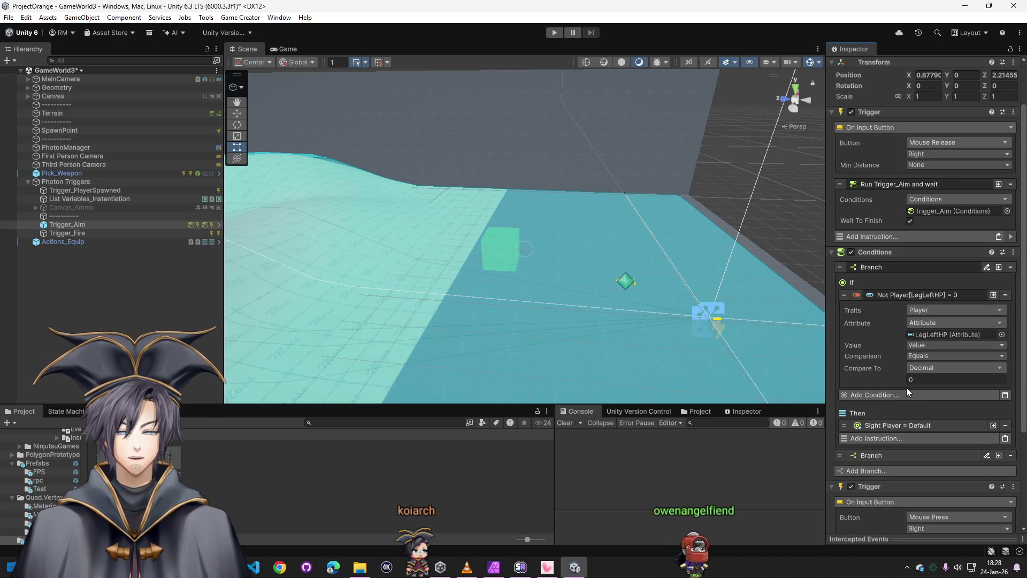
left_click(930, 310)
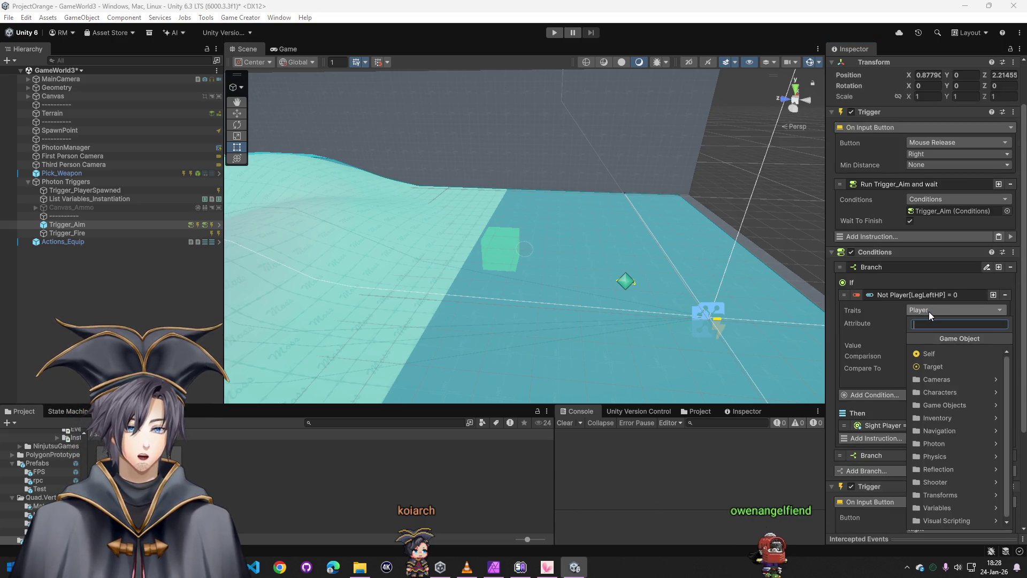
left_click(182, 285)
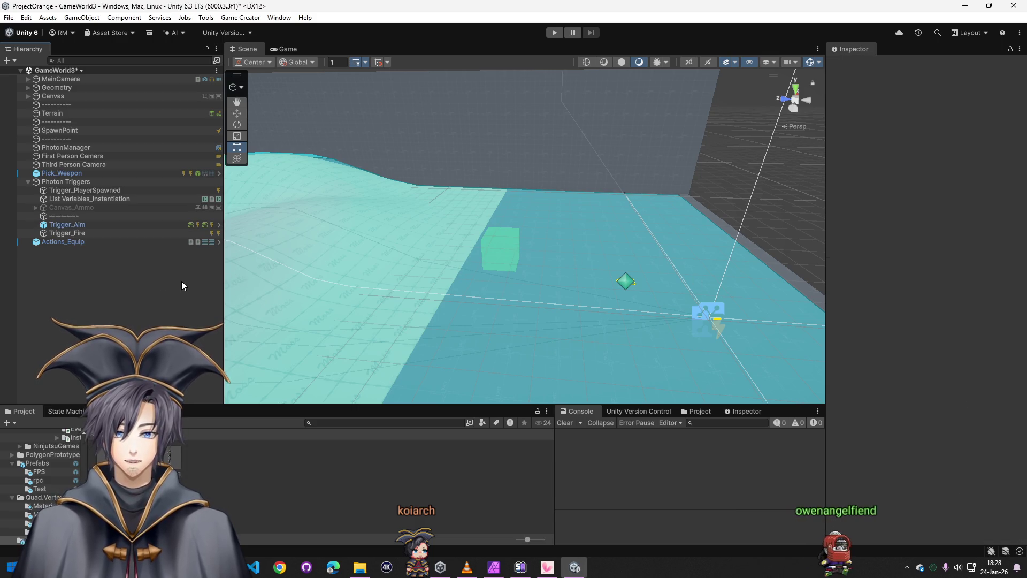
Delete the Trigger_Aim object from Photon Triggers
left_click(82, 224)
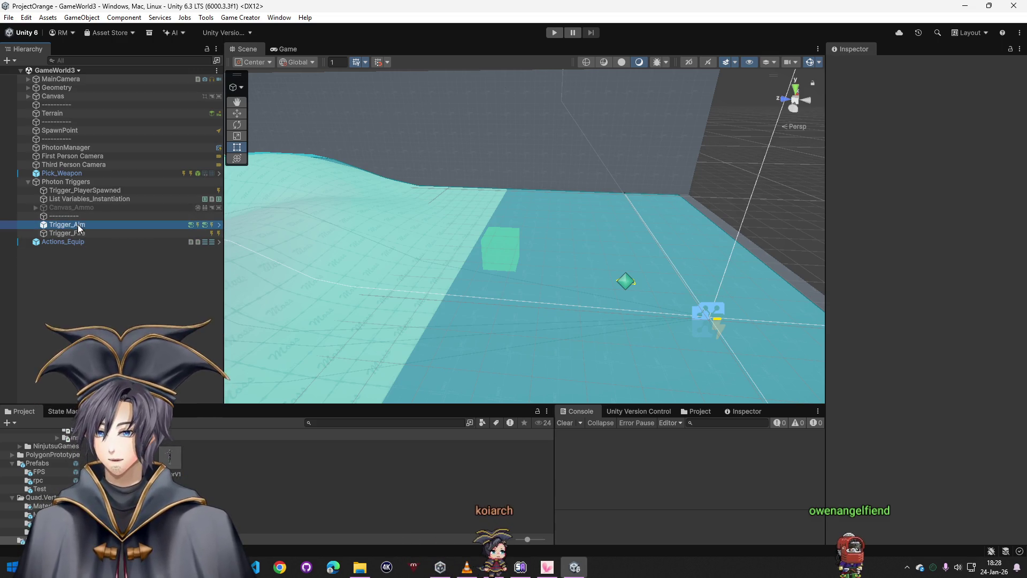
left_click(282, 451)
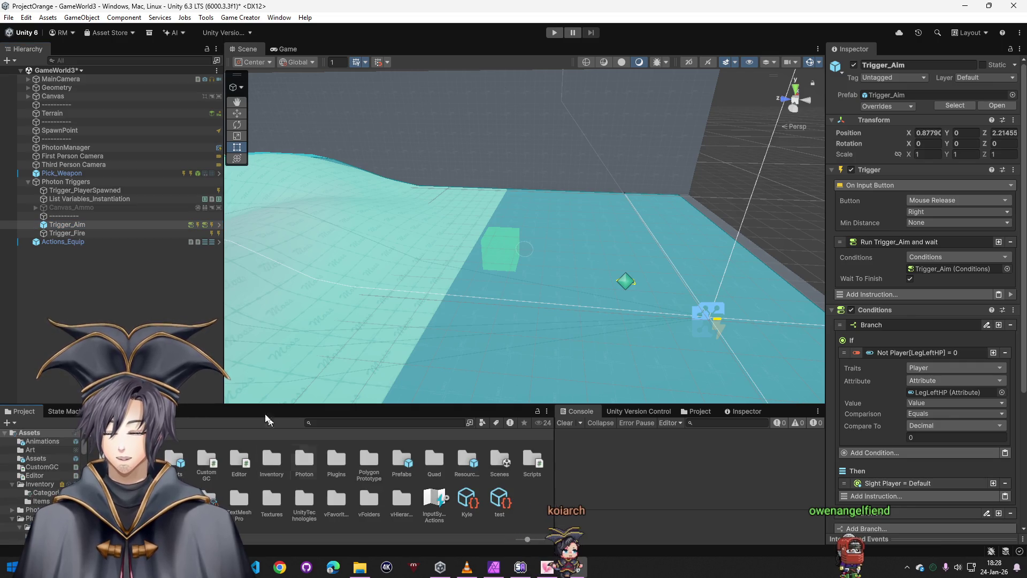
key("ctrl+z")
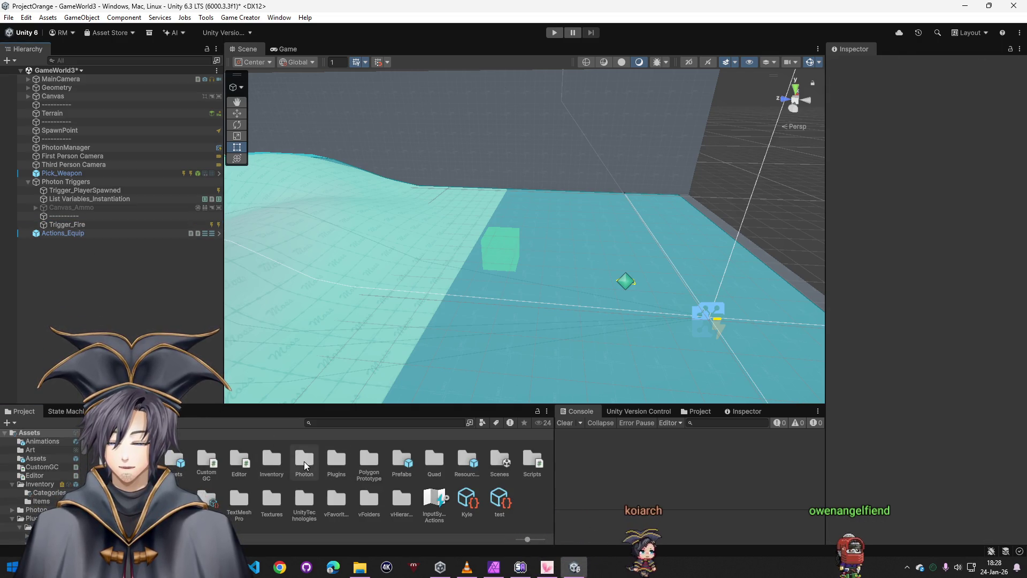
Drag the Photon Triggers prefab into GameWorld3 as Photon Triggers (1) and unpack it completely
left_click(304, 462)
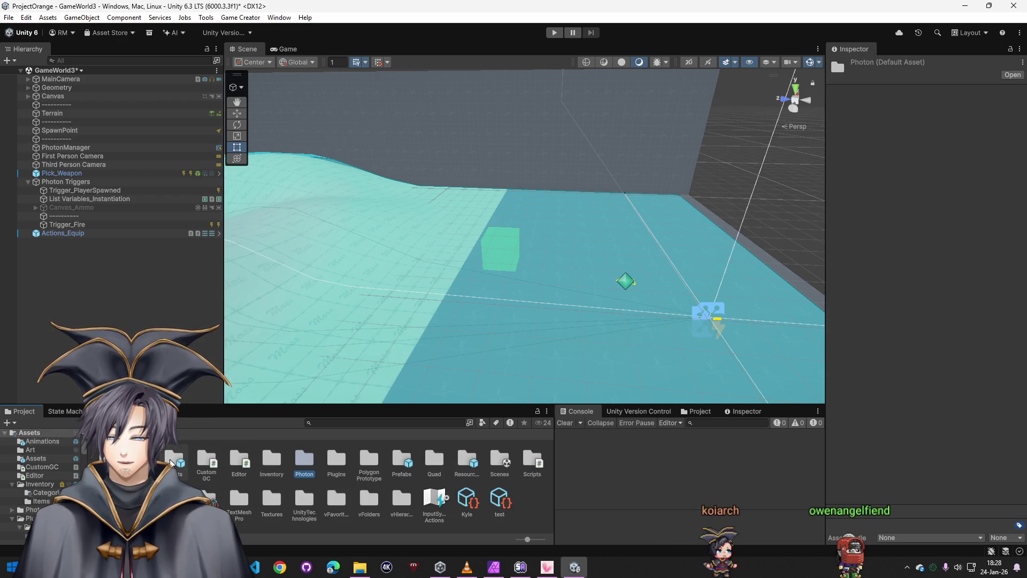
double_click(337, 461)
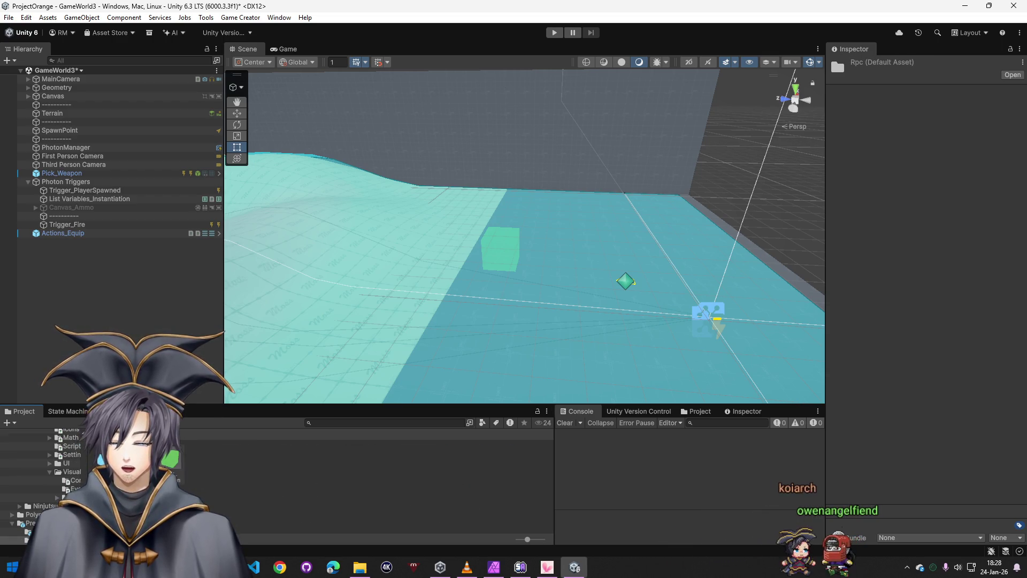
left_click_drag(97, 497, 122, 330)
right_click(37, 244)
mouse_move(82, 280)
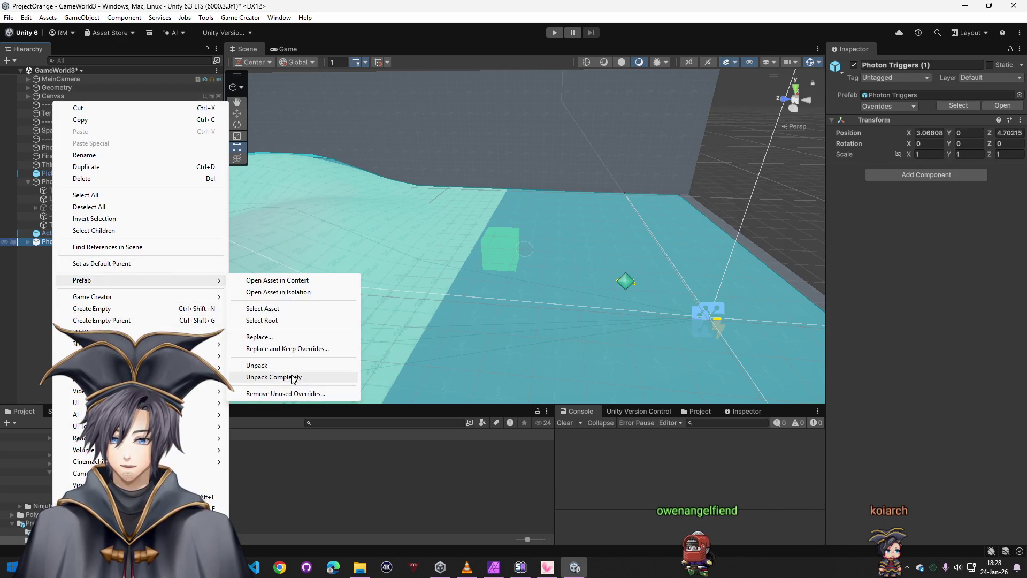
left_click(274, 377)
left_click(30, 241)
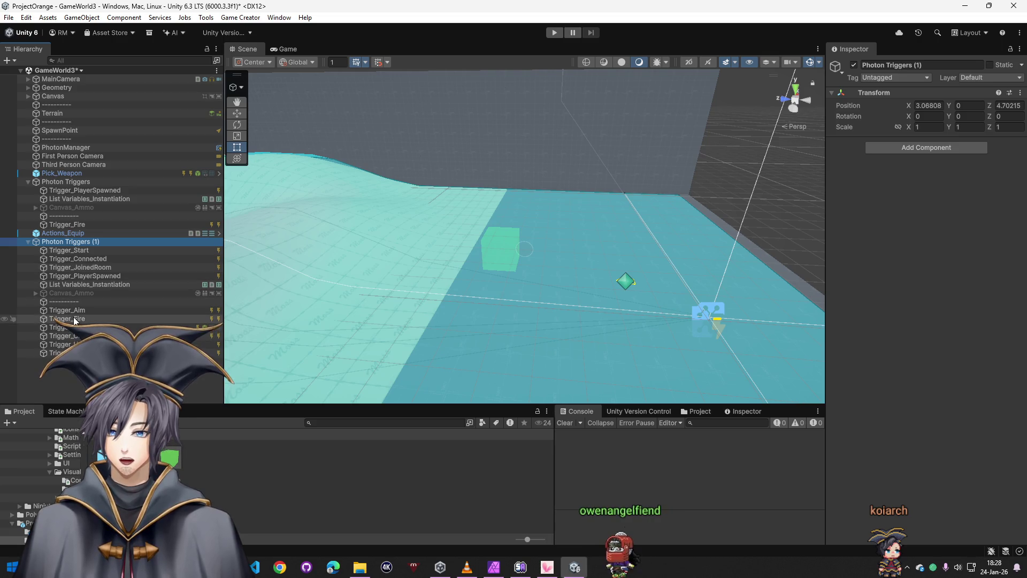
Delete the 'Set Active Canvas_Ammo to True' instruction from the first Trigger_PlayerSpawned
left_click_drag(82, 221, 81, 222)
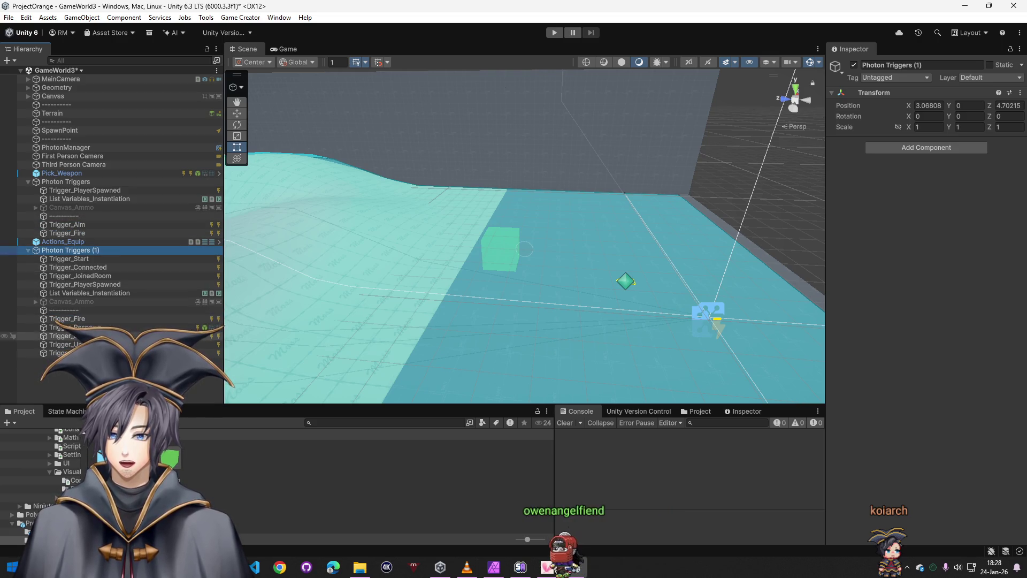
left_click(81, 293)
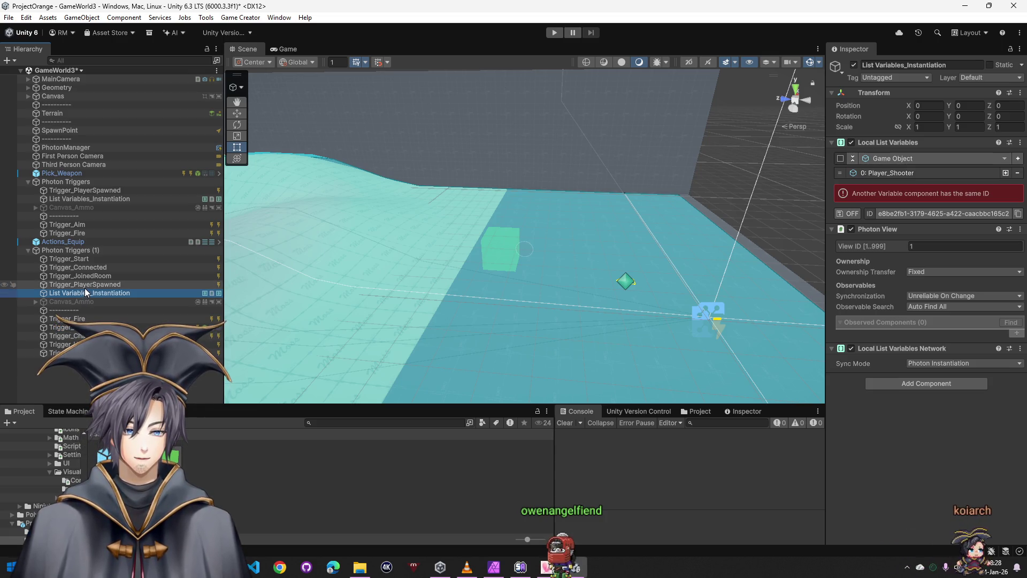
left_click(86, 286)
left_click(903, 203)
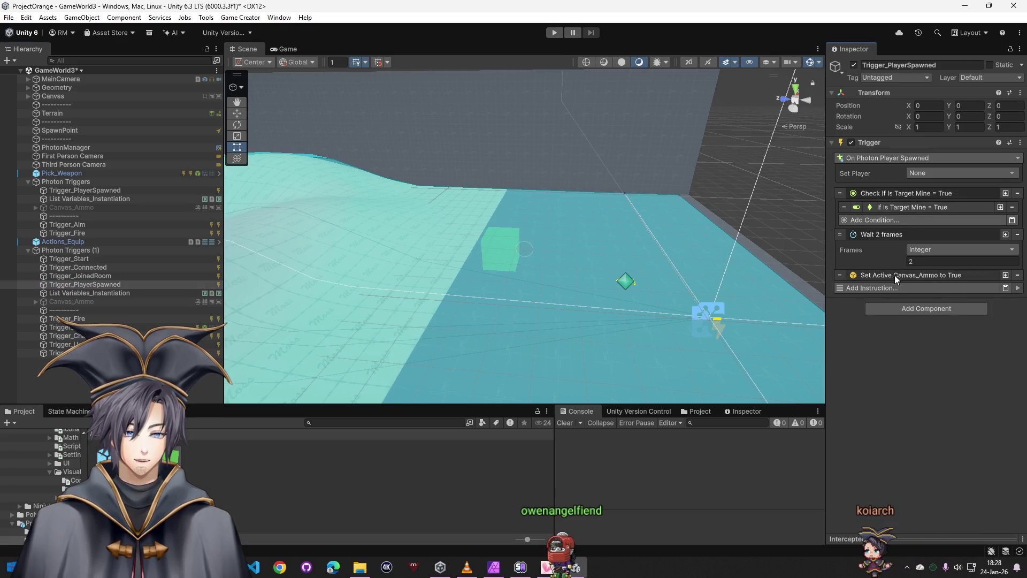
left_click(895, 275)
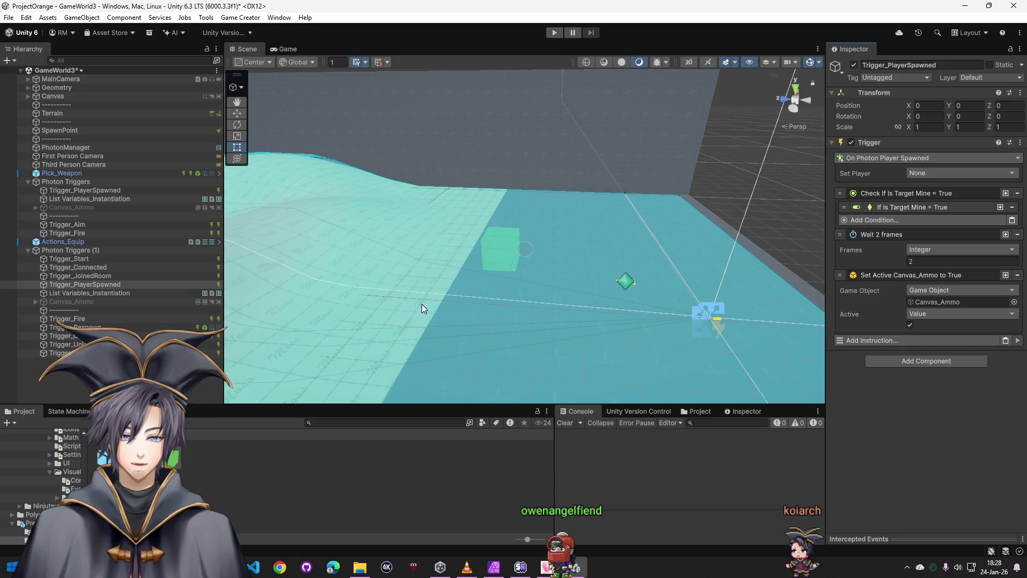
left_click(85, 199)
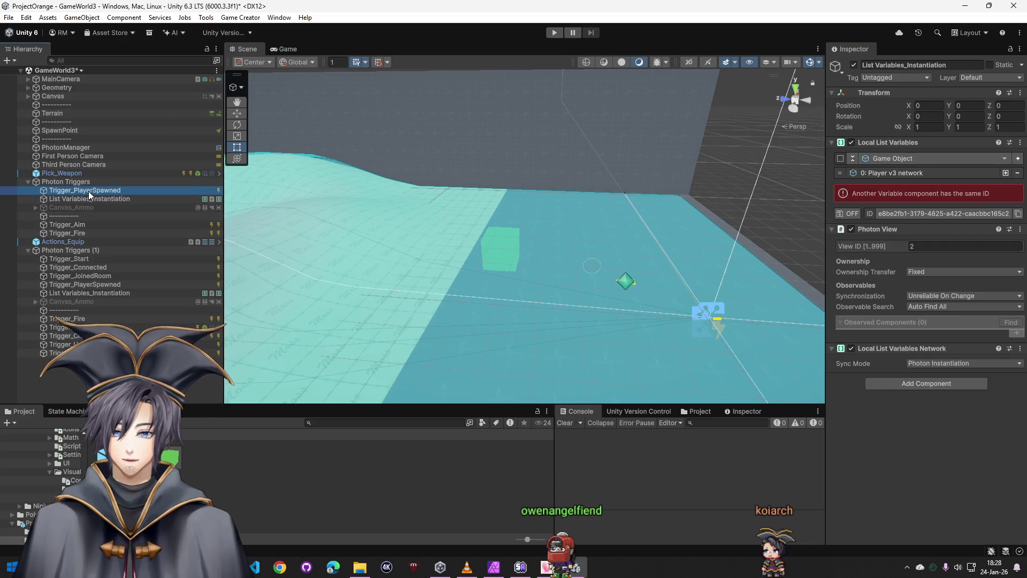
left_click(1017, 215)
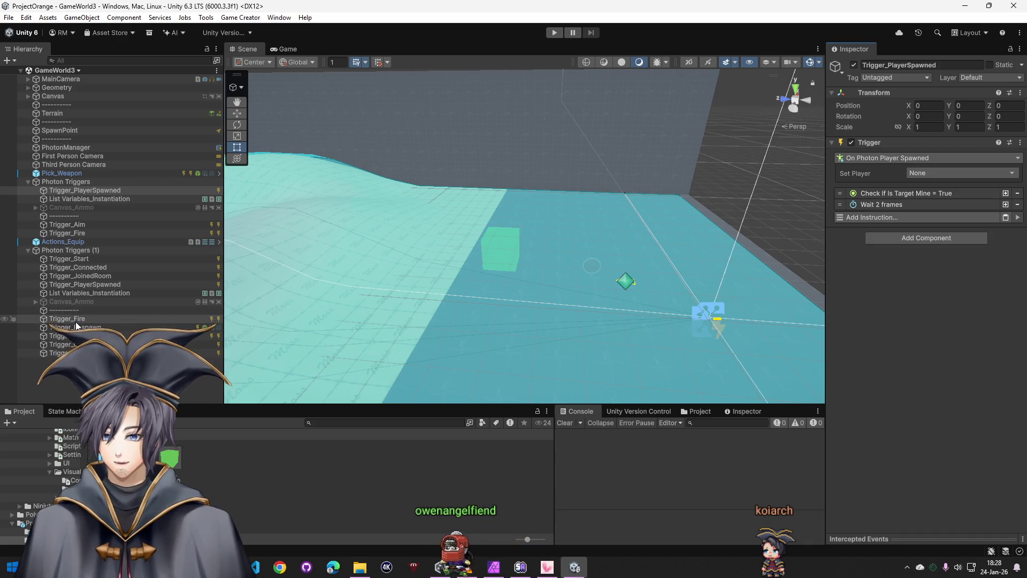
Review the second Trigger_PlayerSpawned, Trigger_Fire, instantiation list, connection triggers and Trigger_Respawn
left_click(93, 294)
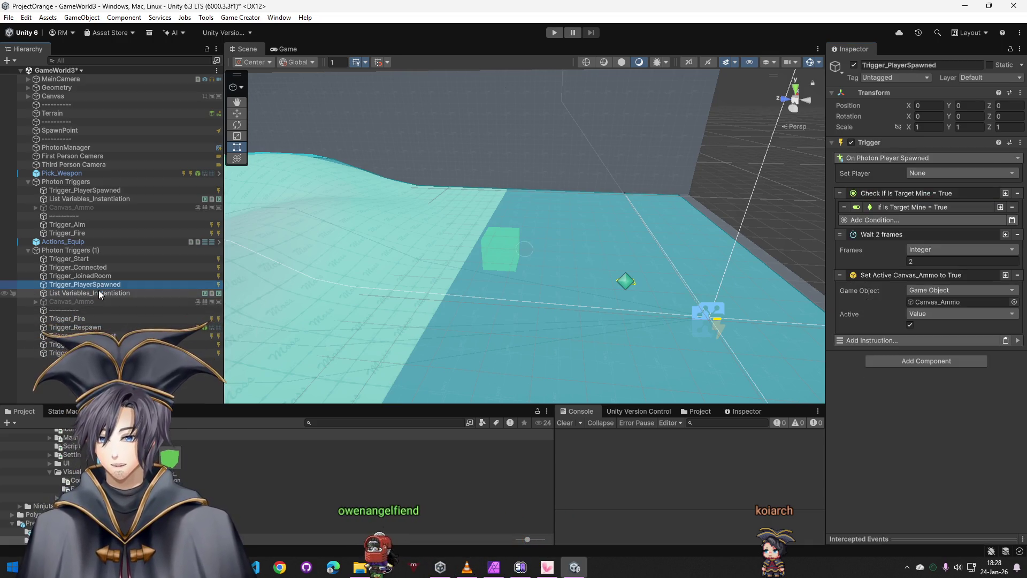
left_click(90, 328)
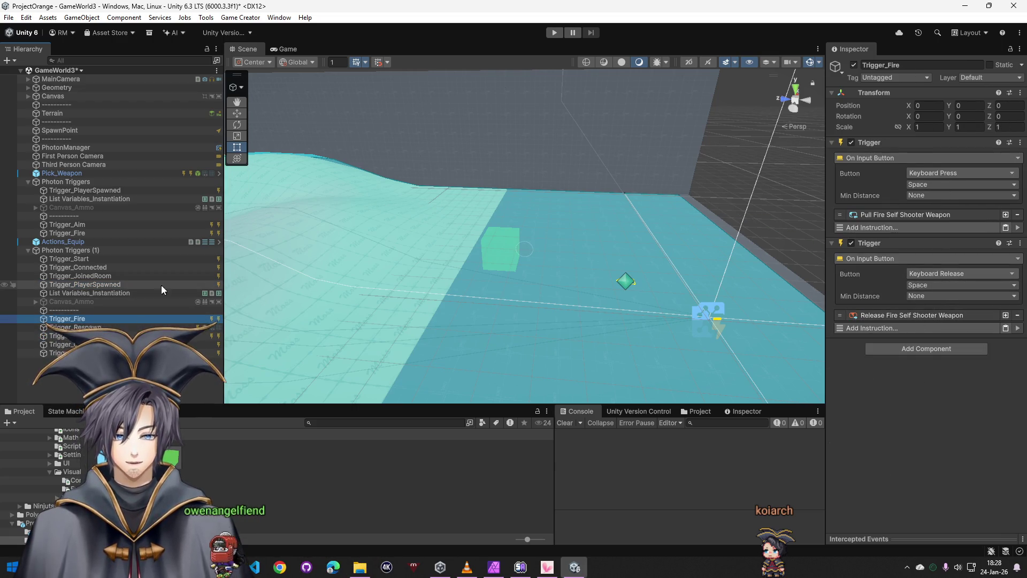
left_click(97, 294)
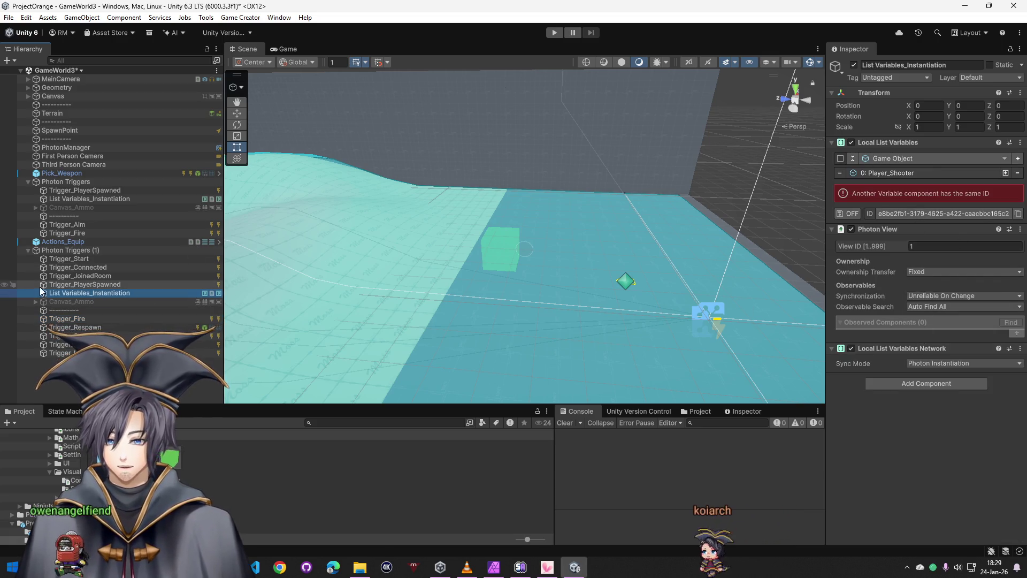
left_click(68, 287)
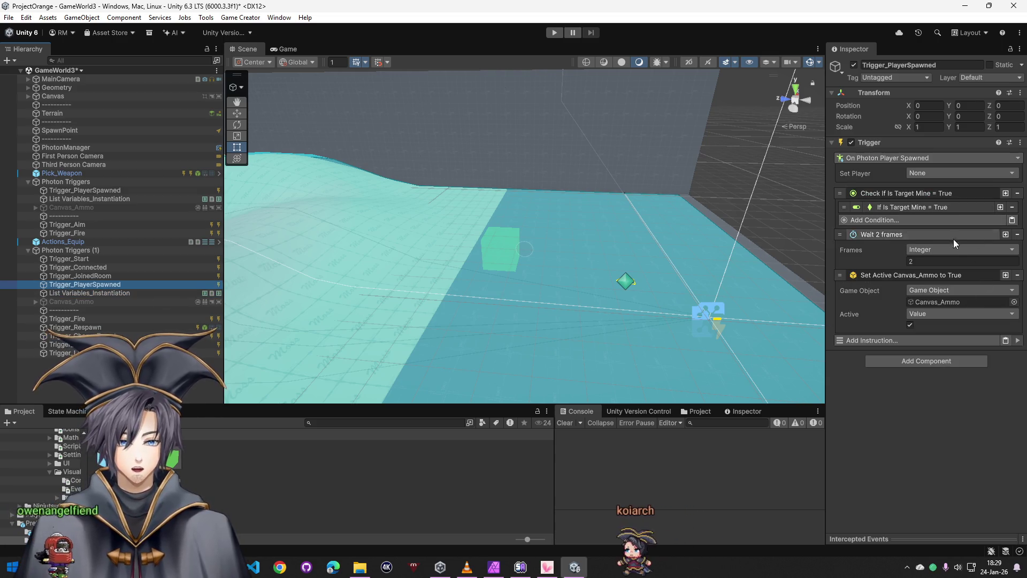
left_click(94, 277)
left_click(90, 266)
left_click(76, 336)
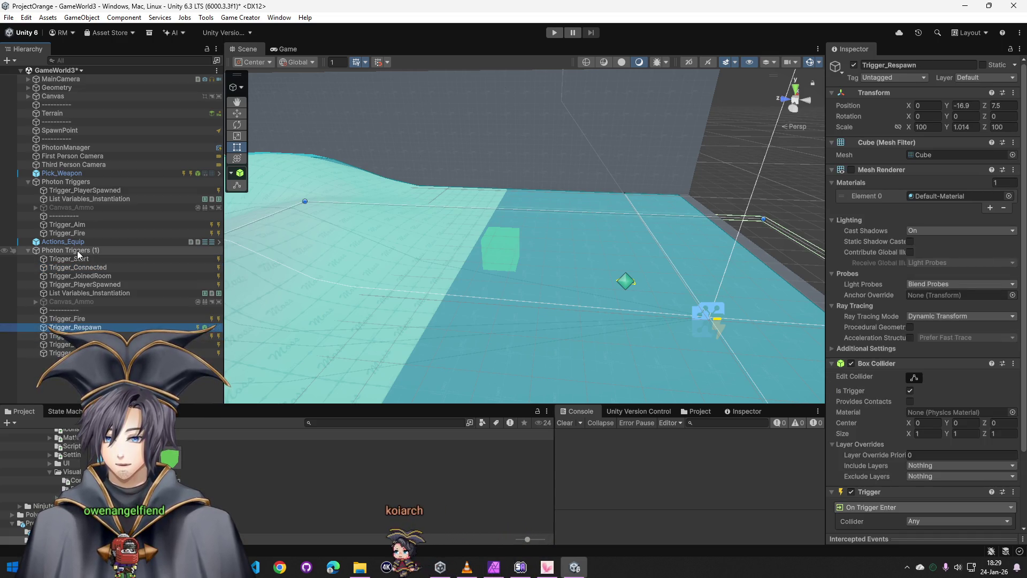
Review Trigger_Start, Trigger_Connected's room settings and Trigger_JoinedRoom's Photon Instantiate instruction
left_click(78, 251)
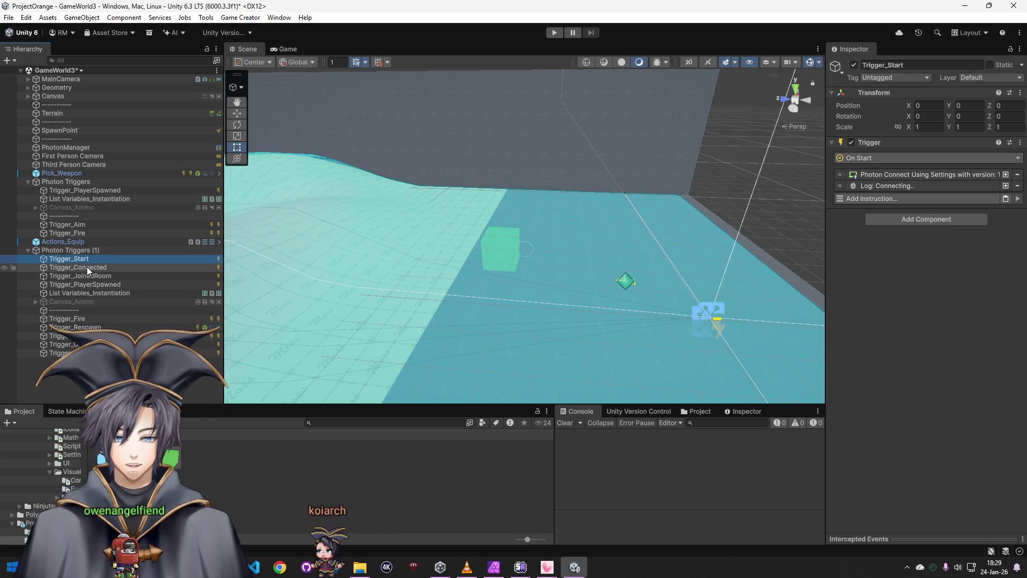
left_click(87, 268)
left_click(929, 177)
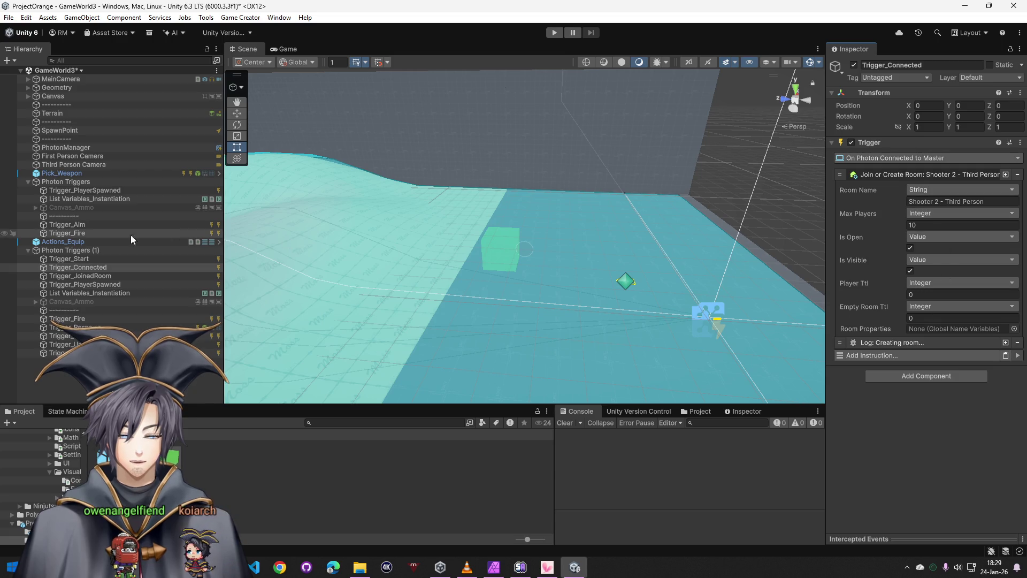
left_click(86, 276)
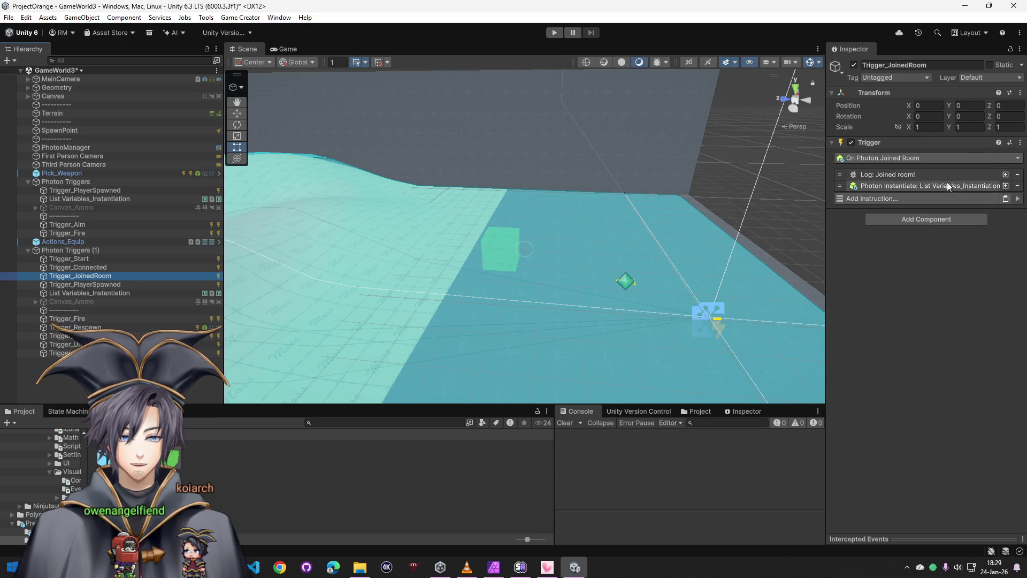
left_click(948, 184)
left_click(960, 227)
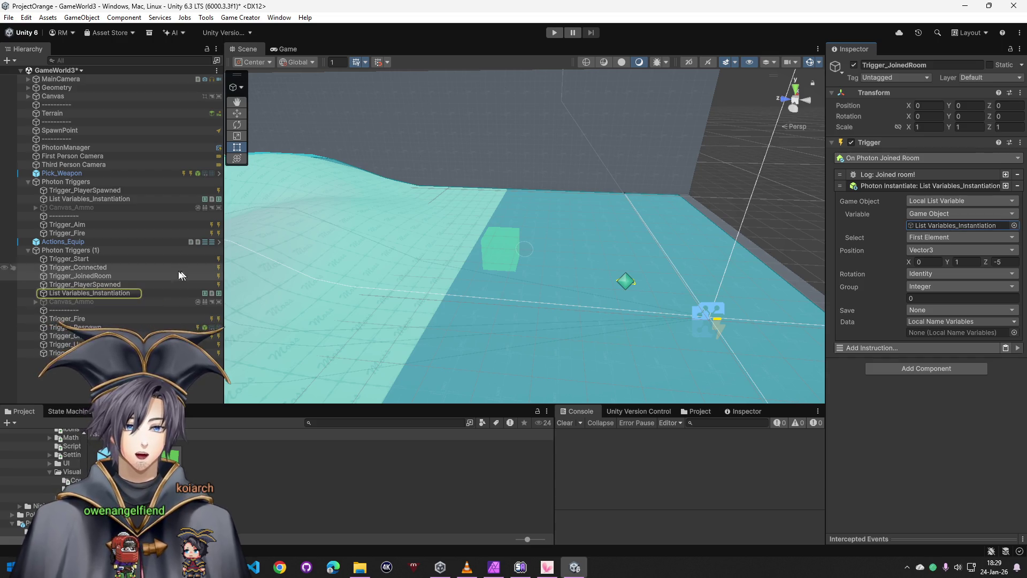
Open the Player_Shooter prefab from entry 0 of List Variables_Instantiation
left_click(209, 292)
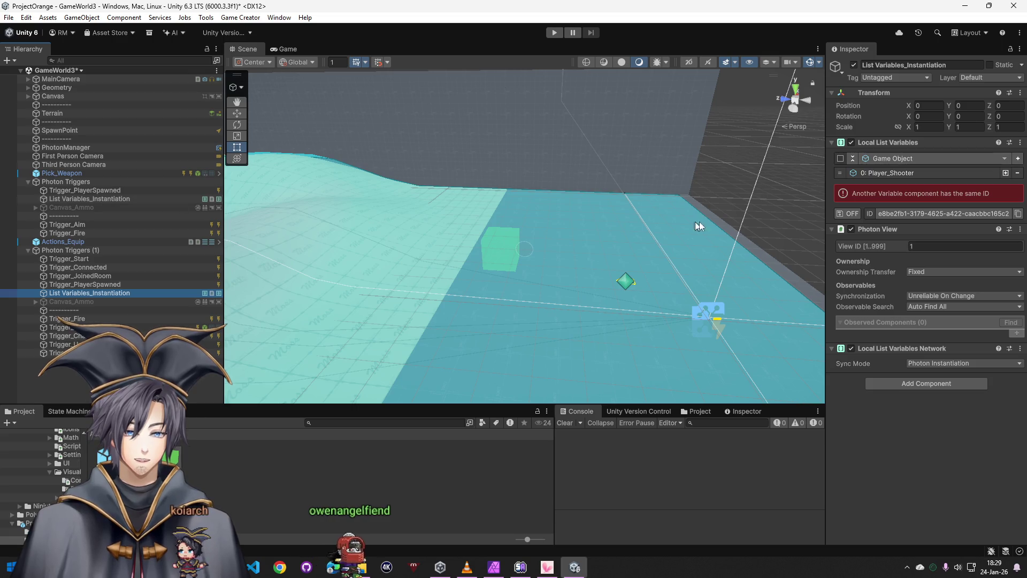
left_click(900, 173)
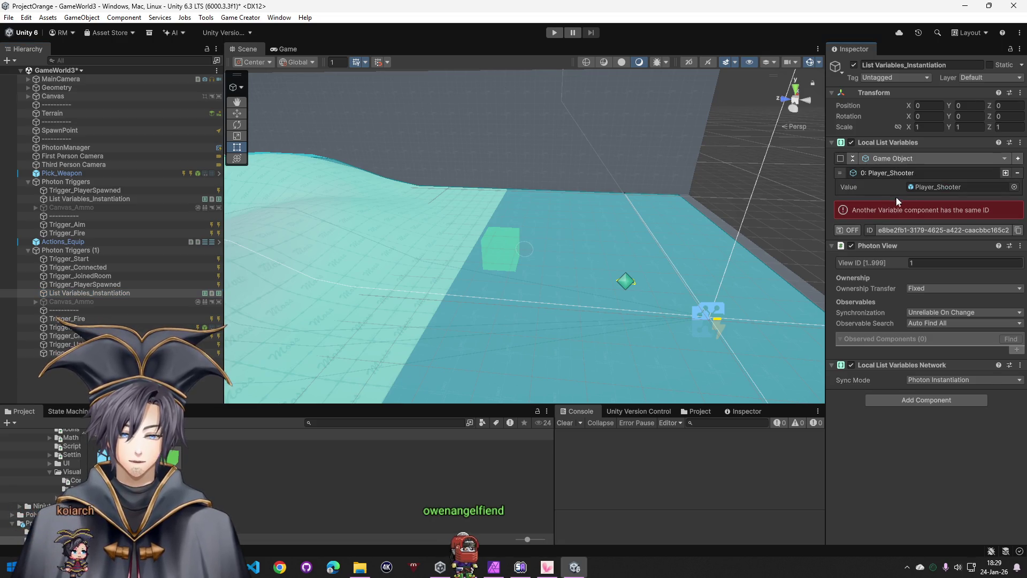
double_click(921, 188)
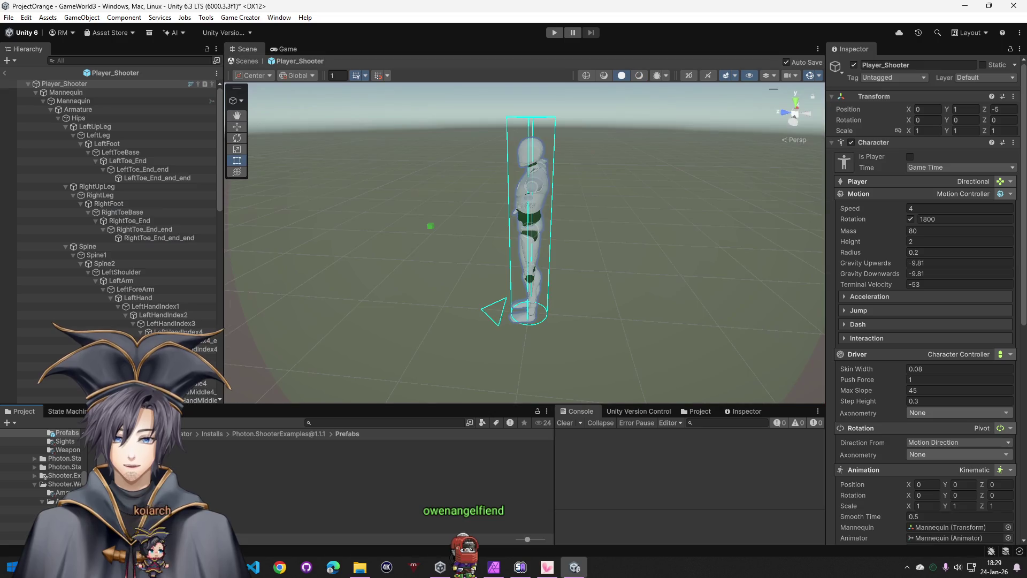
Review Player_Shooter's Trigger_Start instructions, then exit the prefab back to GameWorld3
left_click(36, 92)
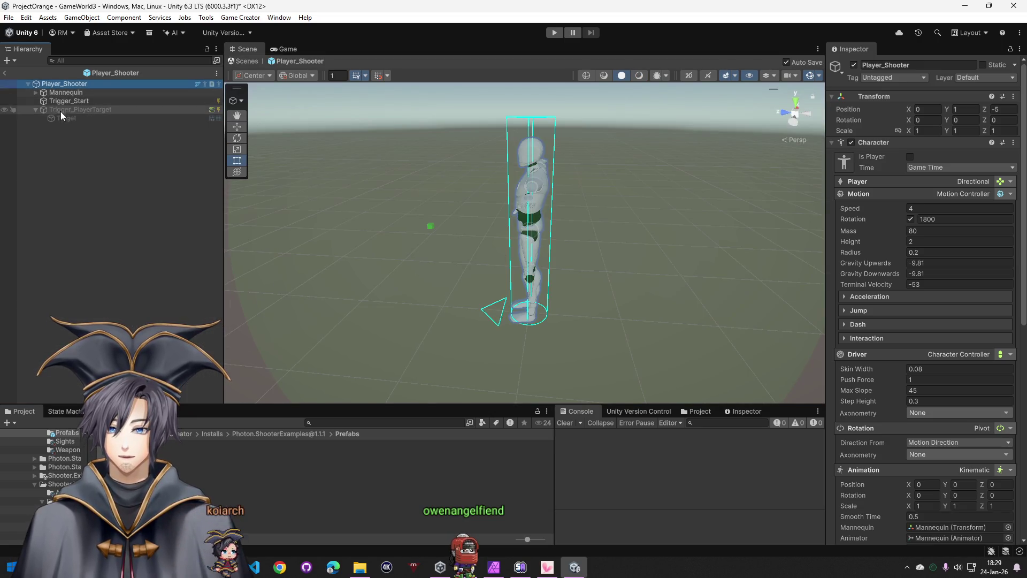
left_click(68, 118)
left_click(69, 102)
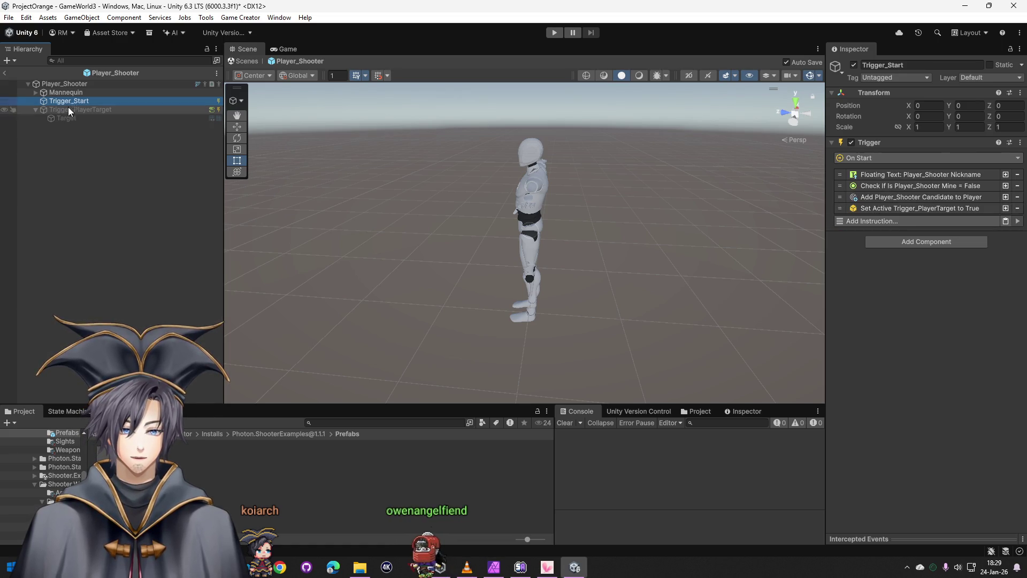
left_click(7, 73)
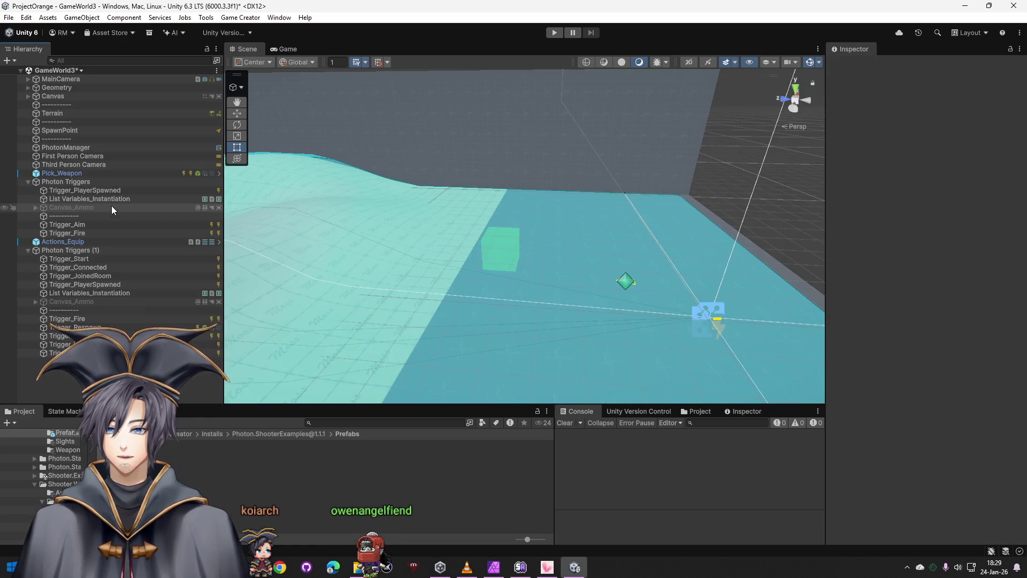
Delete the duplicate Photon Triggers (1) group and start play mode to test the scene
left_click(83, 292)
left_click(68, 326)
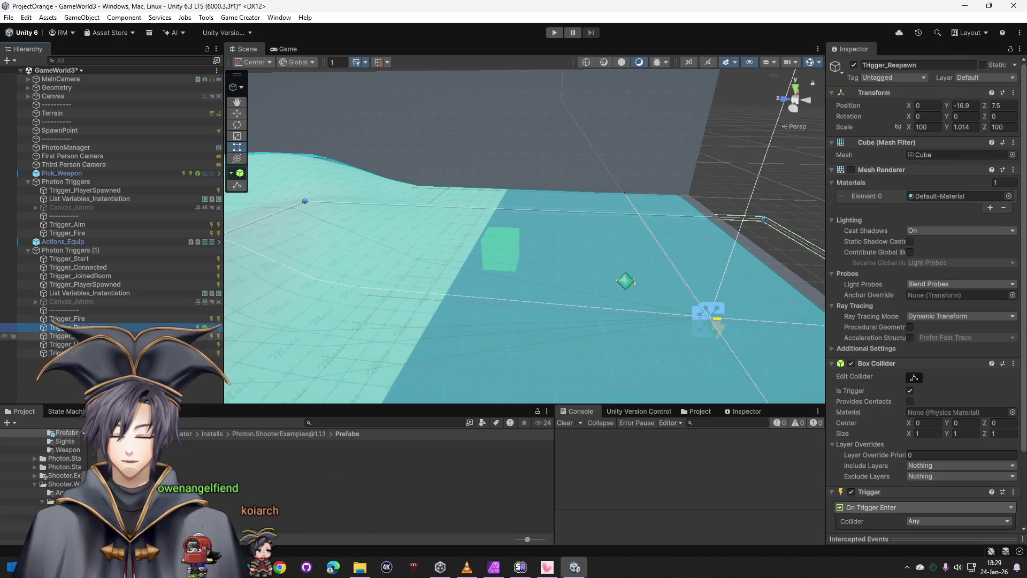
scroll(939, 370, "down", 3)
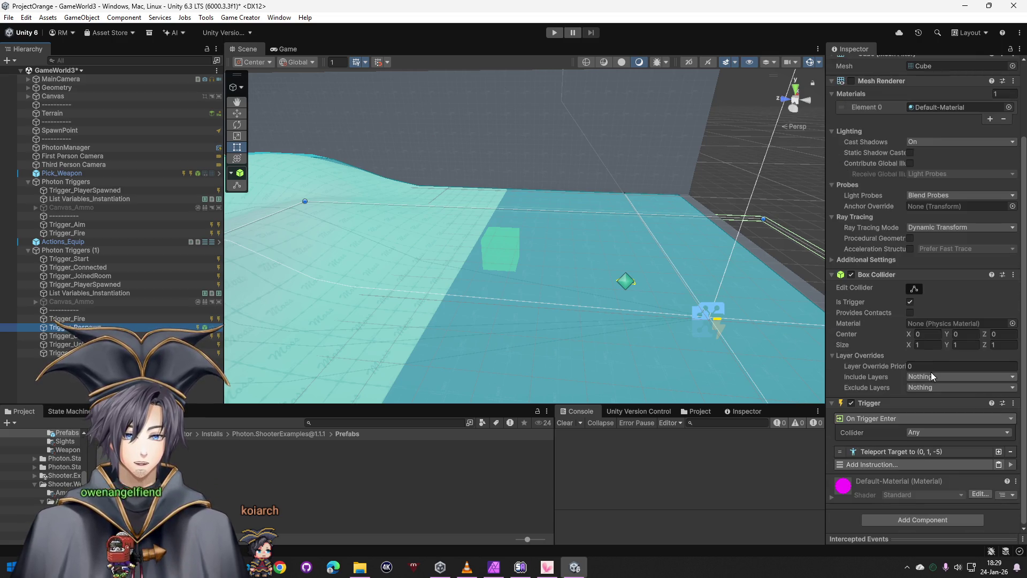
left_click(56, 319)
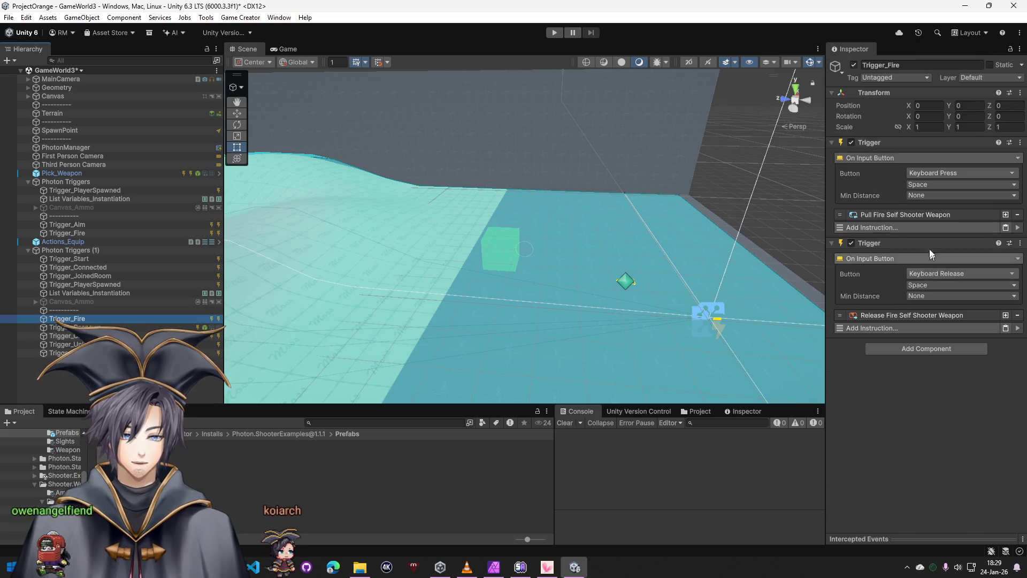
left_click(78, 250)
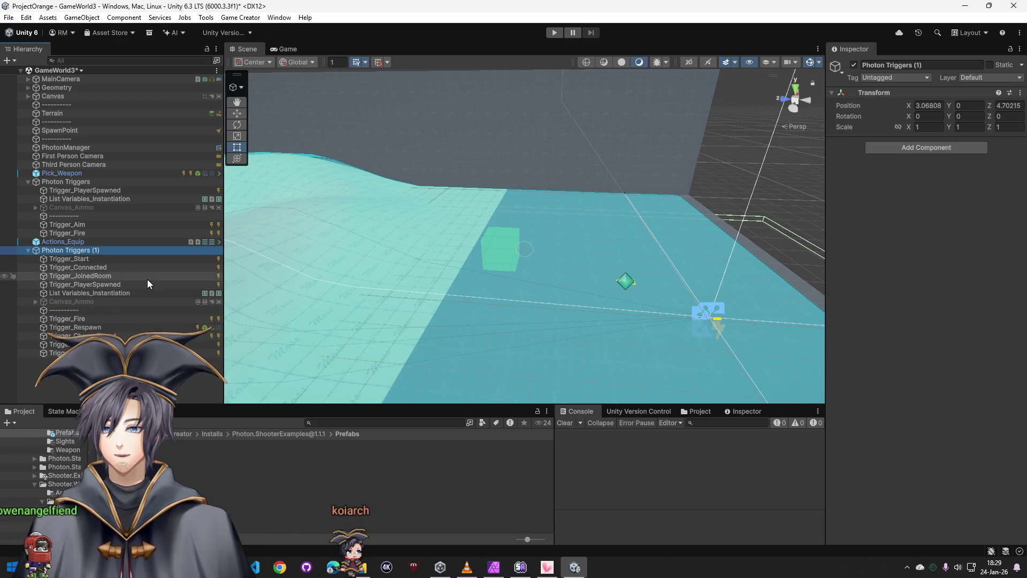
key("Delete")
left_click(555, 33)
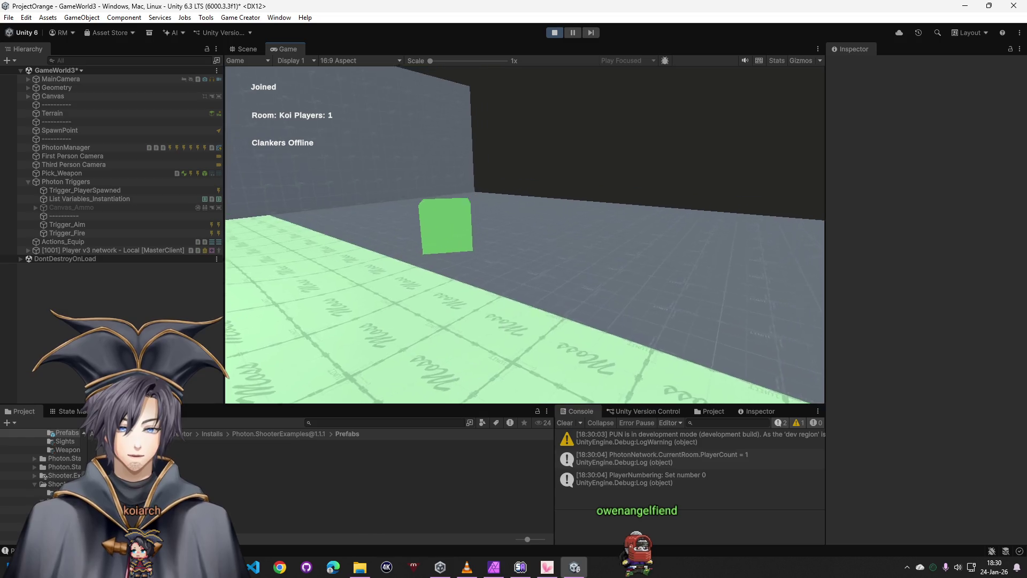
Select the spawned [1001] Player v3 network object to show its Photon View and start trigger
key("super")
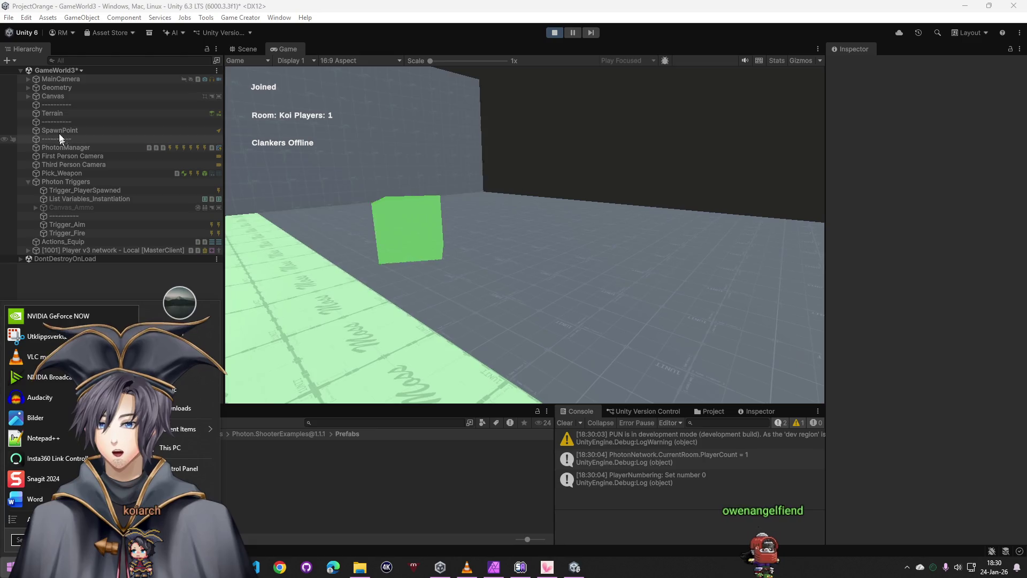
left_click(65, 249)
scroll(901, 376, "down", 4)
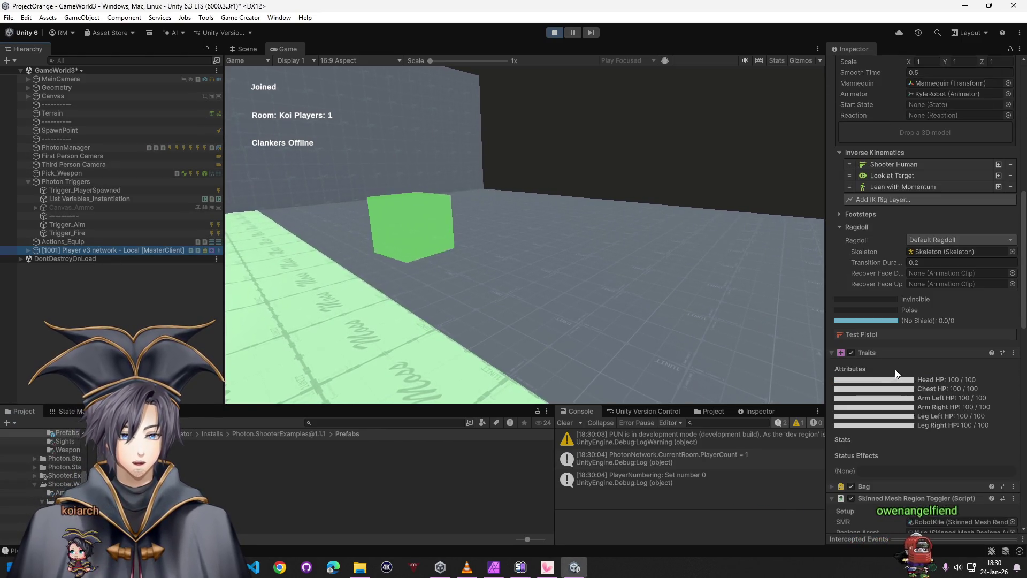
scroll(895, 371, "down", 3)
scroll(892, 367, "down", 3)
scroll(890, 365, "down", 3)
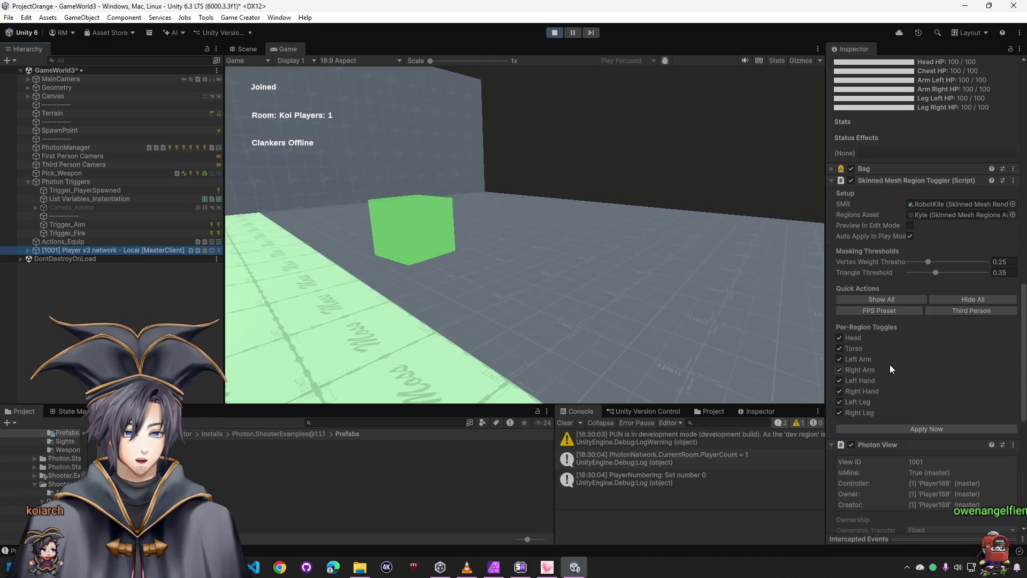
scroll(889, 363, "down", 5)
scroll(889, 364, "down", 2)
scroll(888, 364, "down", 1)
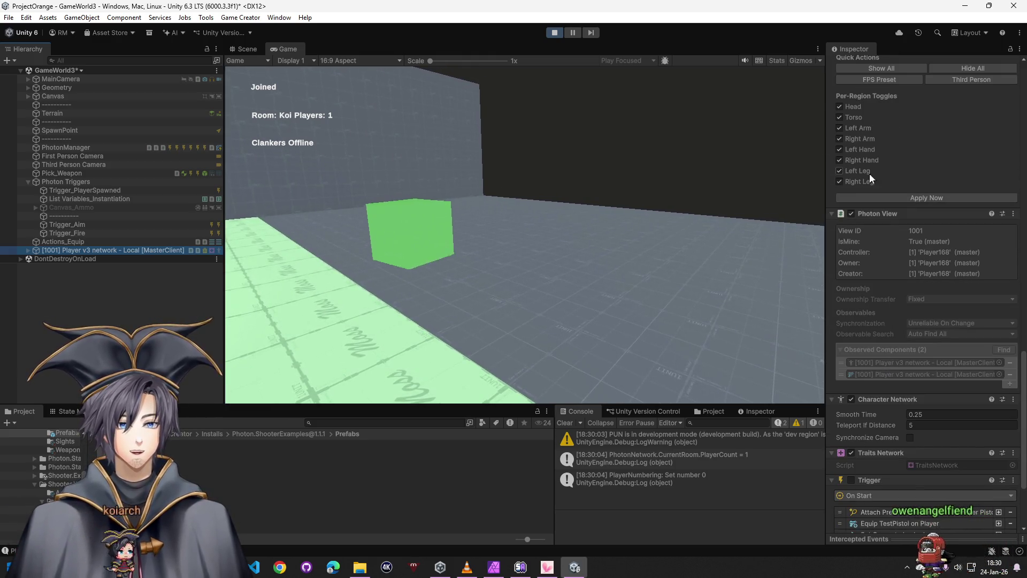